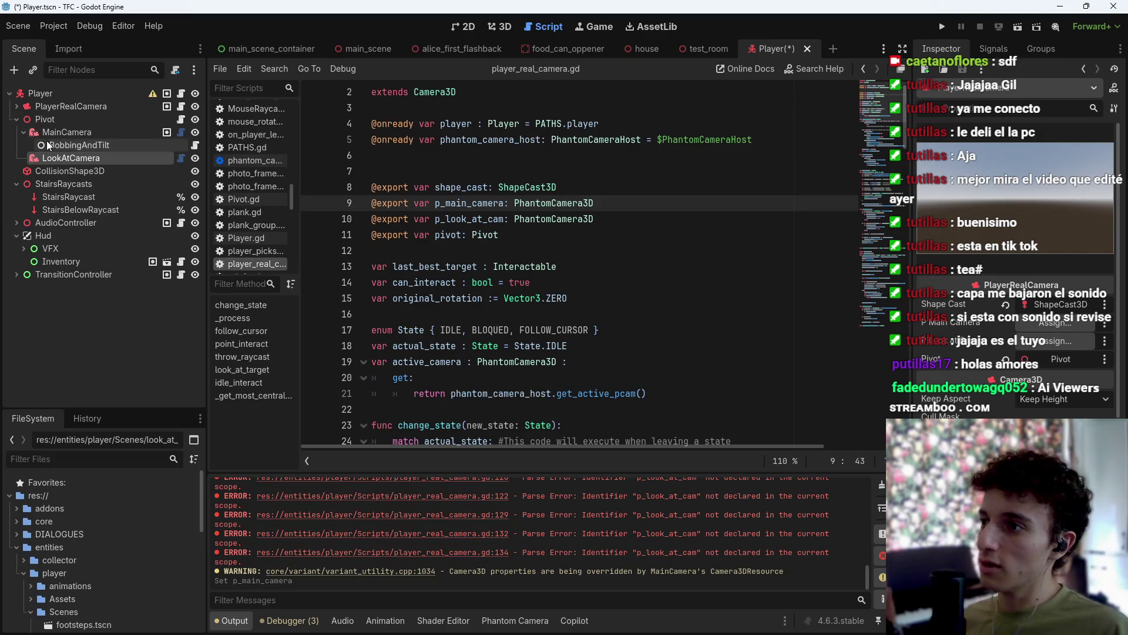
Rename the camera nodes to PMainCamera and OLookAtCam and save the scene.
{"action": "double_click", "coordinate": [81, 132]}
{"action": "type", "text": "p_mauin"}
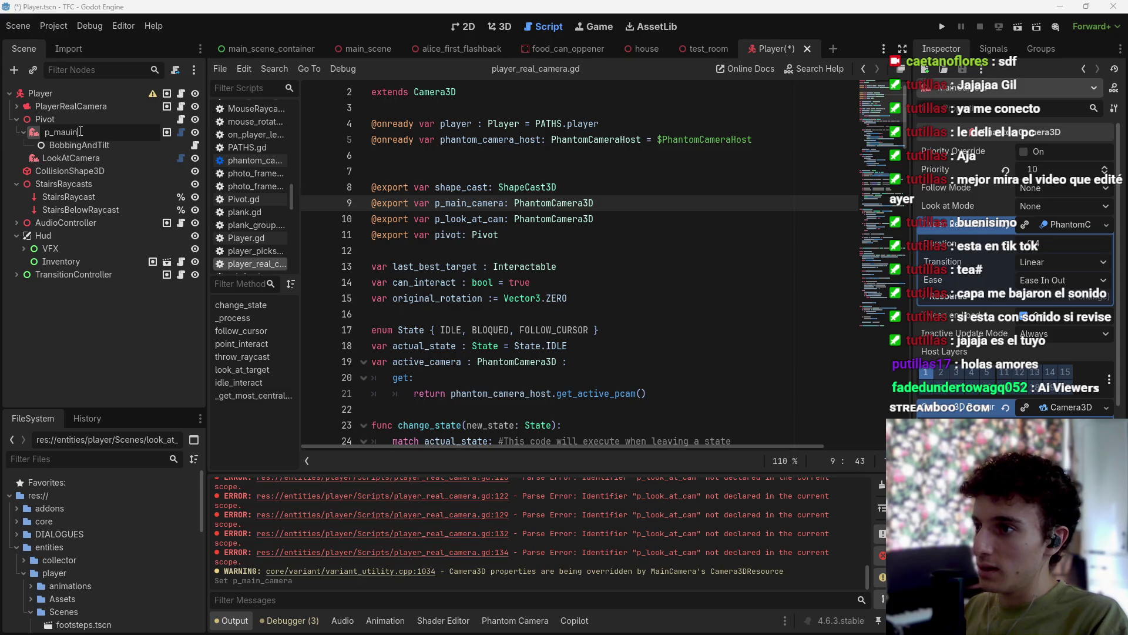
{"action": "key", "text": "BackSpace"}
{"action": "key", "text": "BackSpace"}
{"action": "key", "text": "BackSpace"}
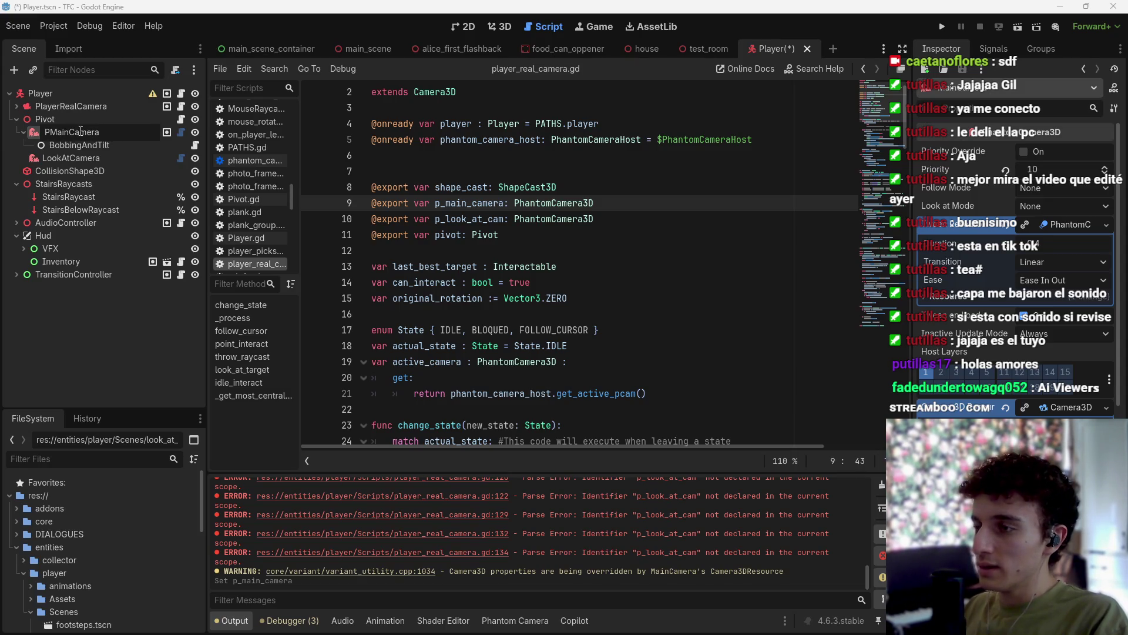
{"action": "key", "text": "Return"}
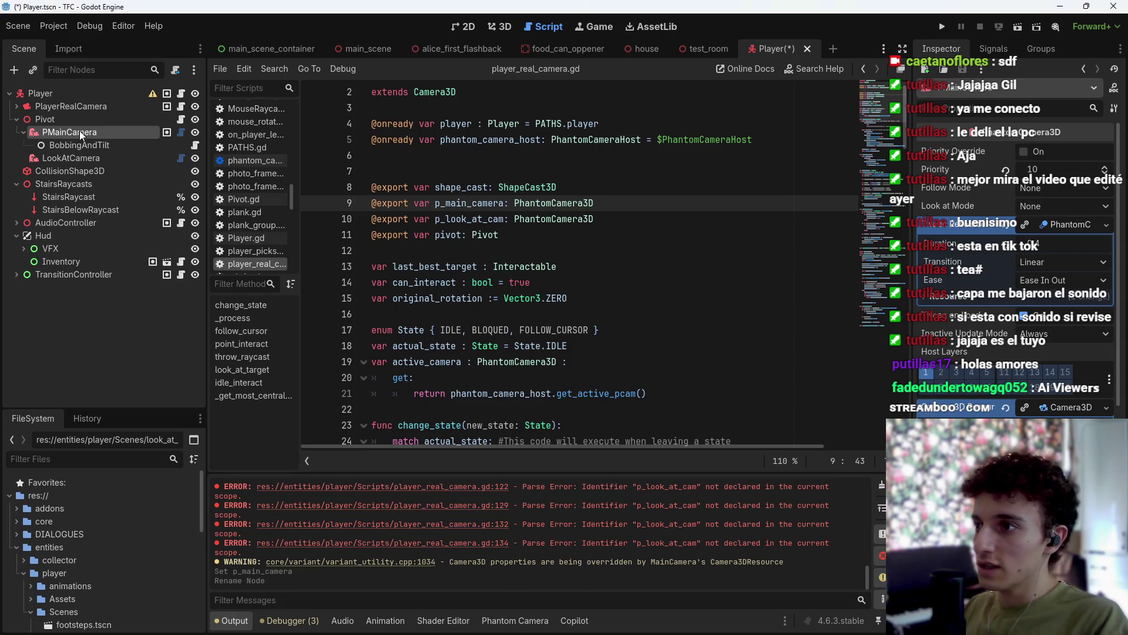
{"action": "left_click", "coordinate": [91, 170]}
{"action": "double_click", "coordinate": [98, 159]}
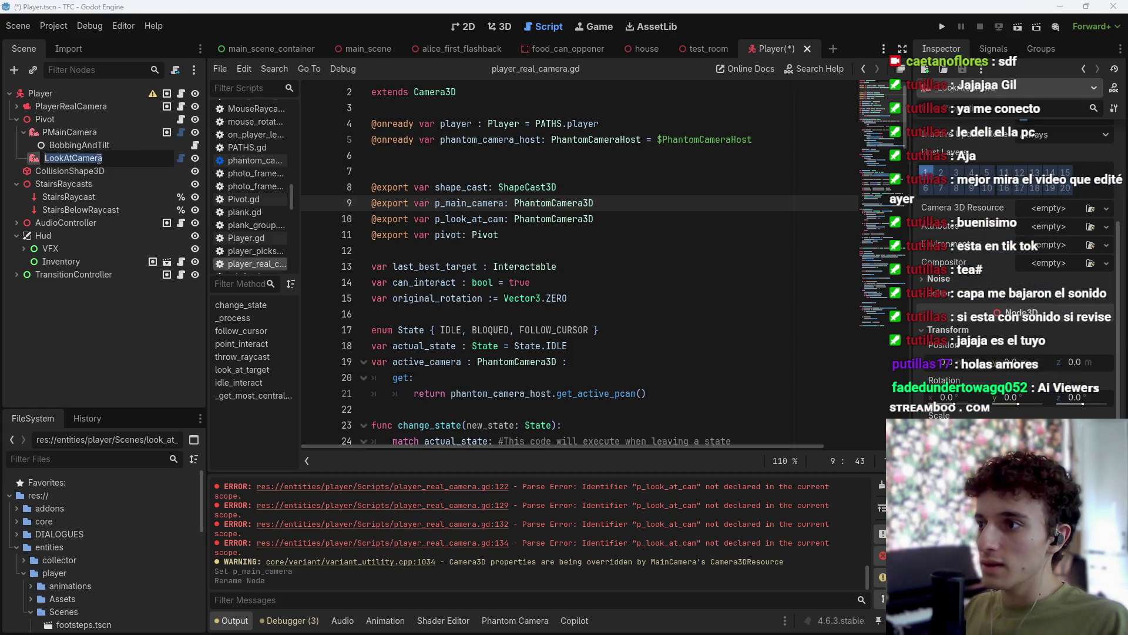
{"action": "type", "text": "OL"}
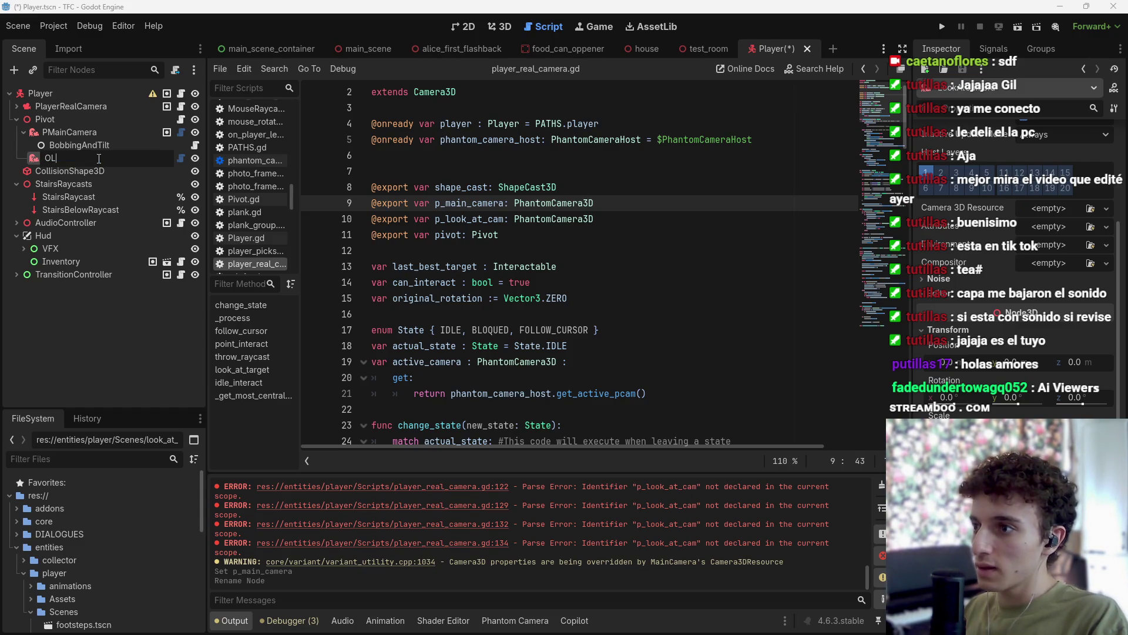
{"action": "type", "text": "Cam"}
{"action": "key", "text": "Return"}
{"action": "key", "text": "ctrl+s"}
Replace the two camera export lines with exports dragged from both camera nodes.
{"action": "left_click_drag", "start_coordinate": [614, 222], "coordinate": [372, 203]}
{"action": "key", "text": "BackSpace"}
{"action": "left_click", "coordinate": [66, 134]}
{"action": "left_click_drag", "start_coordinate": [66, 136], "coordinate": [411, 204]}
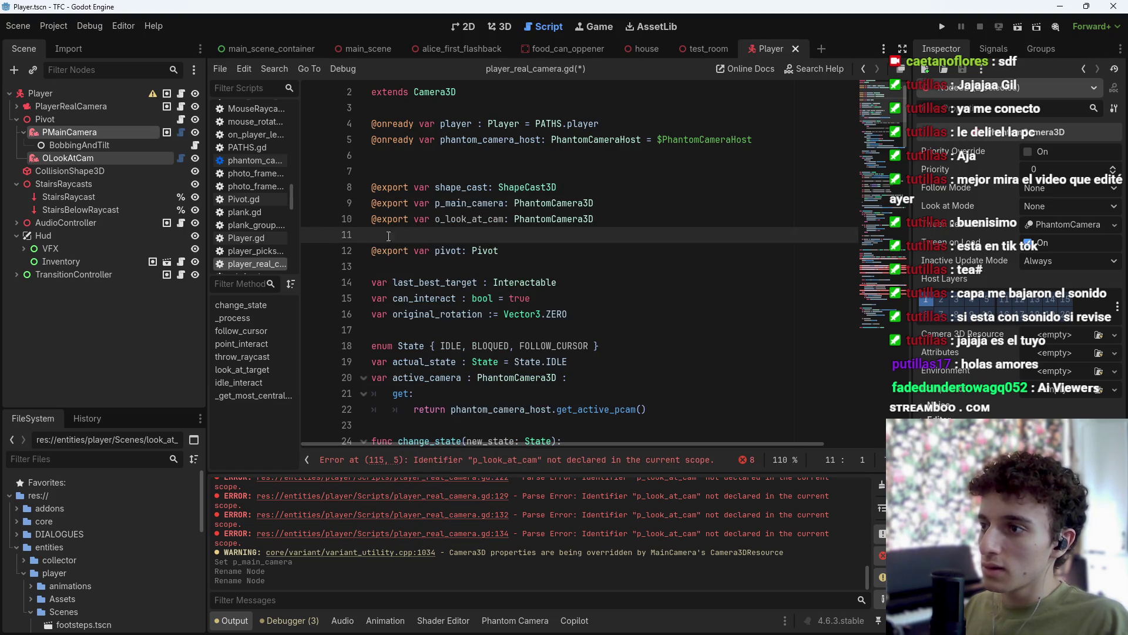
Correct the look-at camera node's name from OLookAtCam to PLookAtCam.
{"action": "double_click", "coordinate": [118, 156]}
{"action": "key", "text": "Home"}
{"action": "key", "text": "Delete"}
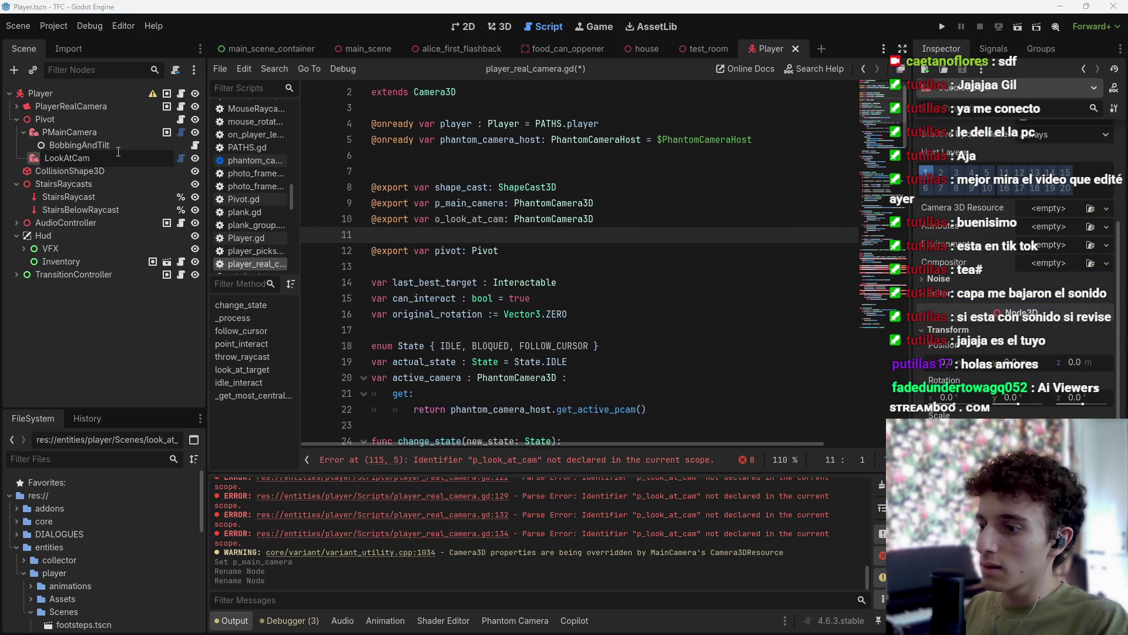
{"action": "type", "text": "P"}
{"action": "key", "text": "Return"}
Recreate the p_main_camera and p_look_at_cam export lines from the renamed nodes and save.
{"action": "left_click", "coordinate": [603, 222]}
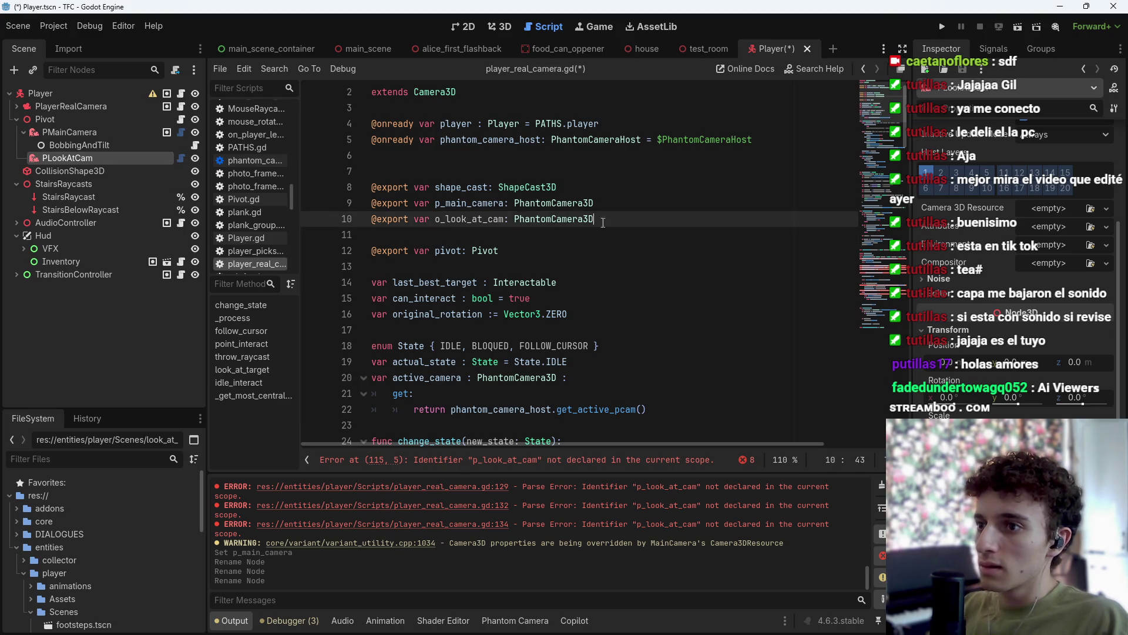
{"action": "left_click_drag", "start_coordinate": [603, 223], "coordinate": [372, 203]}
{"action": "key", "text": "BackSpace"}
{"action": "left_click", "coordinate": [62, 131], "text": "ctrl"}
{"action": "left_click_drag", "start_coordinate": [62, 131], "coordinate": [411, 203]}
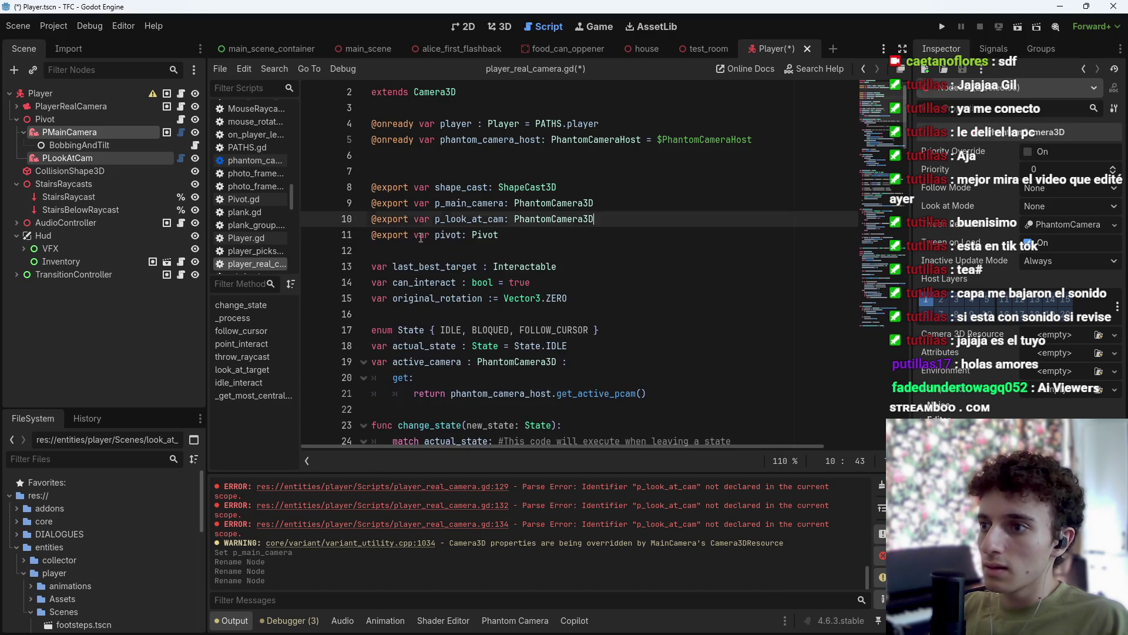
{"action": "key", "text": "Down"}
{"action": "key", "text": "ctrl+s"}
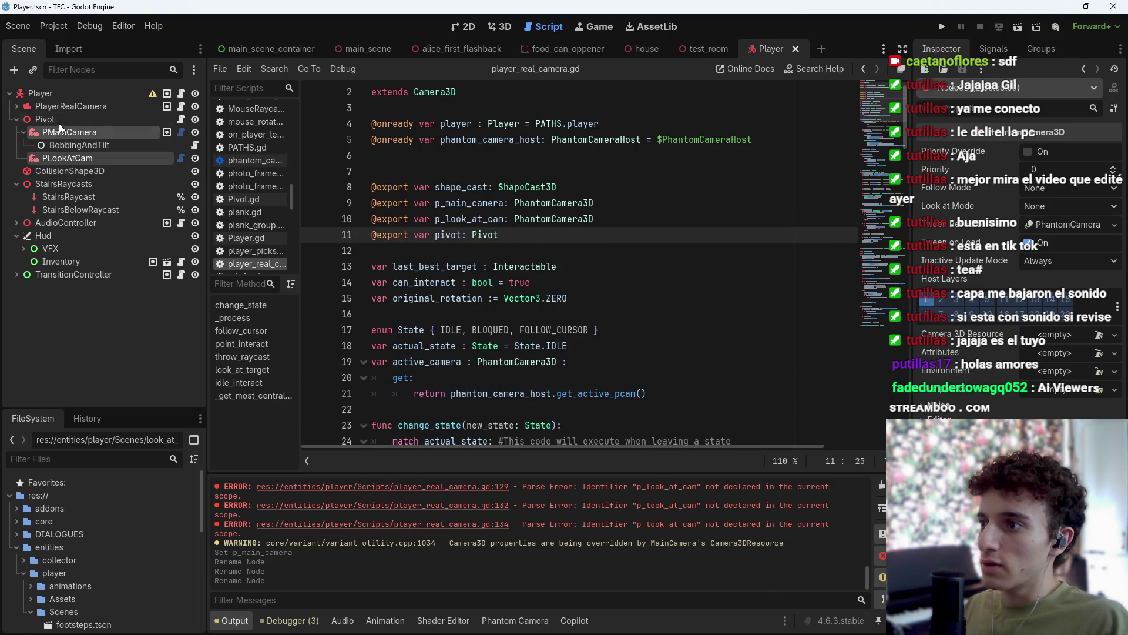
{"action": "left_click", "coordinate": [76, 108]}
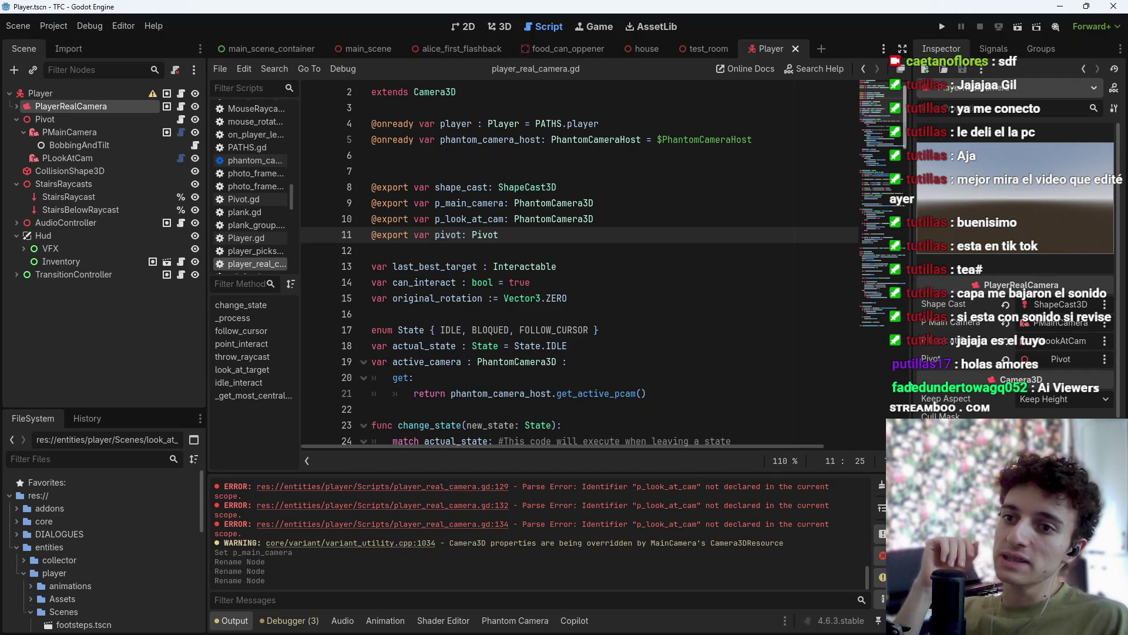
Clear PlayerRealCamera's P Look At Cam property and assign it the PLookAtCam node.
{"action": "left_click", "coordinate": [1007, 341]}
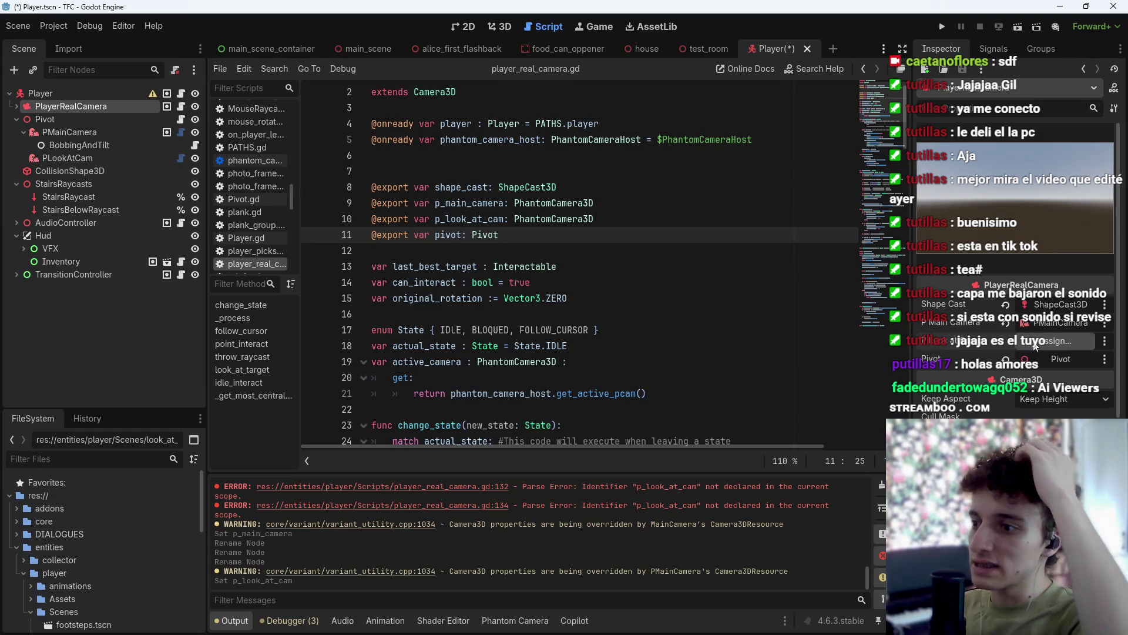
{"action": "left_click", "coordinate": [1036, 342]}
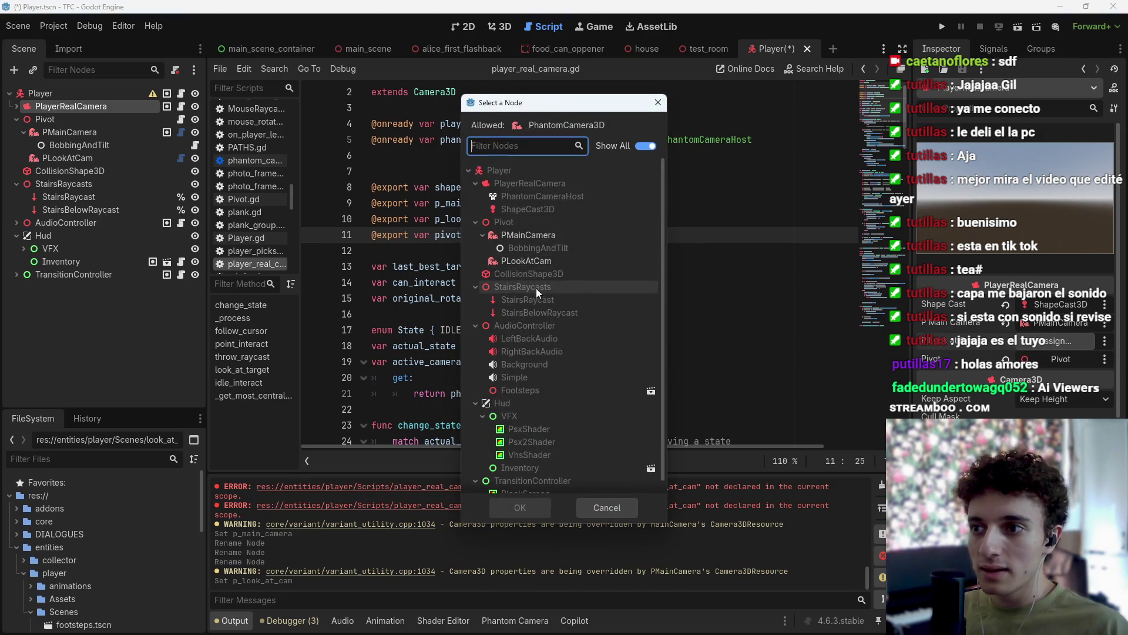
{"action": "left_click", "coordinate": [558, 264]}
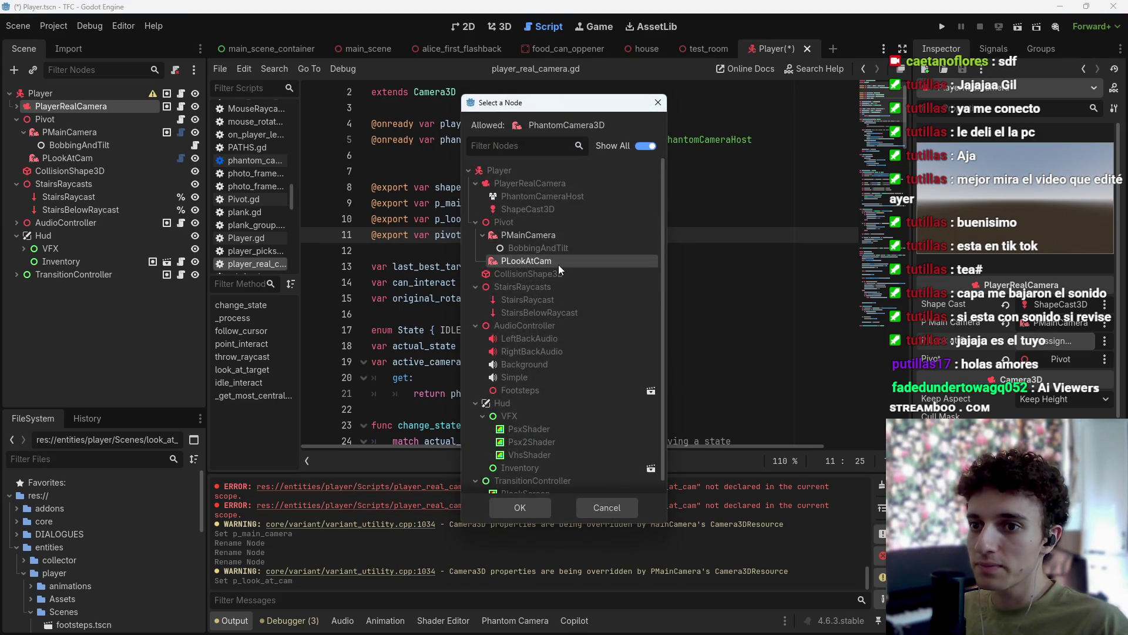
{"action": "left_click", "coordinate": [529, 507]}
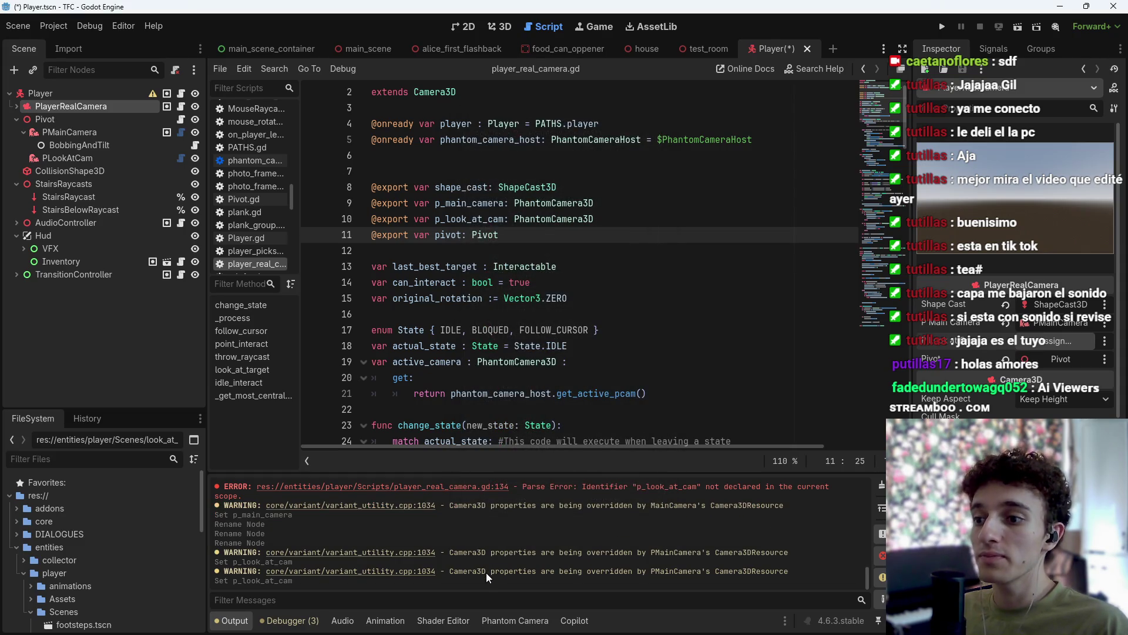
{"action": "mouse_move", "coordinate": [454, 571]}
{"action": "left_mouse_down"}
{"action": "mouse_move", "coordinate": [293, 581]}
{"action": "mouse_move", "coordinate": [696, 573]}
{"action": "left_mouse_up"}
{"action": "left_click", "coordinate": [787, 569]}
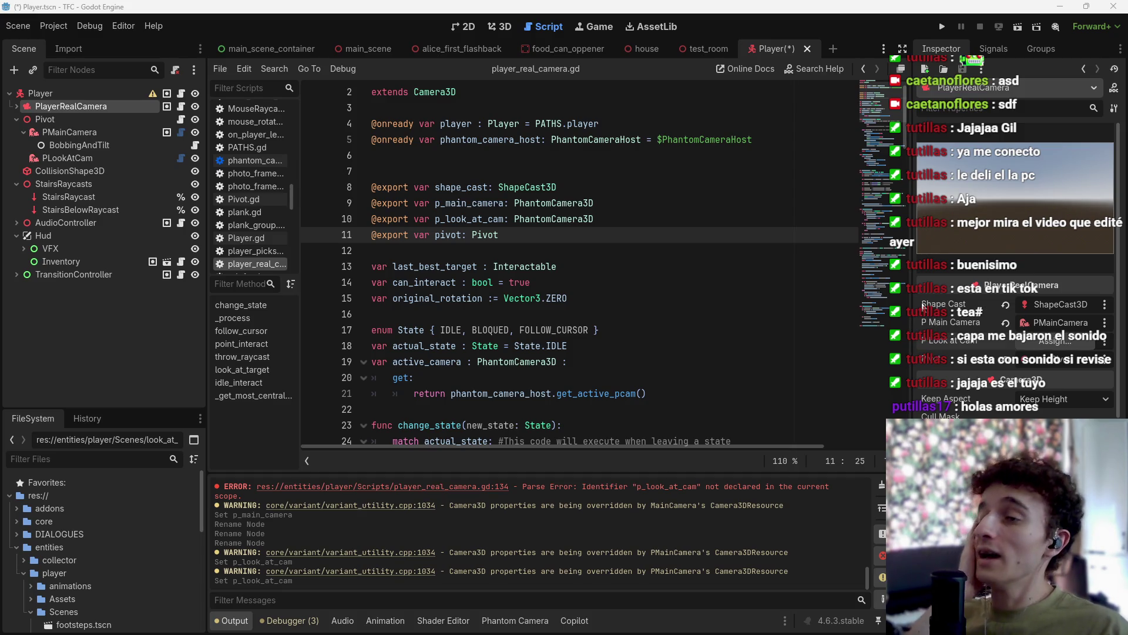
{"action": "key", "text": "ctrl+z"}
{"action": "key", "text": "ctrl+z"}
{"action": "key", "text": "ctrl+z"}
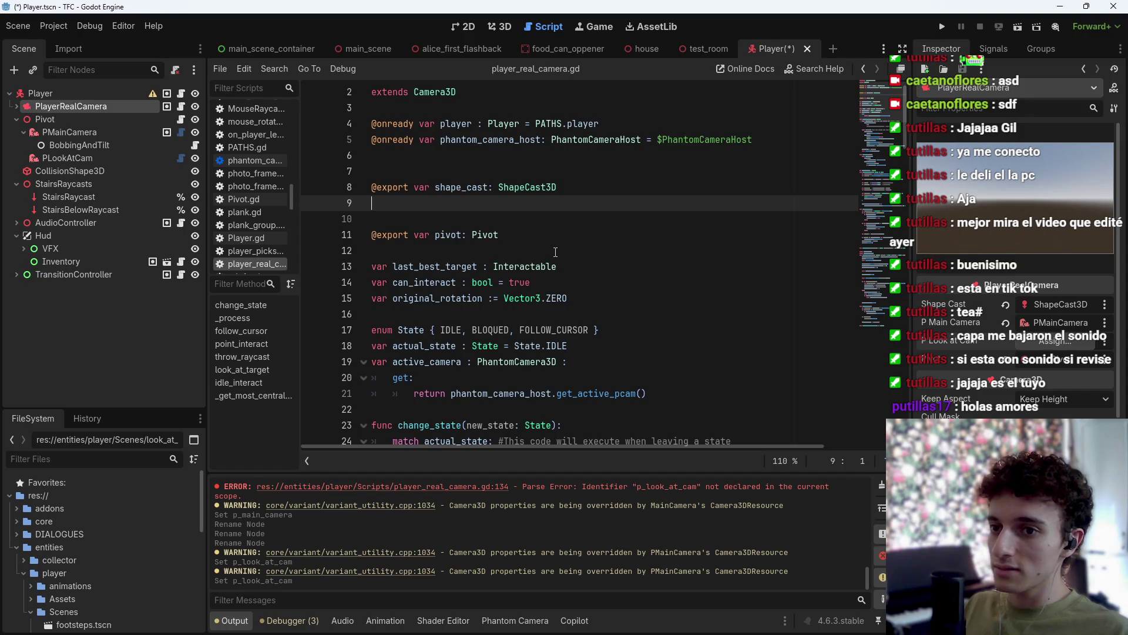
{"action": "key", "text": "ctrl+y"}
{"action": "key", "text": "ctrl+y"}
{"action": "key", "text": "ctrl+y"}
{"action": "key", "text": "ctrl+y"}
{"action": "key", "text": "ctrl+z"}
{"action": "key", "text": "ctrl+z"}
{"action": "key", "text": "ctrl+z"}
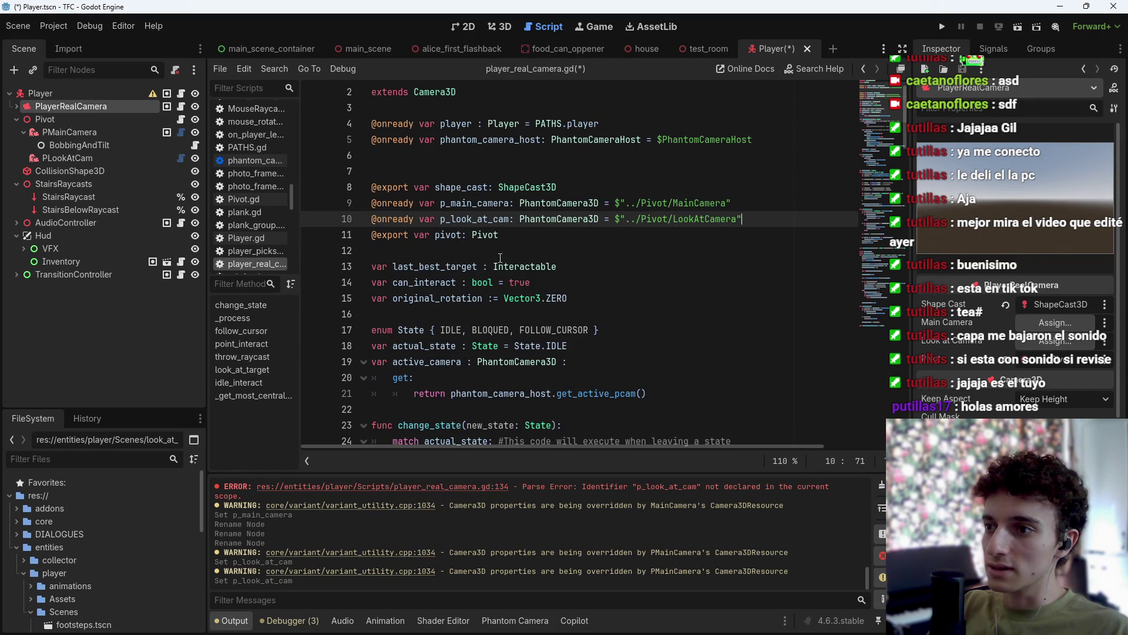
{"action": "key", "text": "ctrl+z"}
{"action": "left_click", "coordinate": [759, 223]}
{"action": "key", "text": "ctrl+s"}
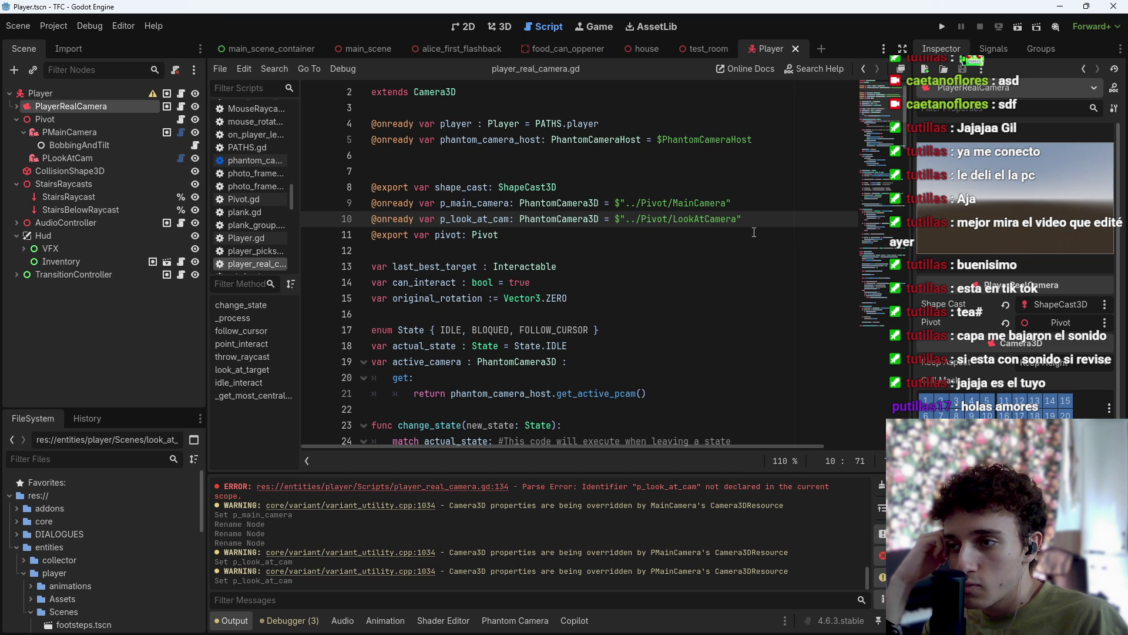
{"action": "left_click", "coordinate": [114, 162]}
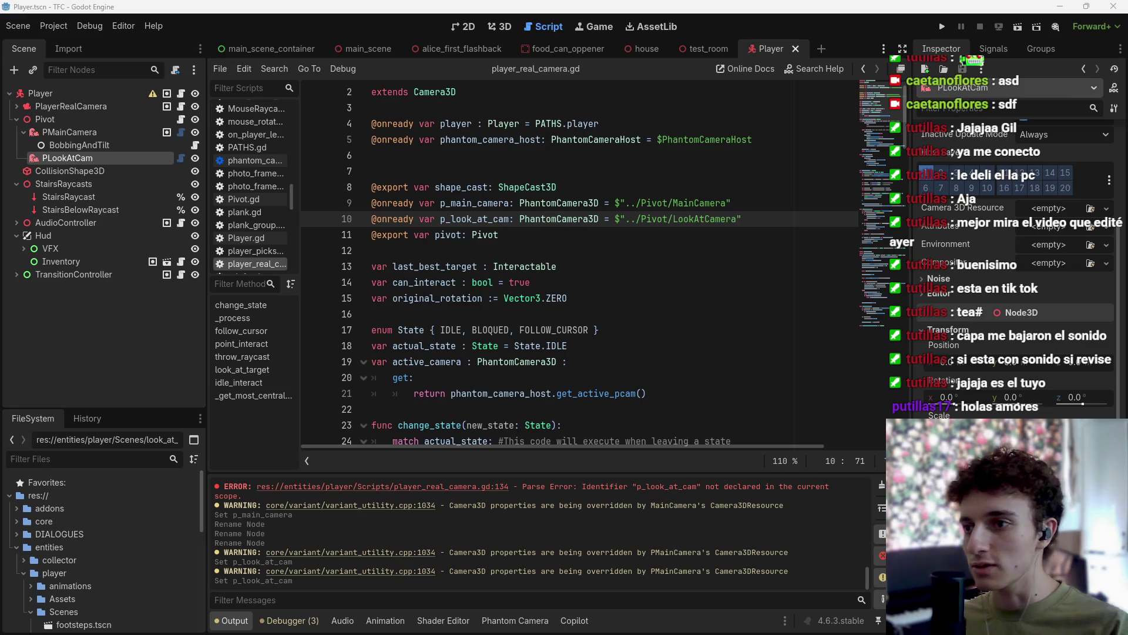
Insert a blank first line at the top of look_at_target.
{"action": "scroll", "coordinate": [573, 261], "scroll_direction": "down", "scroll_amount": 9}
{"action": "left_click", "coordinate": [573, 267]}
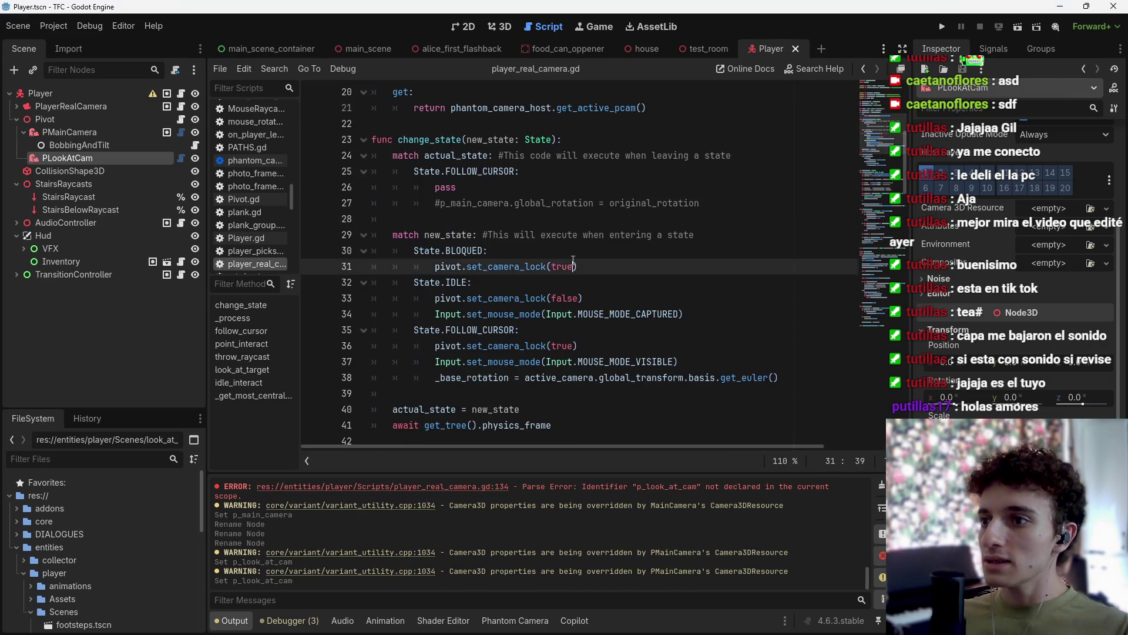
{"action": "key", "text": "Up"}
{"action": "key", "text": "Up"}
{"action": "key", "text": "Up"}
{"action": "scroll", "coordinate": [573, 261], "scroll_direction": "down", "scroll_amount": 10}
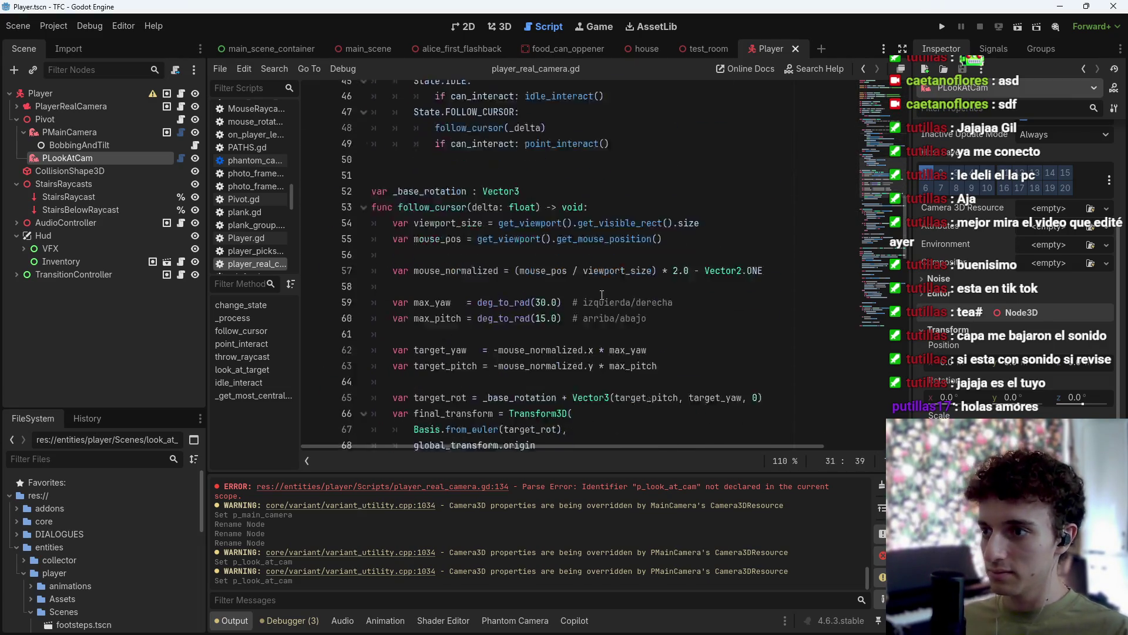
{"action": "scroll", "coordinate": [590, 316], "scroll_direction": "down", "scroll_amount": 11}
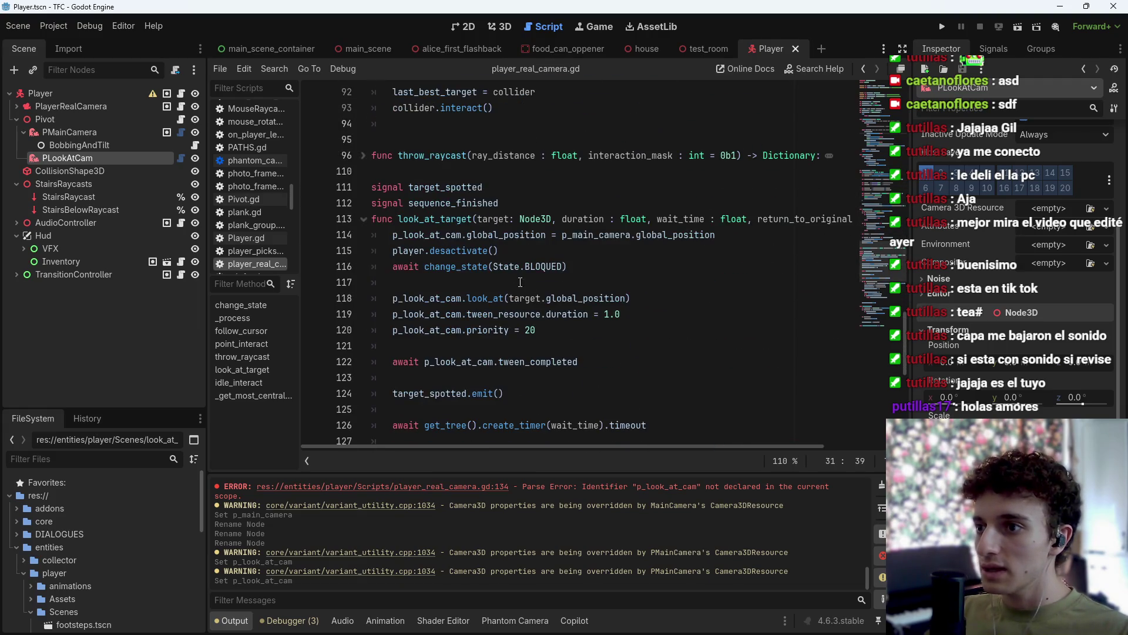
{"action": "left_click", "coordinate": [393, 235]}
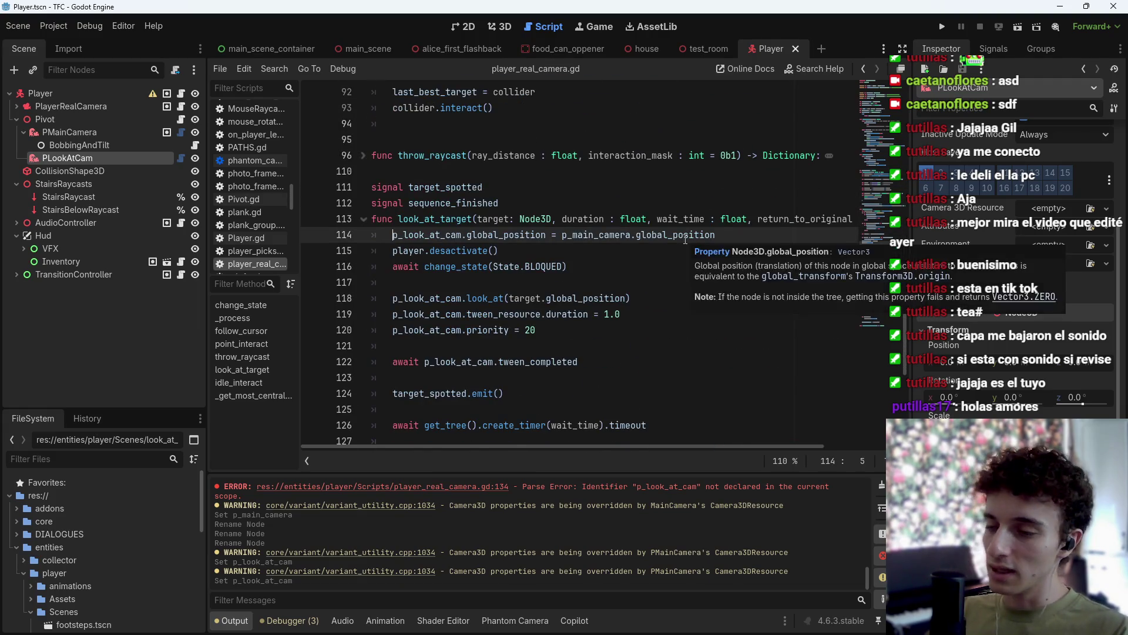
{"action": "key", "text": "Return"}
{"action": "key", "text": "Up"}
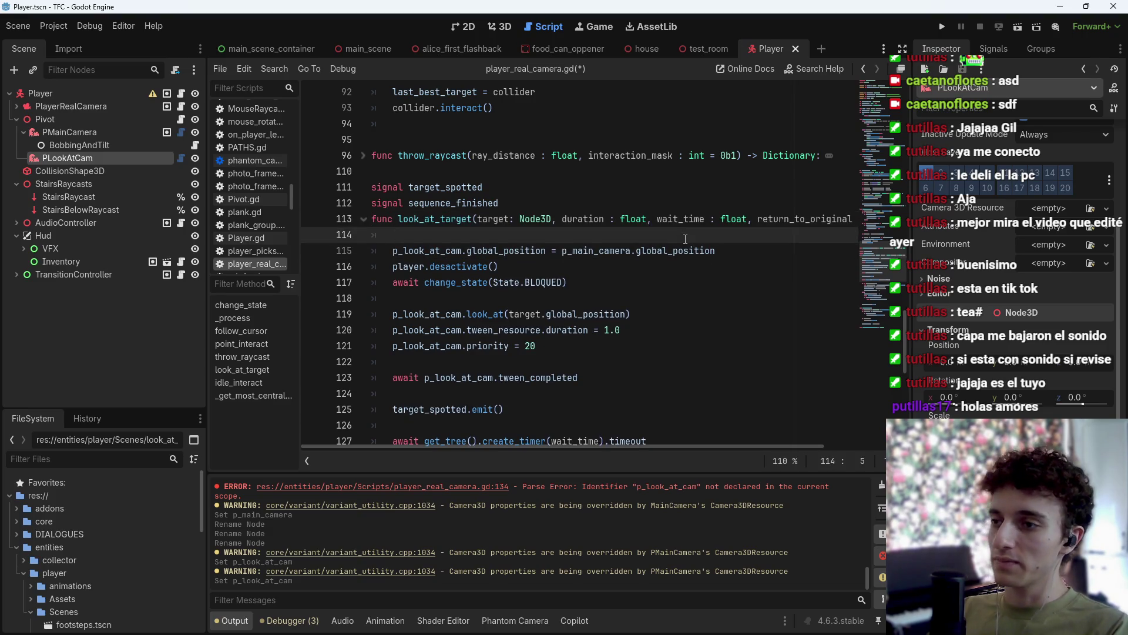
Write p_look_at_cam.reparent(player.get_parent()) there with autocomplete and save the script.
{"action": "type", "text": "p_"}
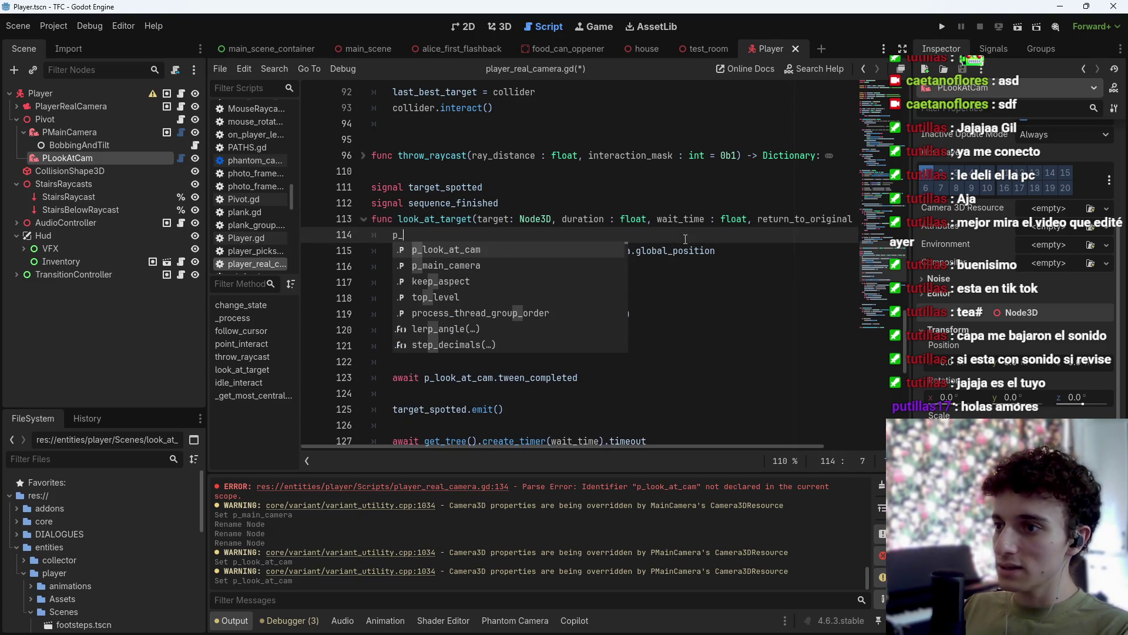
{"action": "key", "text": "Return"}
{"action": "type", "text": ".rep"}
{"action": "key", "text": "Return"}
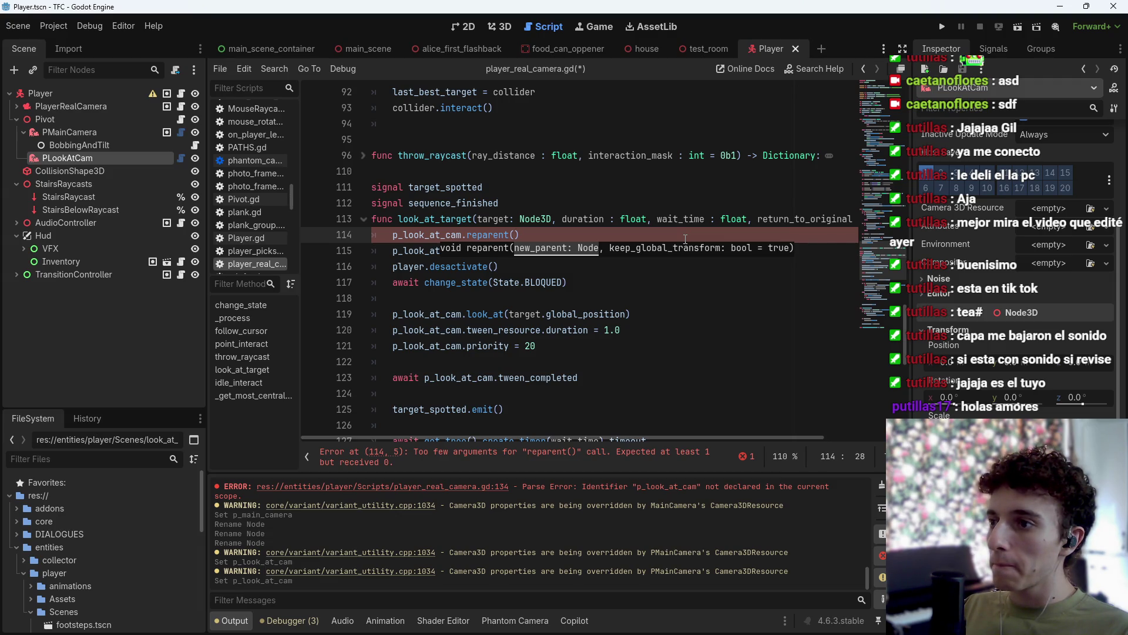
{"action": "type", "text": "player.get"}
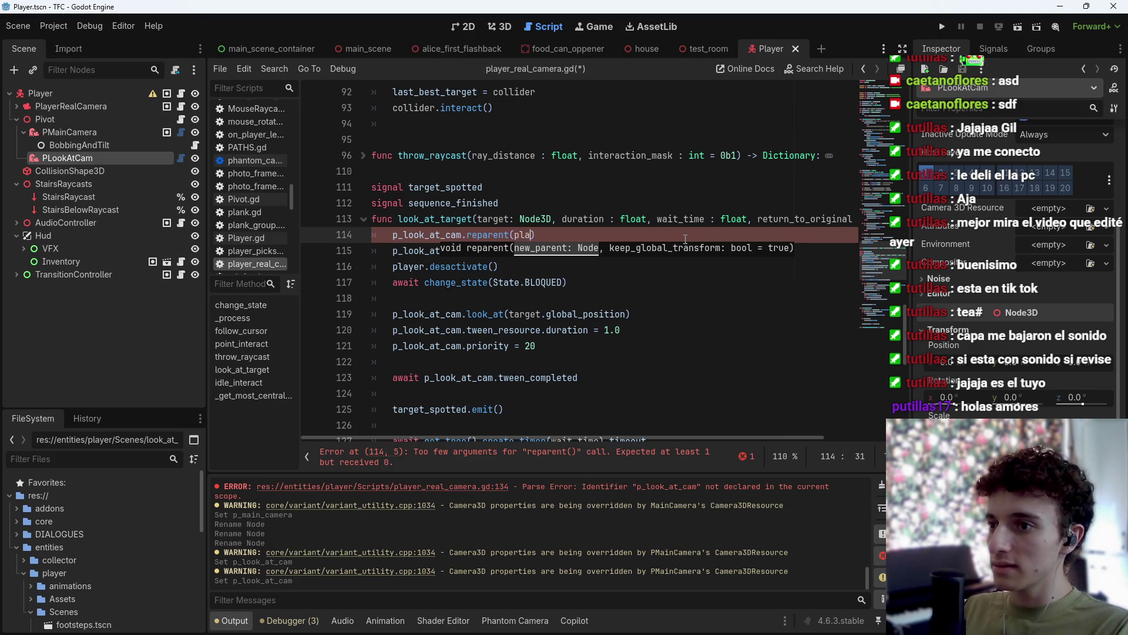
{"action": "type", "text": "_par"}
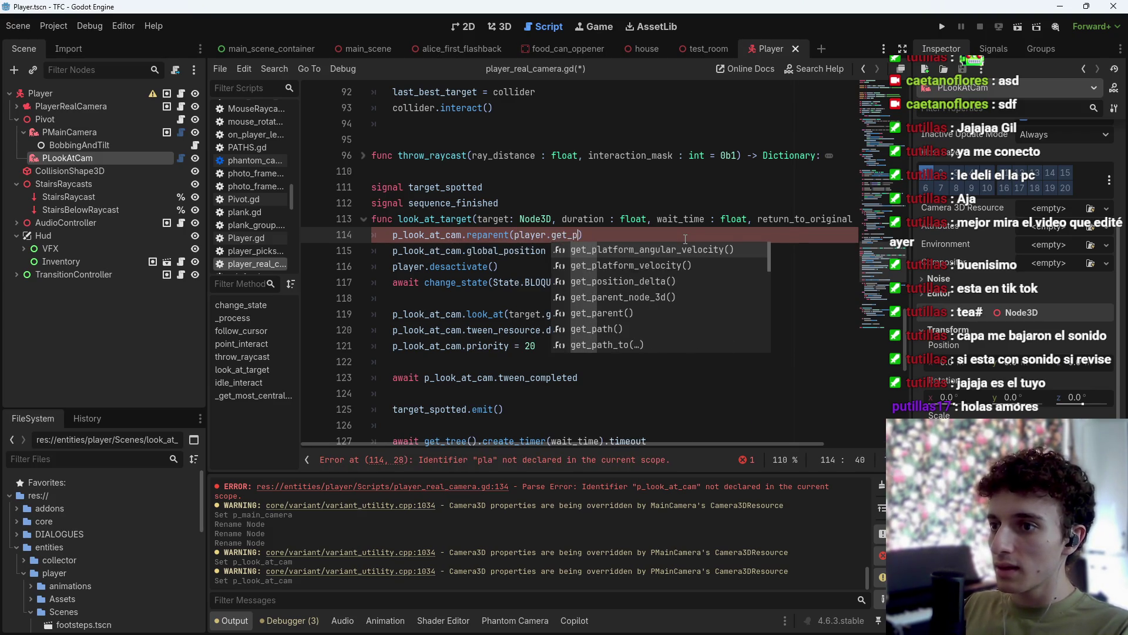
{"action": "key", "text": "Return"}
{"action": "key", "text": "ctrl+s"}
{"action": "key", "text": "ctrl+s"}
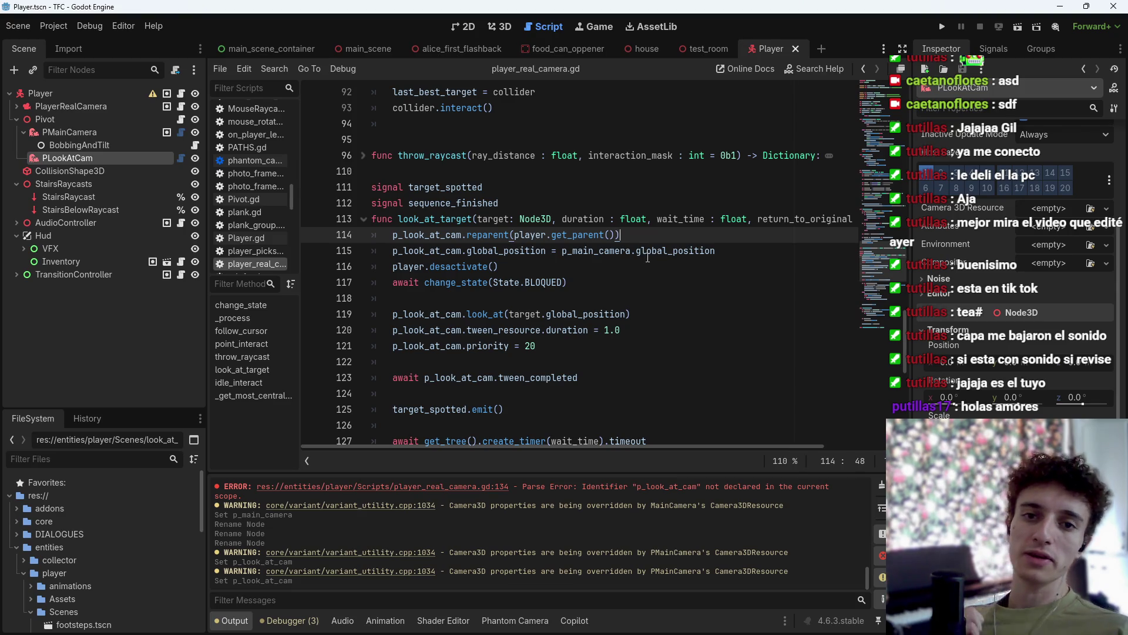
{"action": "left_click", "coordinate": [1114, 6]}
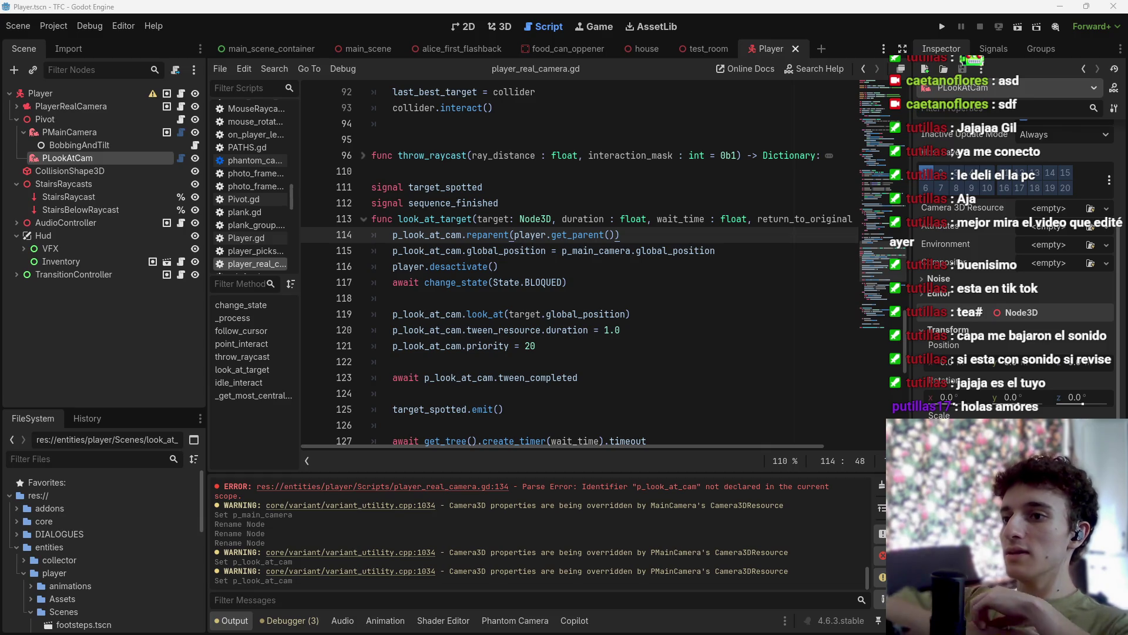
Open the test_room scene in the 3D view and look around the room.
{"action": "left_click", "coordinate": [506, 27]}
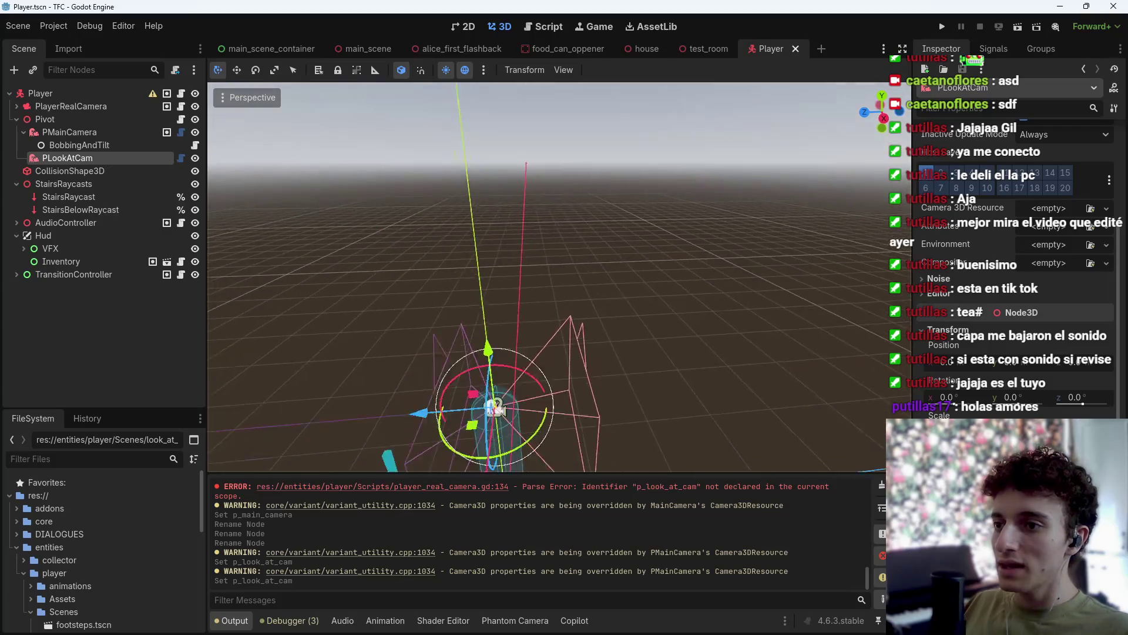
{"action": "left_click_drag", "start_coordinate": [494, 406], "coordinate": [530, 426]}
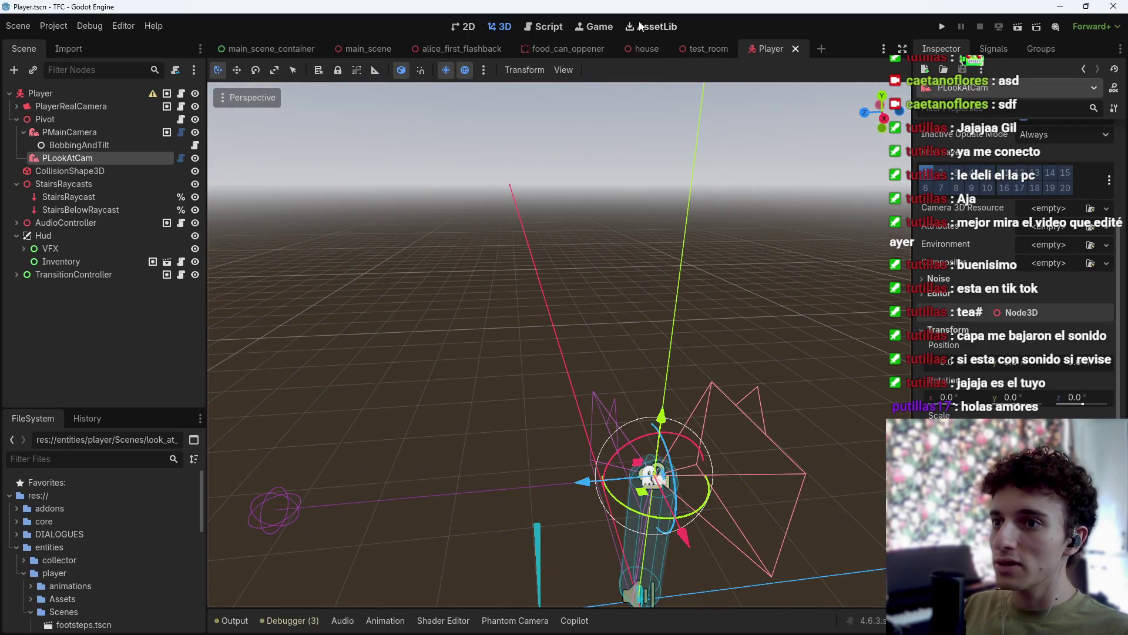
{"action": "left_click", "coordinate": [698, 47]}
{"action": "mouse_move", "coordinate": [588, 298]}
{"action": "left_mouse_down"}
{"action": "mouse_move", "coordinate": [564, 246]}
{"action": "mouse_move", "coordinate": [553, 270]}
{"action": "mouse_move", "coordinate": [627, 295]}
{"action": "left_mouse_up"}
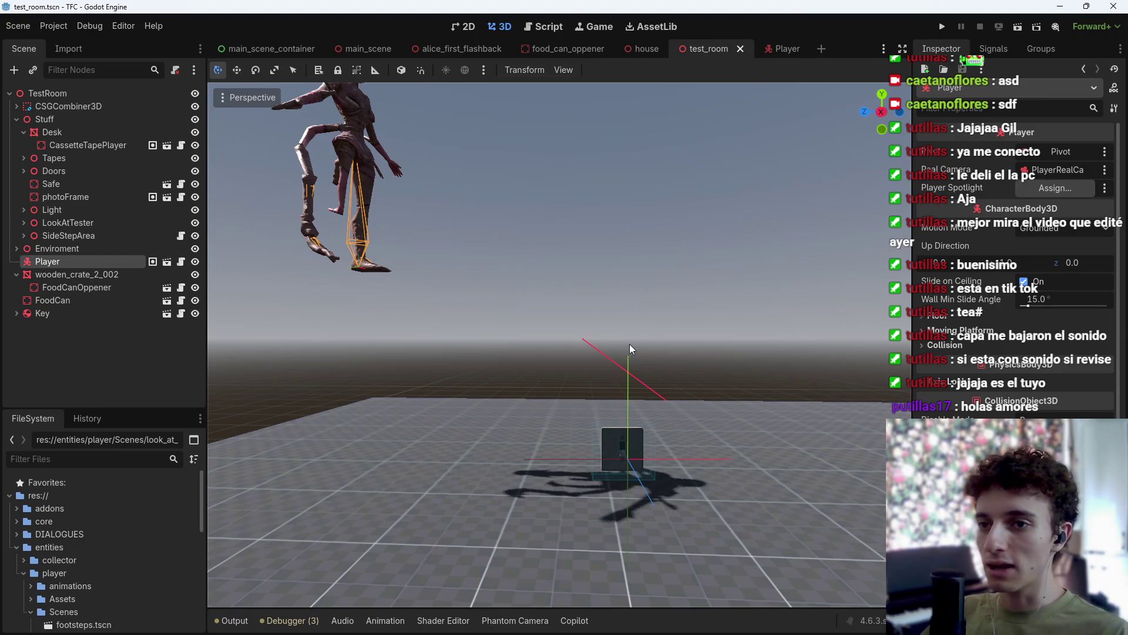
{"action": "mouse_move", "coordinate": [629, 347]}
{"action": "left_mouse_down"}
{"action": "mouse_move", "coordinate": [588, 353]}
{"action": "mouse_move", "coordinate": [611, 341]}
{"action": "mouse_move", "coordinate": [653, 347]}
{"action": "mouse_move", "coordinate": [632, 353]}
{"action": "left_mouse_up"}
{"action": "scroll", "coordinate": [627, 348], "scroll_direction": "down", "scroll_amount": 3}
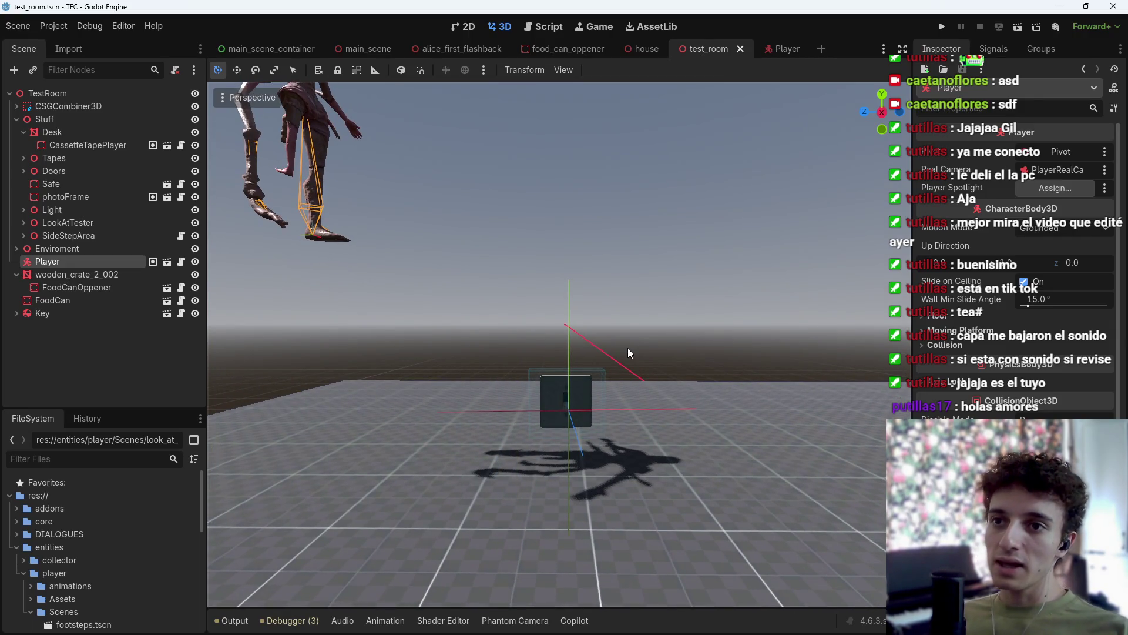
{"action": "key", "text": "f"}
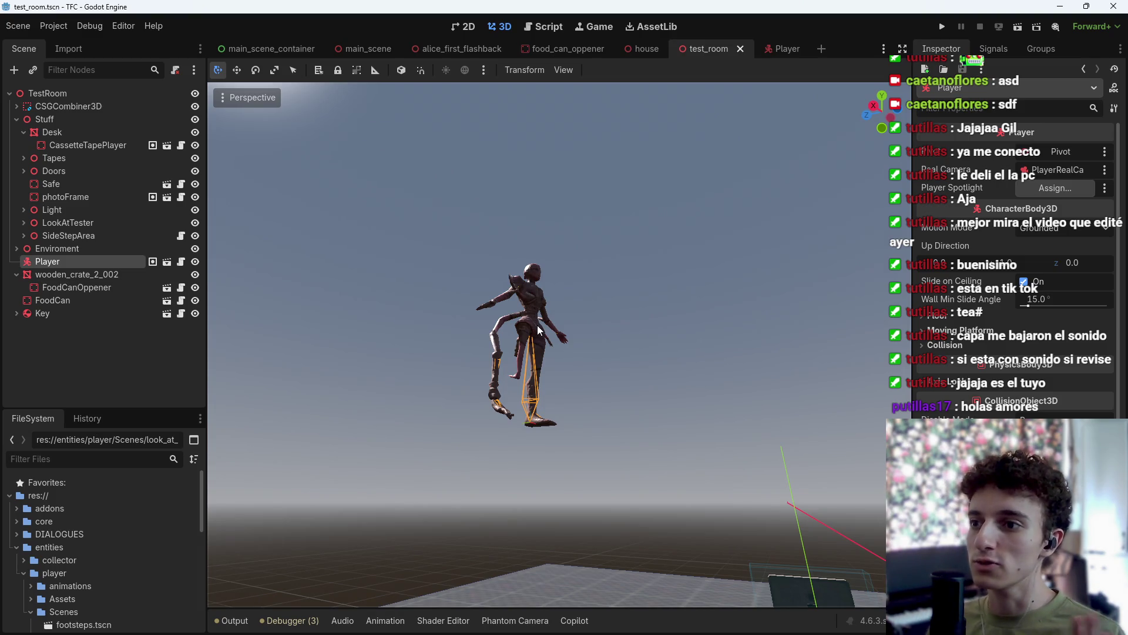
{"action": "mouse_move", "coordinate": [616, 372]}
{"action": "left_mouse_down"}
{"action": "mouse_move", "coordinate": [705, 405]}
{"action": "mouse_move", "coordinate": [693, 329]}
{"action": "mouse_move", "coordinate": [705, 446]}
{"action": "mouse_move", "coordinate": [699, 406]}
{"action": "mouse_move", "coordinate": [708, 411]}
{"action": "mouse_move", "coordinate": [623, 375]}
{"action": "left_mouse_up"}
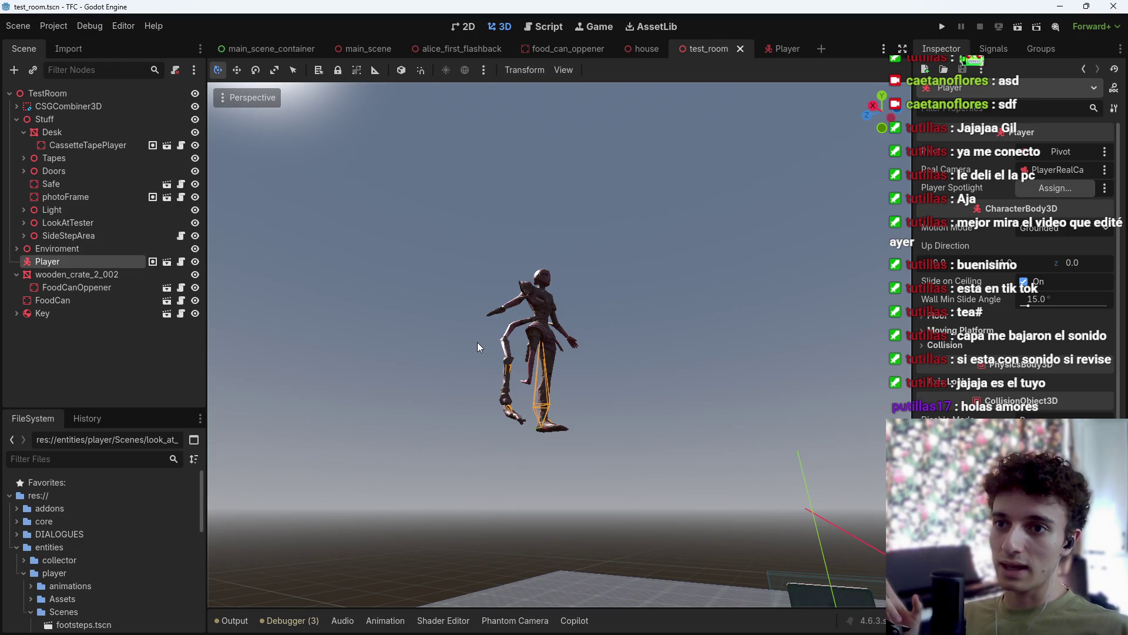
Frame the Player character in the viewport, then switch to player_real_camera.gd.
{"action": "left_click_drag", "start_coordinate": [477, 342], "coordinate": [459, 314]}
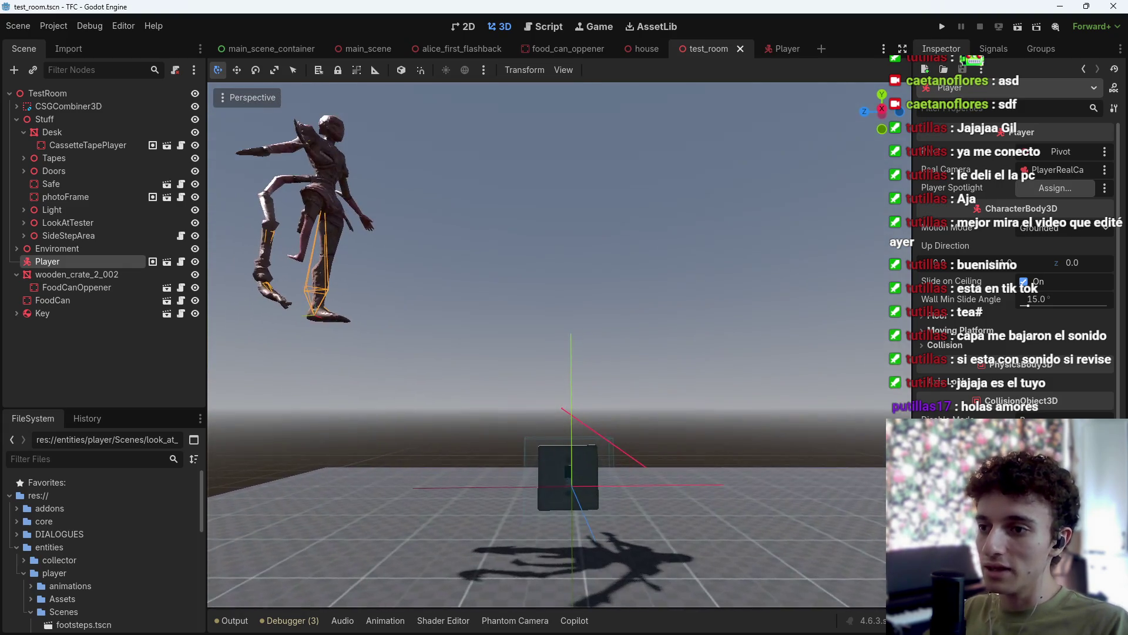
{"action": "key", "text": "f"}
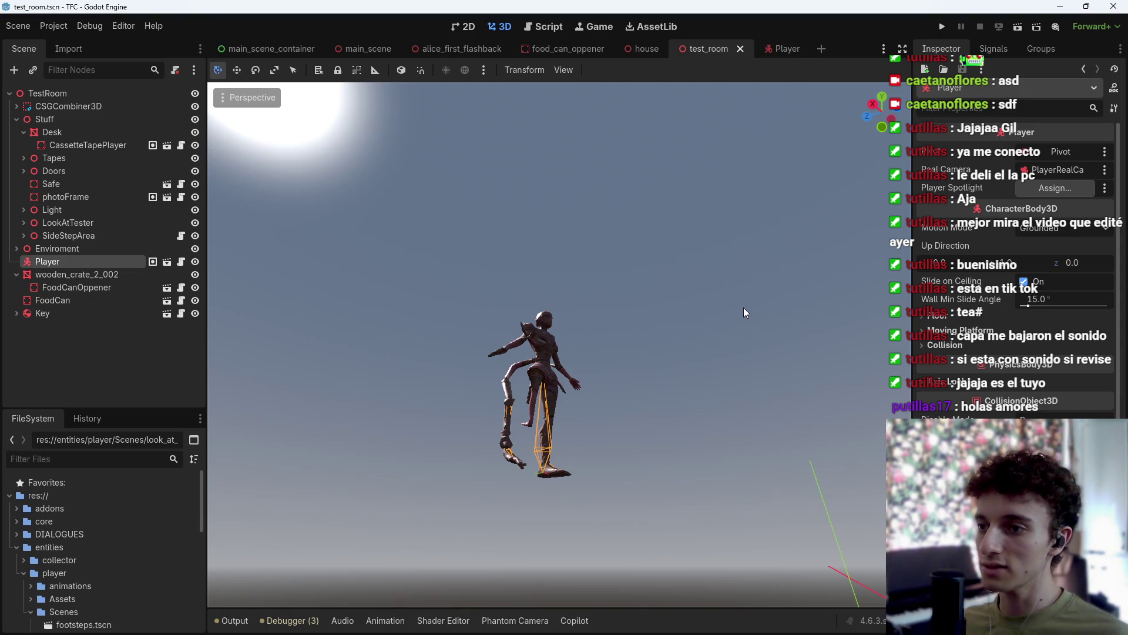
{"action": "mouse_move", "coordinate": [743, 308]}
{"action": "left_mouse_down"}
{"action": "mouse_move", "coordinate": [776, 371]}
{"action": "mouse_move", "coordinate": [806, 305]}
{"action": "mouse_move", "coordinate": [809, 360]}
{"action": "left_mouse_up"}
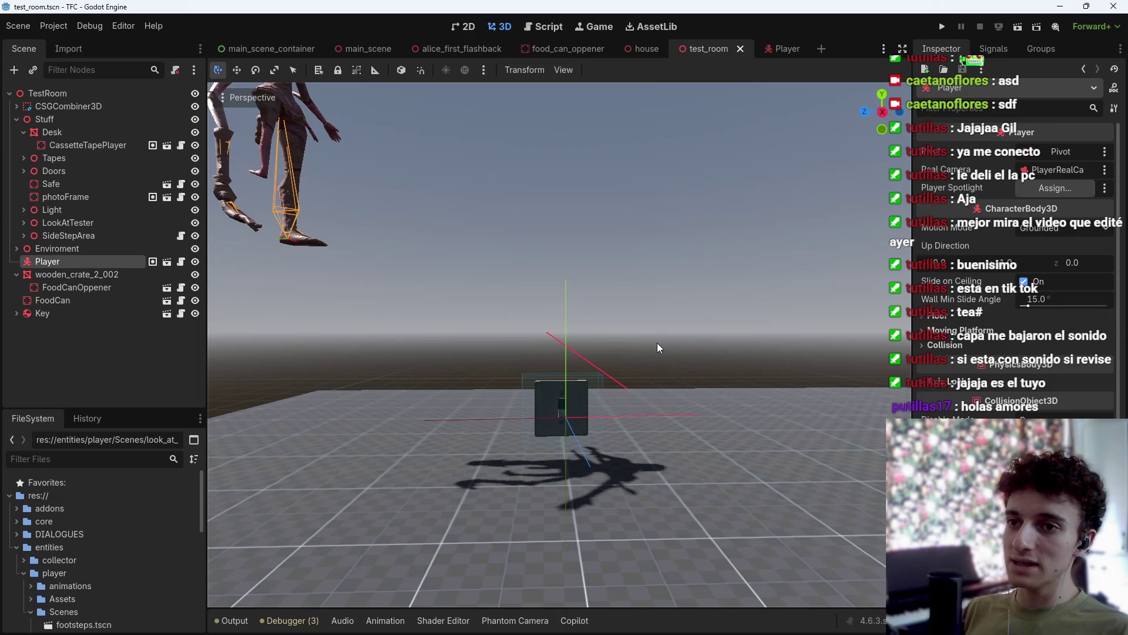
{"action": "key", "text": "f"}
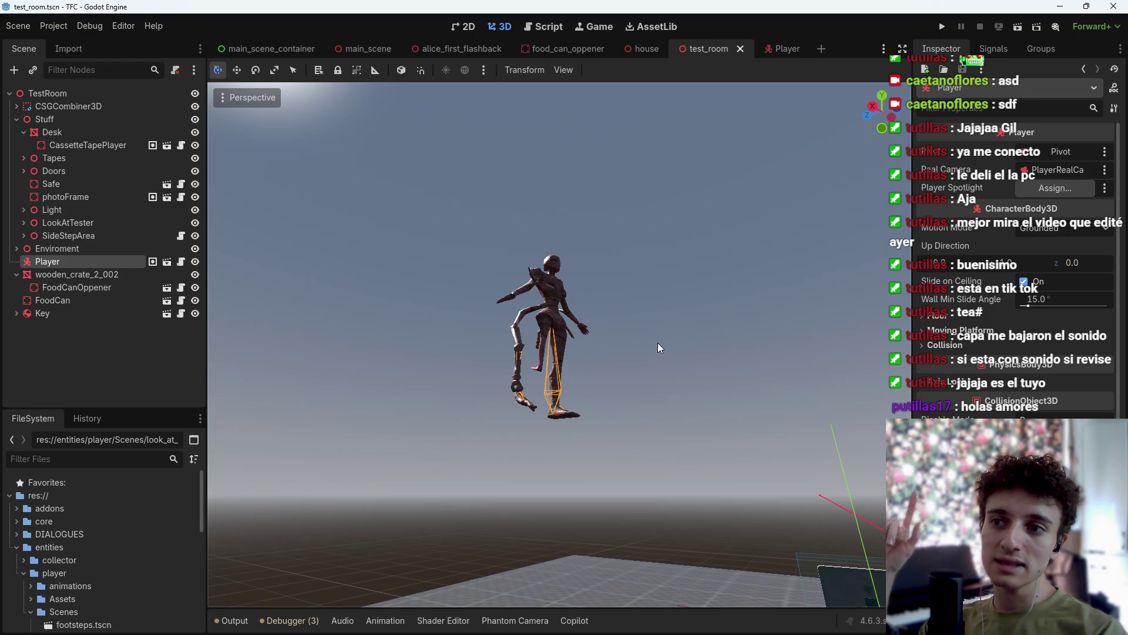
{"action": "mouse_move", "coordinate": [658, 343]}
{"action": "left_mouse_down"}
{"action": "mouse_move", "coordinate": [645, 331]}
{"action": "mouse_move", "coordinate": [642, 340]}
{"action": "left_mouse_up"}
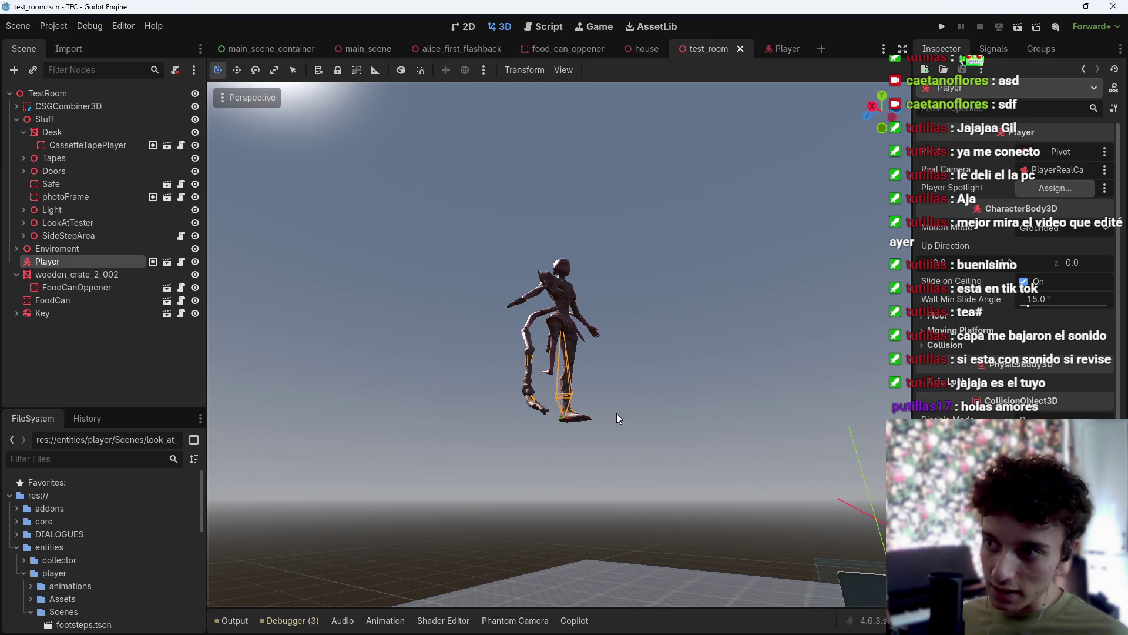
{"action": "left_click_drag", "start_coordinate": [616, 414], "coordinate": [615, 402]}
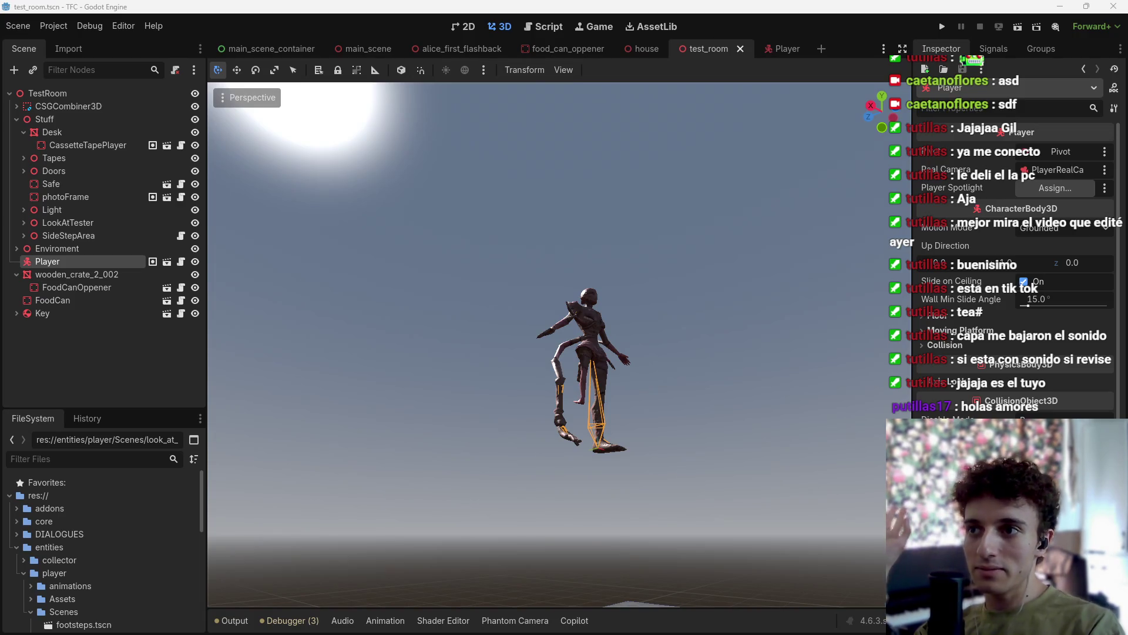
{"action": "left_click", "coordinate": [538, 28]}
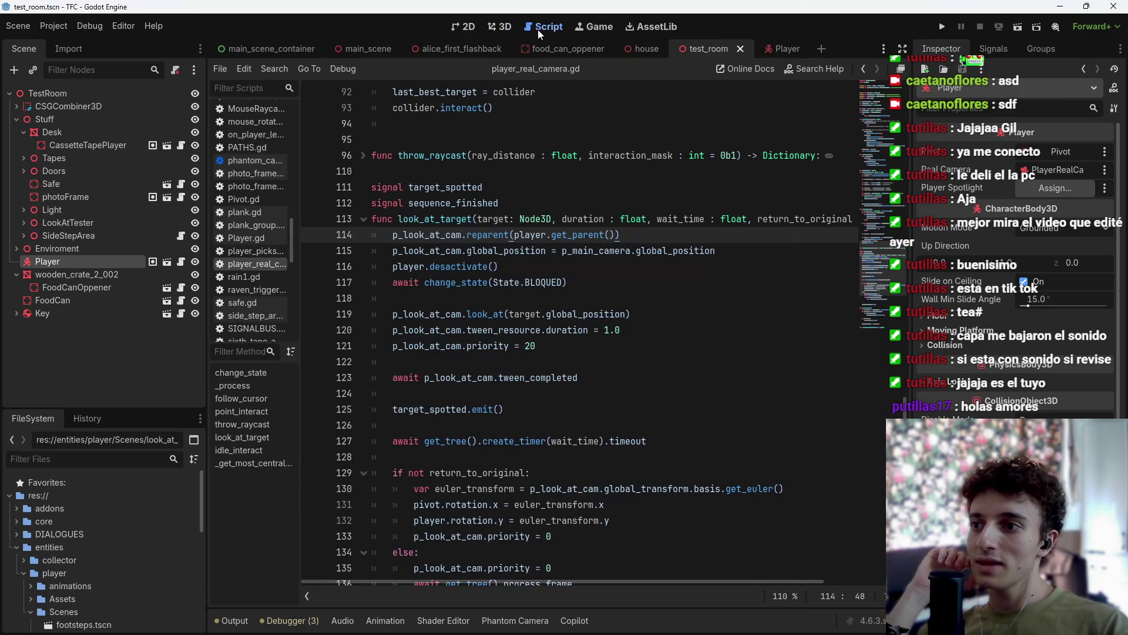
Highlight the look_at_target body for explanation and save the scene.
{"action": "mouse_move", "coordinate": [382, 234]}
{"action": "left_mouse_down"}
{"action": "mouse_move", "coordinate": [529, 330]}
{"action": "mouse_move", "coordinate": [700, 470]}
{"action": "left_mouse_up"}
{"action": "left_click", "coordinate": [703, 458]}
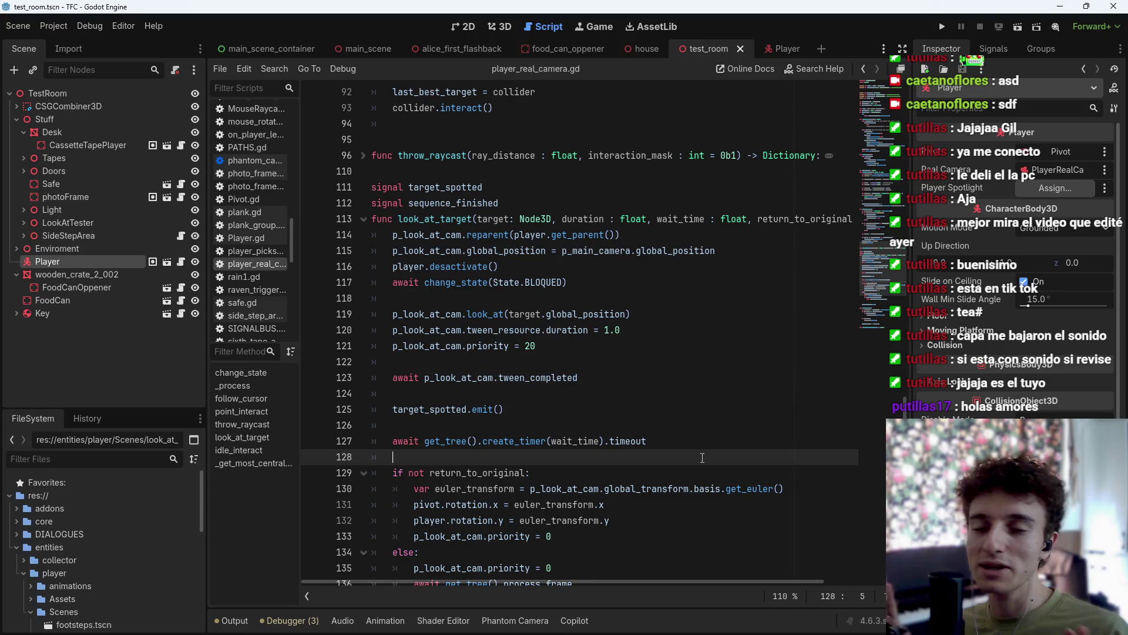
{"action": "left_click", "coordinate": [655, 233]}
{"action": "key", "text": "ctrl+s"}
{"action": "left_click", "coordinate": [392, 234]}
{"action": "key", "text": "ctrl+s"}
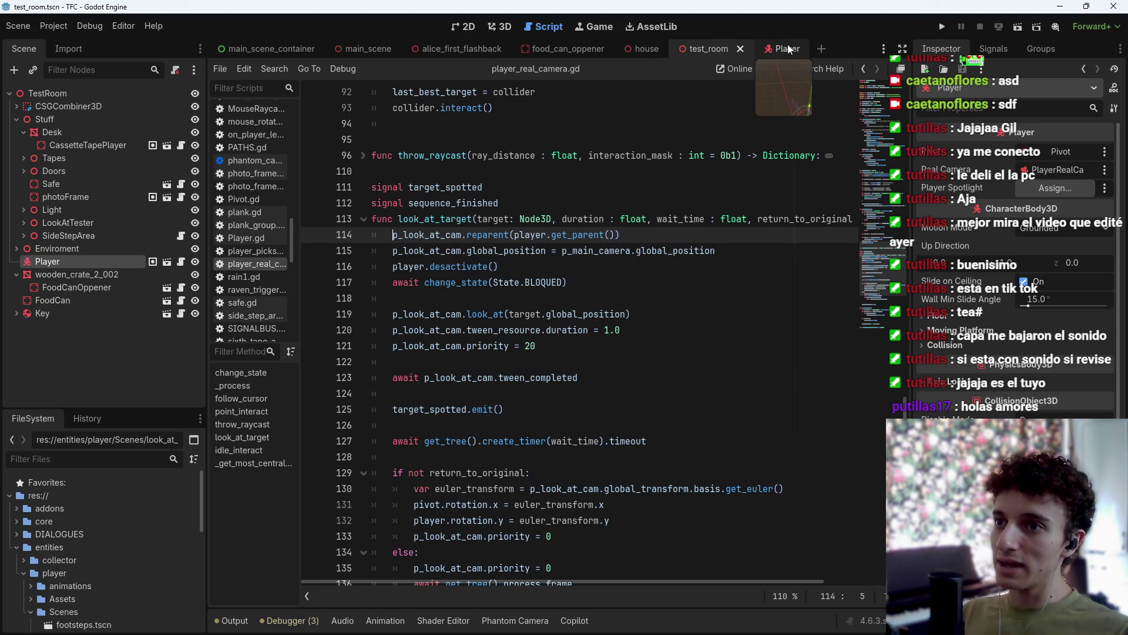
Select p_look_at_cam on line 114 to show its other uses.
{"action": "left_click_drag", "start_coordinate": [387, 237], "coordinate": [716, 250]}
{"action": "key", "text": "Right"}
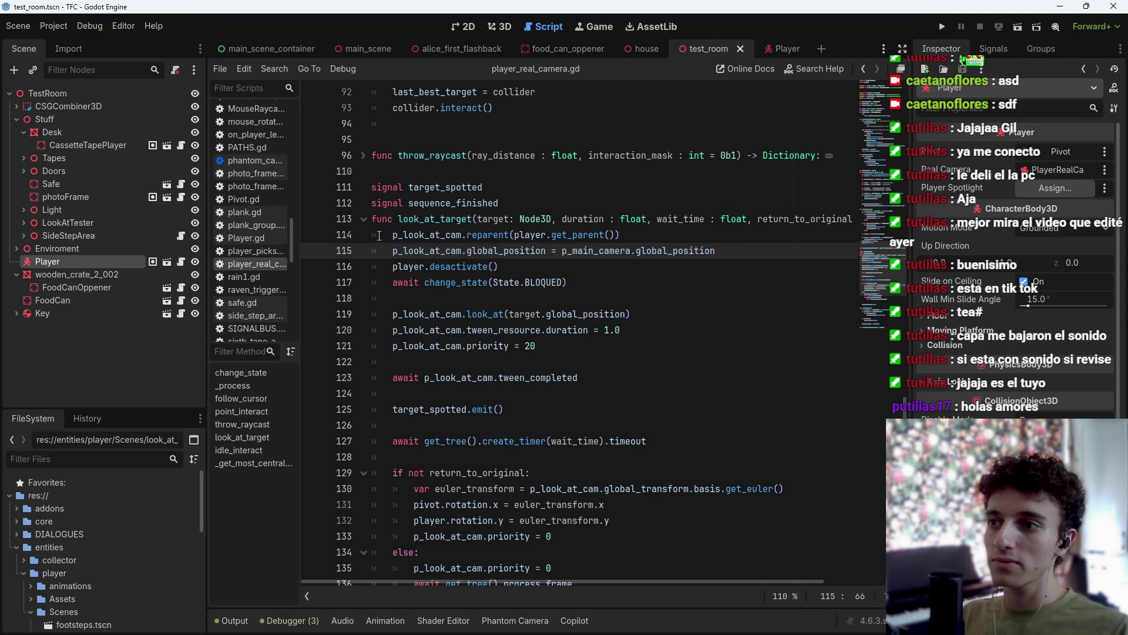
{"action": "left_click_drag", "start_coordinate": [388, 235], "coordinate": [462, 236]}
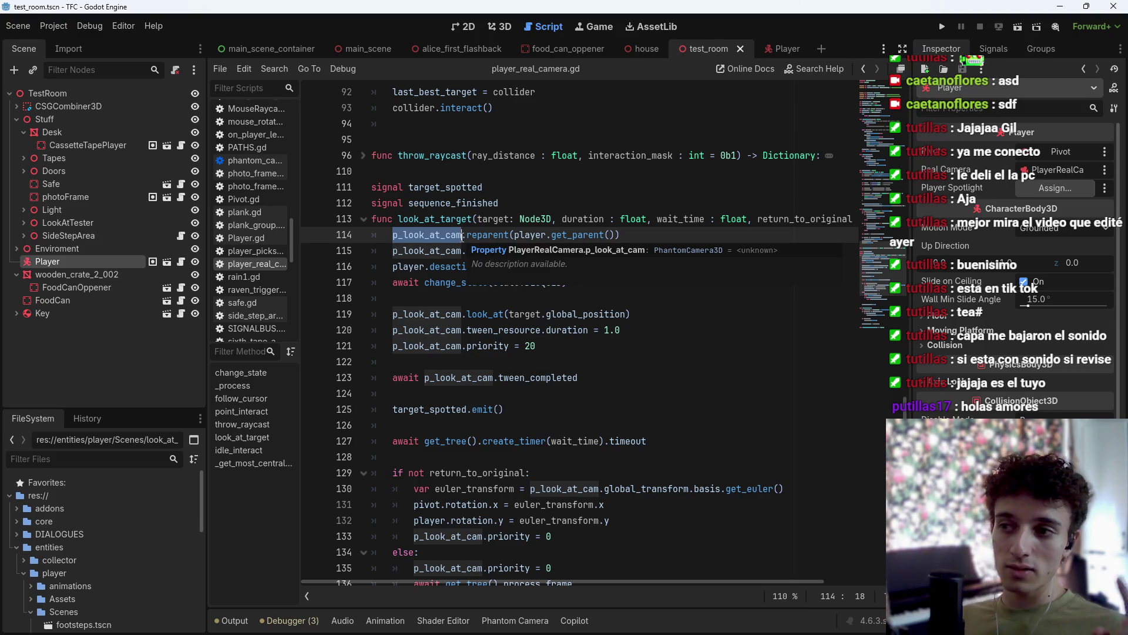
{"action": "left_click", "coordinate": [640, 305]}
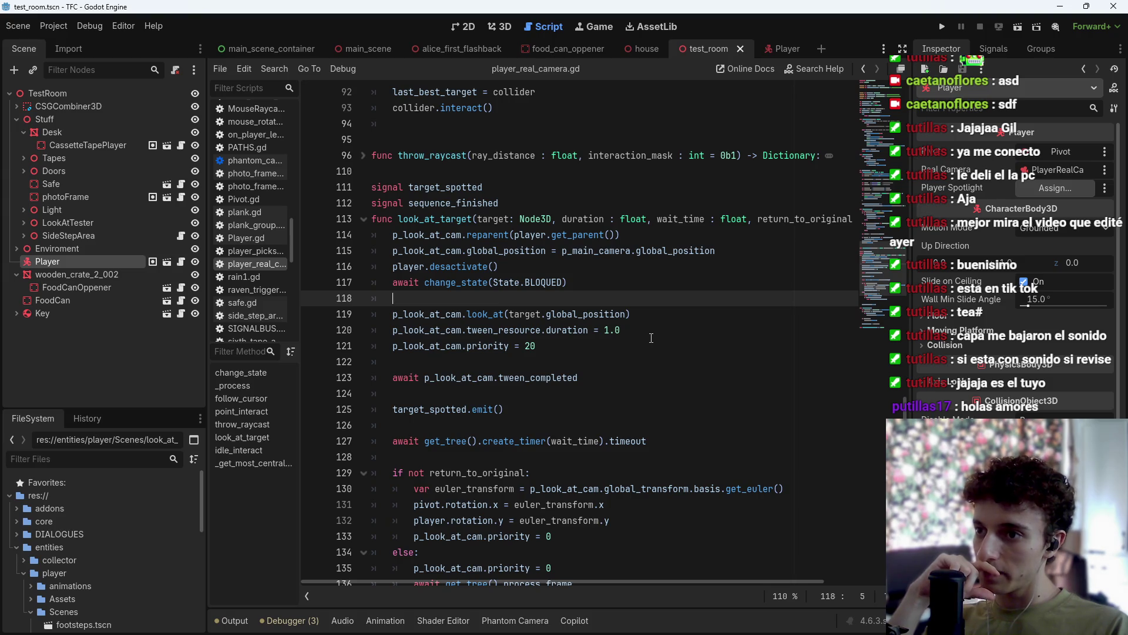
{"action": "scroll", "coordinate": [651, 338], "scroll_direction": "down", "scroll_amount": 9}
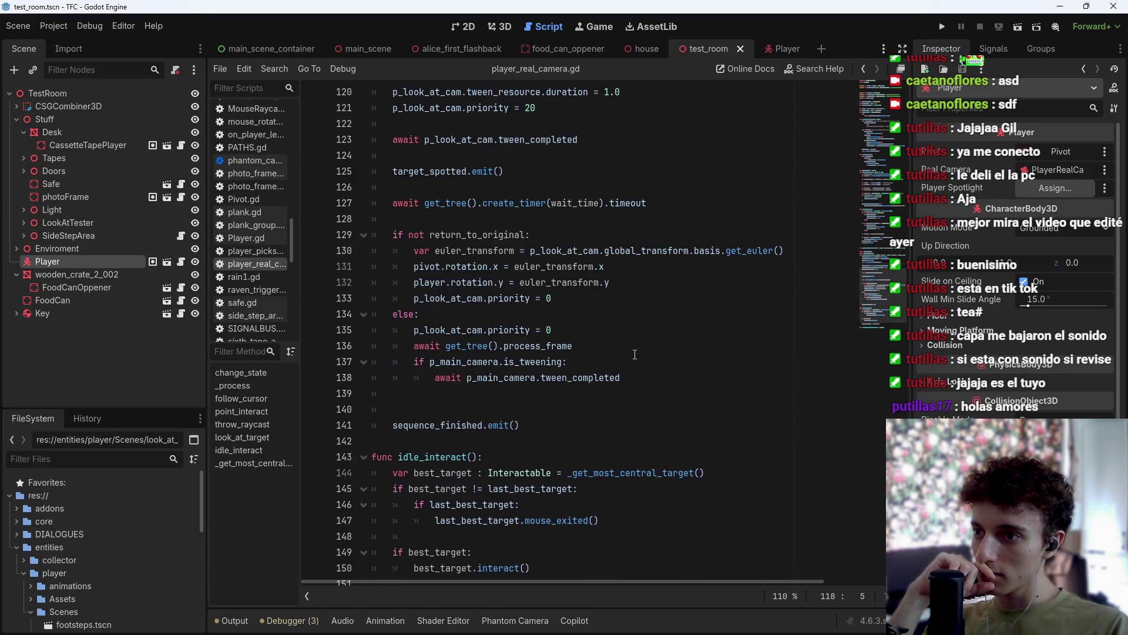
{"action": "scroll", "coordinate": [634, 354], "scroll_direction": "up", "scroll_amount": 4}
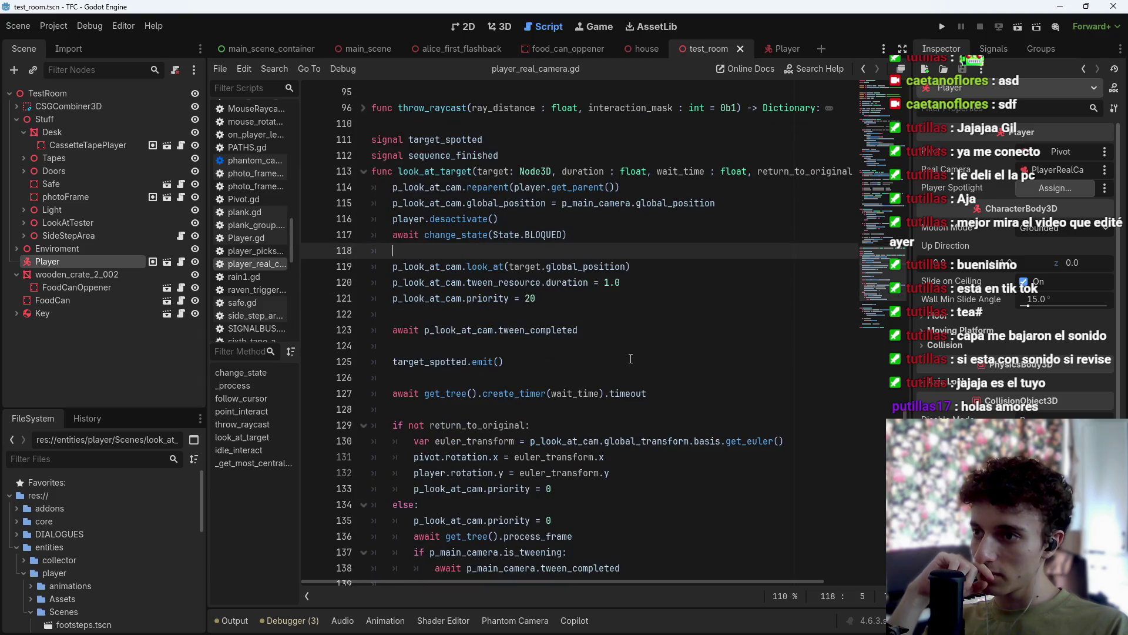
Highlight the reparent call on line 114 and save the scene.
{"action": "left_click", "coordinate": [644, 186]}
{"action": "key", "text": "ctrl+s"}
{"action": "mouse_move", "coordinate": [392, 187]}
{"action": "left_mouse_down"}
{"action": "mouse_move", "coordinate": [647, 203]}
{"action": "mouse_move", "coordinate": [635, 188]}
{"action": "left_mouse_up"}
{"action": "left_click", "coordinate": [638, 188]}
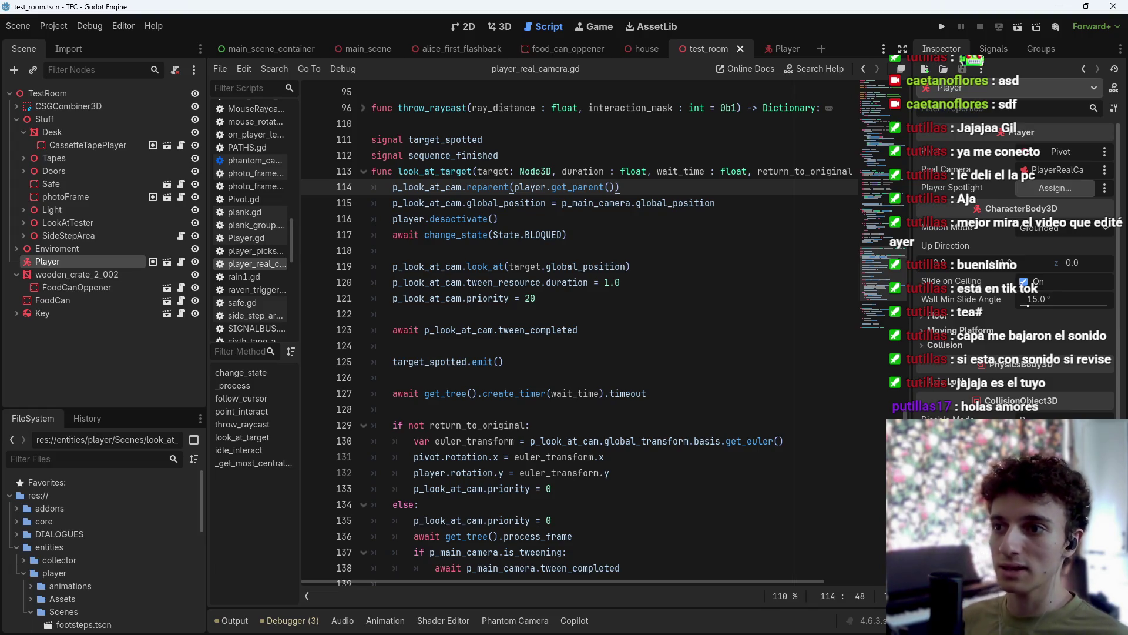
{"action": "key", "text": "ctrl+s"}
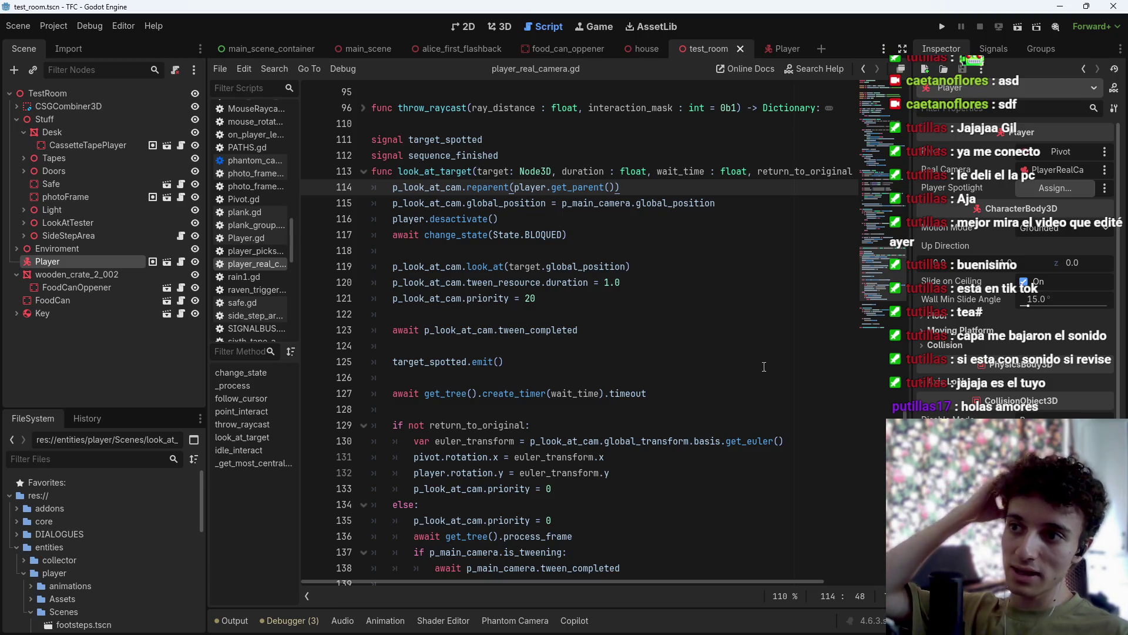
{"action": "mouse_move", "coordinate": [621, 187]}
{"action": "left_mouse_down"}
{"action": "mouse_move", "coordinate": [393, 186]}
{"action": "mouse_move", "coordinate": [460, 187]}
{"action": "left_mouse_up"}
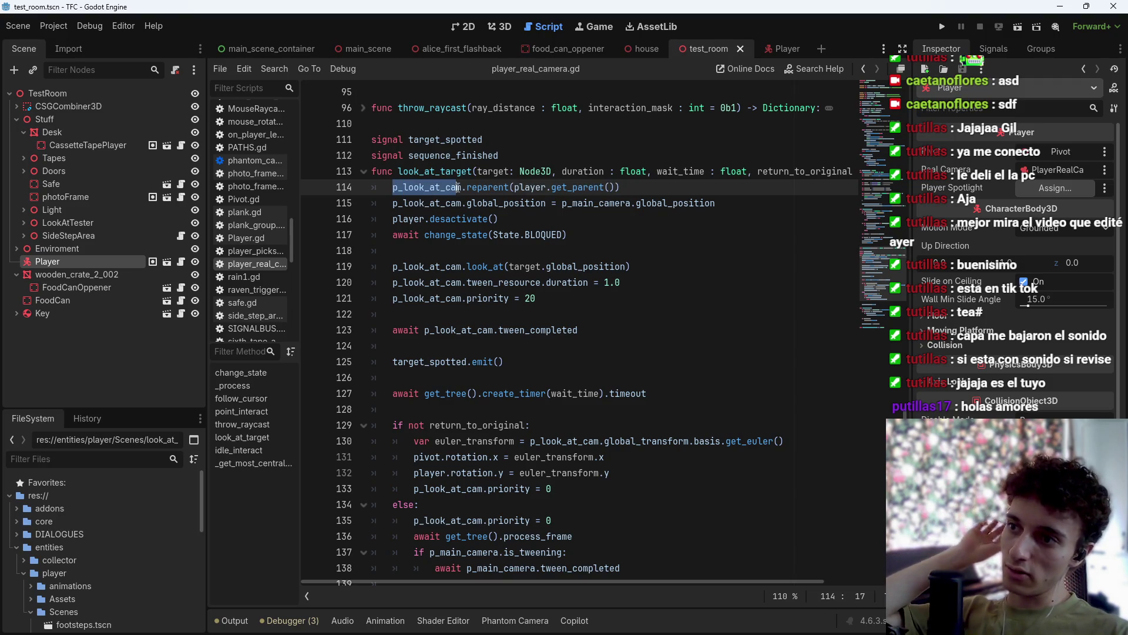
{"action": "left_click", "coordinate": [465, 186]}
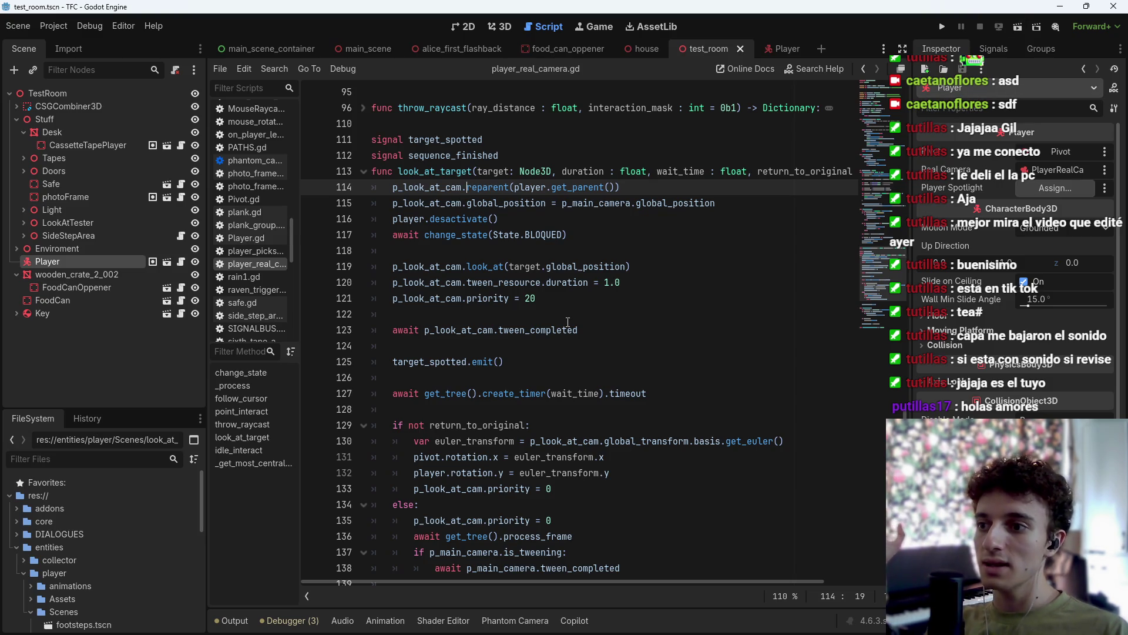
Highlight the euler rotation lines 130–132, including player.rotation.y, and save.
{"action": "scroll", "coordinate": [409, 368], "scroll_direction": "down", "scroll_amount": 2}
{"action": "mouse_move", "coordinate": [610, 377]}
{"action": "left_mouse_down"}
{"action": "mouse_move", "coordinate": [529, 377]}
{"action": "mouse_move", "coordinate": [416, 348]}
{"action": "mouse_move", "coordinate": [413, 361]}
{"action": "mouse_move", "coordinate": [615, 363]}
{"action": "left_mouse_up"}
{"action": "left_click", "coordinate": [615, 363]}
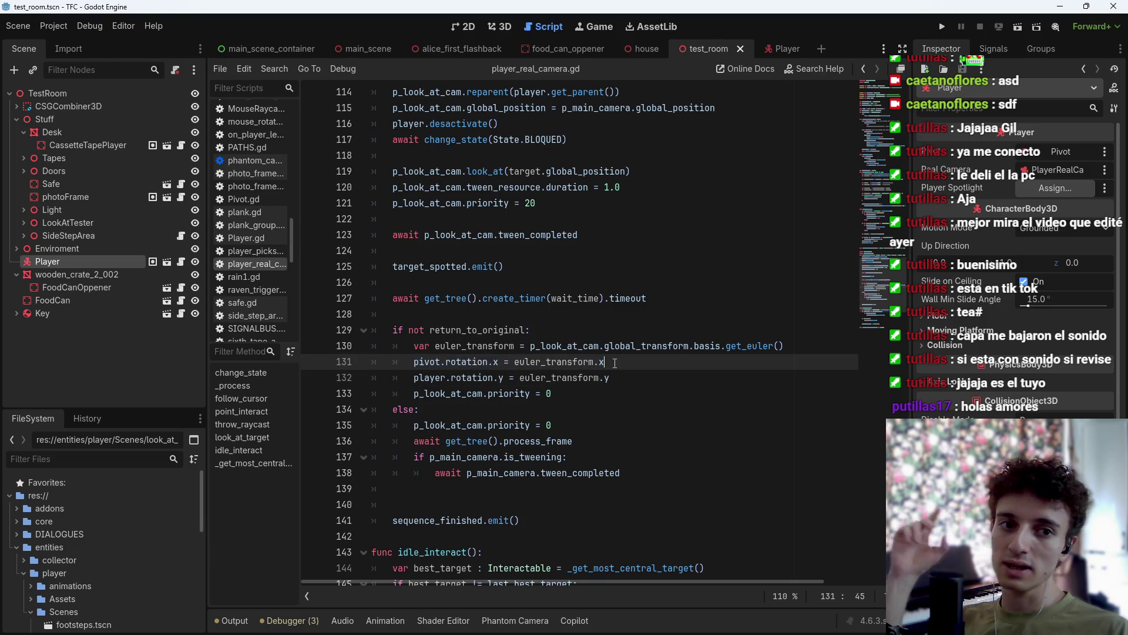
{"action": "mouse_move", "coordinate": [413, 377]}
{"action": "left_mouse_down"}
{"action": "mouse_move", "coordinate": [611, 378]}
{"action": "mouse_move", "coordinate": [414, 377]}
{"action": "left_mouse_up"}
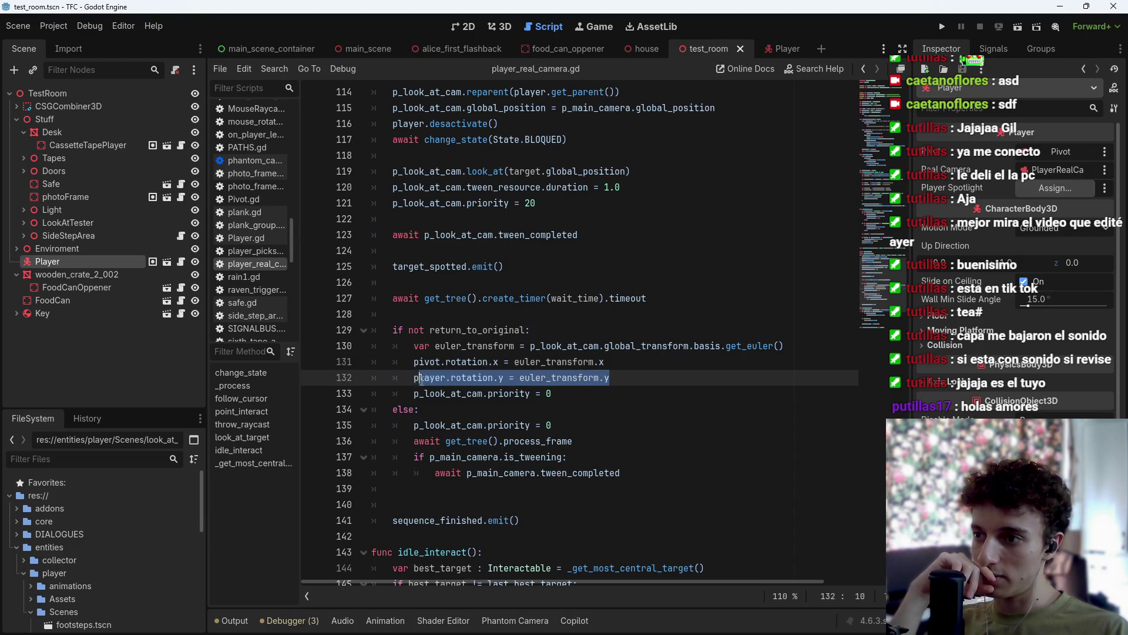
{"action": "key", "text": "Down"}
{"action": "left_click", "coordinate": [662, 383]}
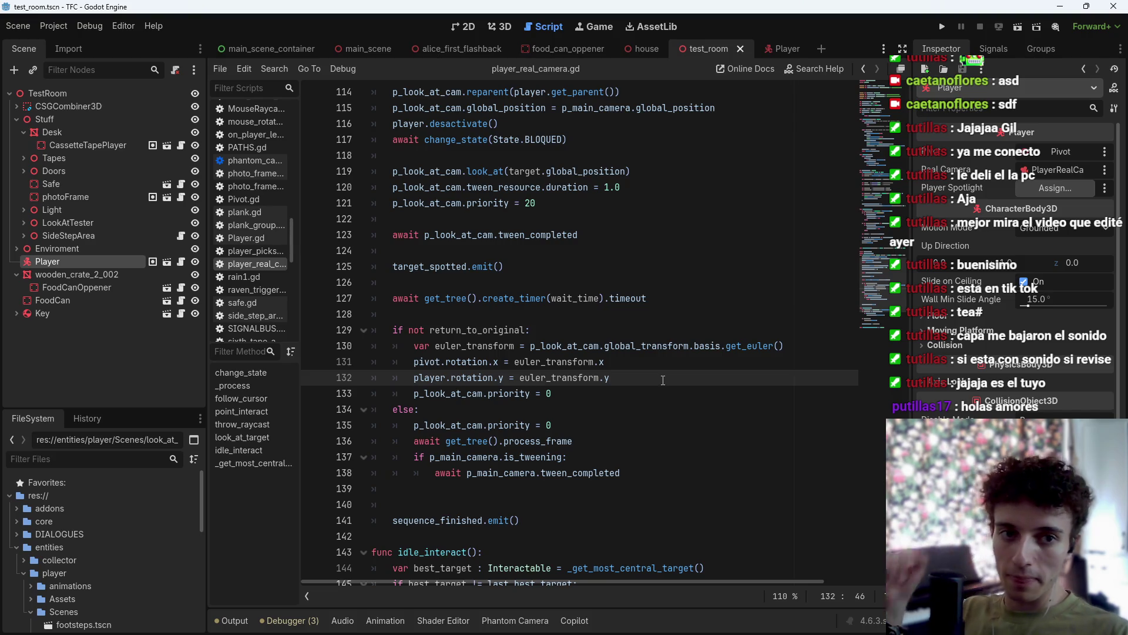
{"action": "key", "text": "ctrl+s"}
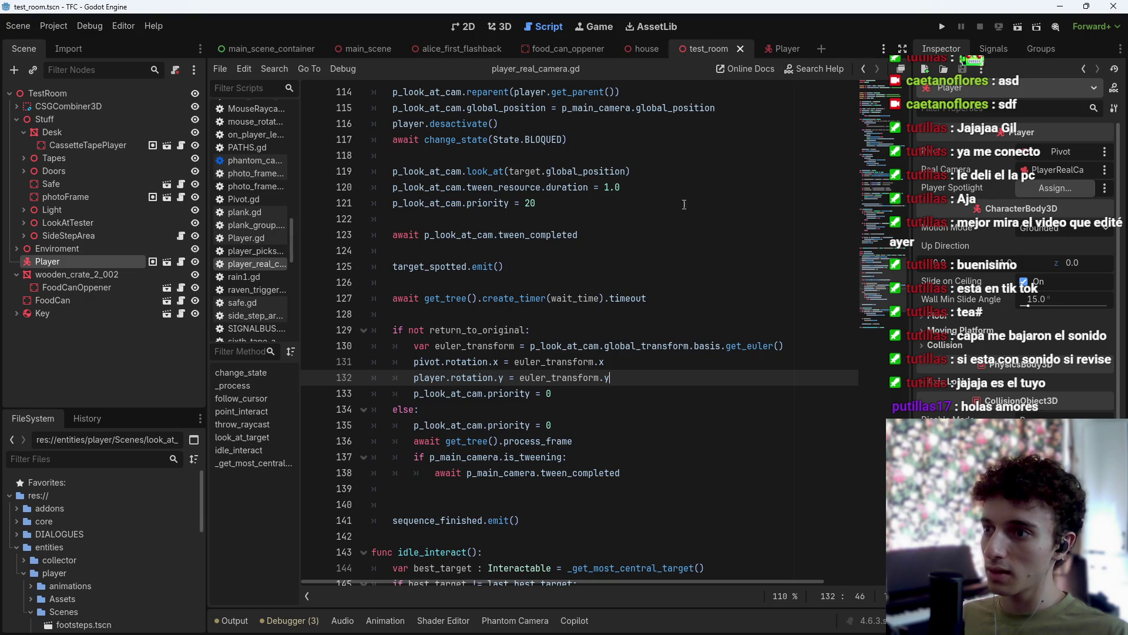
{"action": "left_click", "coordinate": [778, 50]}
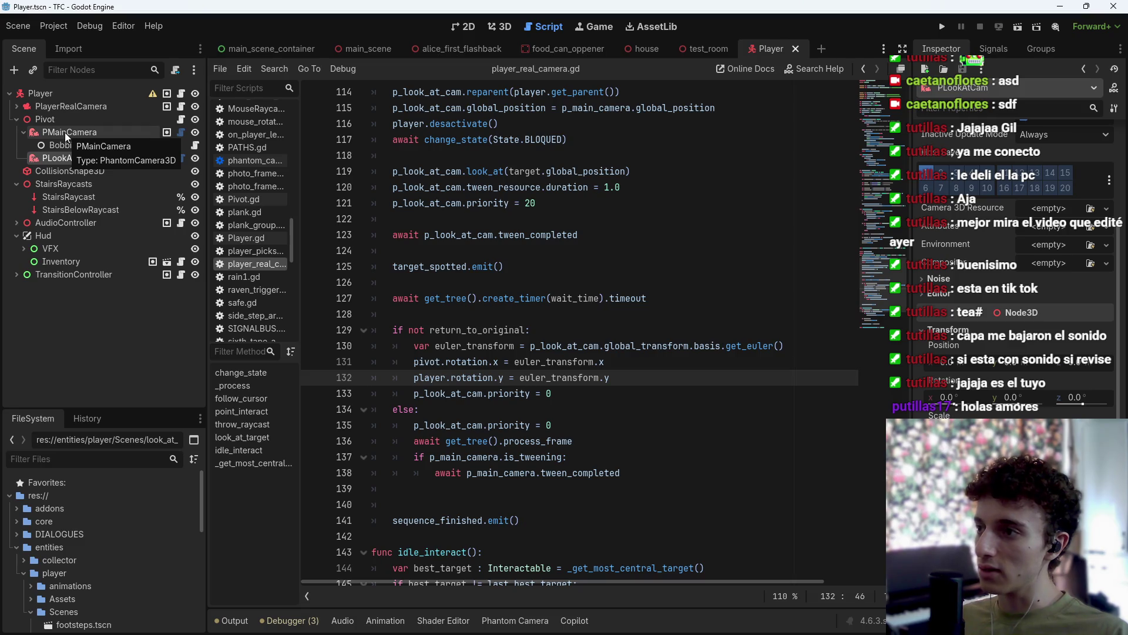
Review the rotate_x mouse-look line in the Pivot node's Pivot.gd script.
{"action": "left_click", "coordinate": [181, 119]}
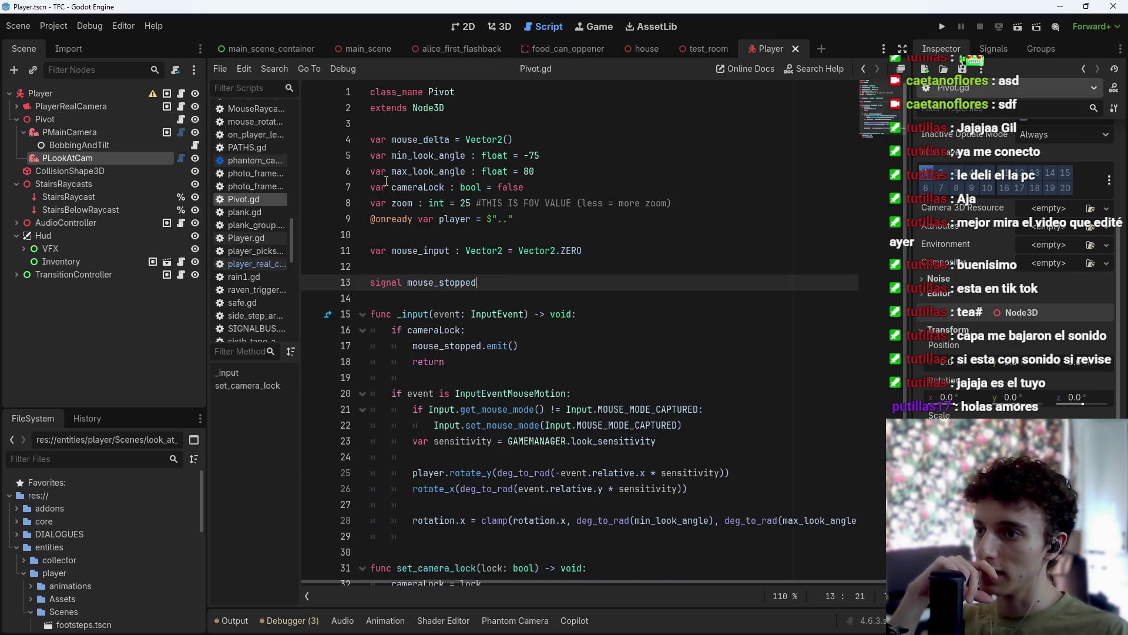
{"action": "scroll", "coordinate": [648, 263], "scroll_direction": "down", "scroll_amount": 1}
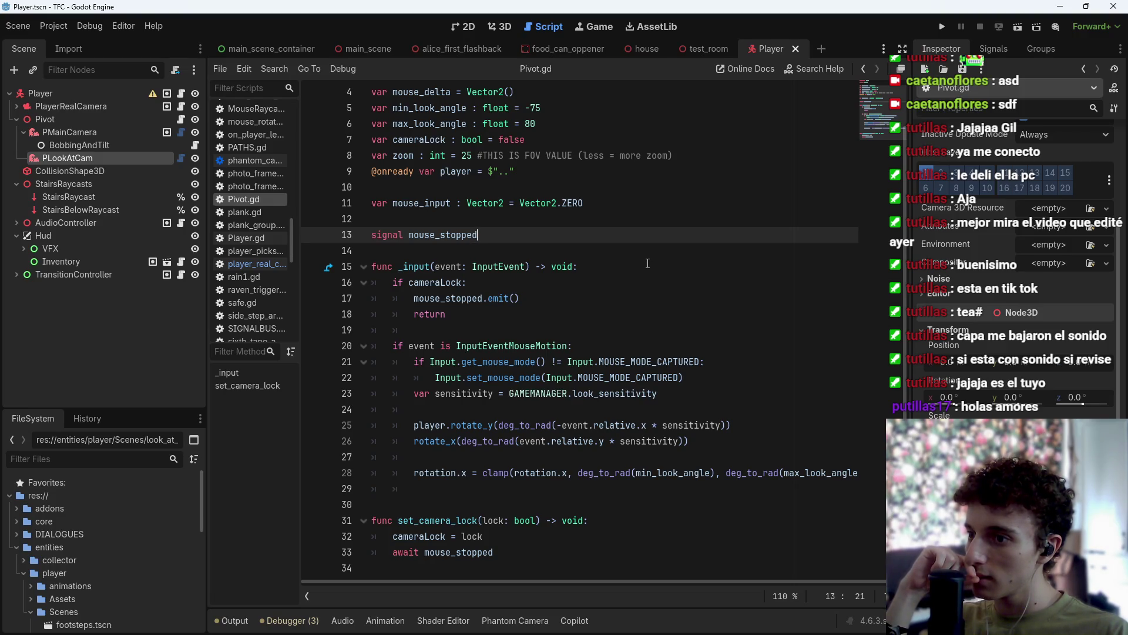
{"action": "mouse_move", "coordinate": [431, 439]}
{"action": "left_mouse_down"}
{"action": "mouse_move", "coordinate": [705, 442]}
{"action": "mouse_move", "coordinate": [404, 454]}
{"action": "left_mouse_up"}
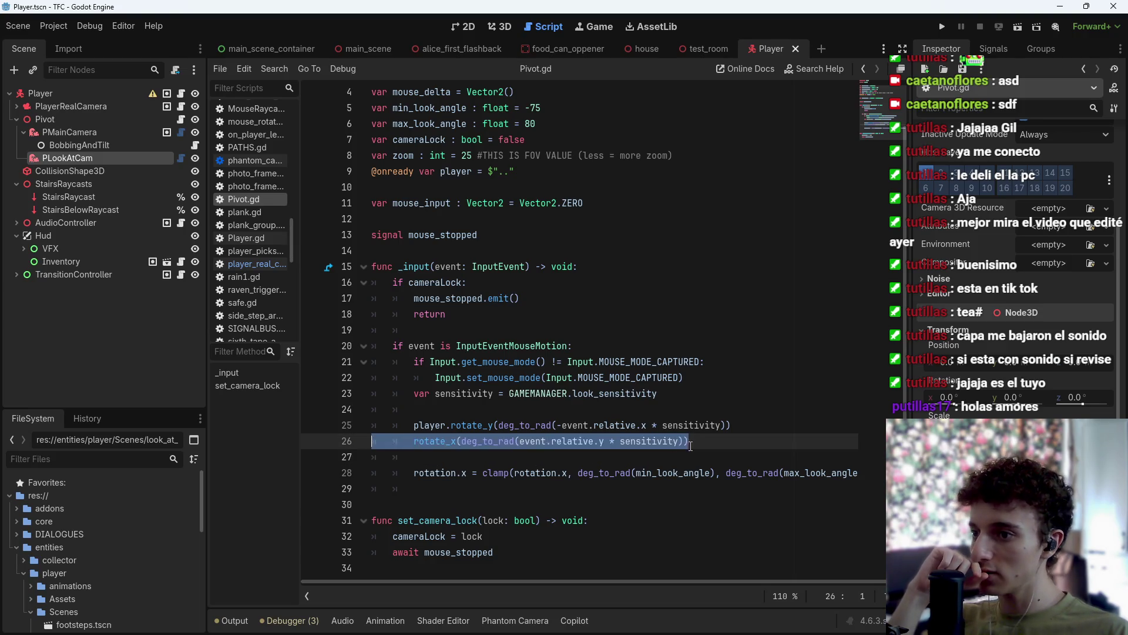
{"action": "left_click", "coordinate": [865, 70]}
{"action": "left_click", "coordinate": [865, 71]}
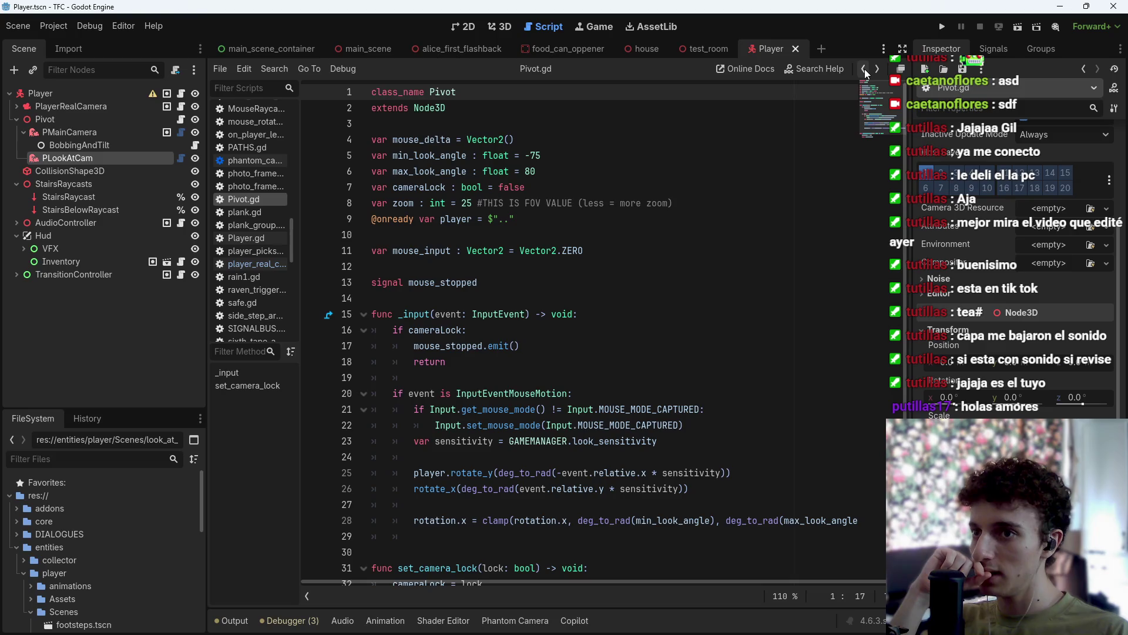
{"action": "left_click", "coordinate": [860, 71]}
{"action": "left_click", "coordinate": [861, 70]}
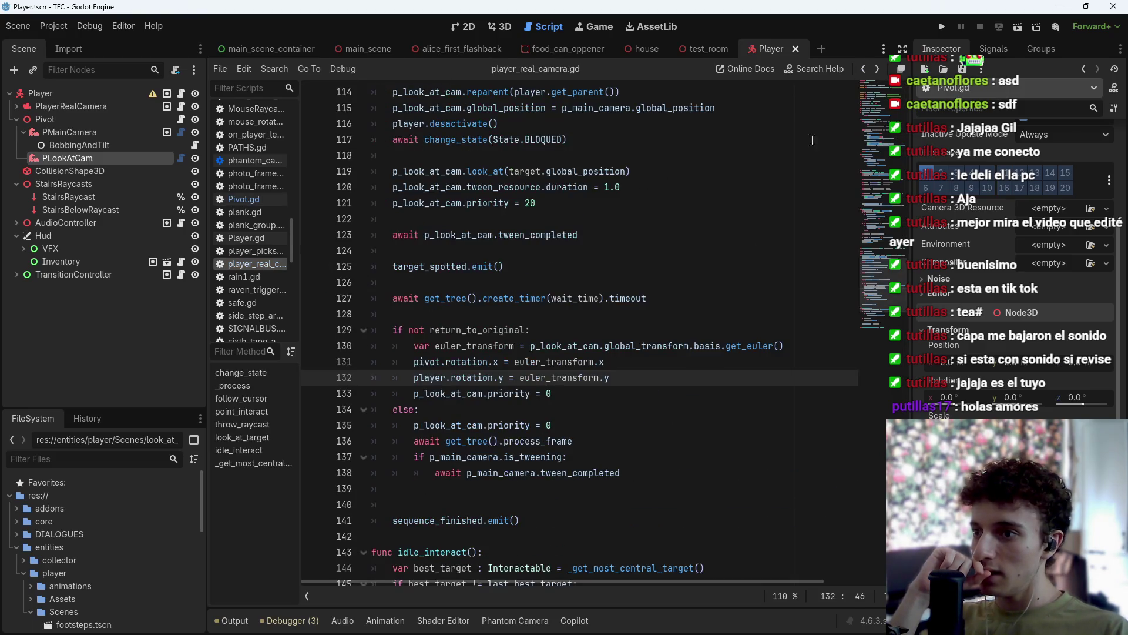
Save player_real_camera.gd and the test_room scene.
{"action": "left_click", "coordinate": [638, 363]}
{"action": "key", "text": "ctrl+s"}
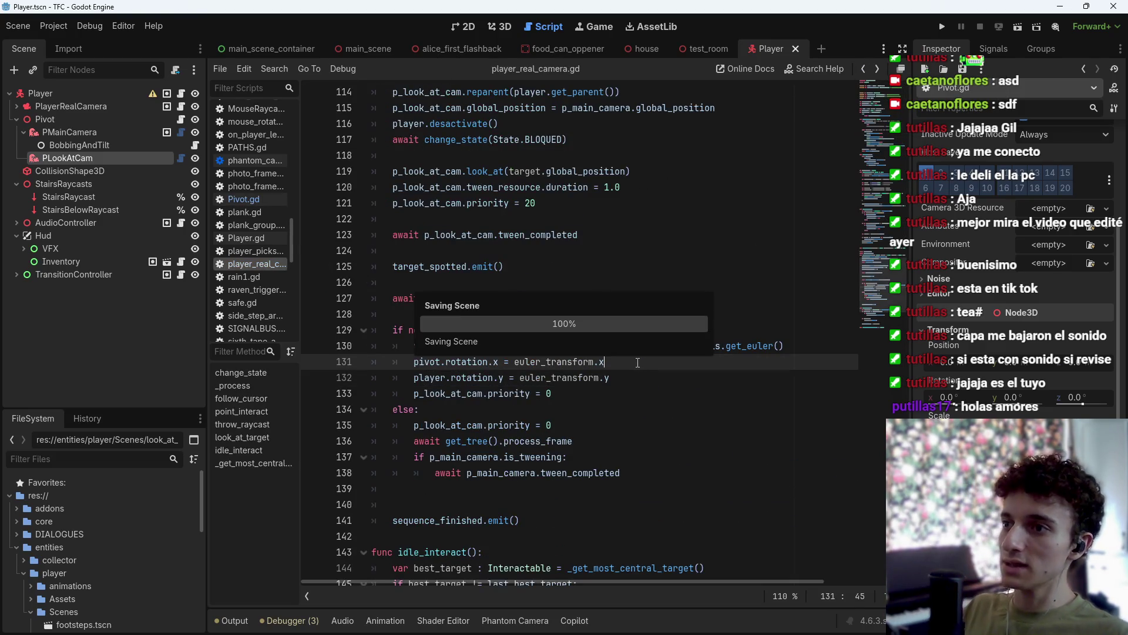
{"action": "left_click", "coordinate": [706, 48]}
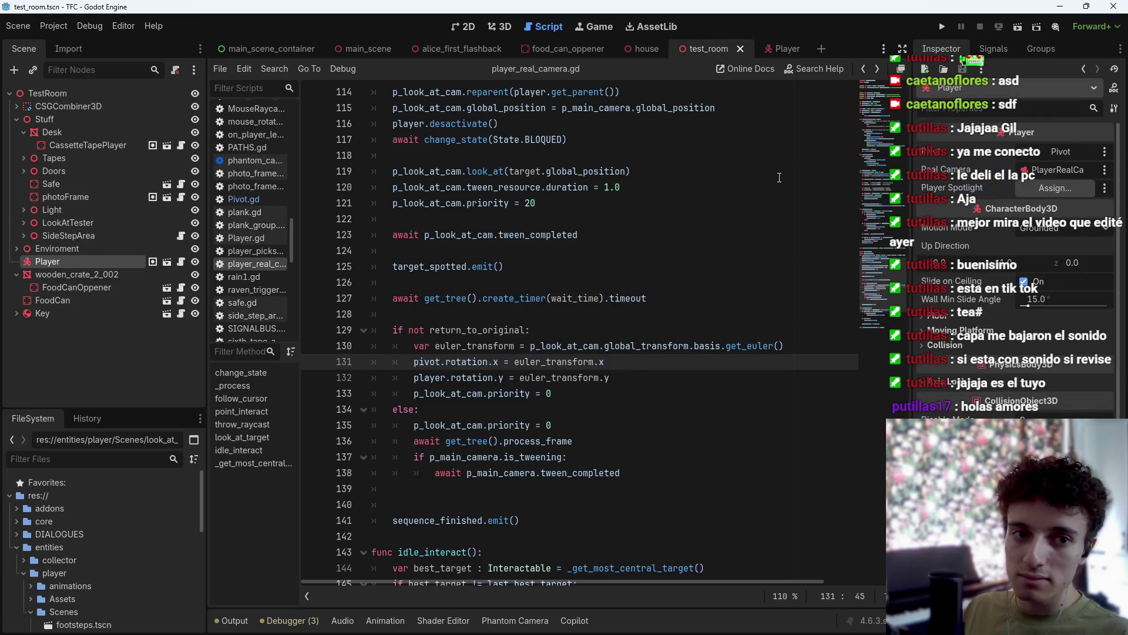
{"action": "key", "text": "ctrl+s"}
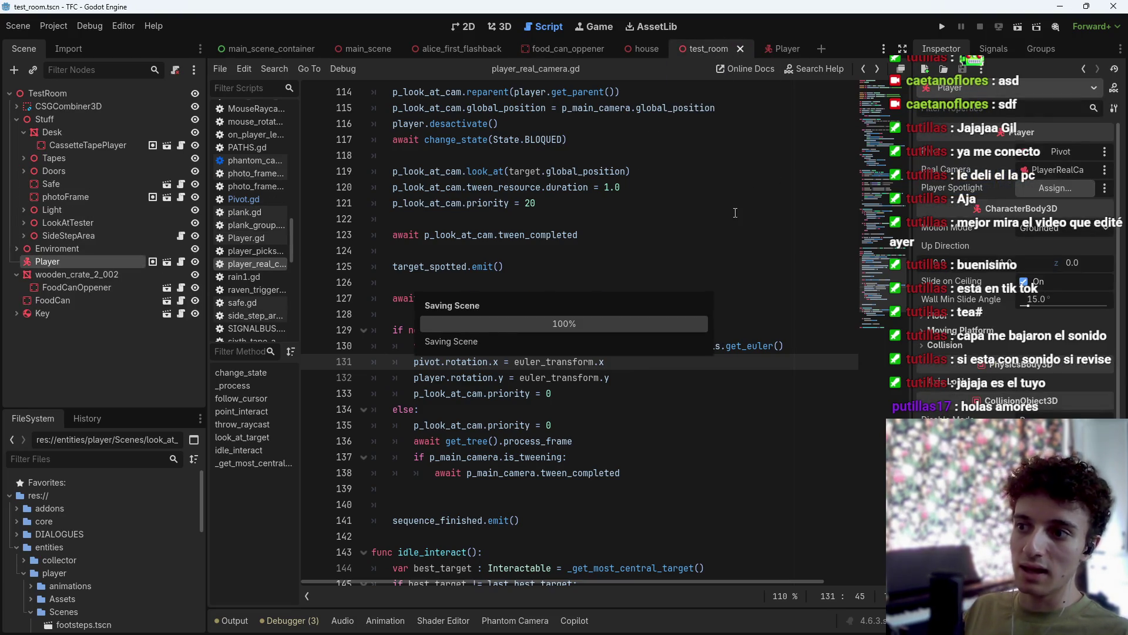
Run test_room, stop it at the null reparent error on line 114, and return to Player.
{"action": "left_click", "coordinate": [1017, 28]}
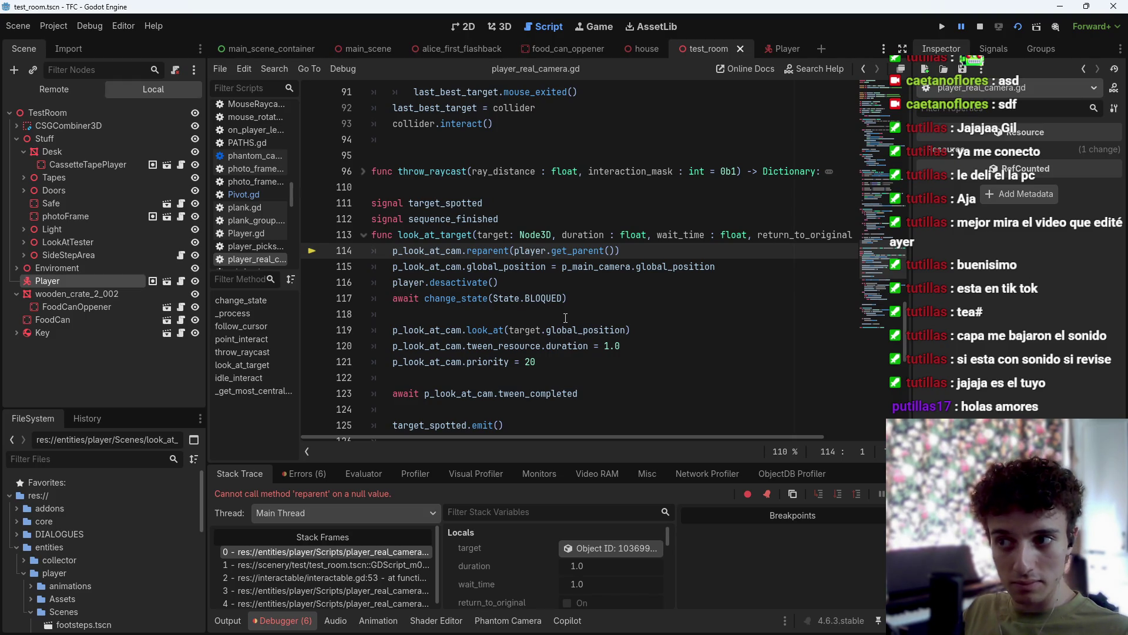
{"action": "left_click", "coordinate": [979, 30]}
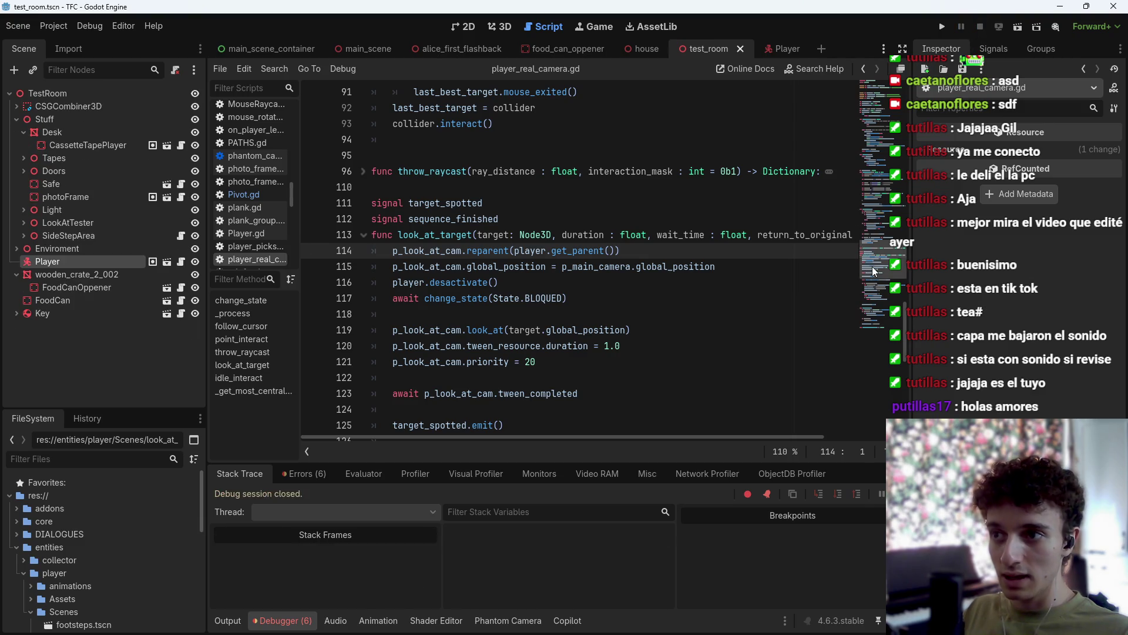
{"action": "left_click", "coordinate": [779, 49]}
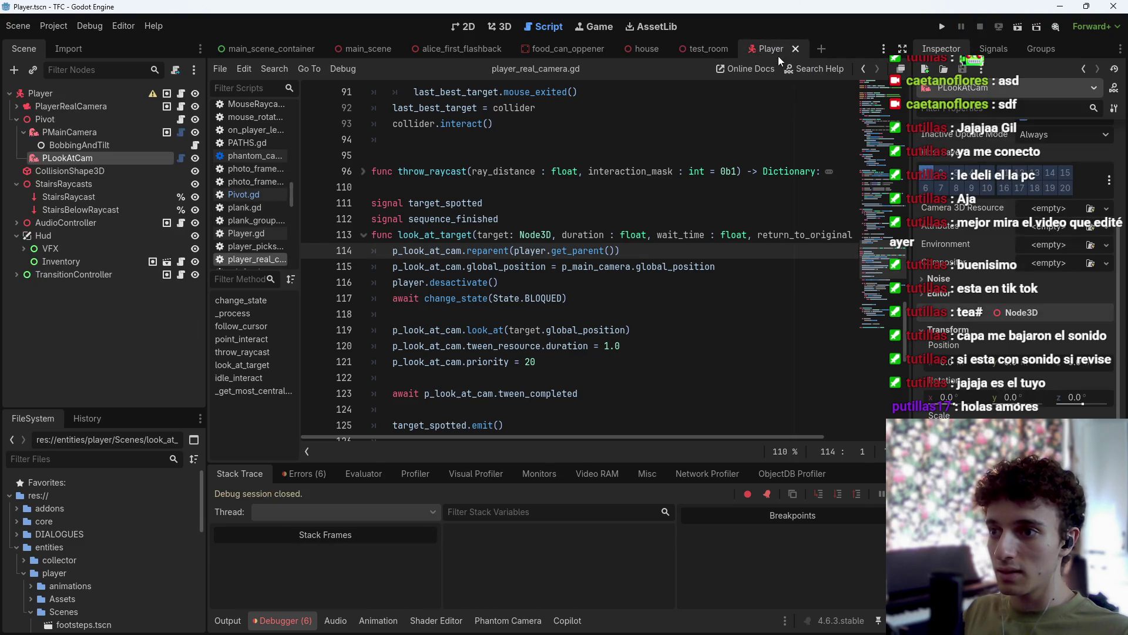
Review the MainCamera and LookAtCamera onready node paths on lines 9–10 and save the script.
{"action": "scroll", "coordinate": [533, 287], "scroll_direction": "up", "scroll_amount": 7}
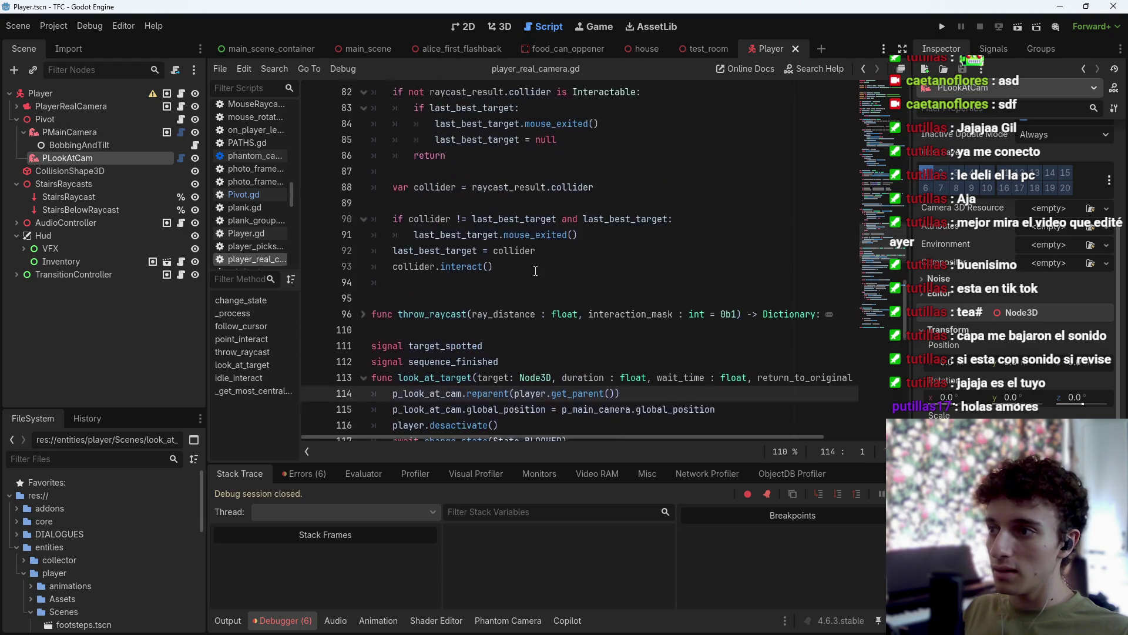
{"action": "scroll", "coordinate": [532, 288], "scroll_direction": "up", "scroll_amount": 20}
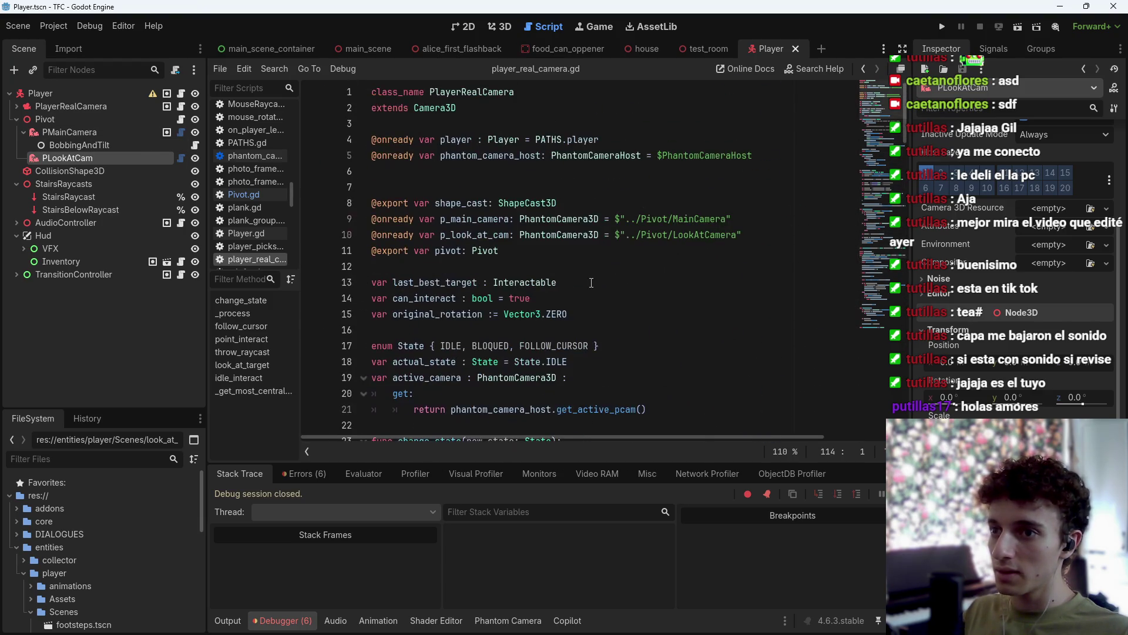
{"action": "left_click", "coordinate": [760, 204]}
{"action": "left_click", "coordinate": [754, 225]}
{"action": "key", "text": "ctrl+s"}
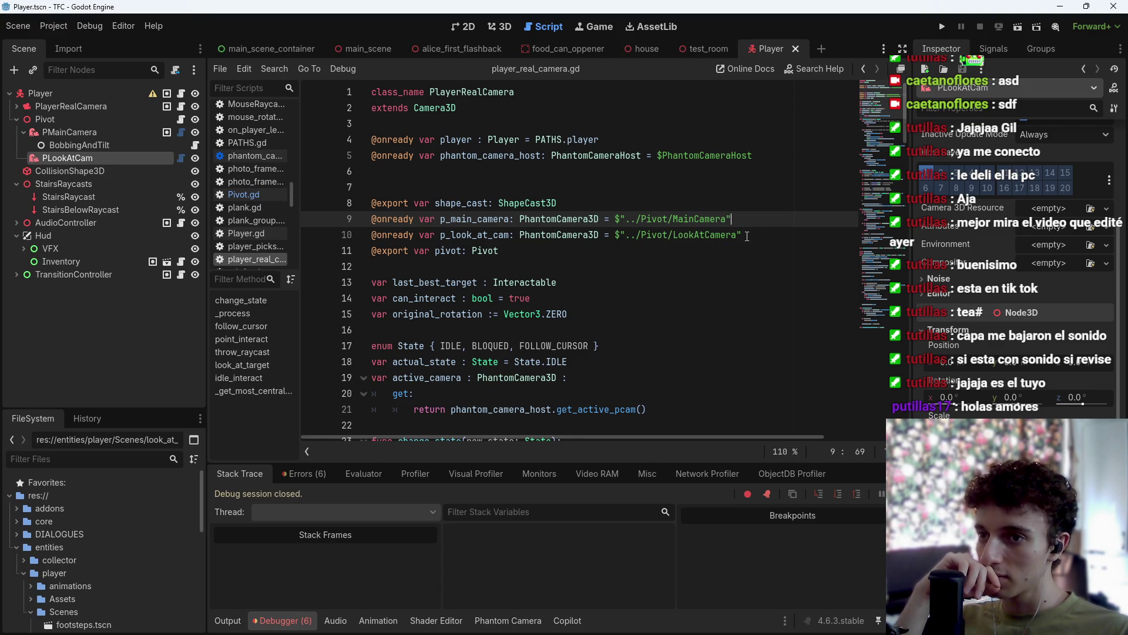
Go to the reparent call on line 114 and list the debugger's node-not-found and reparent errors.
{"action": "left_click_drag", "start_coordinate": [885, 110], "coordinate": [888, 195]}
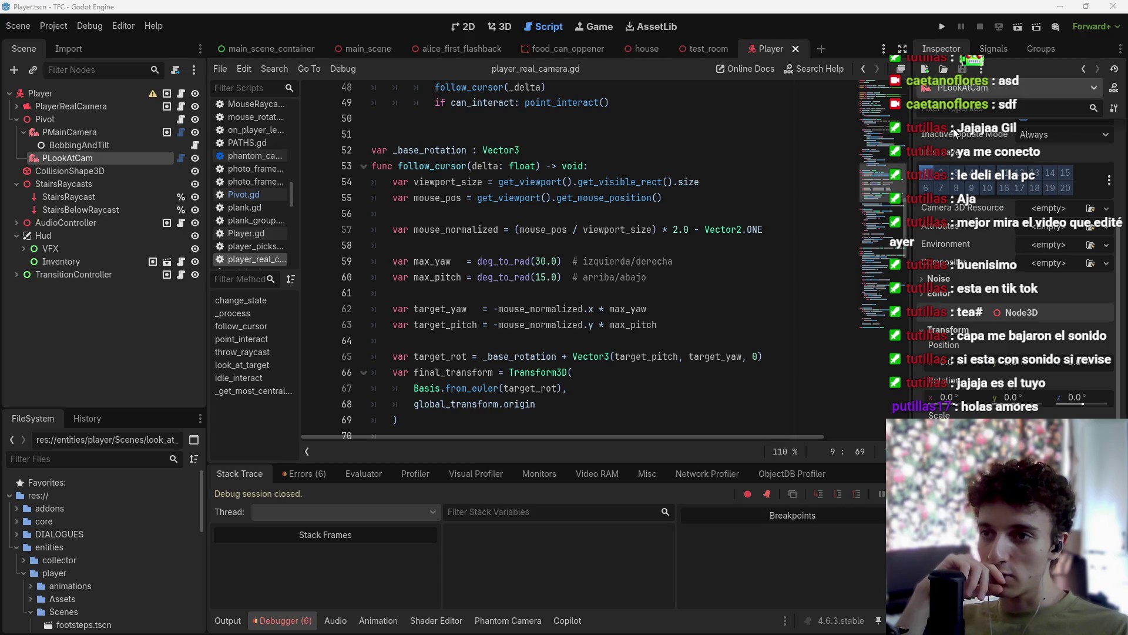
{"action": "scroll", "coordinate": [887, 216], "scroll_direction": "down", "scroll_amount": 6}
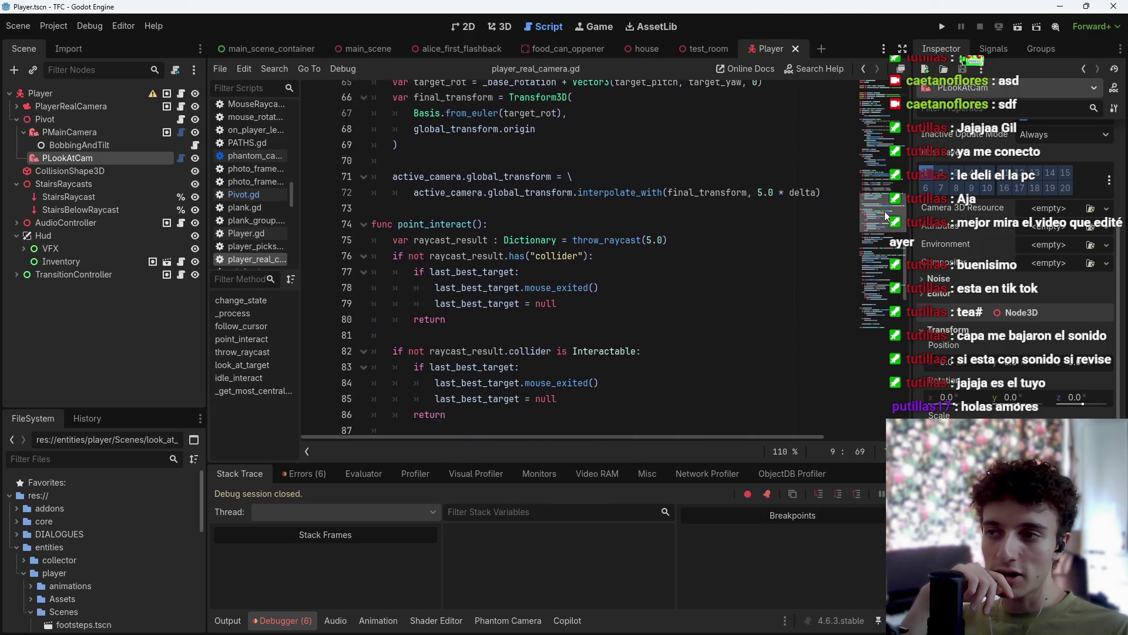
{"action": "scroll", "coordinate": [889, 212], "scroll_direction": "up", "scroll_amount": 4}
{"action": "mouse_move", "coordinate": [888, 204]}
{"action": "left_mouse_down"}
{"action": "mouse_move", "coordinate": [888, 180]}
{"action": "mouse_move", "coordinate": [891, 269]}
{"action": "left_mouse_up"}
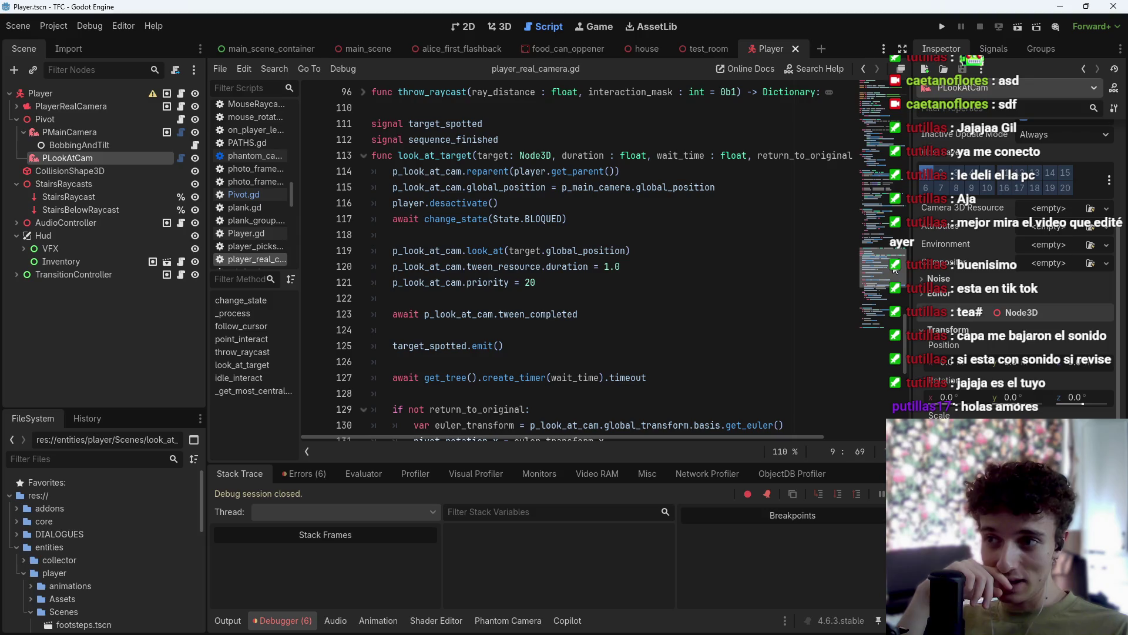
{"action": "left_click", "coordinate": [631, 172]}
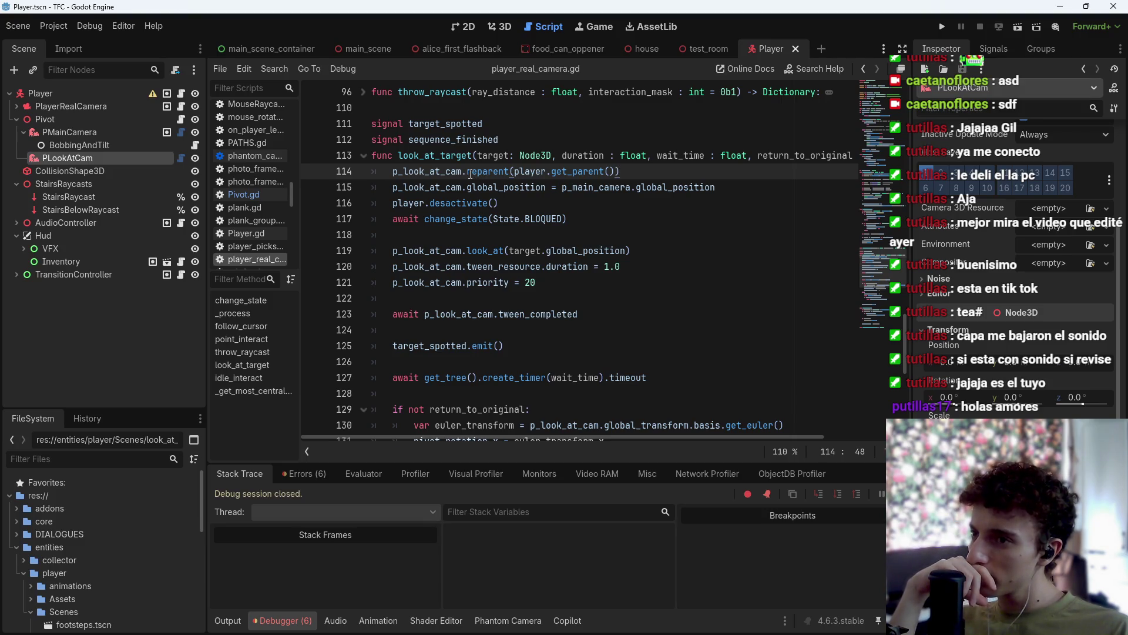
{"action": "left_click", "coordinate": [312, 475]}
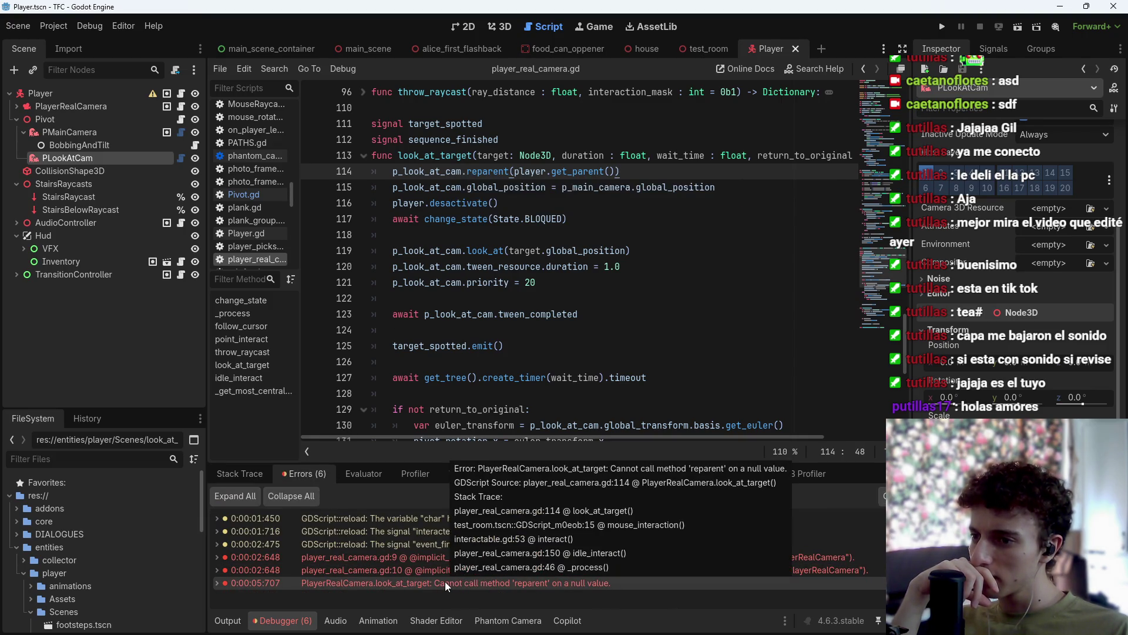
{"action": "triple_click", "coordinate": [640, 170]}
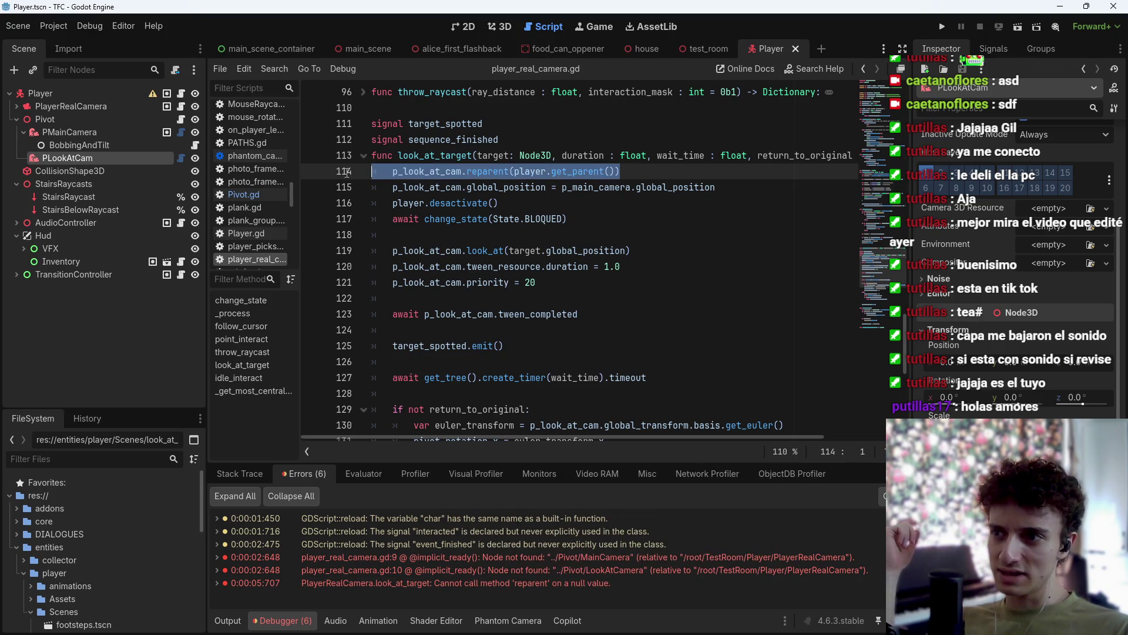
Delete reparent line 114, save, and test-run the scene until it fails, then stop it.
{"action": "key", "text": "BackSpace"}
{"action": "key", "text": "BackSpace"}
{"action": "key", "text": "ctrl+s"}
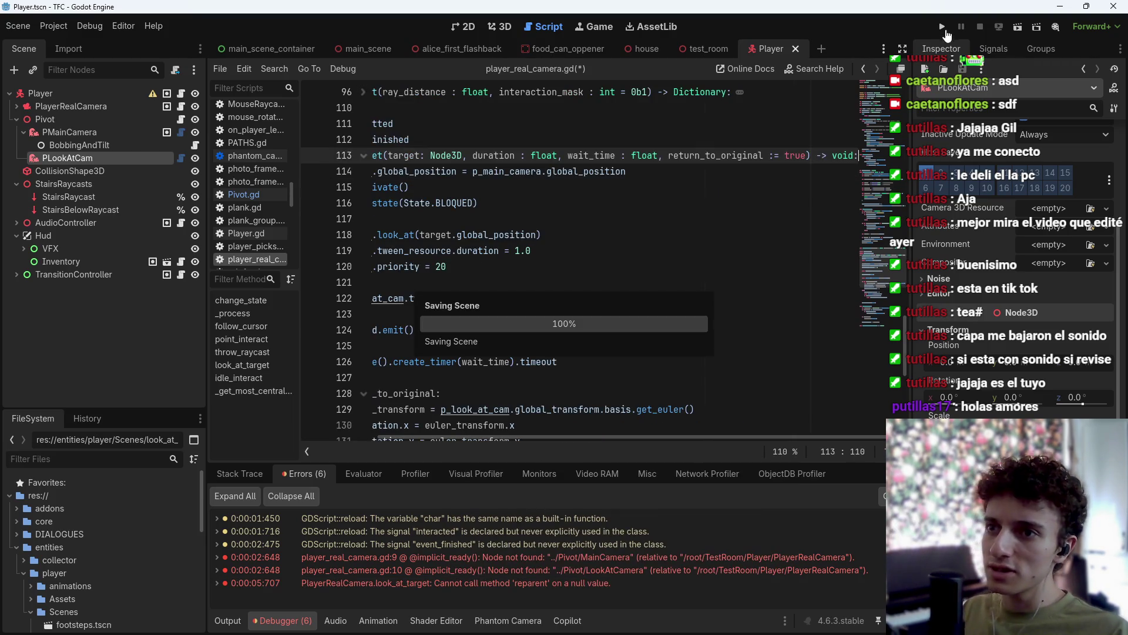
{"action": "key", "text": "F6"}
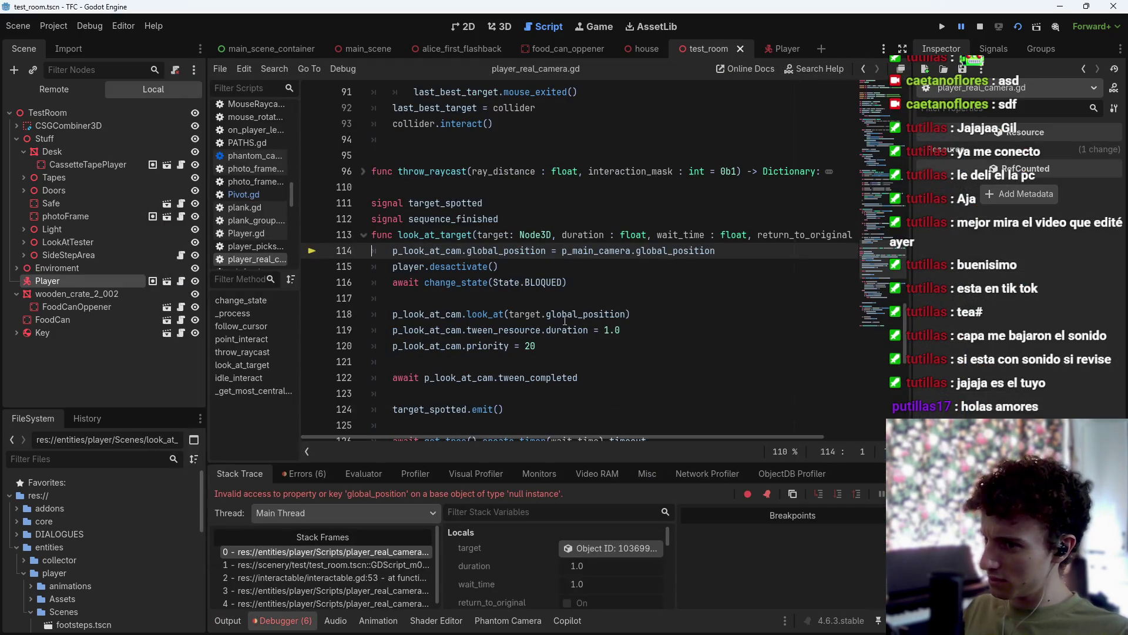
{"action": "mouse_move", "coordinate": [564, 320]}
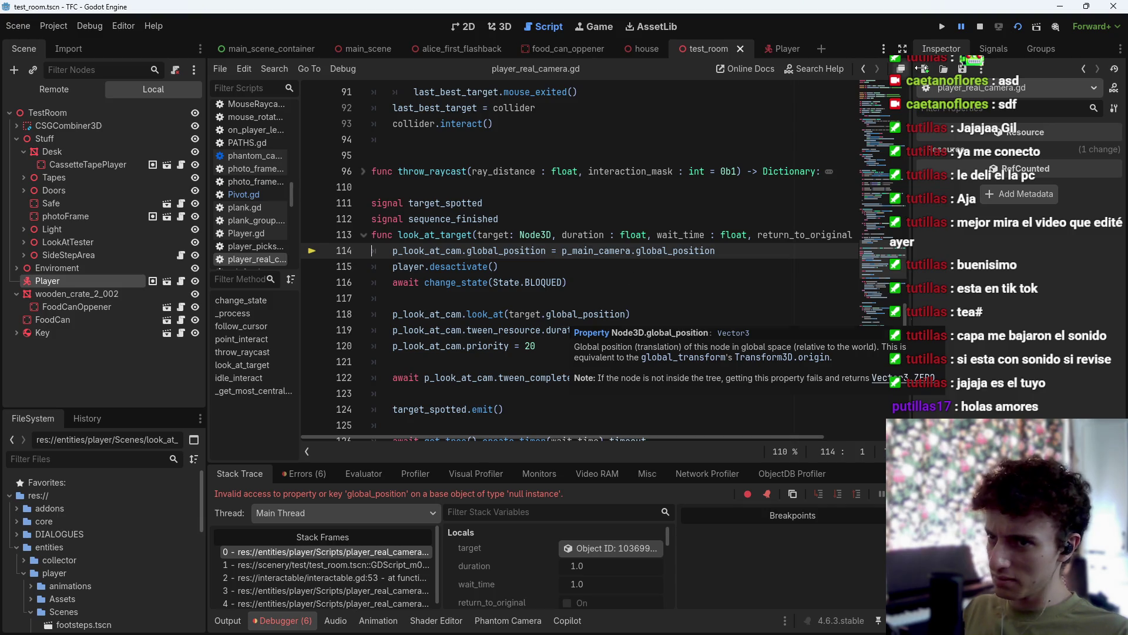
{"action": "left_click", "coordinate": [980, 27]}
Restore the reparent line with Ctrl+Z, save, and return to the Player scene.
{"action": "key", "text": "ctrl+z"}
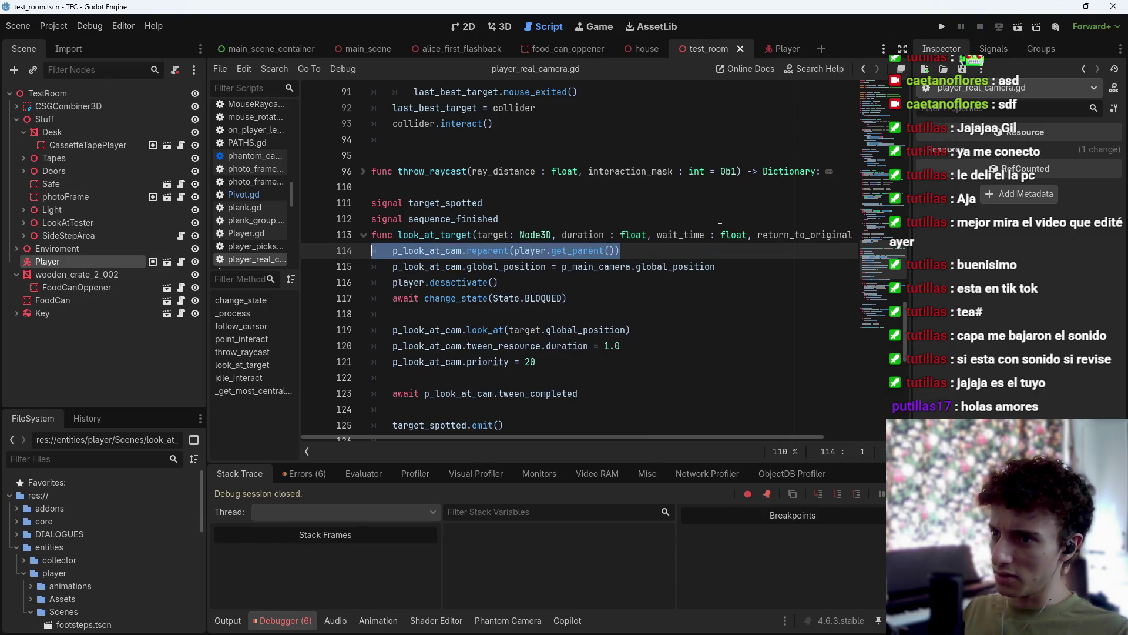
{"action": "key", "text": "ctrl+s"}
{"action": "left_click", "coordinate": [786, 48]}
{"action": "scroll", "coordinate": [630, 258], "scroll_direction": "up", "scroll_amount": 20}
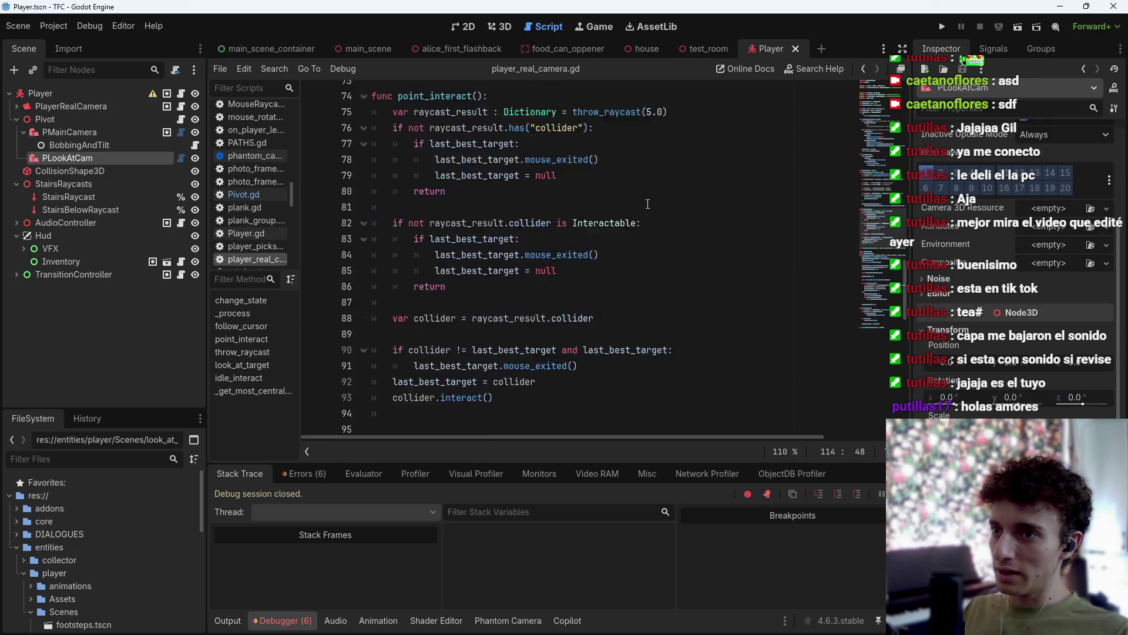
{"action": "scroll", "coordinate": [630, 258], "scroll_direction": "up", "scroll_amount": 5}
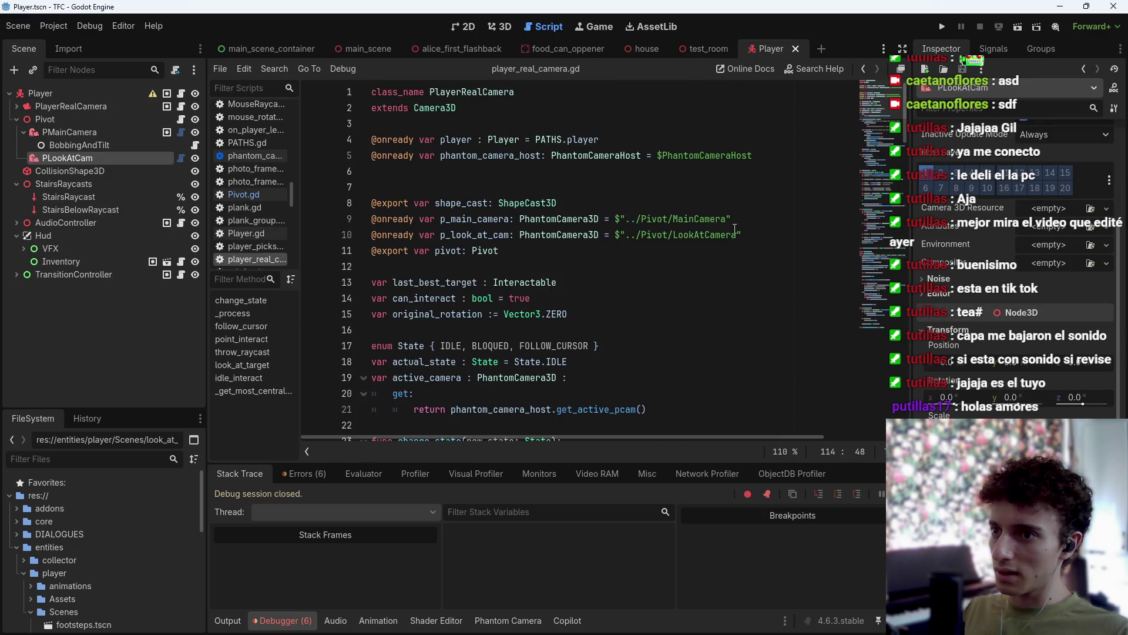
Replace line 10's LookAtCamera path with the dragged-in $"../Pivot/PLookAtCam" node path and save.
{"action": "mouse_move", "coordinate": [764, 236]}
{"action": "left_mouse_down"}
{"action": "mouse_move", "coordinate": [705, 235]}
{"action": "mouse_move", "coordinate": [676, 221]}
{"action": "mouse_move", "coordinate": [641, 238]}
{"action": "left_mouse_up"}
{"action": "key", "text": "BackSpace"}
{"action": "key", "text": "BackSpace"}
{"action": "key", "text": "BackSpace"}
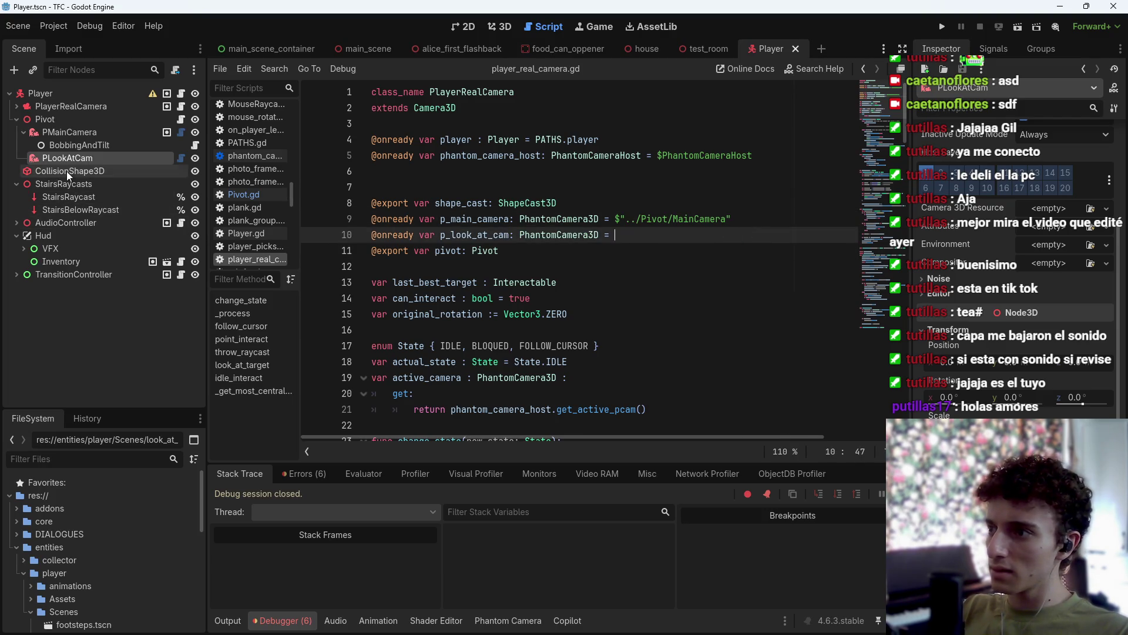
{"action": "left_click_drag", "start_coordinate": [68, 161], "coordinate": [640, 231]}
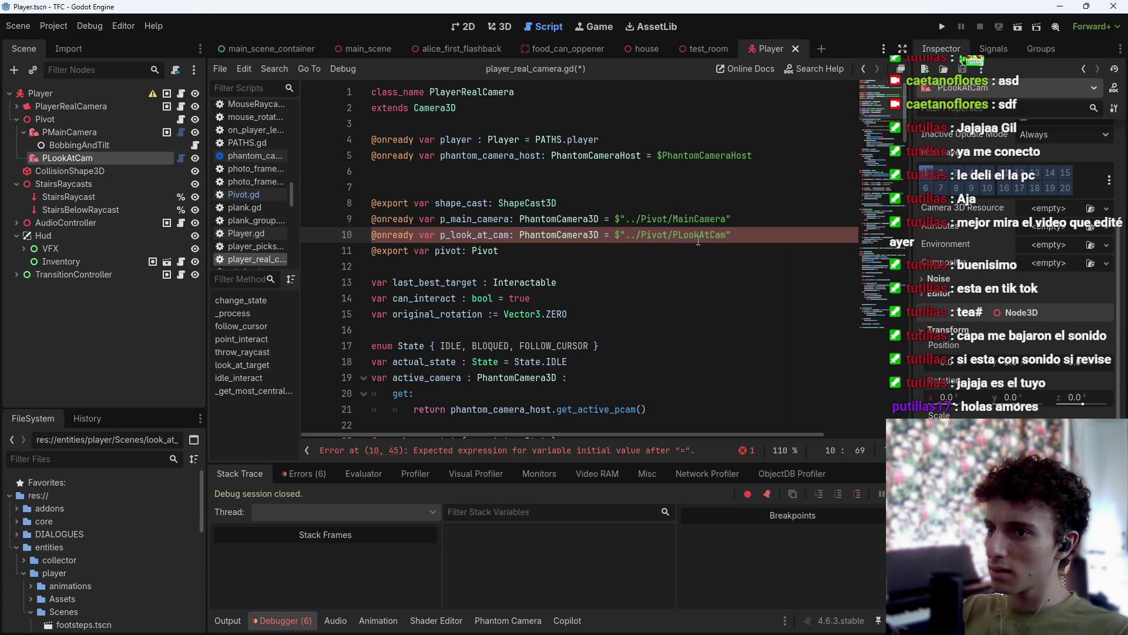
{"action": "key", "text": "ctrl+s"}
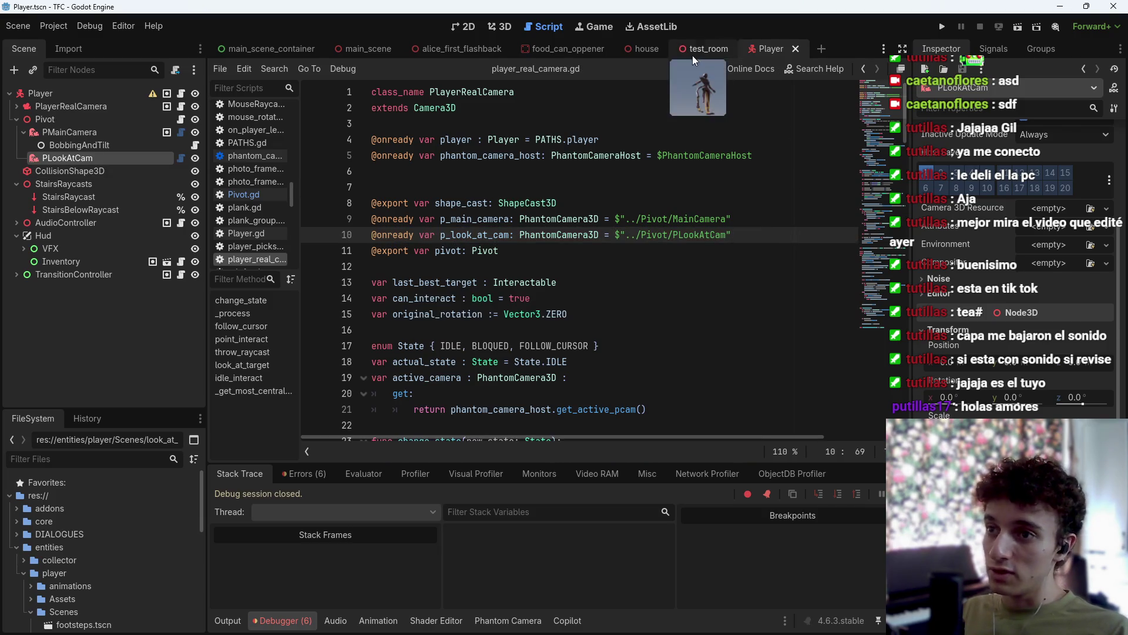
Run the test_room scene and trigger the look-at interaction in the game.
{"action": "left_click", "coordinate": [693, 52]}
{"action": "left_click", "coordinate": [1017, 28]}
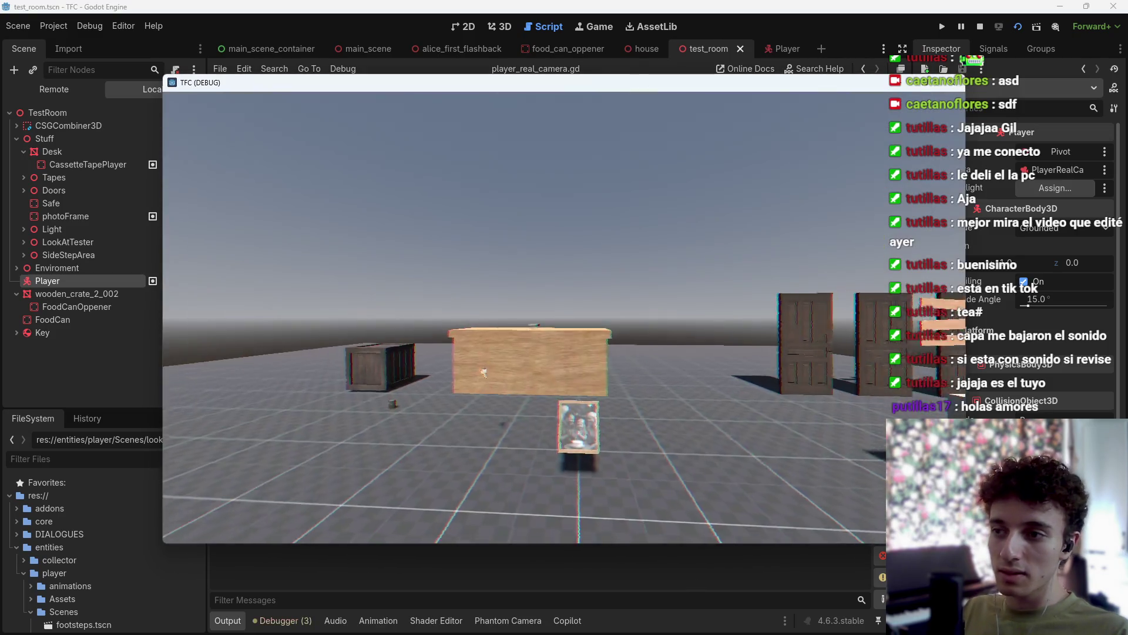
{"action": "left_click", "coordinate": [484, 373]}
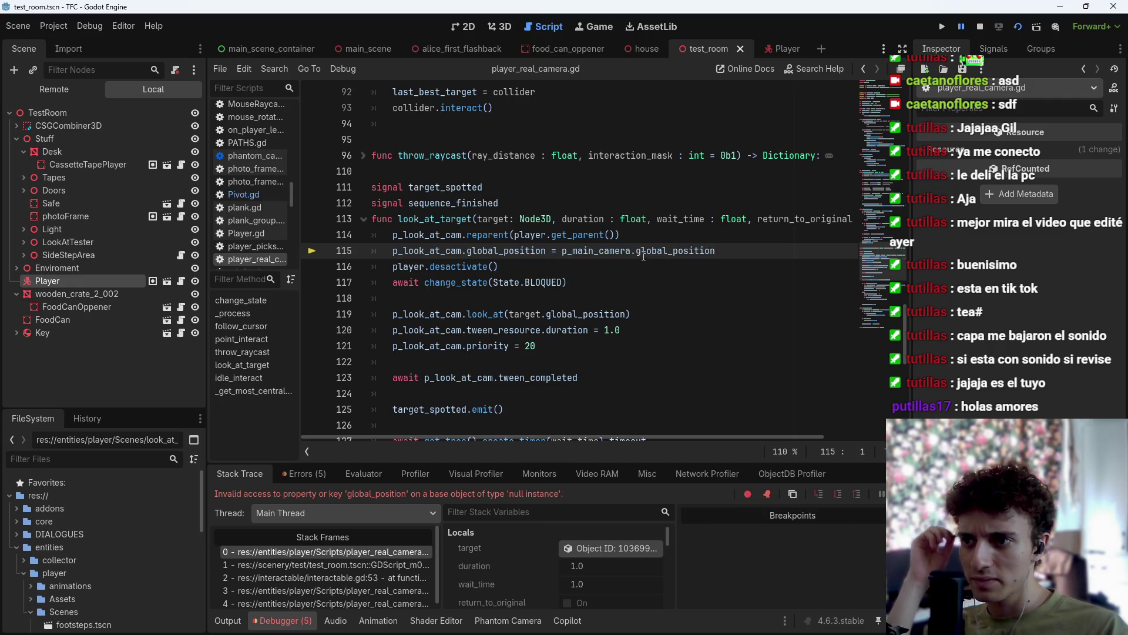
Remove reparent line 114, save, rerun to hit the null global_position error, and reopen Player.
{"action": "left_click", "coordinate": [351, 234]}
{"action": "key", "text": "BackSpace"}
{"action": "key", "text": "BackSpace"}
{"action": "key", "text": "ctrl+s"}
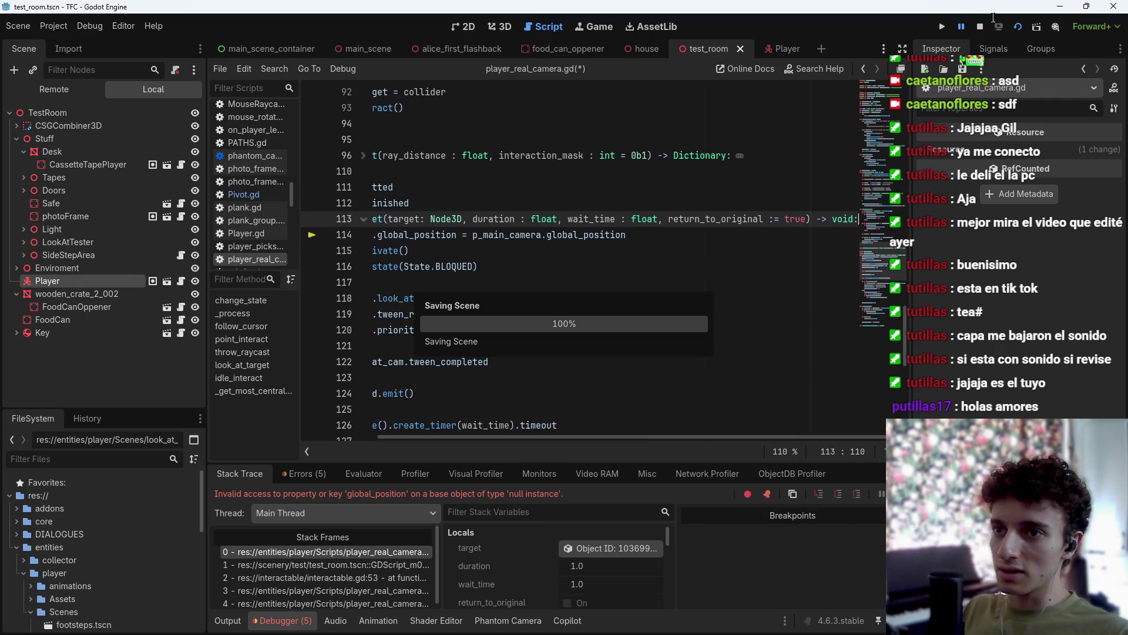
{"action": "left_click", "coordinate": [1020, 27]}
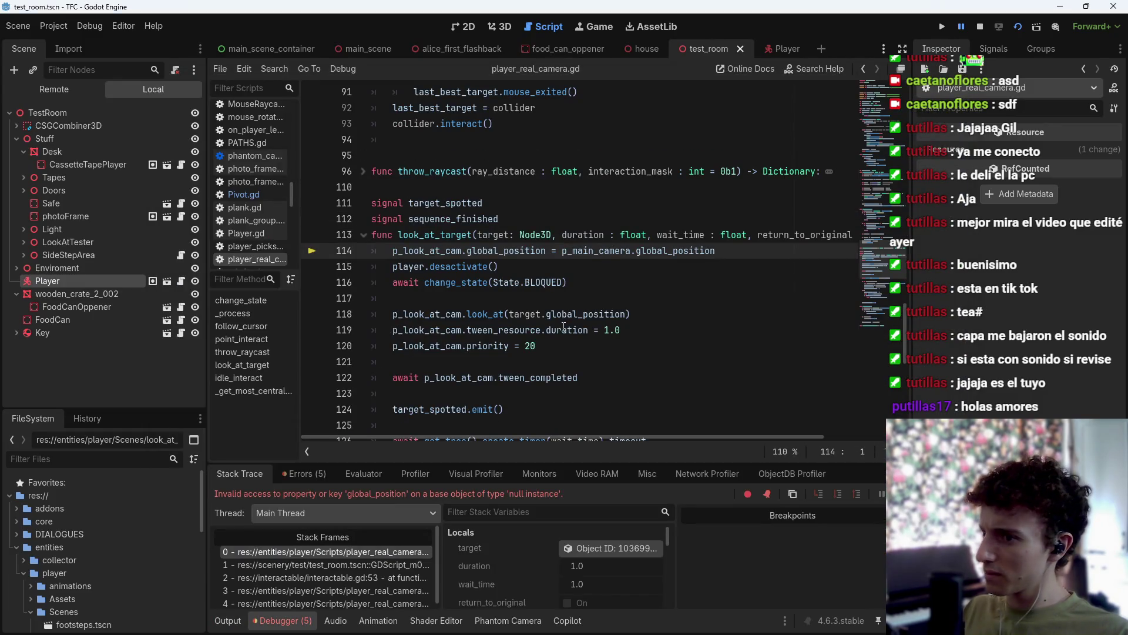
{"action": "mouse_move", "coordinate": [560, 337]}
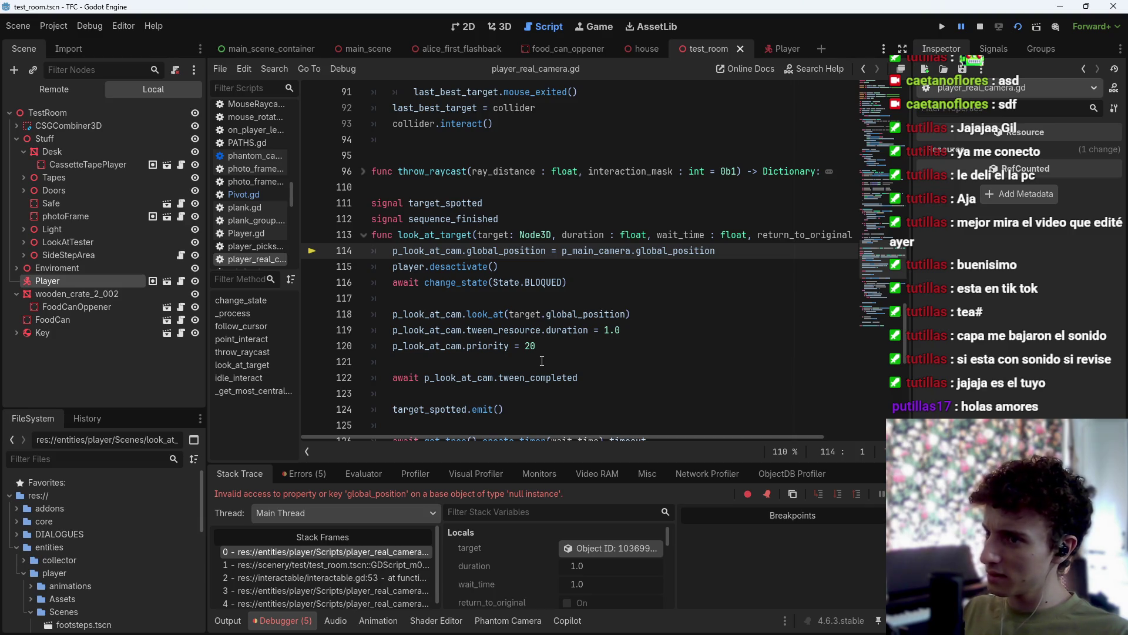
{"action": "left_click", "coordinate": [784, 51]}
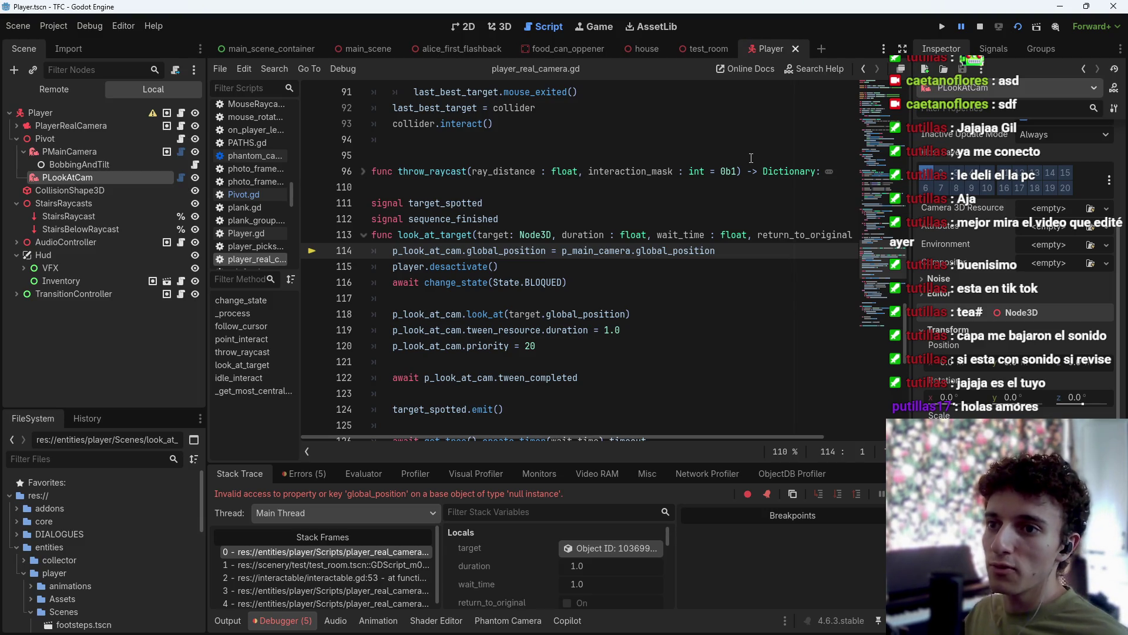
{"action": "scroll", "coordinate": [751, 158], "scroll_direction": "up", "scroll_amount": 2}
{"action": "mouse_move", "coordinate": [881, 256]}
{"action": "left_mouse_down"}
{"action": "mouse_move", "coordinate": [891, 108]}
{"action": "mouse_move", "coordinate": [873, 124]}
{"action": "left_mouse_up"}
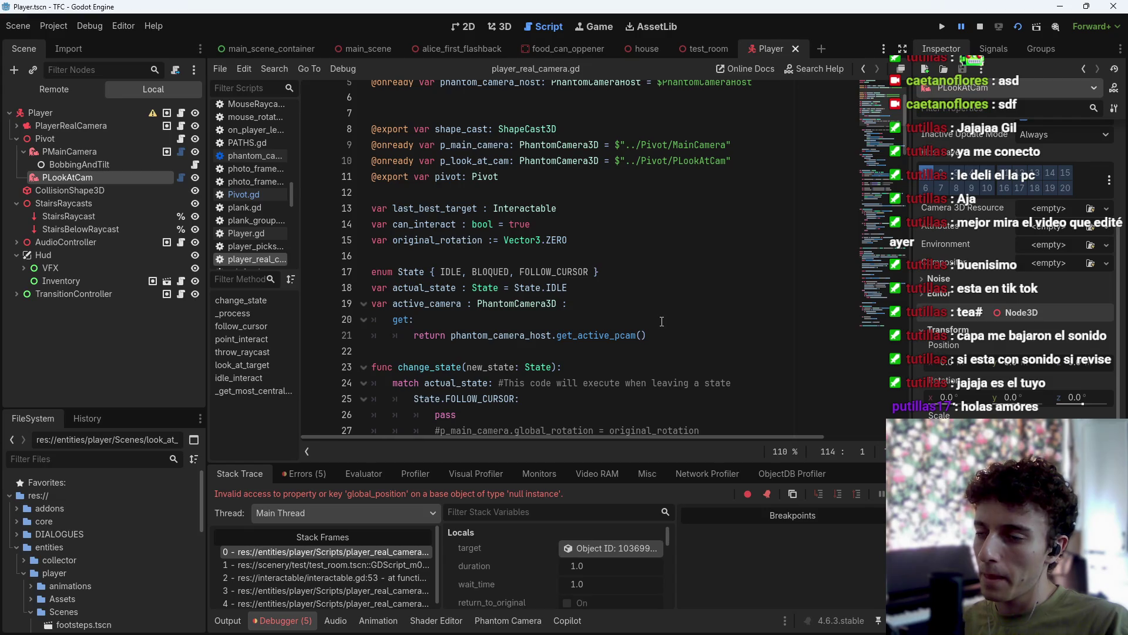
{"action": "scroll", "coordinate": [662, 321], "scroll_direction": "up", "scroll_amount": 2}
{"action": "left_click", "coordinate": [745, 218]}
{"action": "left_click", "coordinate": [747, 237]}
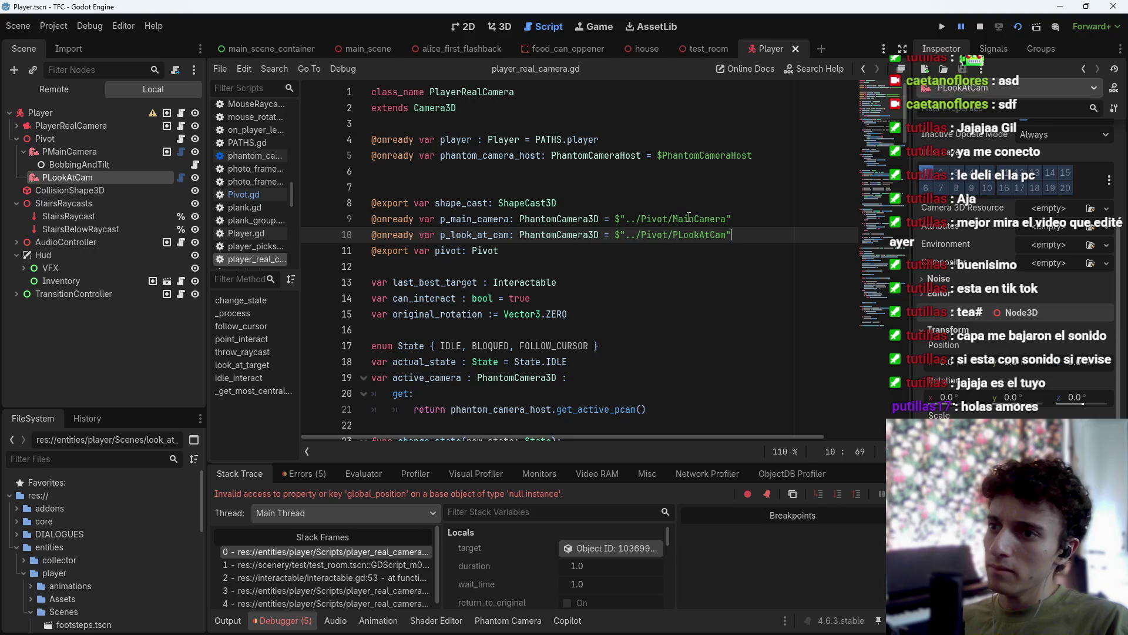
{"action": "left_click_drag", "start_coordinate": [745, 233], "coordinate": [364, 225]}
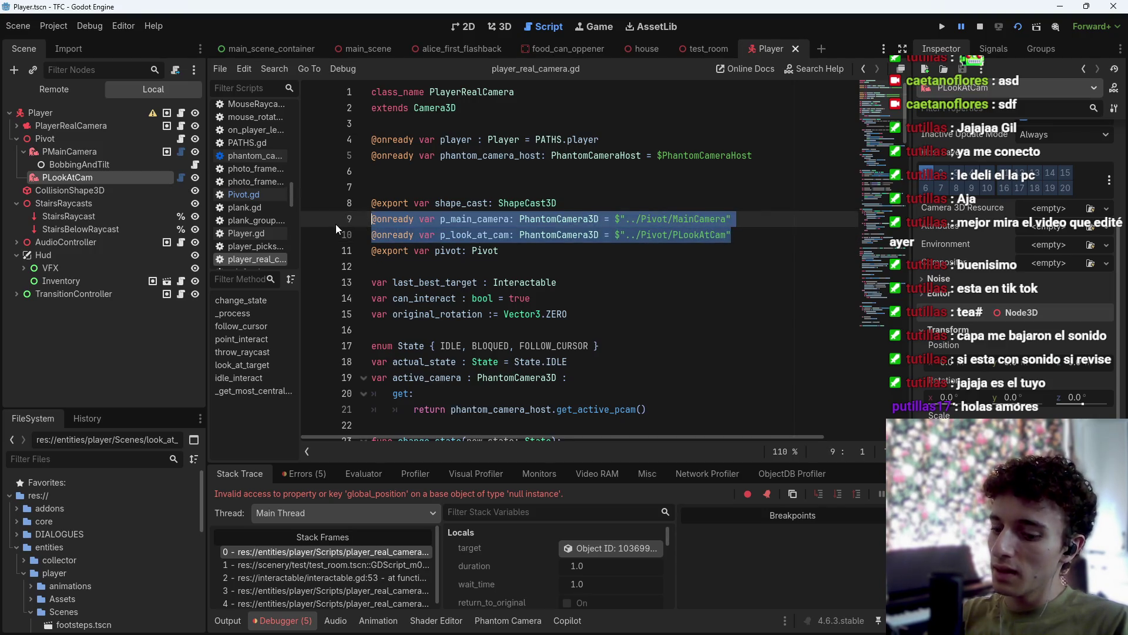
{"action": "key", "text": "Delete"}
Drag PMainCamera and PLookAtCam into the script as exported PhantomCamera3D variables, verify assignments, and save.
{"action": "left_click", "coordinate": [69, 151], "text": "ctrl"}
{"action": "mouse_move", "coordinate": [69, 151]}
{"action": "left_mouse_down"}
{"action": "mouse_move", "coordinate": [359, 188]}
{"action": "mouse_move", "coordinate": [392, 217]}
{"action": "left_mouse_up"}
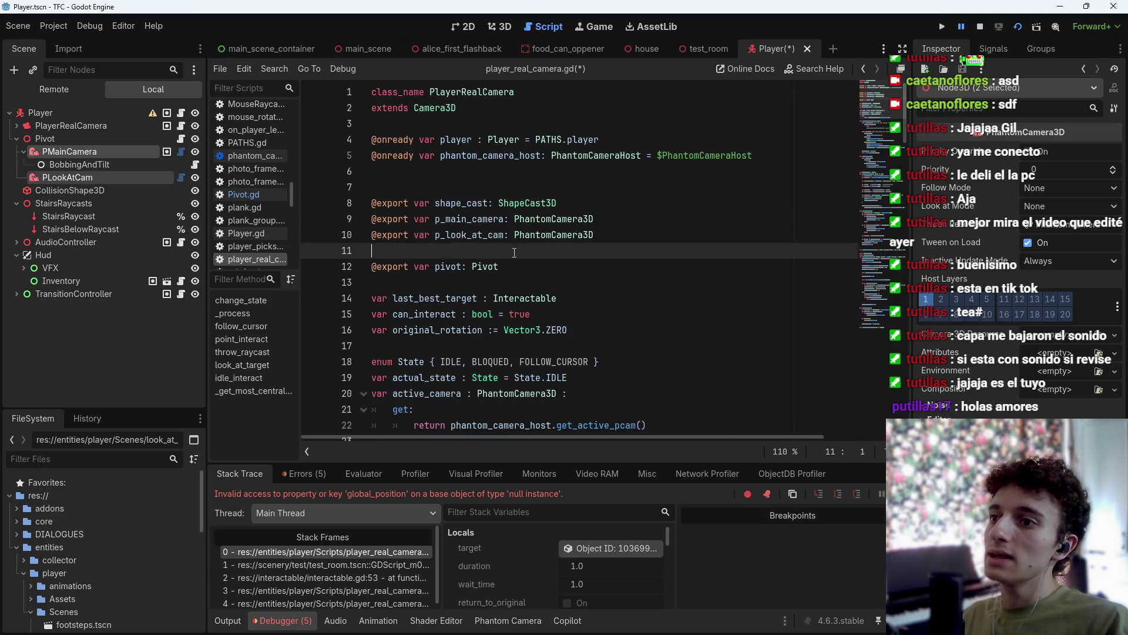
{"action": "key", "text": "BackSpace"}
{"action": "key", "text": "ctrl+s"}
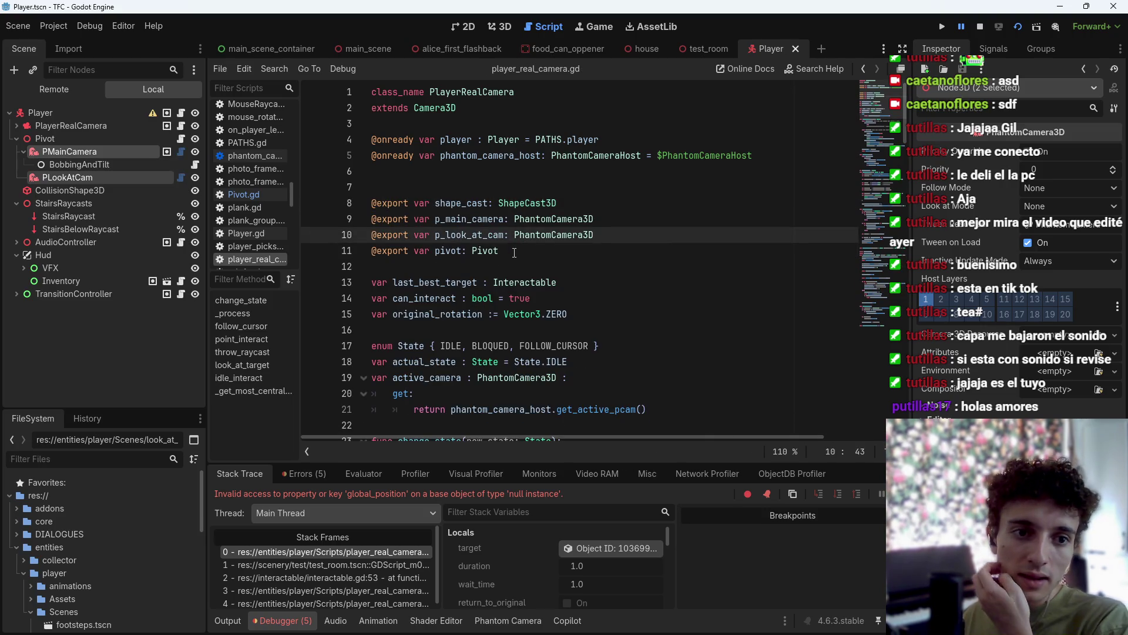
{"action": "left_click", "coordinate": [83, 113]}
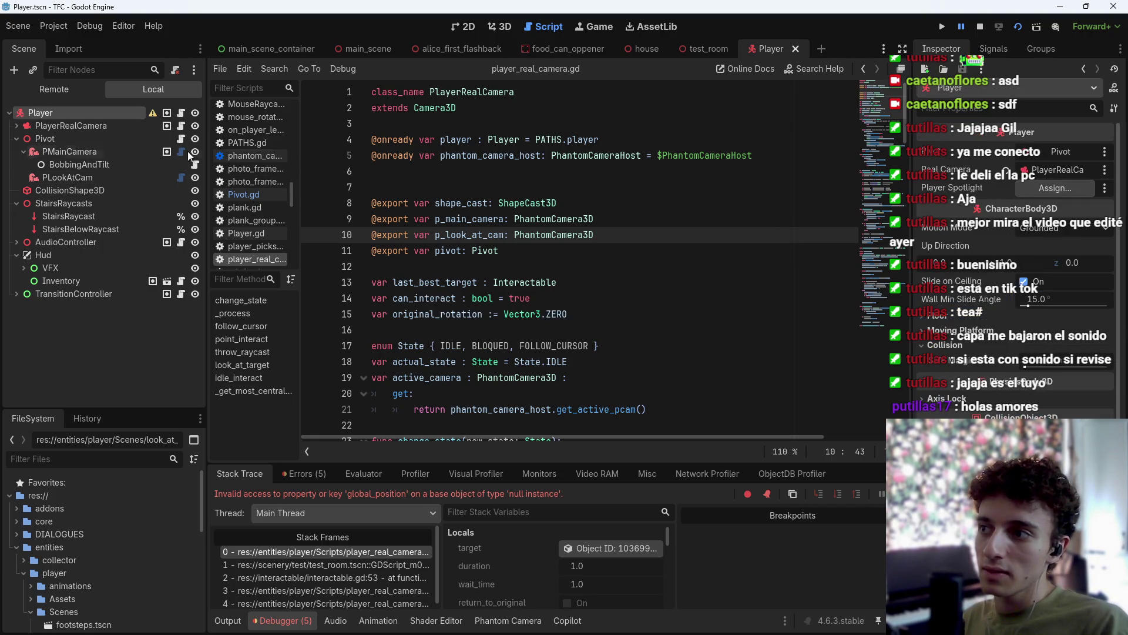
{"action": "left_click", "coordinate": [88, 125]}
{"action": "key", "text": "ctrl+s"}
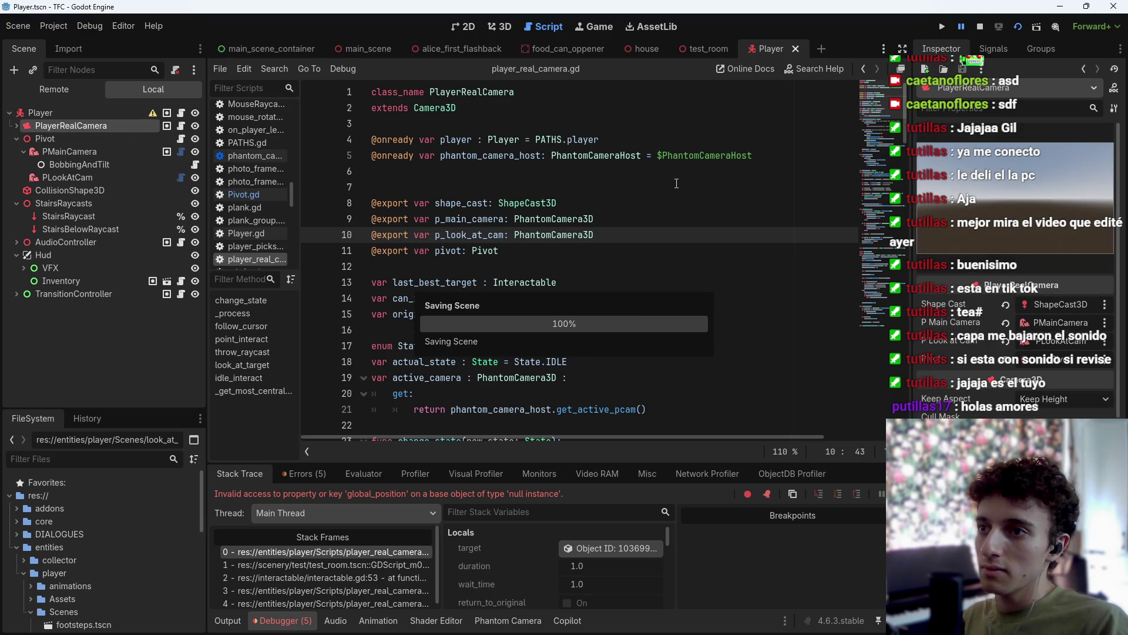
{"action": "left_click", "coordinate": [707, 49]}
Run test_room and expand Player, PlayerRealCamera and Pivot in the Remote scene tree.
{"action": "key", "text": "F6"}
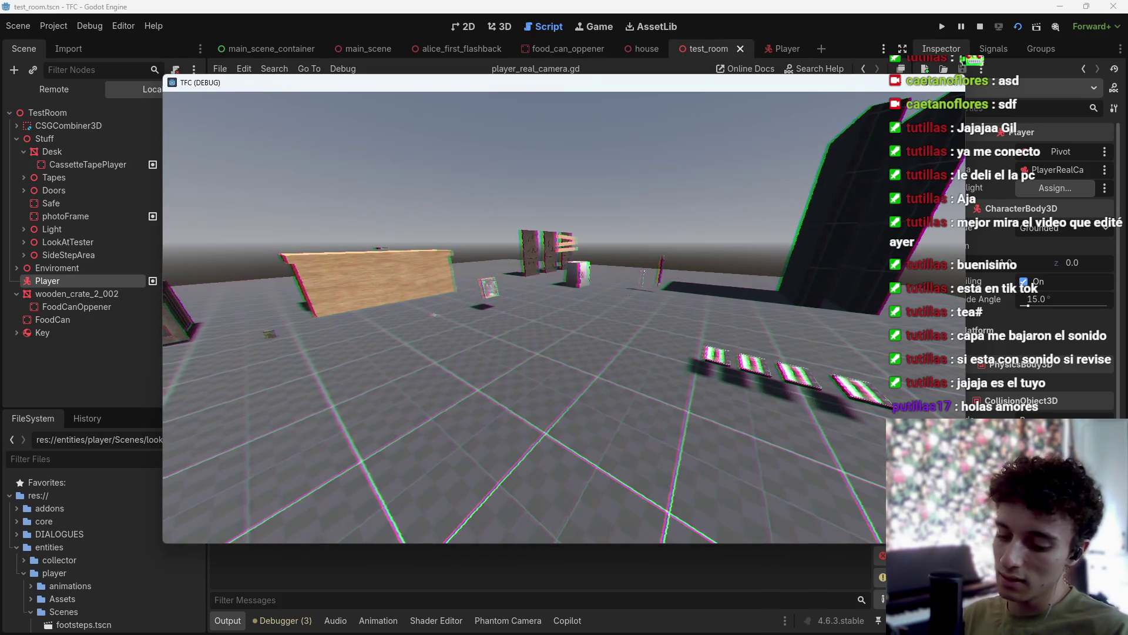
{"action": "key", "text": "alt+Tab"}
{"action": "left_click", "coordinate": [50, 93]}
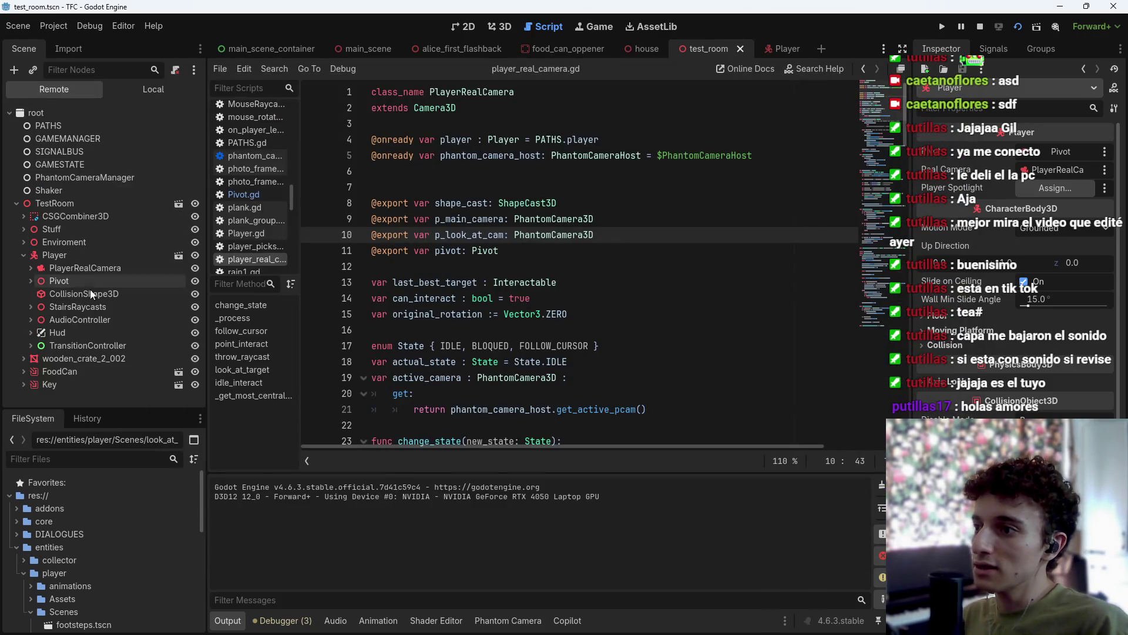
{"action": "left_click", "coordinate": [22, 254]}
{"action": "left_click", "coordinate": [16, 256]}
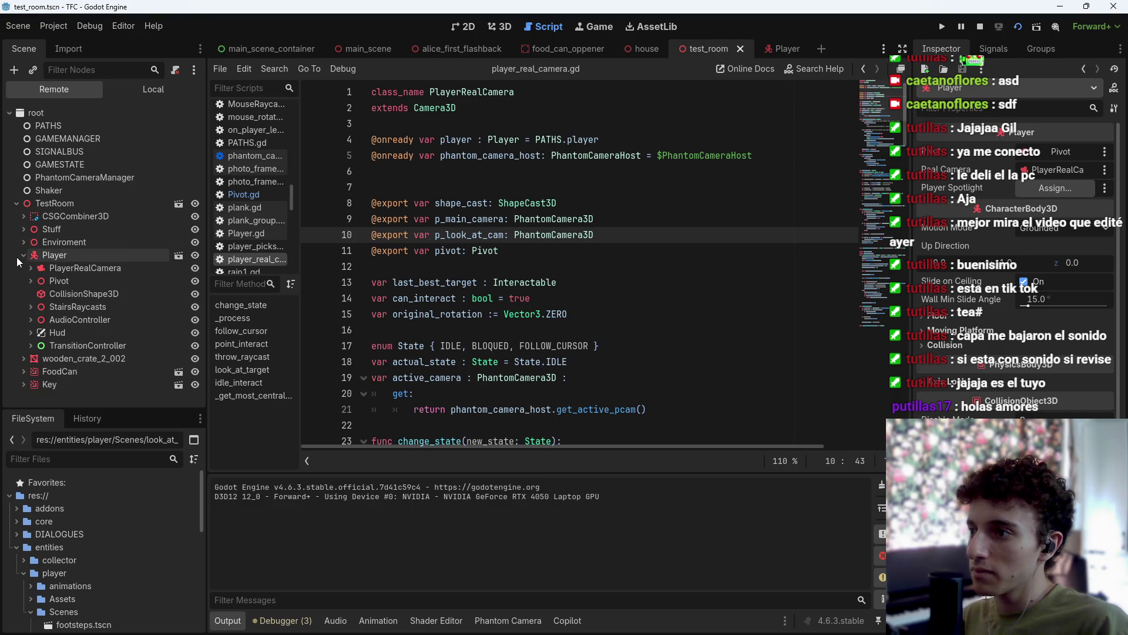
{"action": "left_click", "coordinate": [28, 267]}
{"action": "left_click", "coordinate": [27, 268]}
{"action": "left_click", "coordinate": [26, 284]}
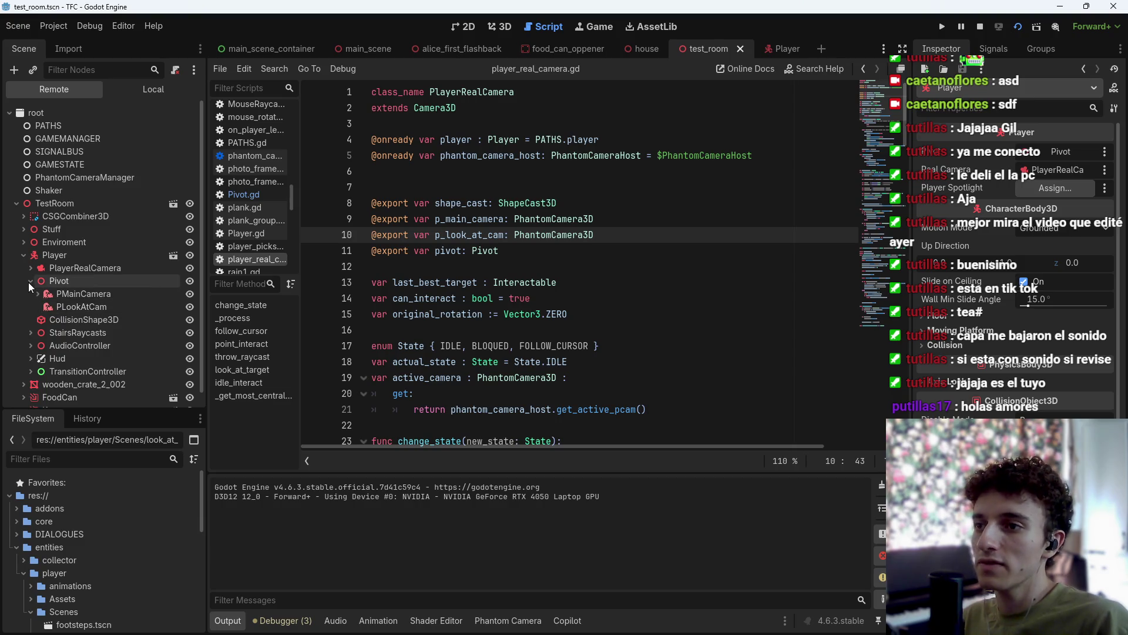
{"action": "left_click", "coordinate": [28, 283]}
Stop the game and return to the start of look_at_target's body.
{"action": "left_click", "coordinate": [980, 27]}
{"action": "scroll", "coordinate": [567, 331], "scroll_direction": "down", "scroll_amount": 20}
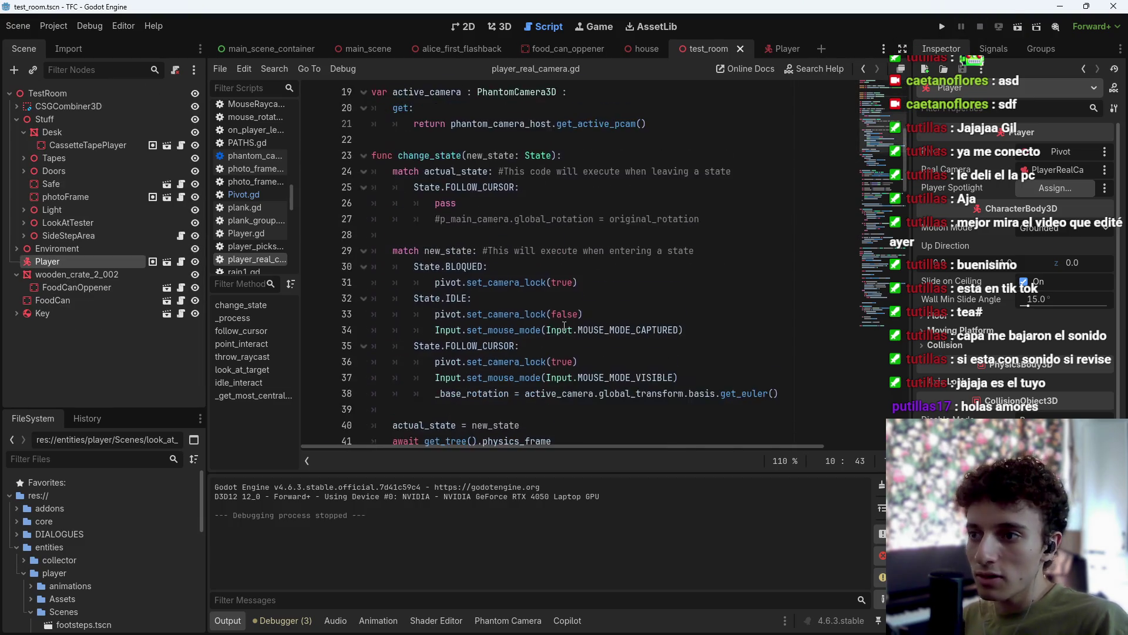
{"action": "scroll", "coordinate": [568, 331], "scroll_direction": "down", "scroll_amount": 7}
{"action": "scroll", "coordinate": [567, 331], "scroll_direction": "up", "scroll_amount": 7}
{"action": "left_click", "coordinate": [379, 298]}
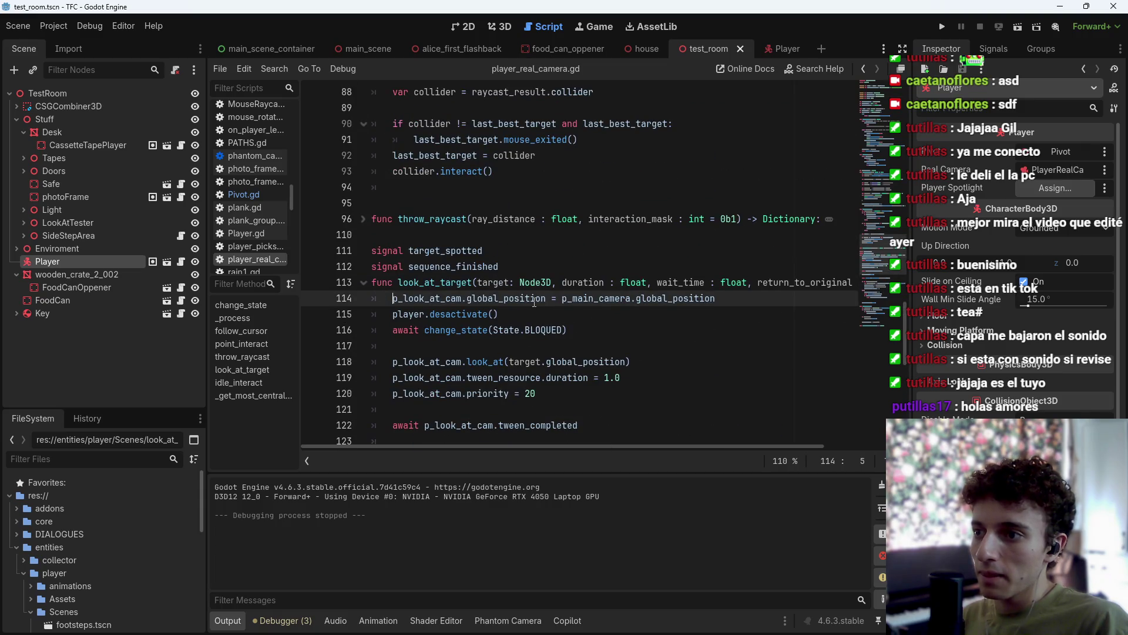
Insert p_look_at_cam.reparent(player.get_parent()) on line 114 and save the script.
{"action": "key", "text": "ctrl+shift+Return"}
{"action": "type", "text": "p_l"}
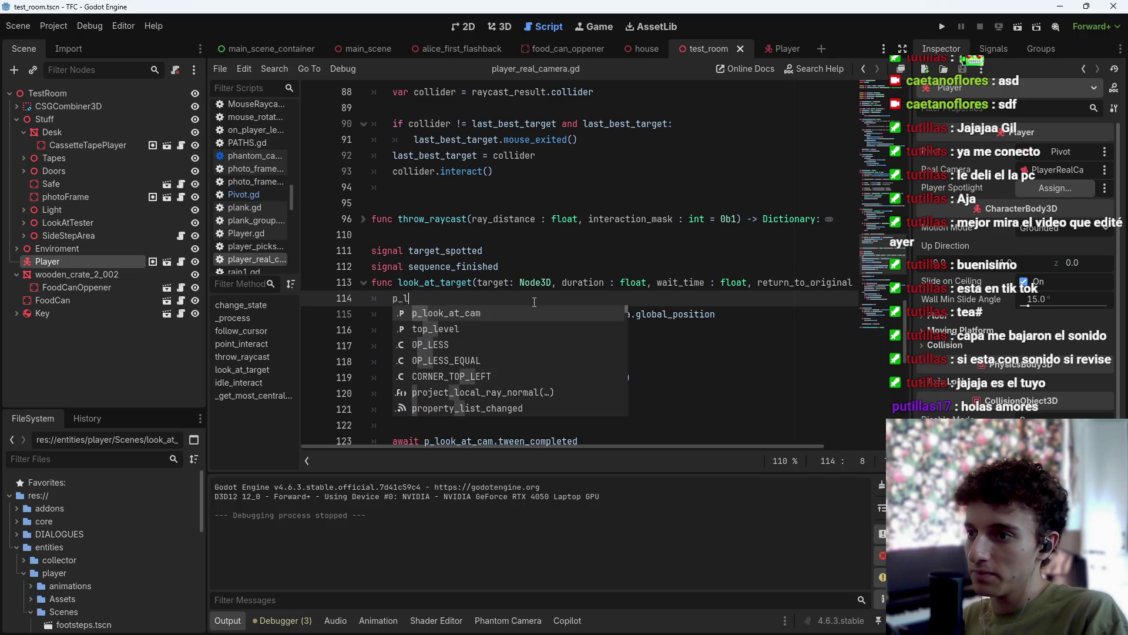
{"action": "key", "text": "Return"}
{"action": "type", "text": ".rep"}
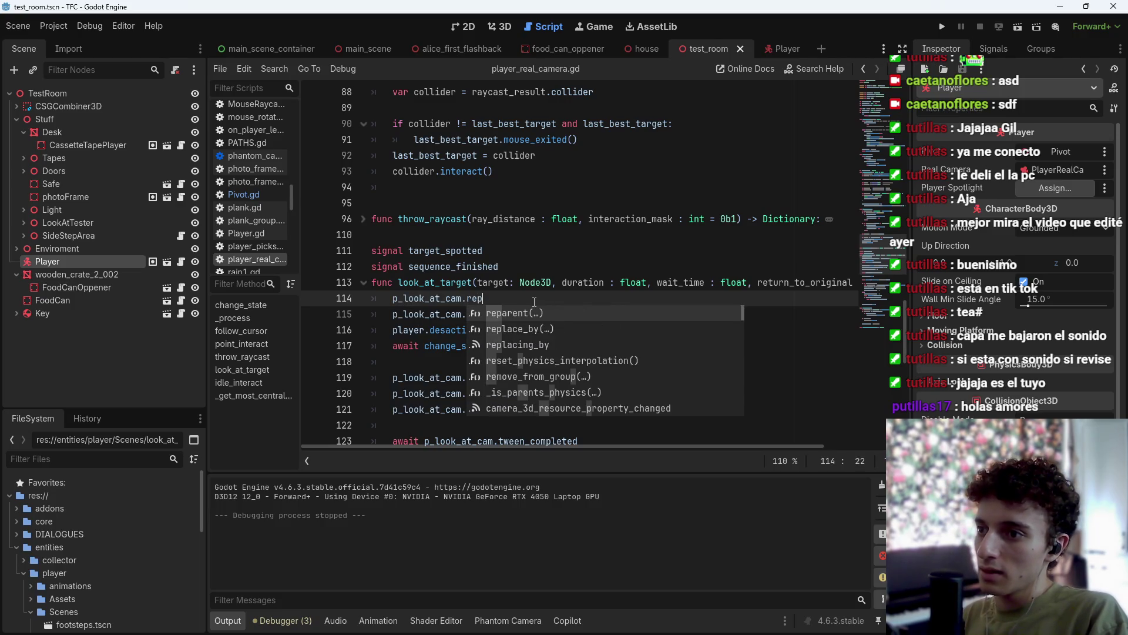
{"action": "key", "text": "Return"}
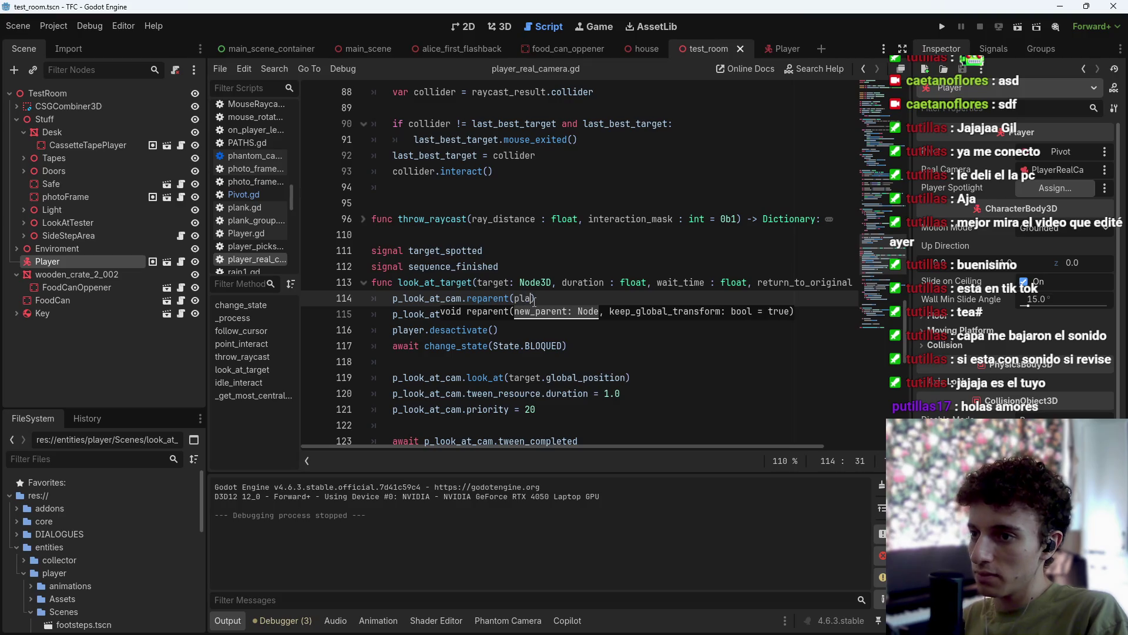
{"action": "type", "text": "yer."}
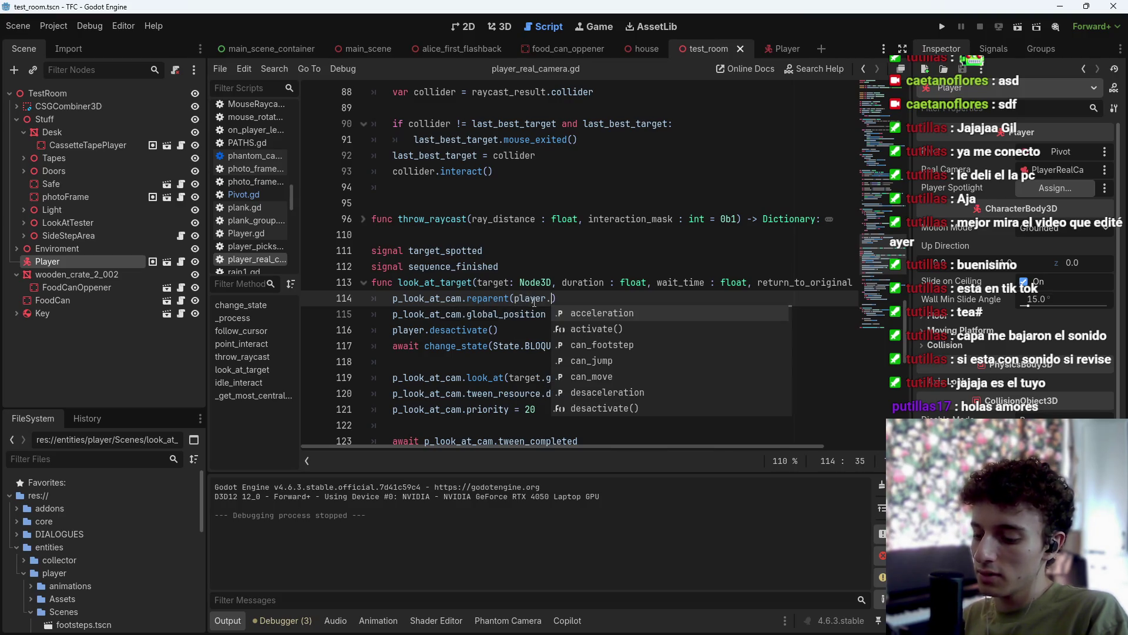
{"action": "type", "text": "get_par"}
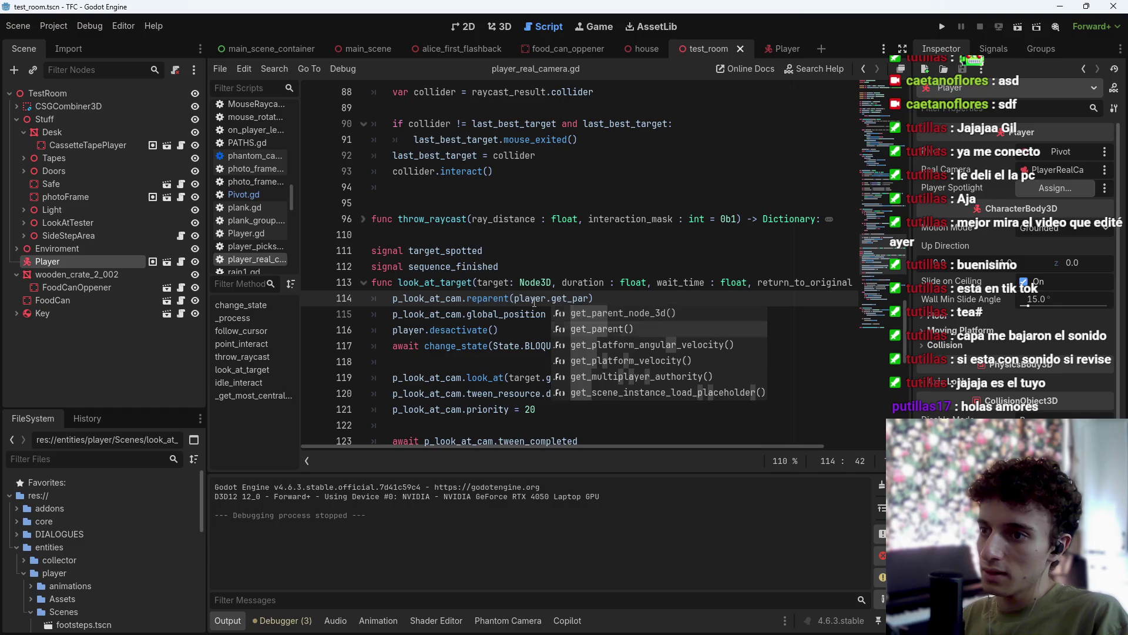
{"action": "key", "text": "Return"}
{"action": "key", "text": "ctrl+s"}
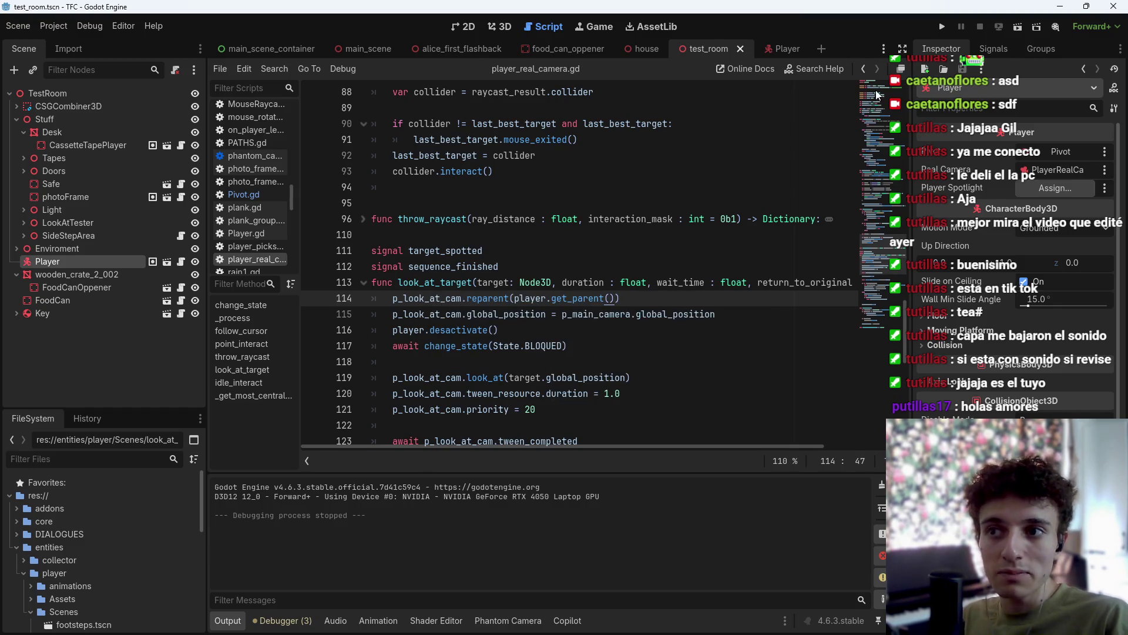
Run the scene and inspect PLookAtCam, now directly under TestRoom in the Remote tree.
{"action": "left_click", "coordinate": [1020, 29]}
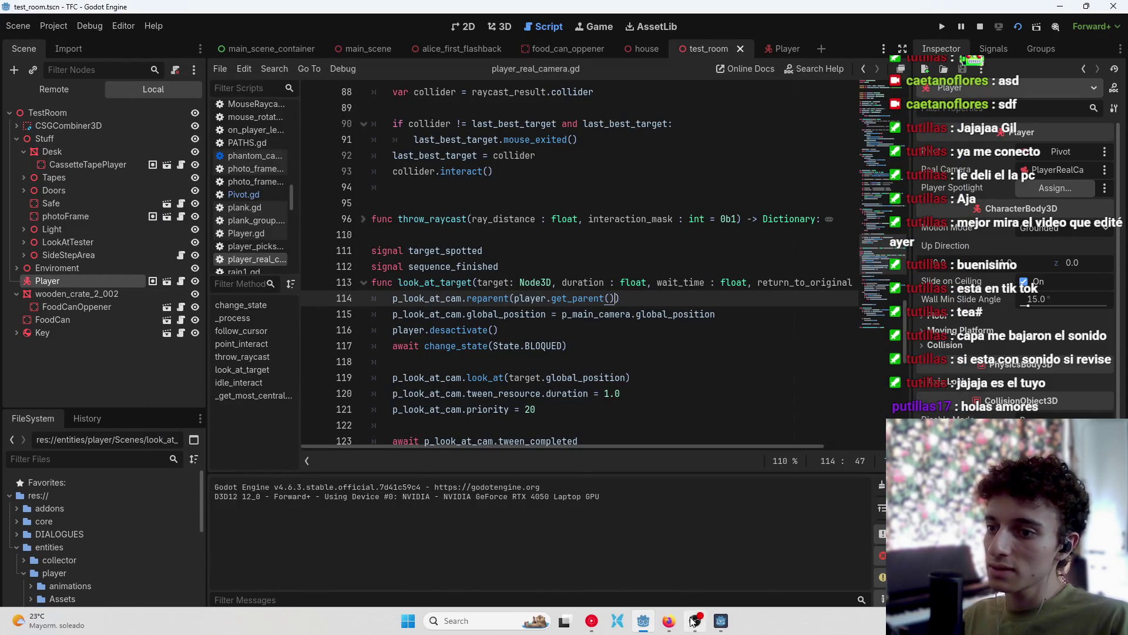
{"action": "left_click", "coordinate": [54, 88]}
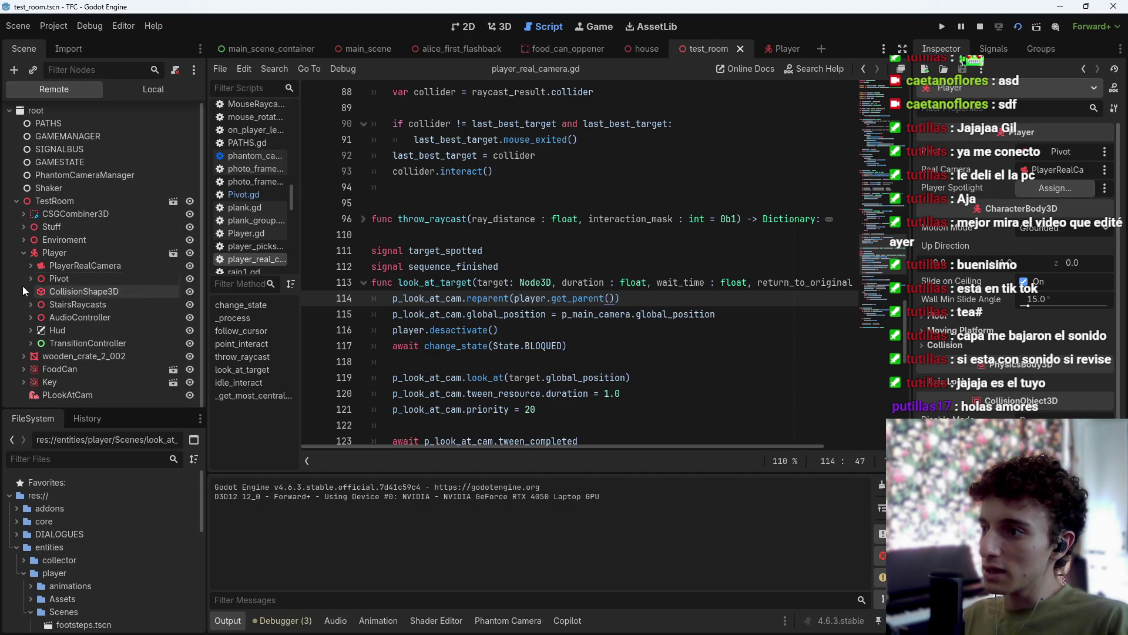
{"action": "left_click", "coordinate": [23, 255]}
{"action": "left_click", "coordinate": [77, 309]}
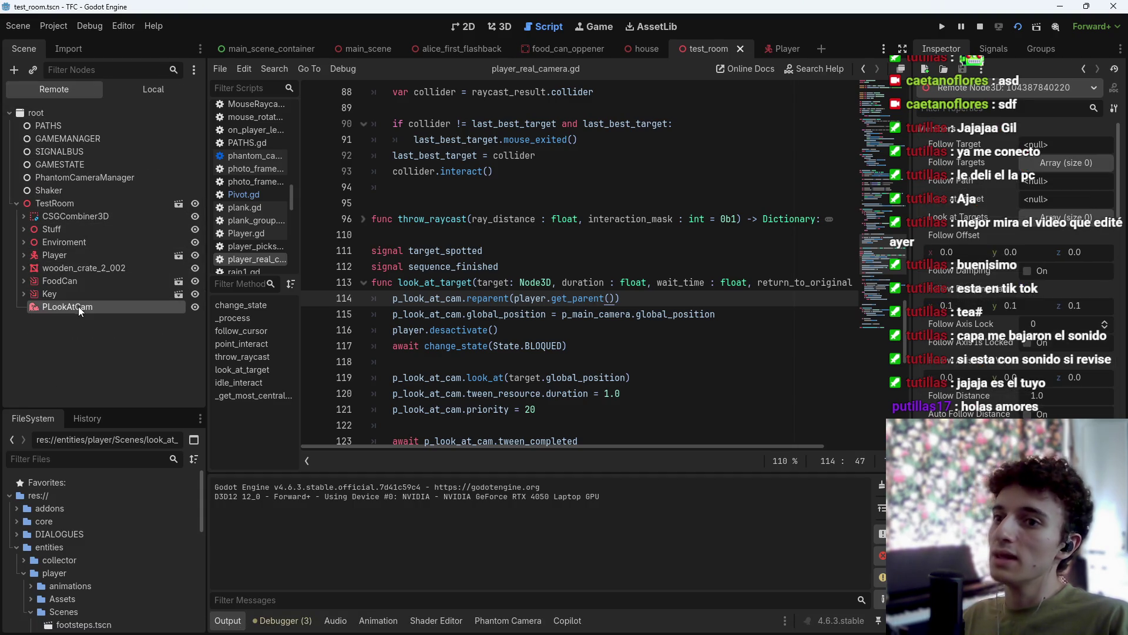
Stop the game and review rotation lines 131–132 and the tween checks on lines 137–138.
{"action": "left_click", "coordinate": [979, 27]}
{"action": "scroll", "coordinate": [588, 313], "scroll_direction": "down", "scroll_amount": 10}
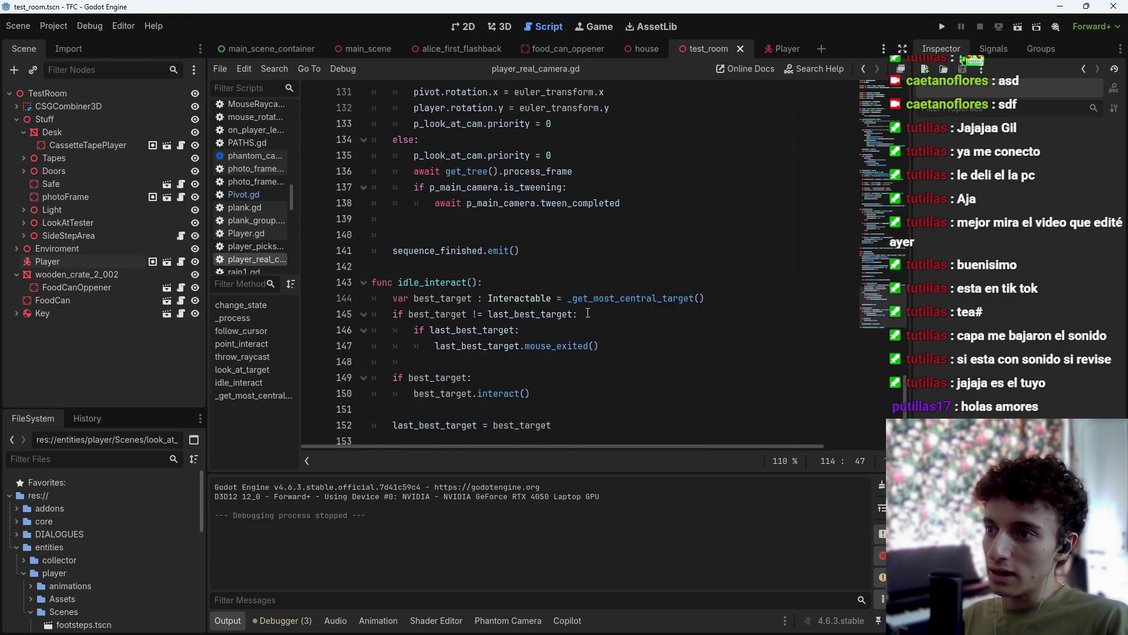
{"action": "scroll", "coordinate": [588, 313], "scroll_direction": "up", "scroll_amount": 8}
{"action": "scroll", "coordinate": [571, 324], "scroll_direction": "down", "scroll_amount": 6}
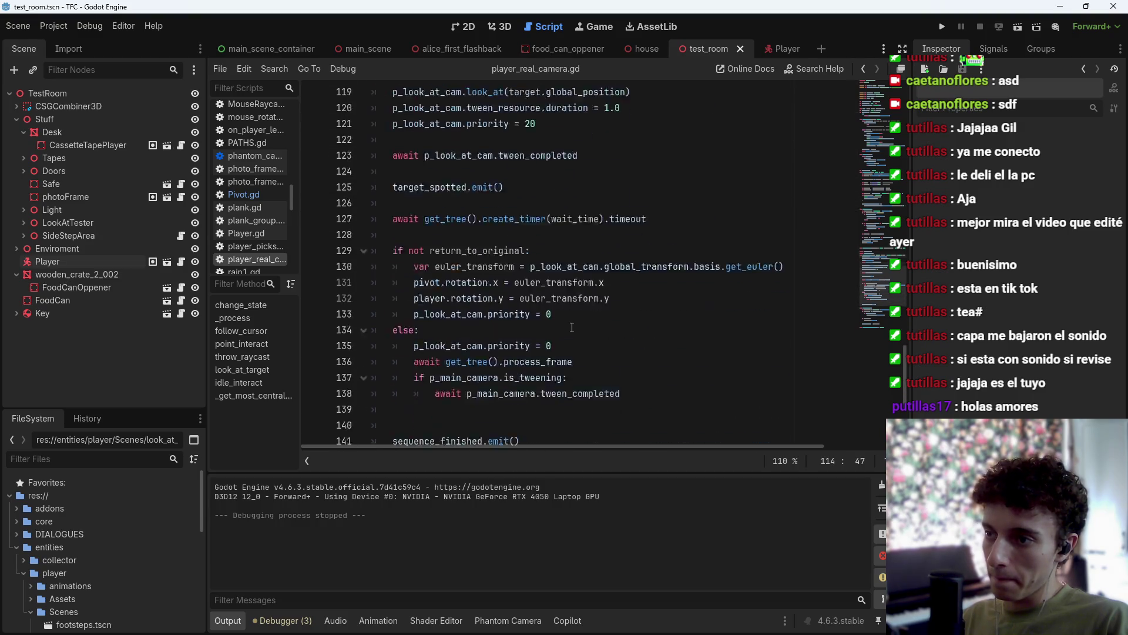
{"action": "scroll", "coordinate": [497, 318], "scroll_direction": "up", "scroll_amount": 2}
{"action": "scroll", "coordinate": [479, 331], "scroll_direction": "down", "scroll_amount": 1}
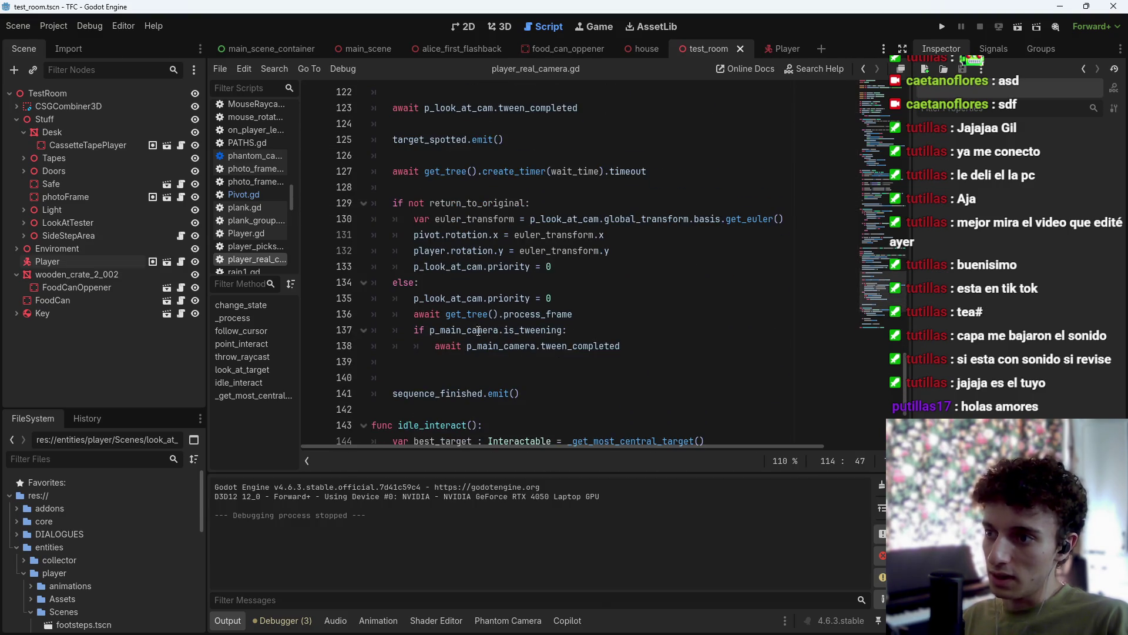
{"action": "left_click", "coordinate": [606, 332]}
{"action": "left_click", "coordinate": [637, 353]}
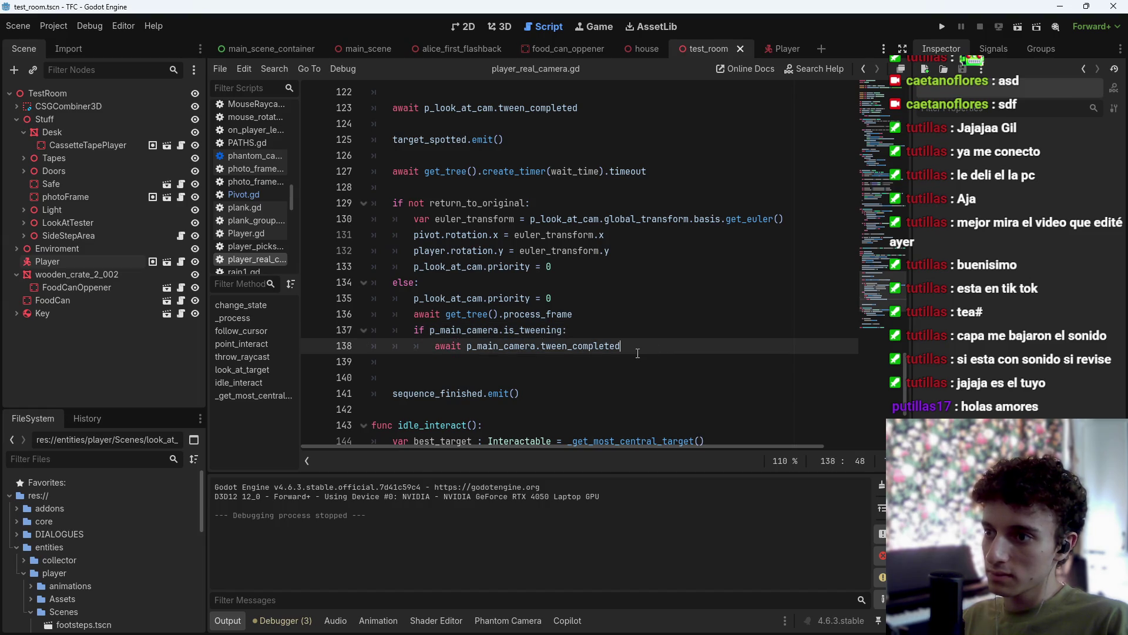
{"action": "scroll", "coordinate": [658, 358], "scroll_direction": "up", "scroll_amount": 2}
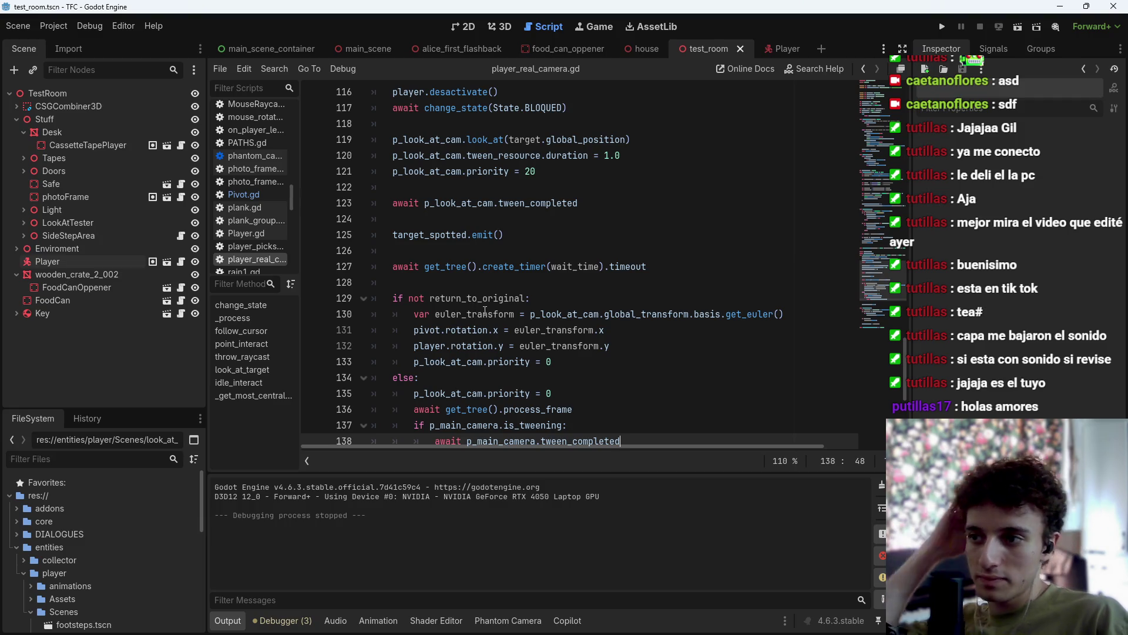
{"action": "left_click", "coordinate": [608, 330]}
{"action": "left_click", "coordinate": [609, 345]}
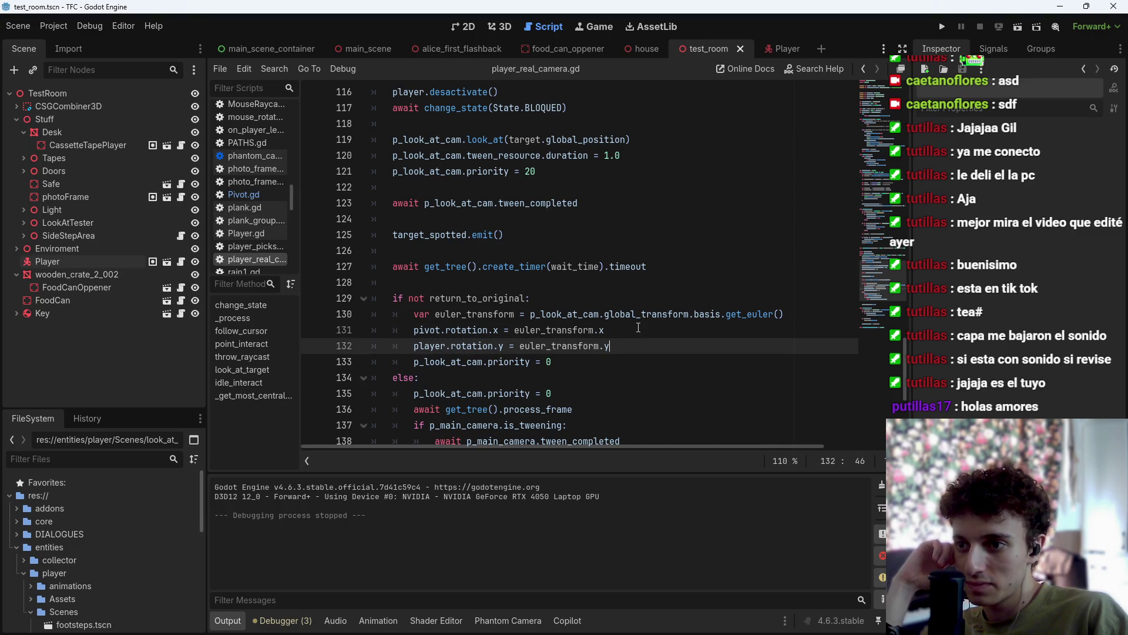
Switch the pivot and player rotation lines to global_rotation and save the script.
{"action": "left_click", "coordinate": [634, 332]}
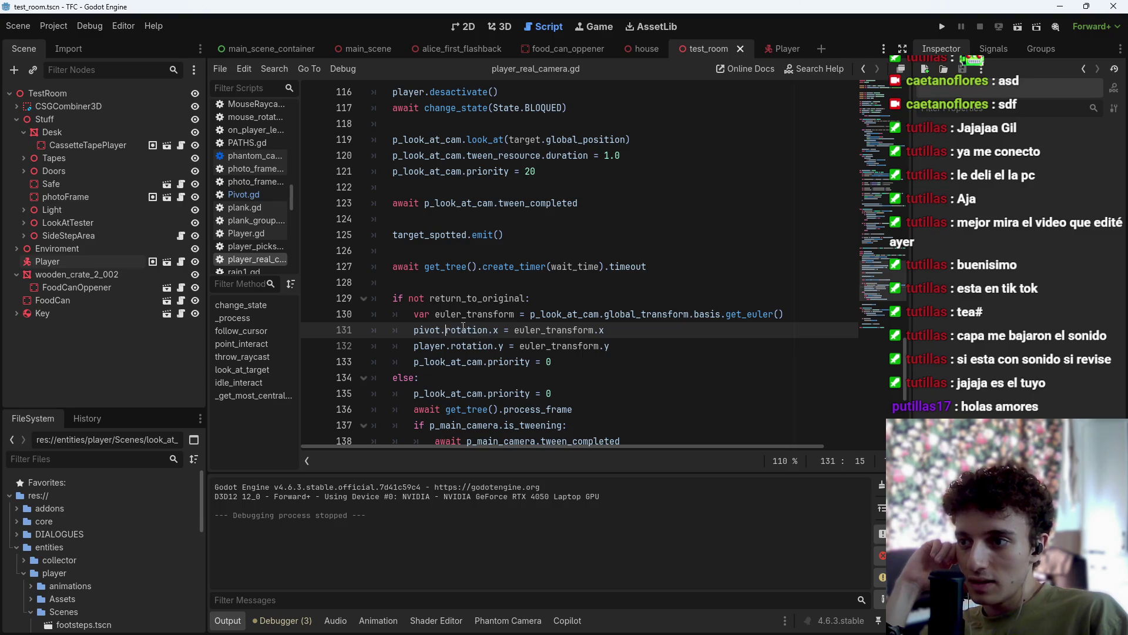
{"action": "type", "text": "global"}
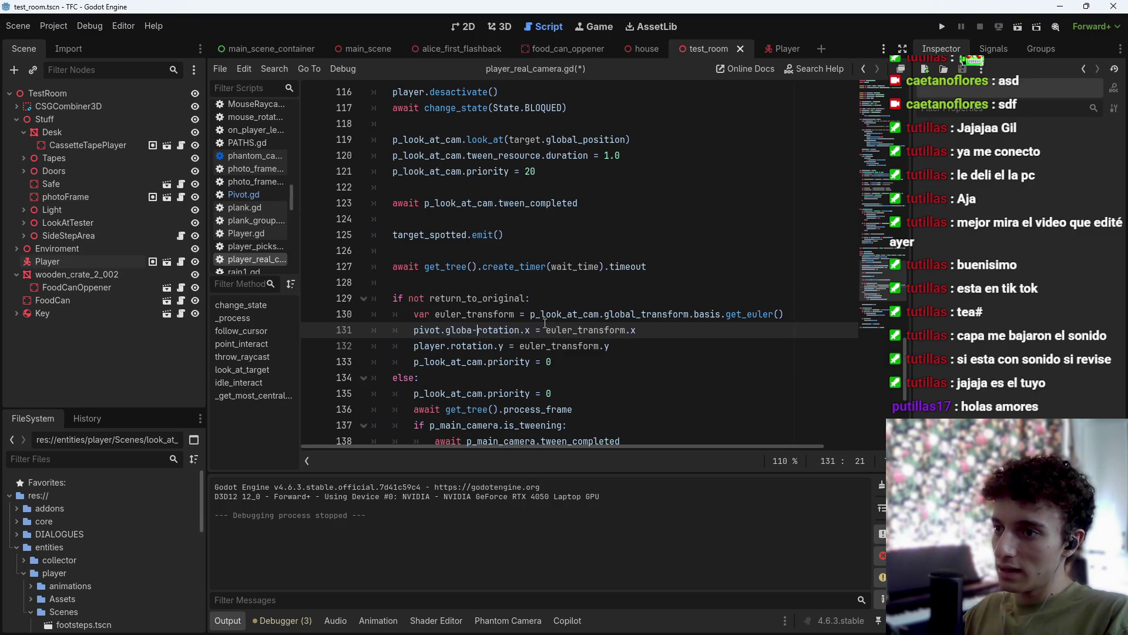
{"action": "type", "text": "_"}
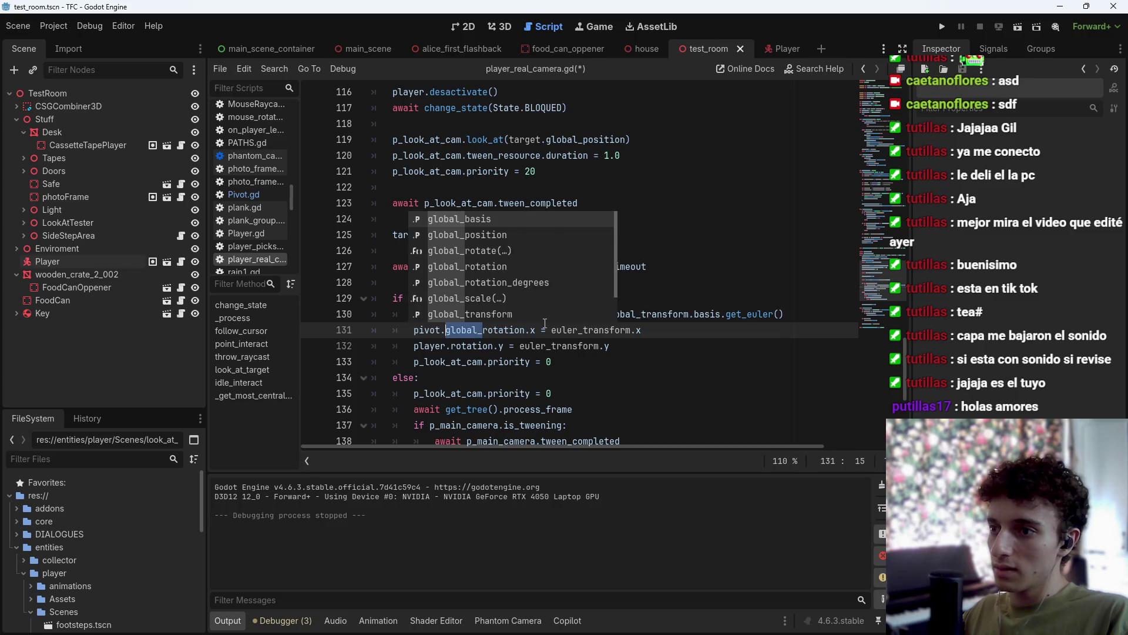
{"action": "key", "text": "Down"}
{"action": "key", "text": "Down"}
{"action": "key", "text": "Up"}
{"action": "key", "text": "Right"}
{"action": "type", "text": "global_"}
{"action": "key", "text": "ctrl+s"}
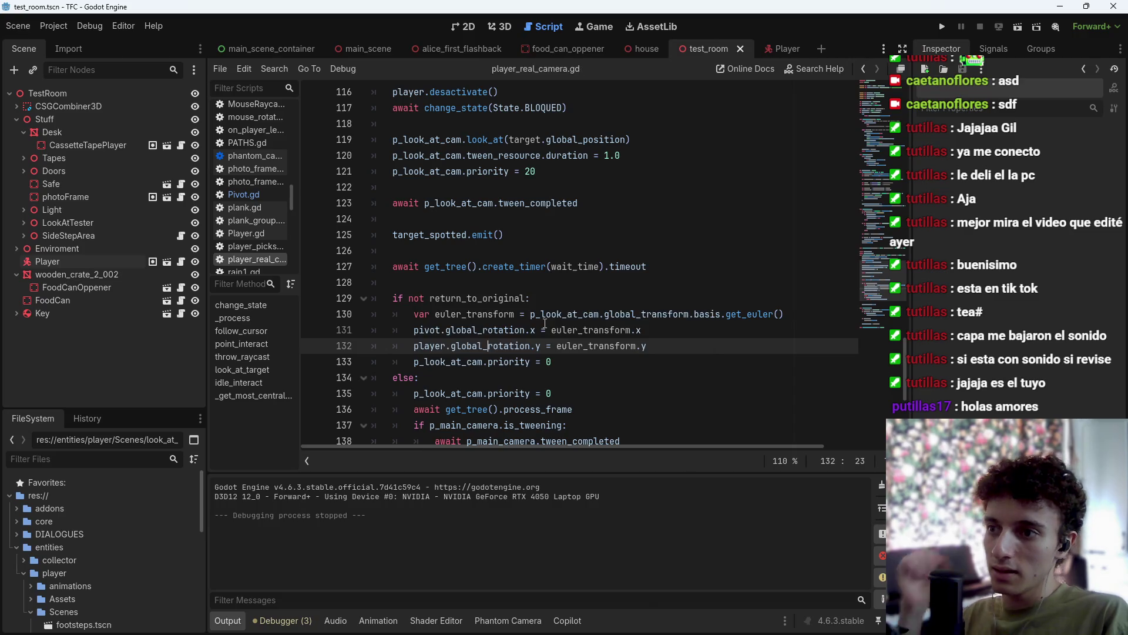
{"action": "left_click_drag", "start_coordinate": [553, 313], "coordinate": [675, 317]}
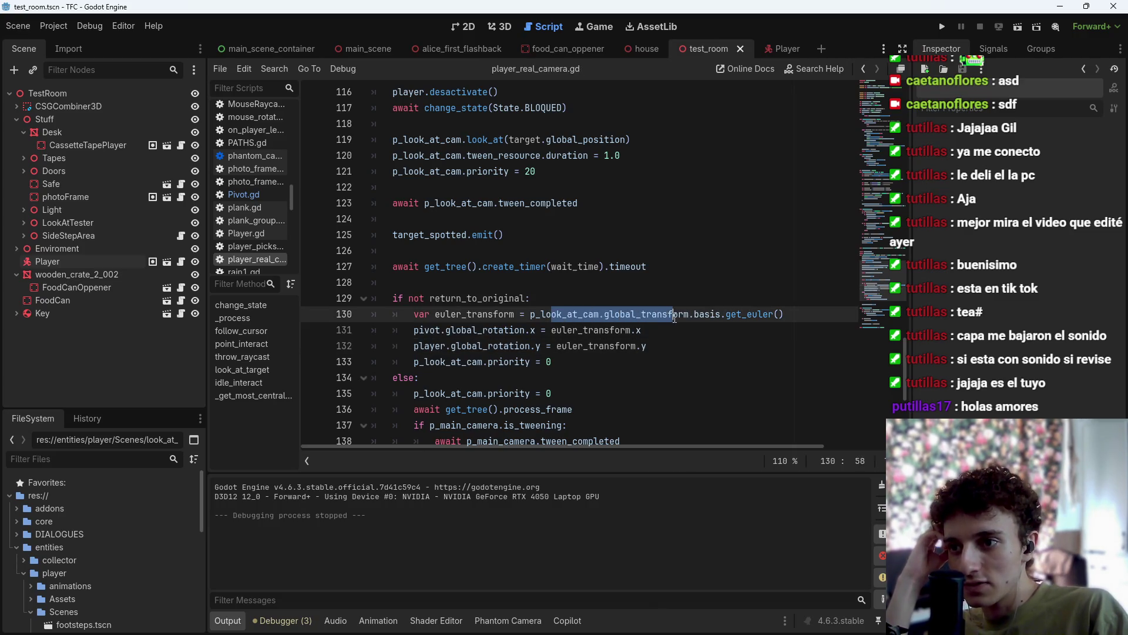
{"action": "mouse_move", "coordinate": [690, 318]}
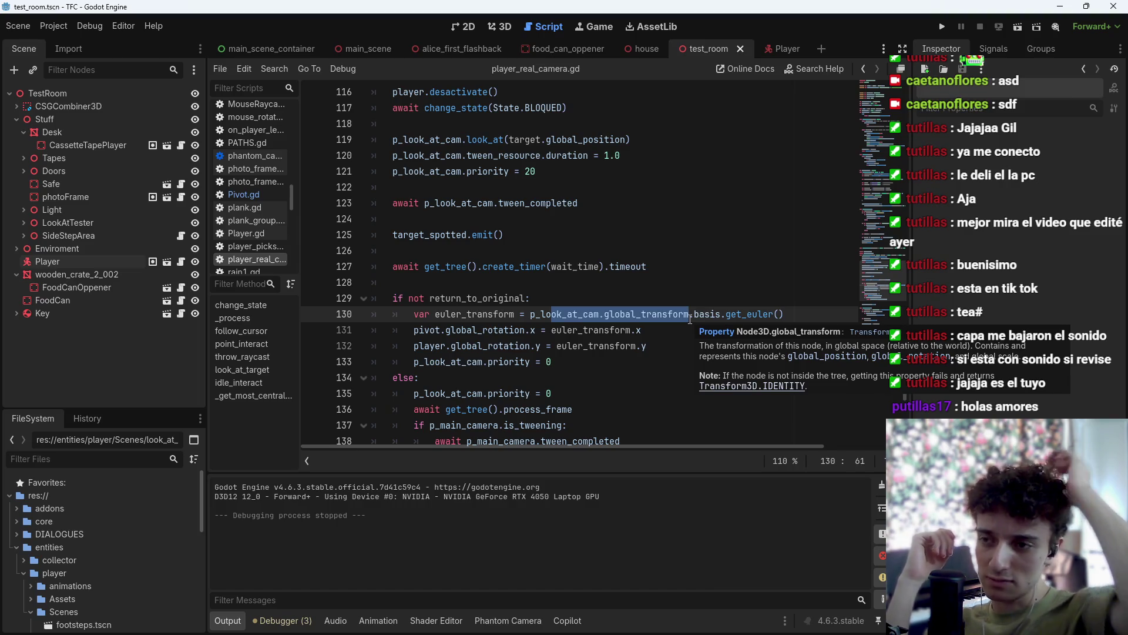
Save the Euler-based rotation lines 131–132 and test-run the scene once.
{"action": "left_click", "coordinate": [690, 318]}
{"action": "left_click", "coordinate": [690, 331]}
{"action": "key", "text": "ctrl+s"}
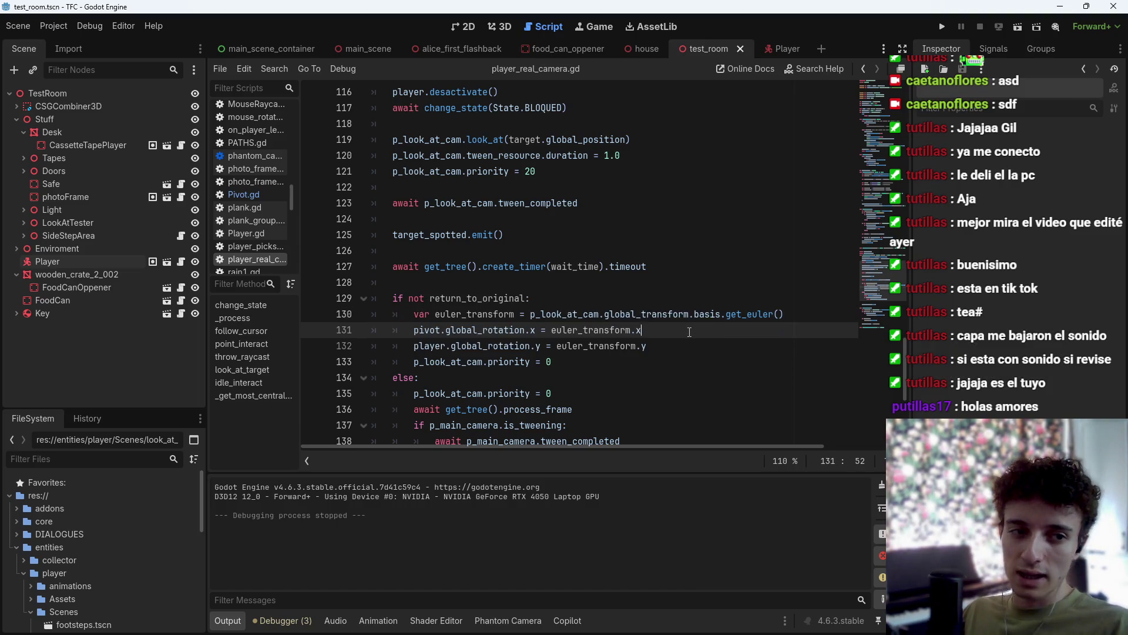
{"action": "key", "text": "ctrl+s"}
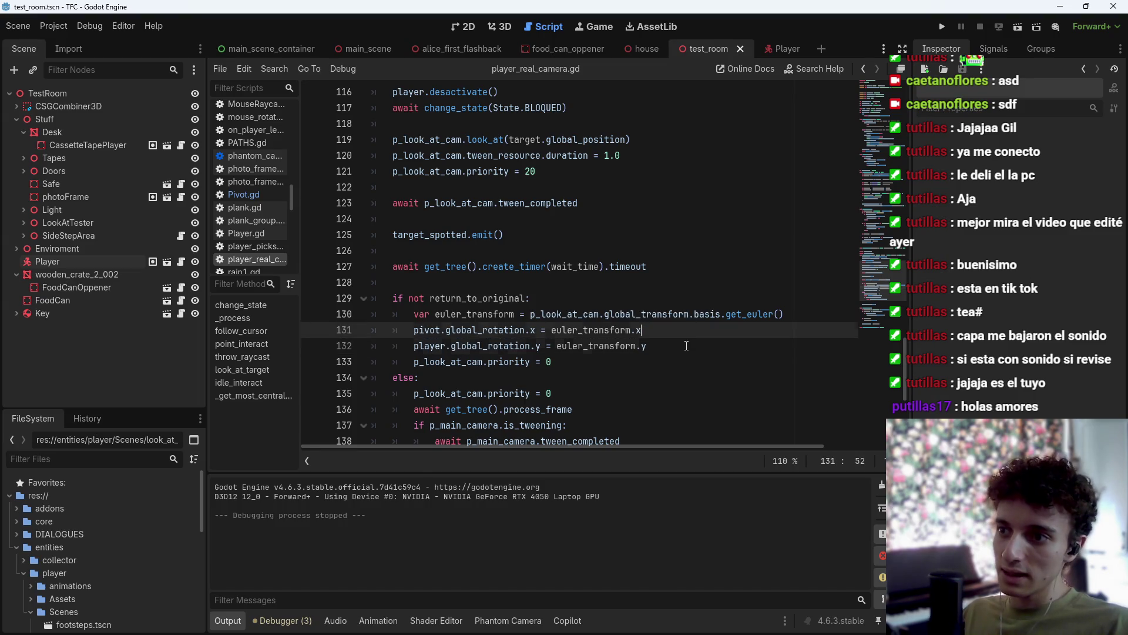
{"action": "left_click", "coordinate": [686, 345]}
{"action": "key", "text": "ctrl+s"}
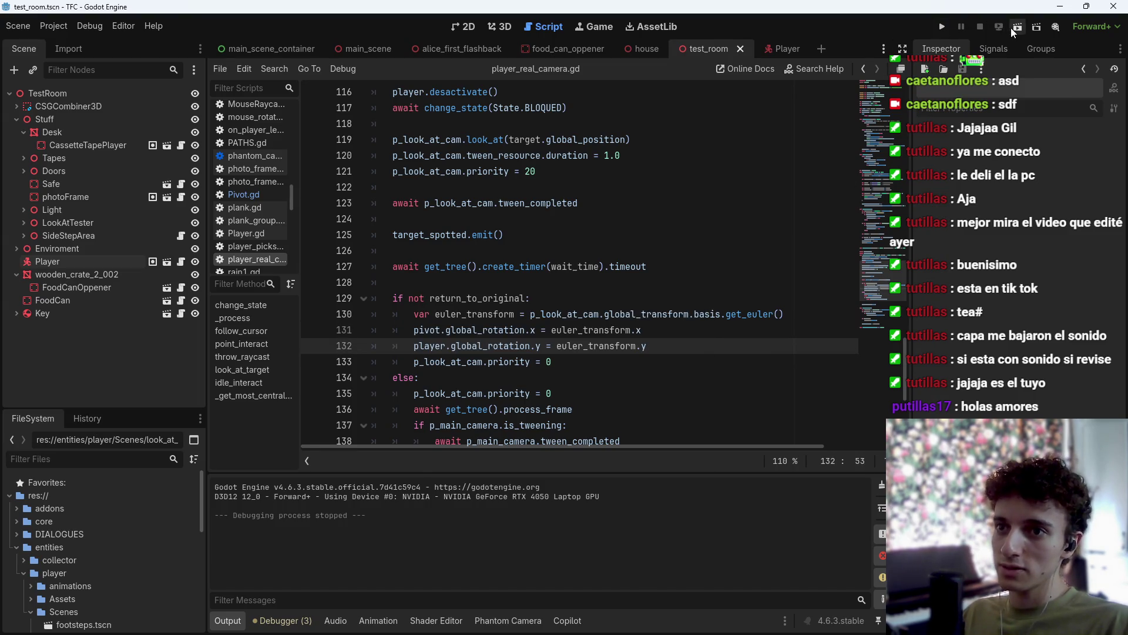
{"action": "left_click", "coordinate": [1013, 28]}
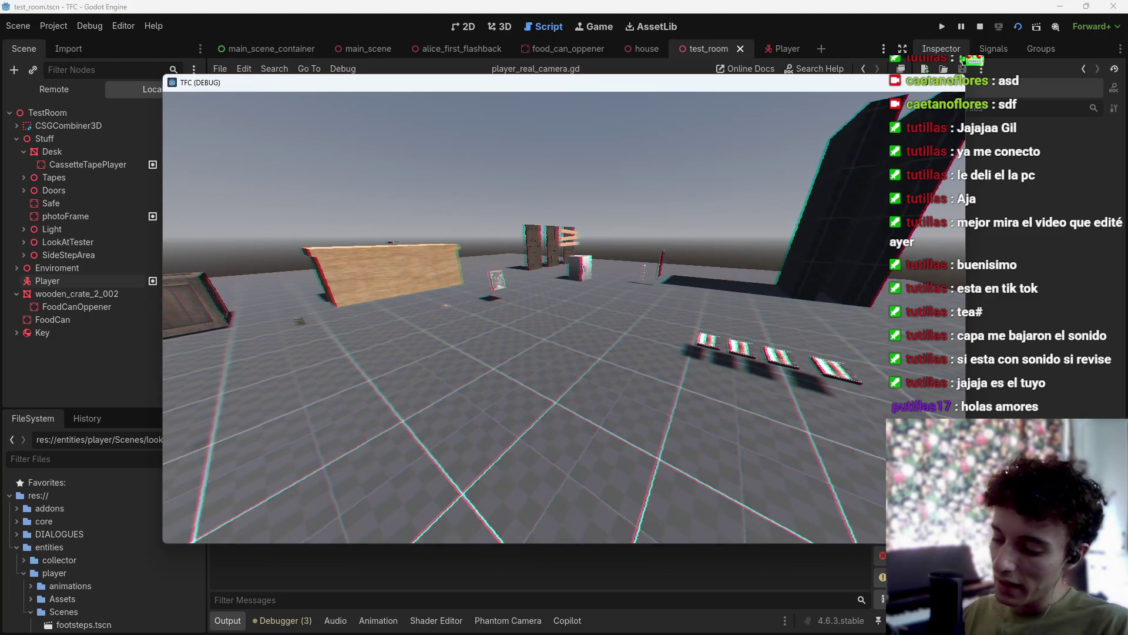
{"action": "key", "text": "F8"}
Save the negated euler_transform.y rotation and test-run the scene again.
{"action": "key", "text": "ctrl+s"}
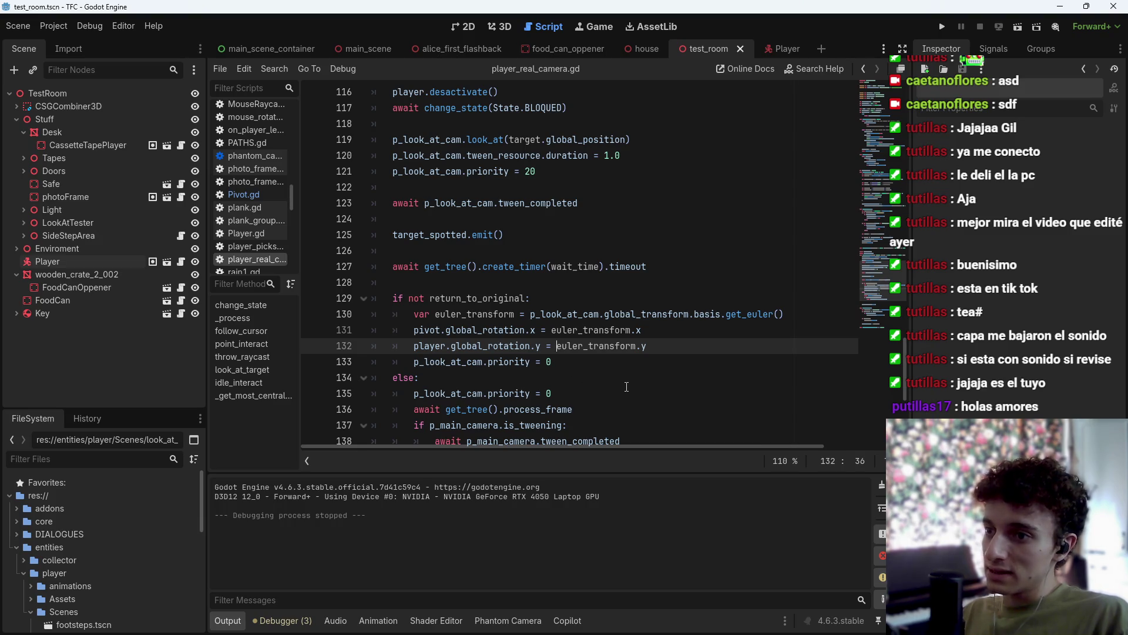
{"action": "key", "text": "ctrl+s"}
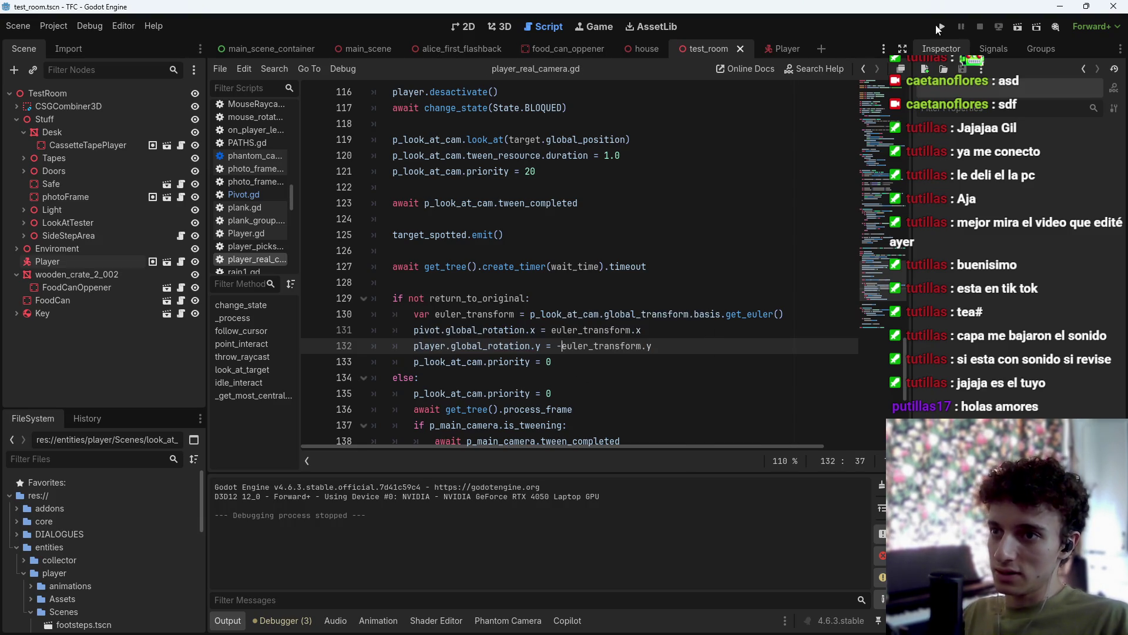
{"action": "left_click", "coordinate": [1018, 27]}
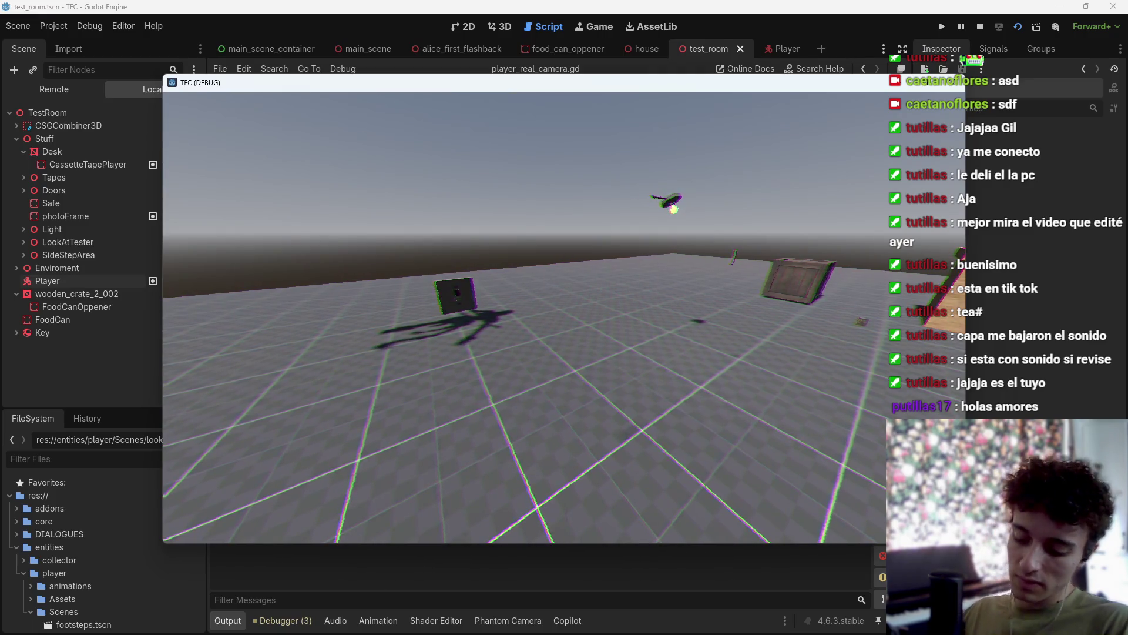
{"action": "key", "text": "F8"}
{"action": "key", "text": "ctrl+s"}
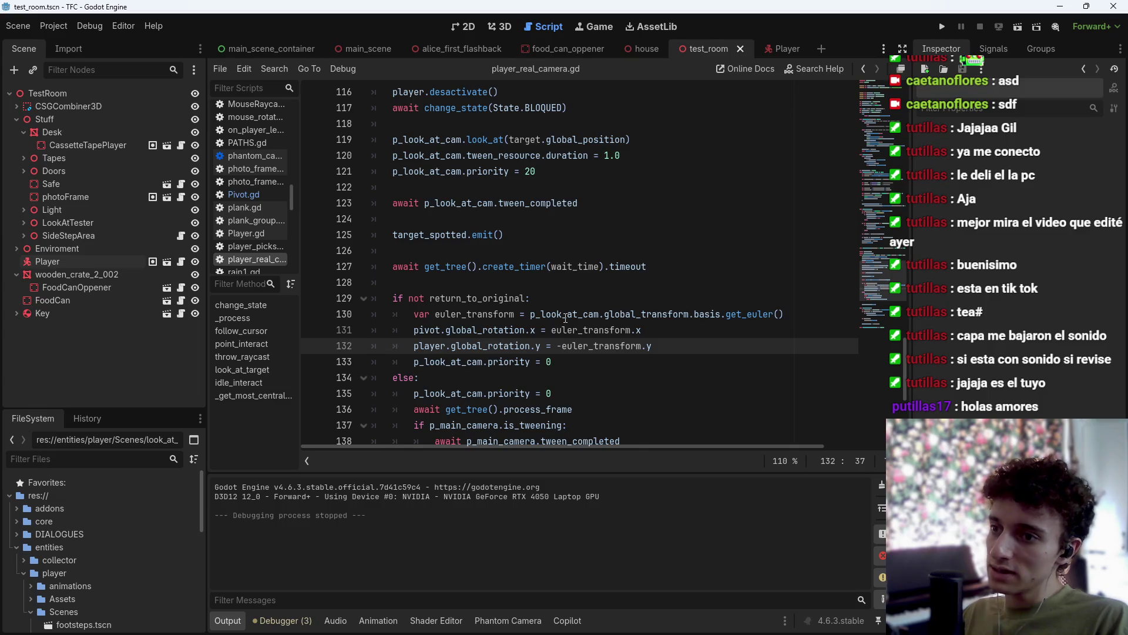
Negate euler_transform.x on line 131, save, and test-run the scene once more.
{"action": "left_click", "coordinate": [553, 331]}
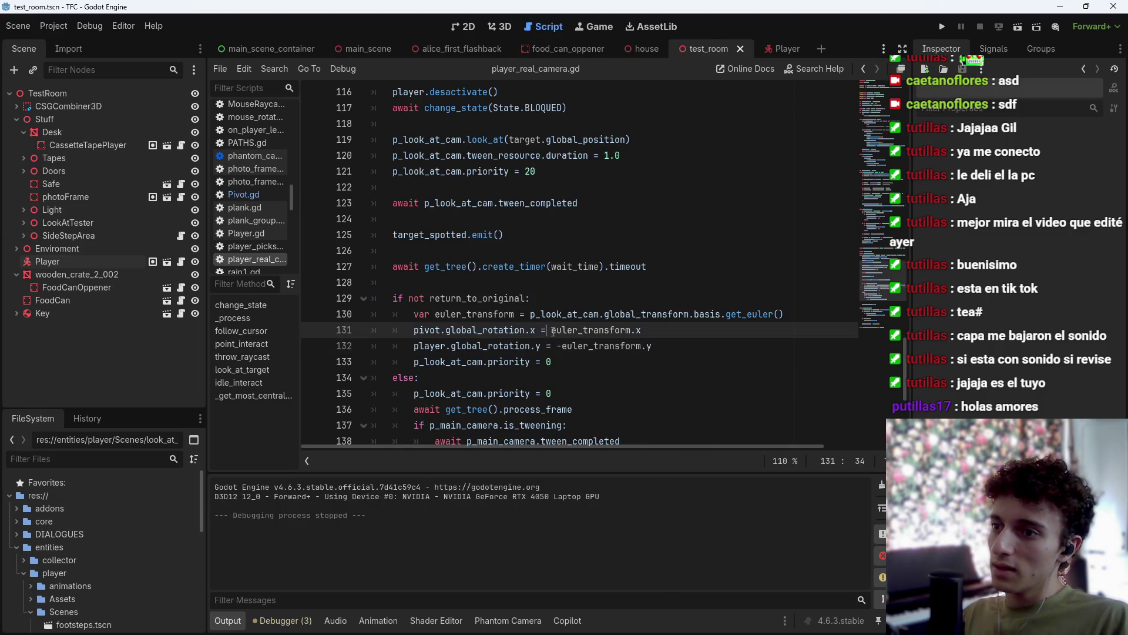
{"action": "type", "text": "-"}
{"action": "key", "text": "ctrl+s"}
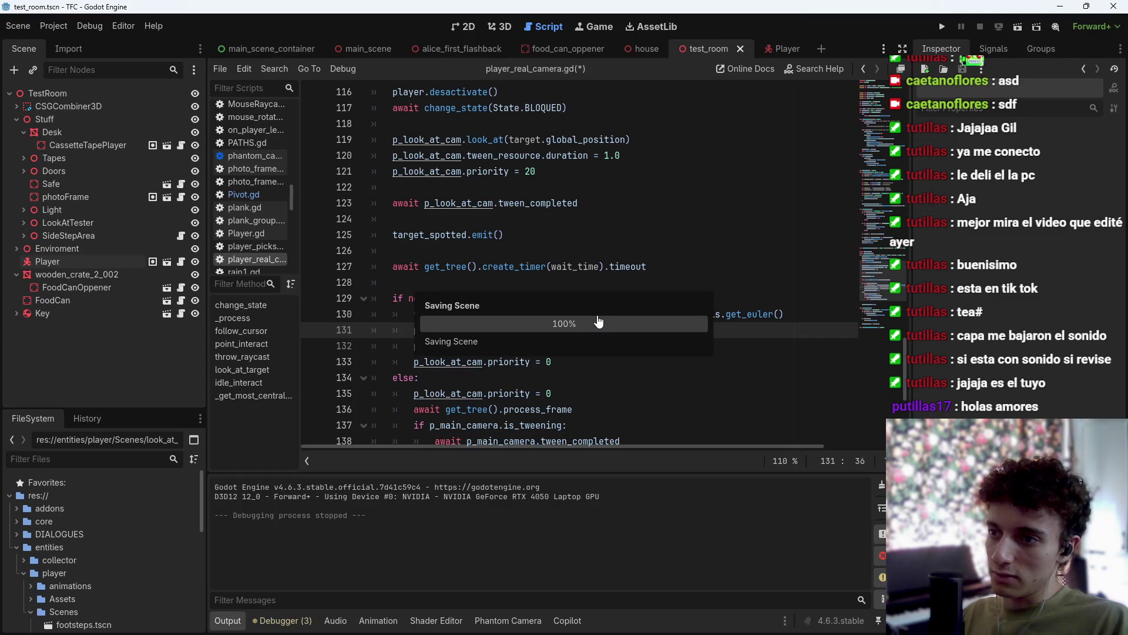
{"action": "left_click", "coordinate": [1019, 26]}
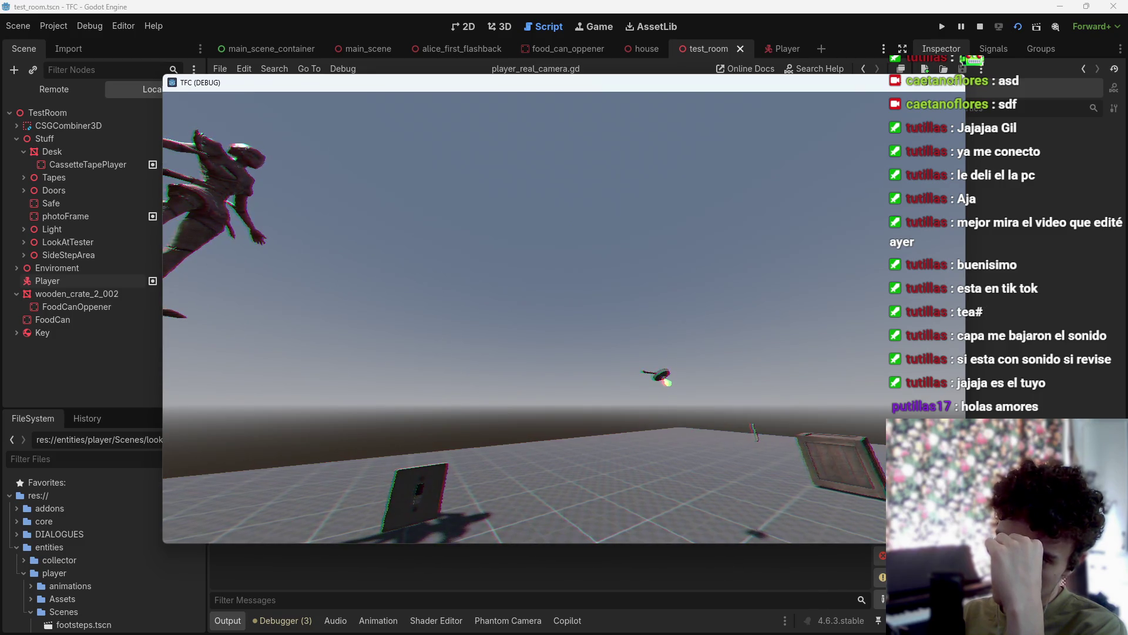
{"action": "key", "text": "F8"}
{"action": "key", "text": "ctrl+s"}
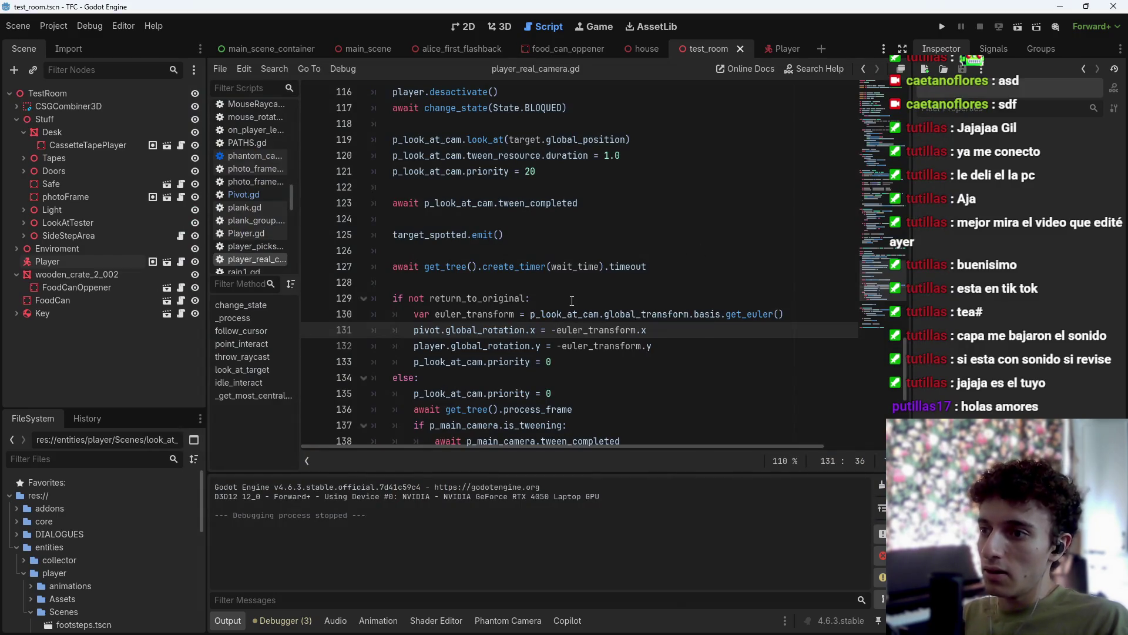
Add line 116 p_look_at_cam.global_rotation = p_main_camera.global_rotation and save.
{"action": "scroll", "coordinate": [584, 310], "scroll_direction": "up", "scroll_amount": 5}
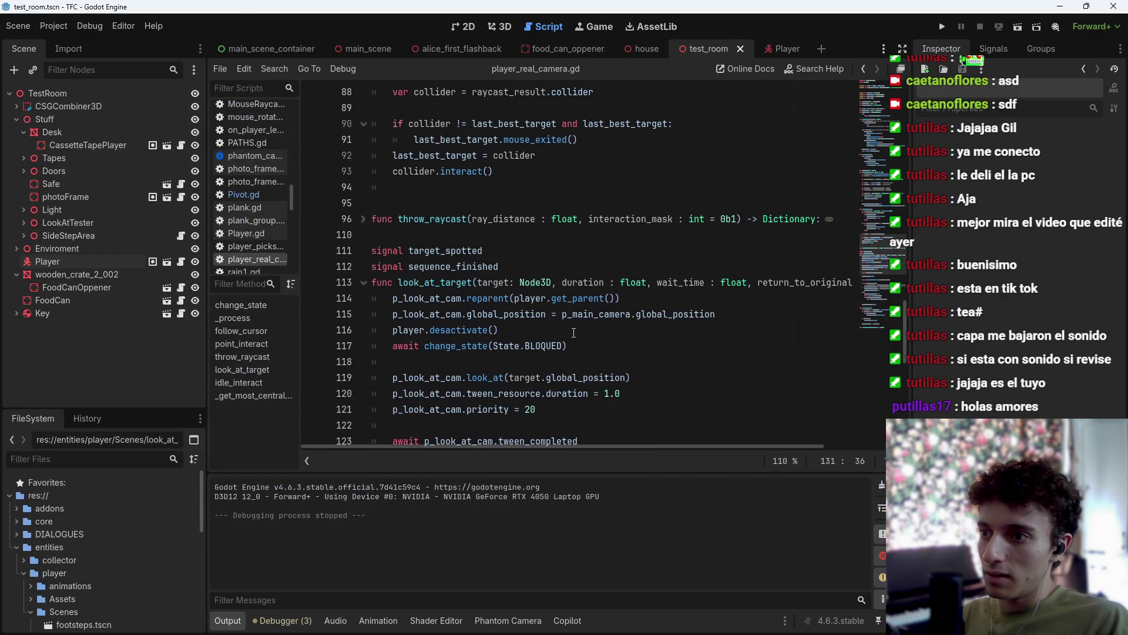
{"action": "left_click", "coordinate": [713, 313]}
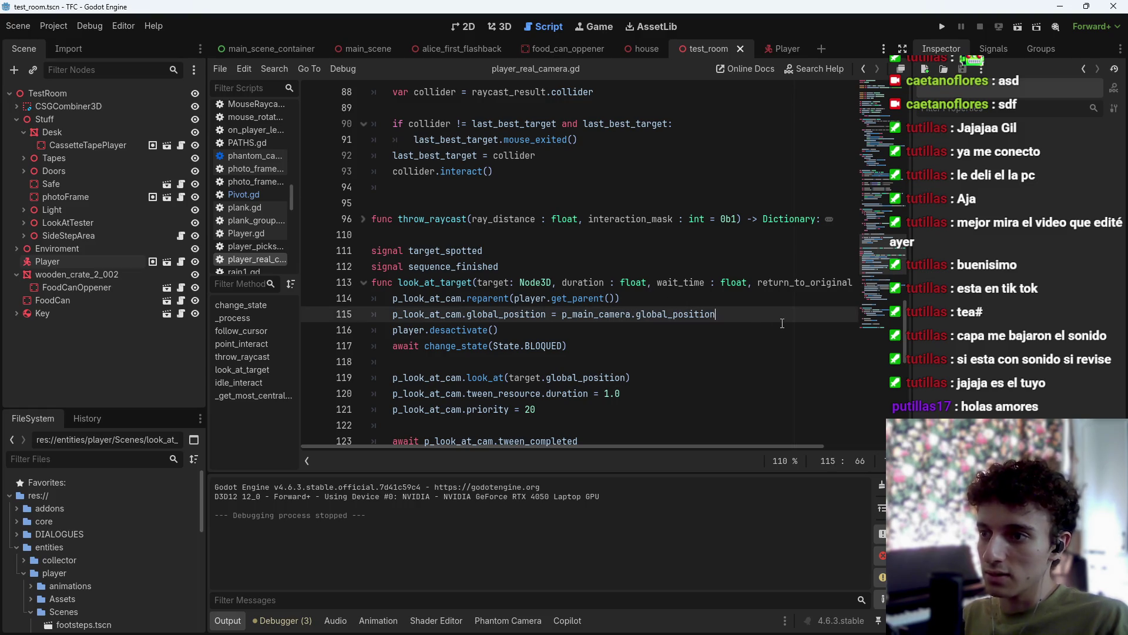
{"action": "key", "text": "Return"}
{"action": "type", "text": "p:"}
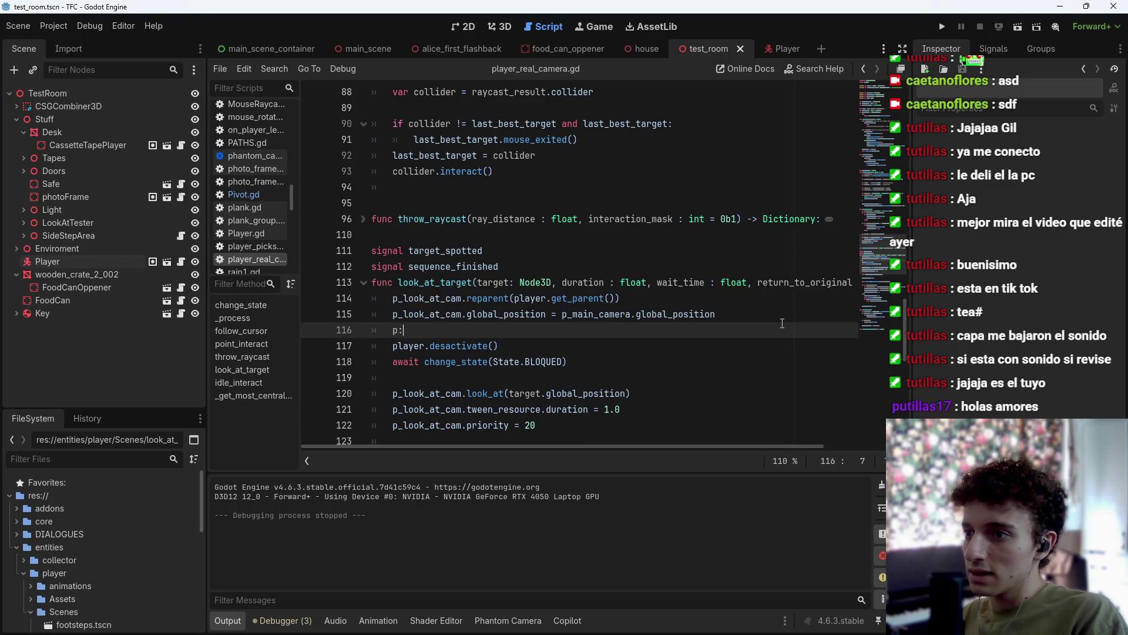
{"action": "type", "text": "oo"}
{"action": "key", "text": "Return"}
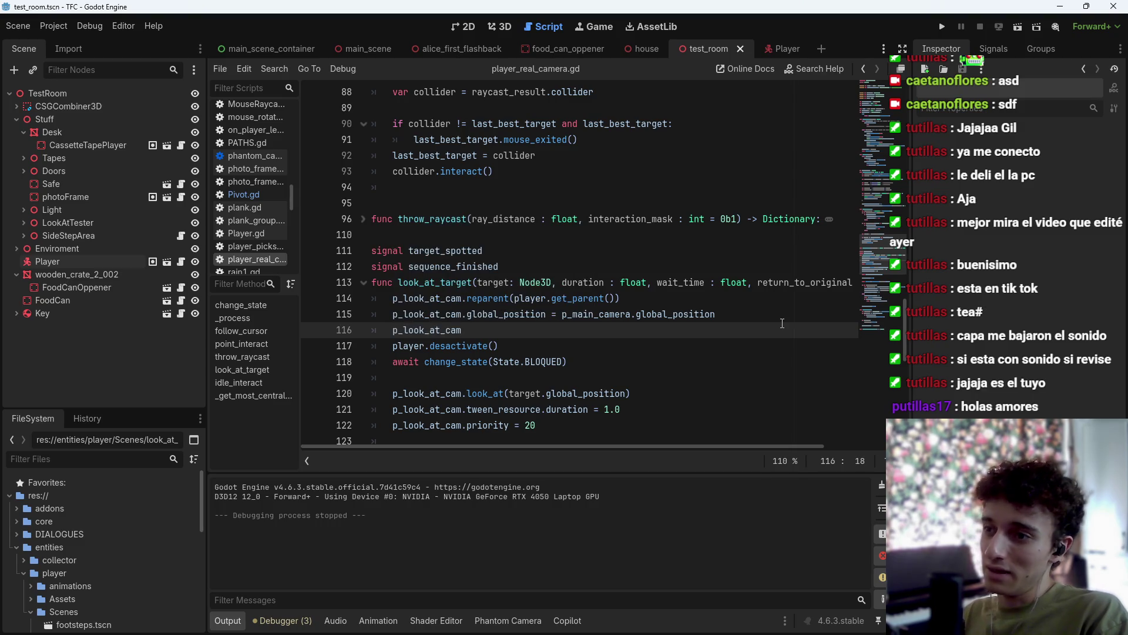
{"action": "type", "text": ".global"}
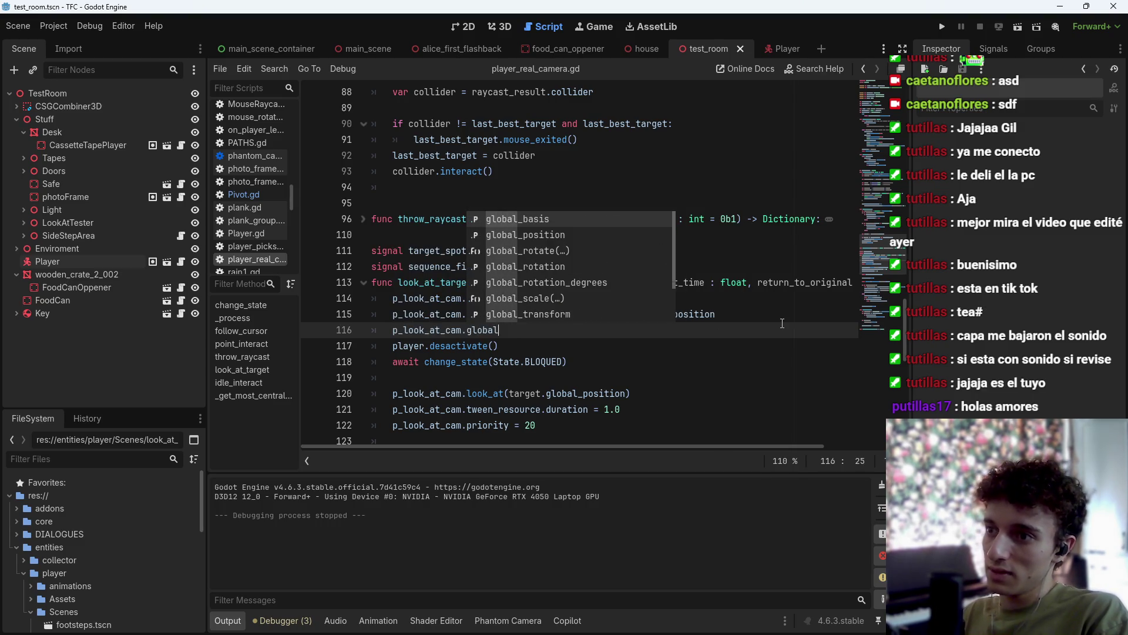
{"action": "type", "text": "_rotat"}
{"action": "key", "text": "BackSpace"}
{"action": "type", "text": "ti"}
{"action": "key", "text": "Return"}
{"action": "type", "text": "p_main"}
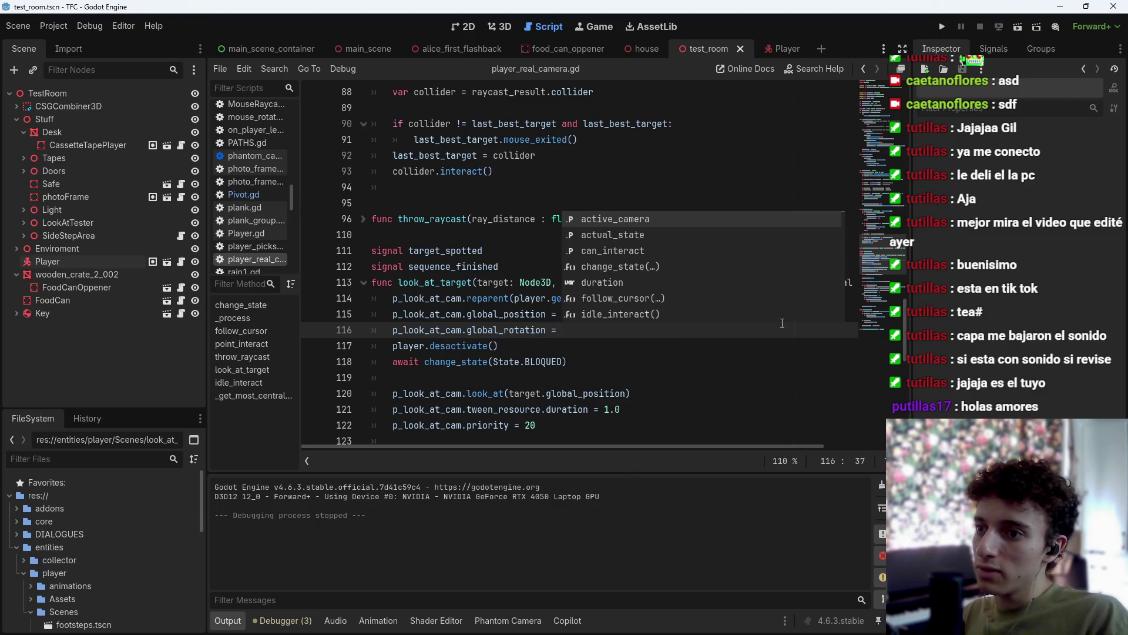
{"action": "key", "text": "Return"}
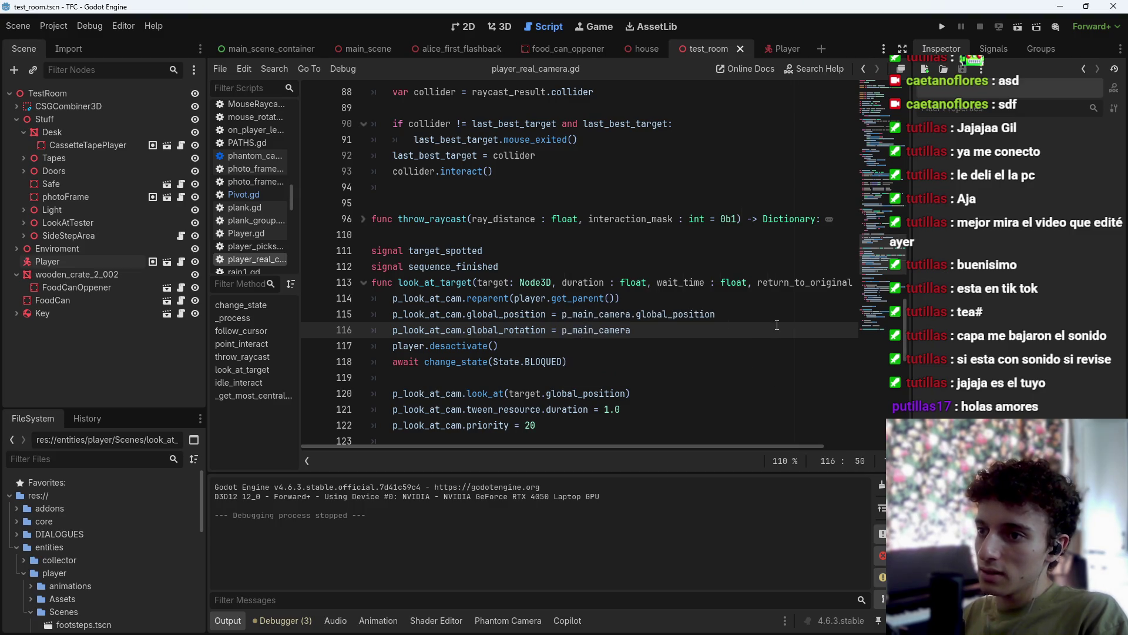
{"action": "type", "text": ".global"}
{"action": "type", "text": "_rotation"}
{"action": "key", "text": "ctrl+s"}
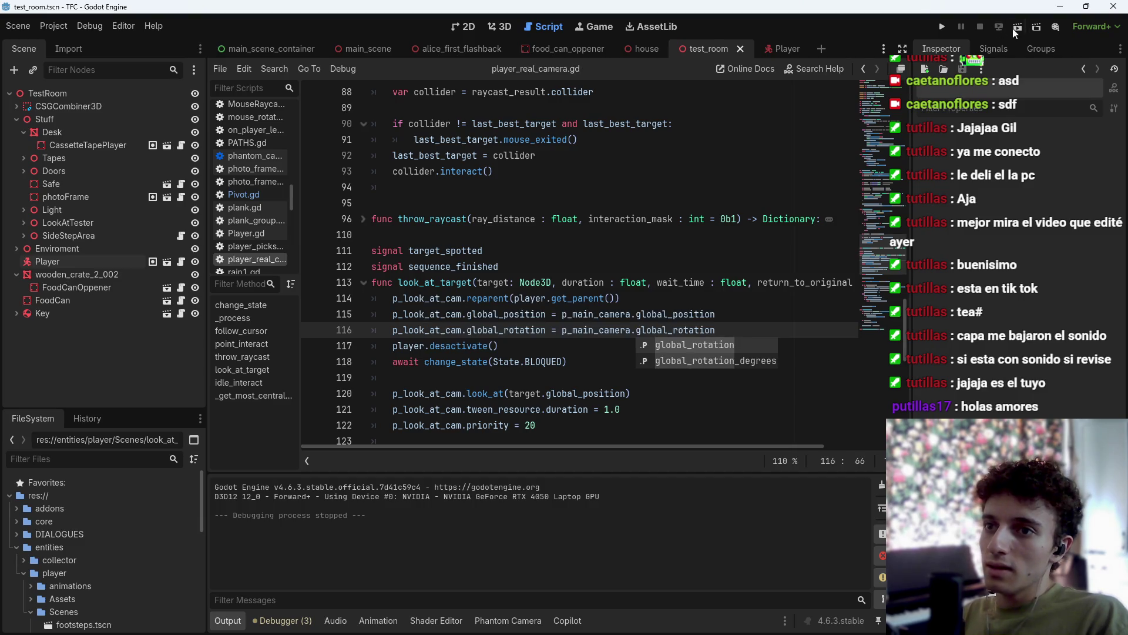
Run the current scene to test the copied camera rotation, then stop it.
{"action": "left_click", "coordinate": [1017, 27]}
{"action": "key", "text": "Escape"}
{"action": "left_click", "coordinate": [1015, 29]}
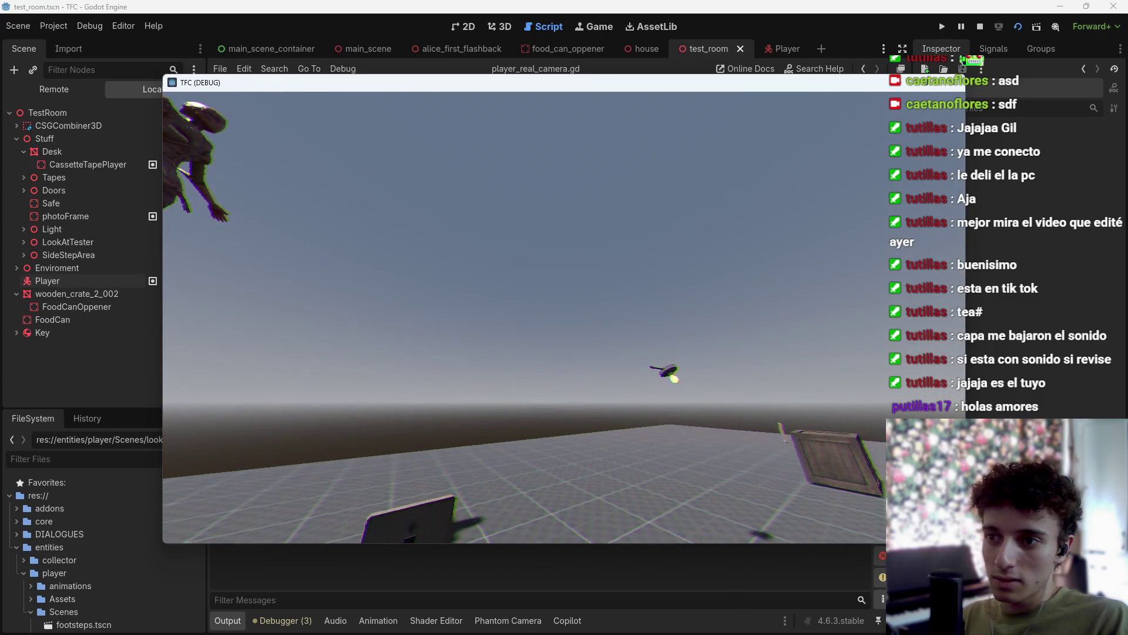
{"action": "key", "text": "F8"}
{"action": "key", "text": "ctrl+s"}
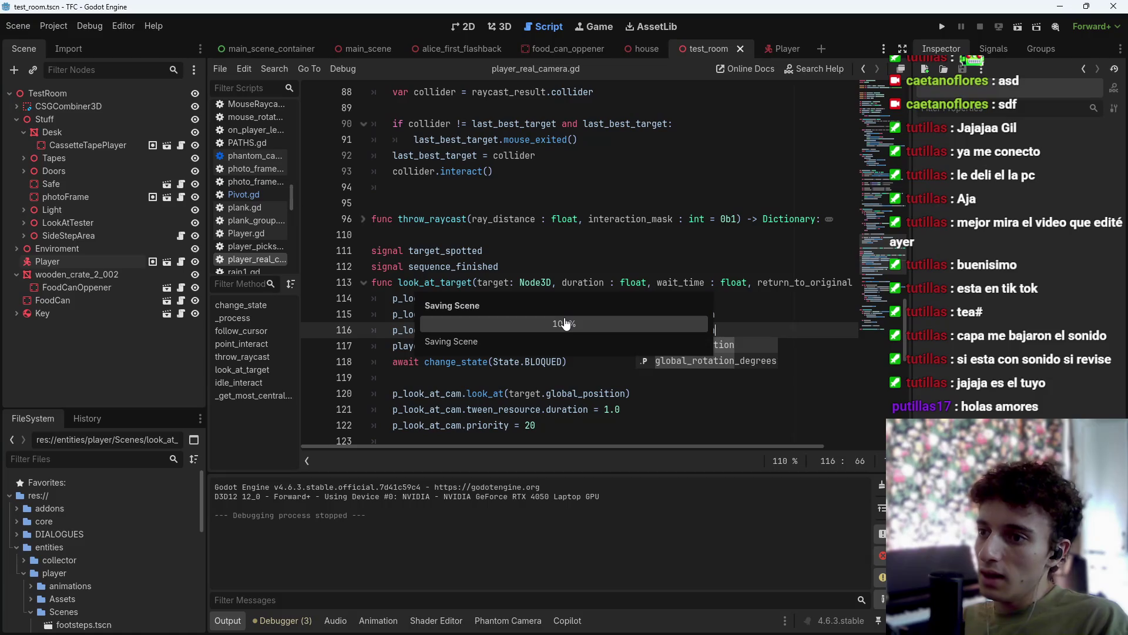
{"action": "scroll", "coordinate": [573, 332], "scroll_direction": "down", "scroll_amount": 6}
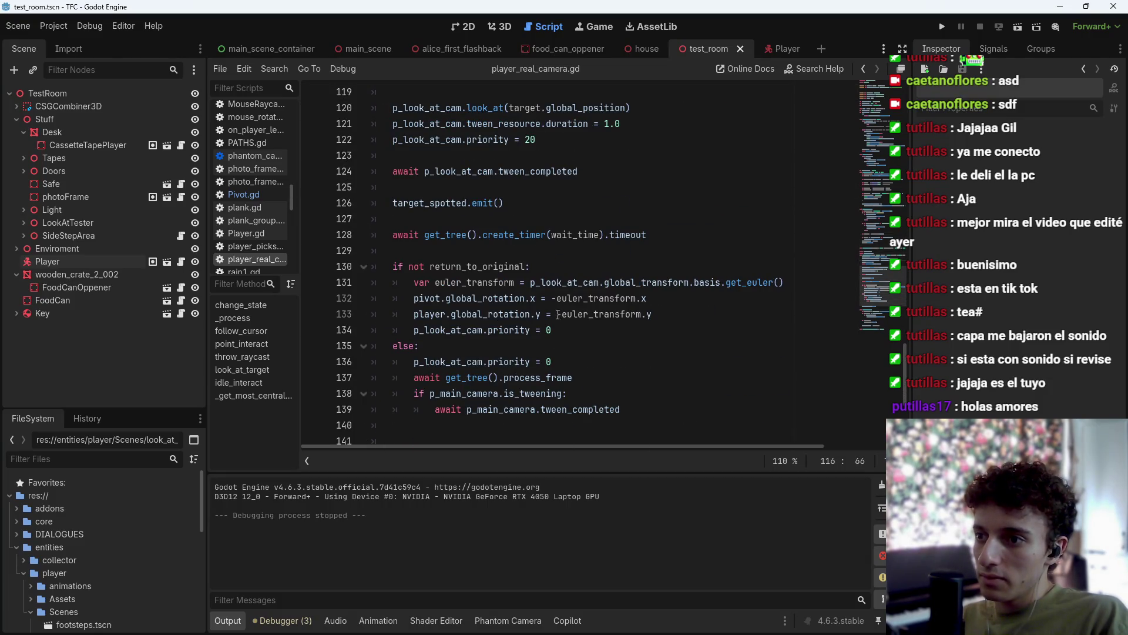
Select euler_transform.y on line 133, undoing and redoing recent edits along the way.
{"action": "left_click", "coordinate": [560, 314]}
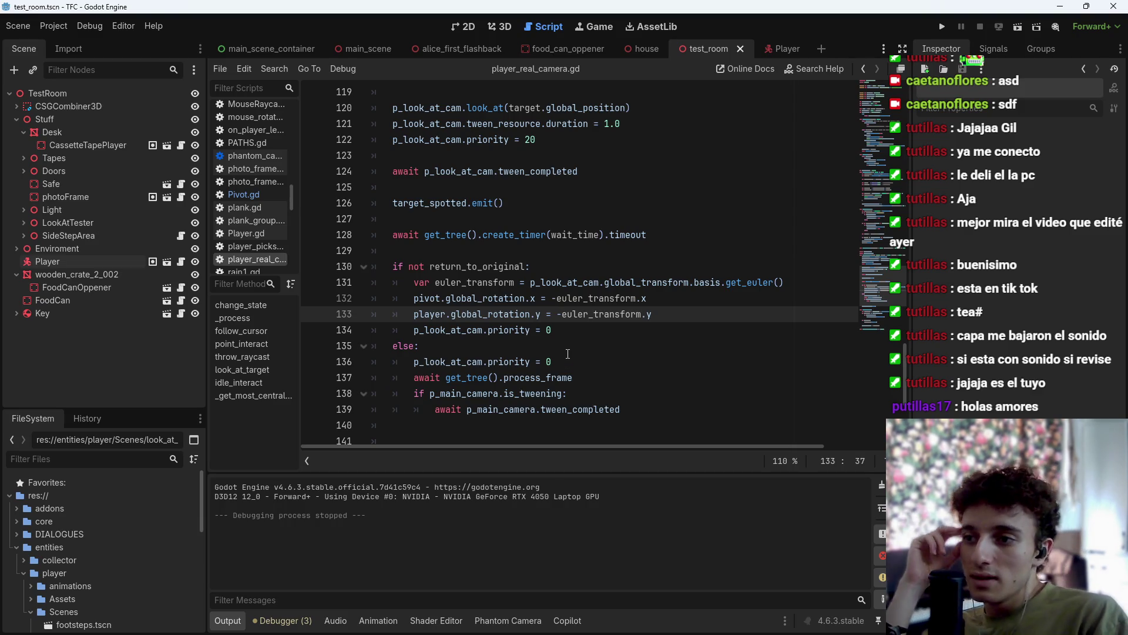
{"action": "key", "text": "End"}
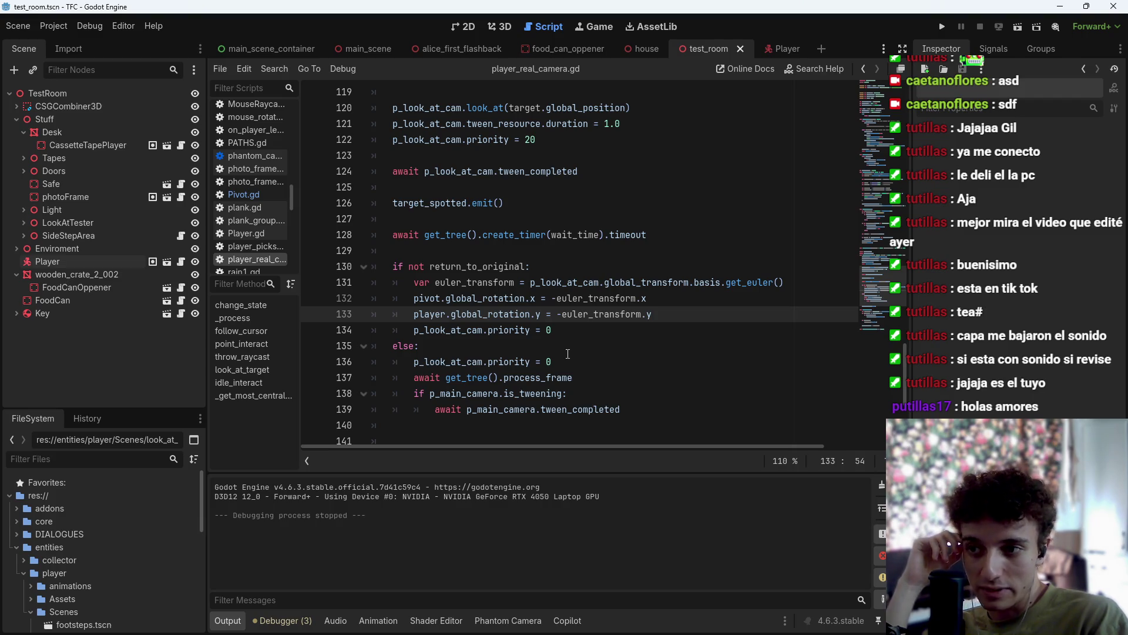
{"action": "key", "text": "shift+Left"}
{"action": "key", "text": "shift+Left"}
{"action": "key", "text": "shift+Left"}
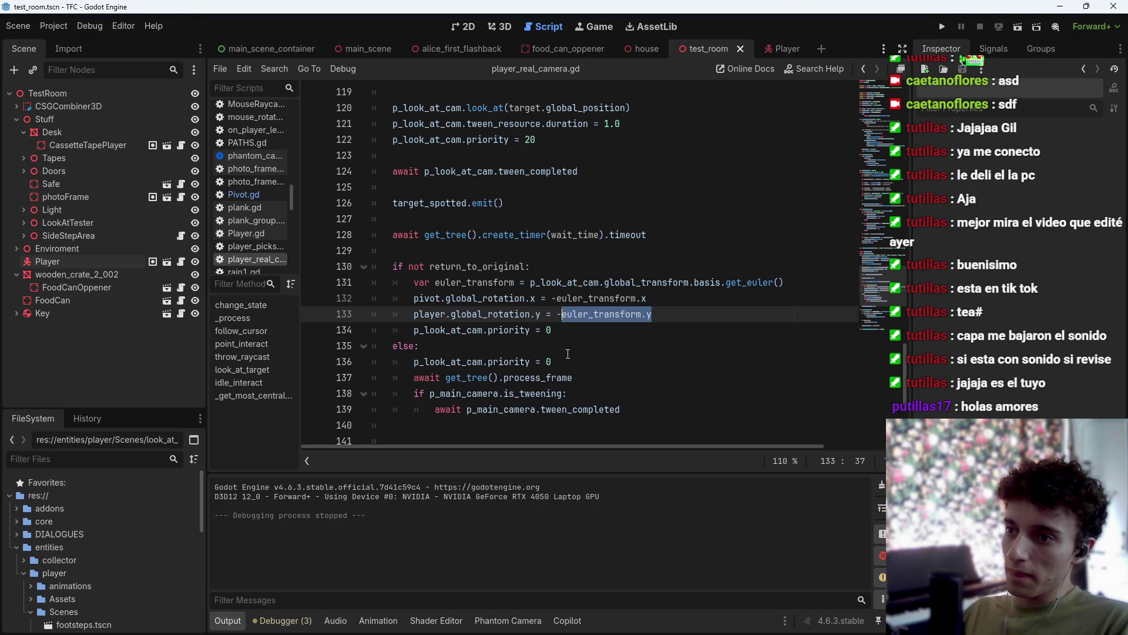
{"action": "key", "text": "ctrl+z"}
{"action": "key", "text": "ctrl+z"}
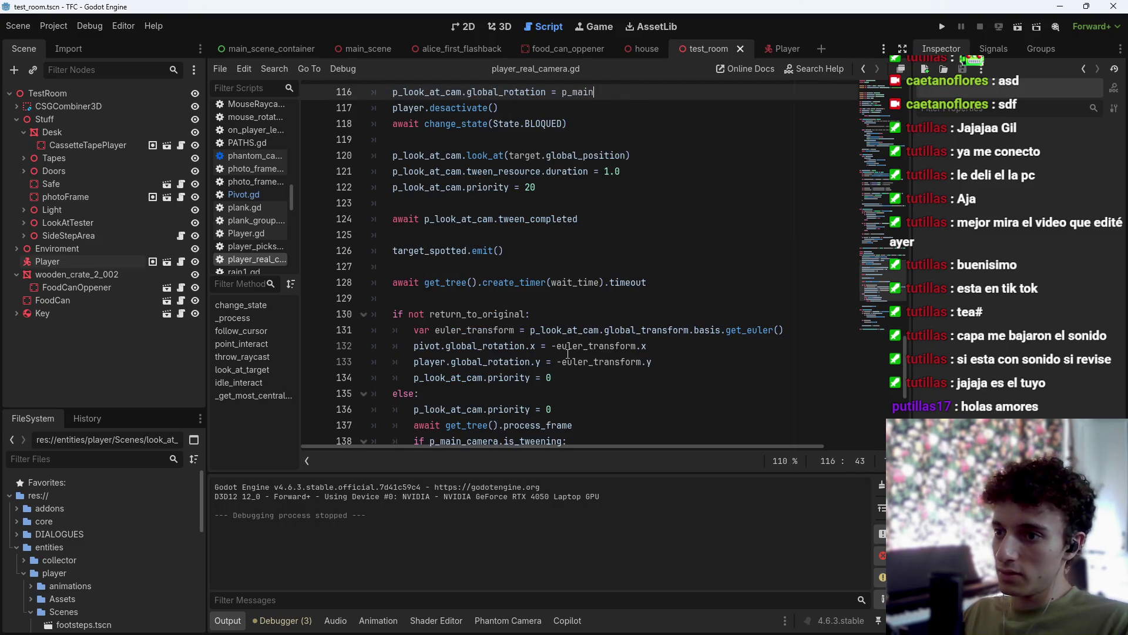
{"action": "scroll", "coordinate": [567, 353], "scroll_direction": "down", "scroll_amount": 1}
{"action": "left_click_drag", "start_coordinate": [652, 315], "coordinate": [562, 315]}
{"action": "scroll", "coordinate": [562, 315], "scroll_direction": "up", "scroll_amount": 3}
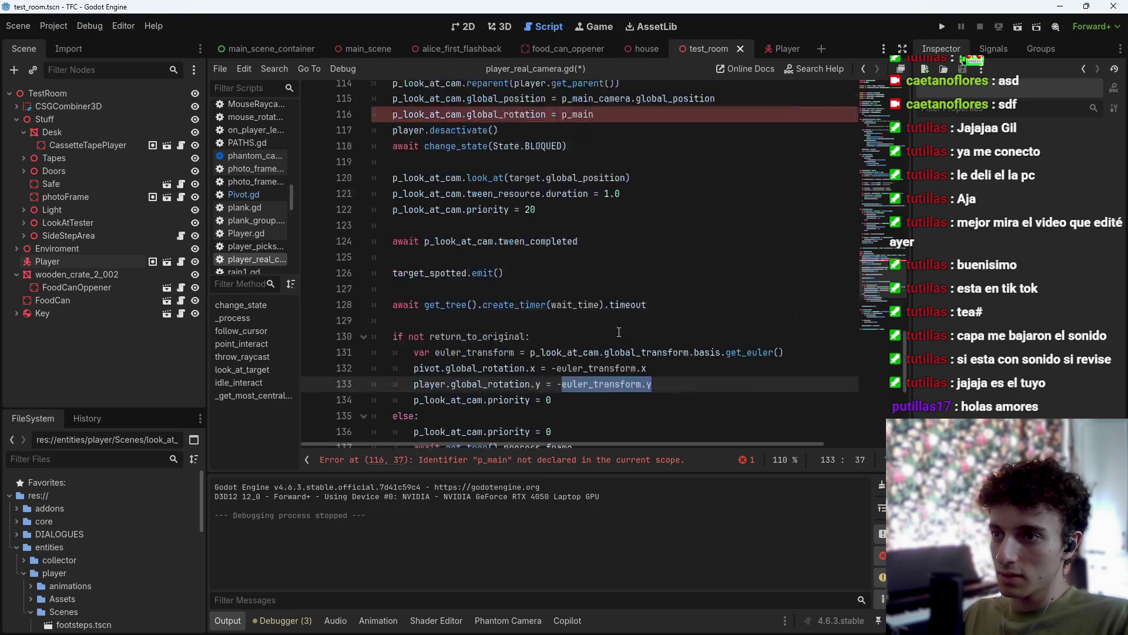
{"action": "key", "text": "ctrl+z"}
{"action": "key", "text": "ctrl+z"}
{"action": "key", "text": "ctrl+y"}
{"action": "key", "text": "ctrl+y"}
{"action": "key", "text": "ctrl+y"}
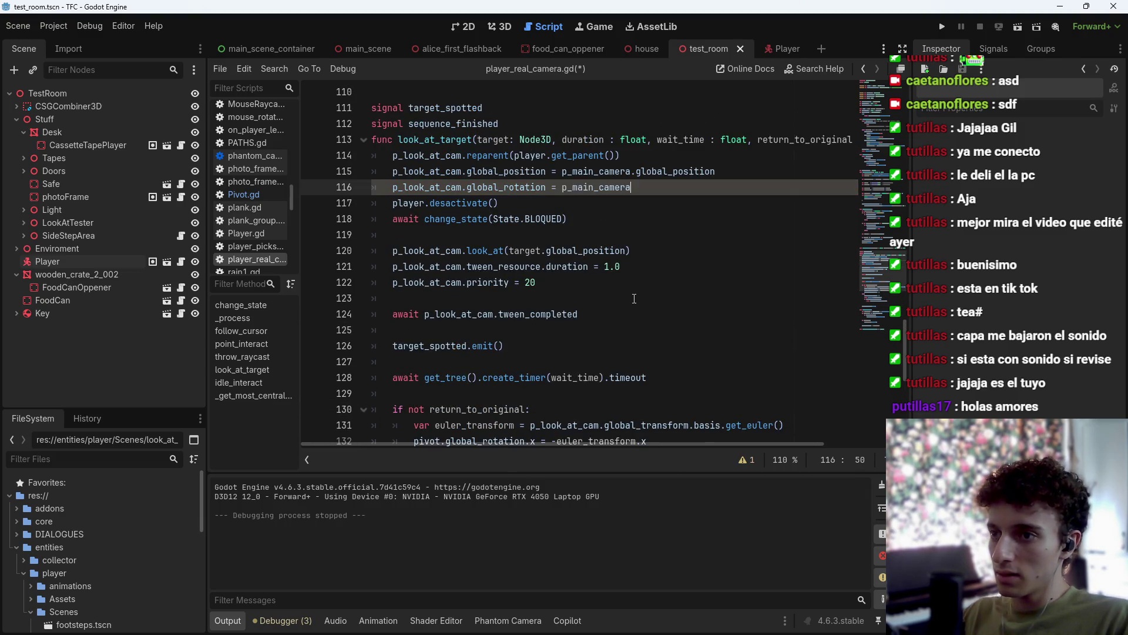
{"action": "scroll", "coordinate": [641, 308], "scroll_direction": "down", "scroll_amount": 3}
{"action": "left_click_drag", "start_coordinate": [652, 314], "coordinate": [563, 314]}
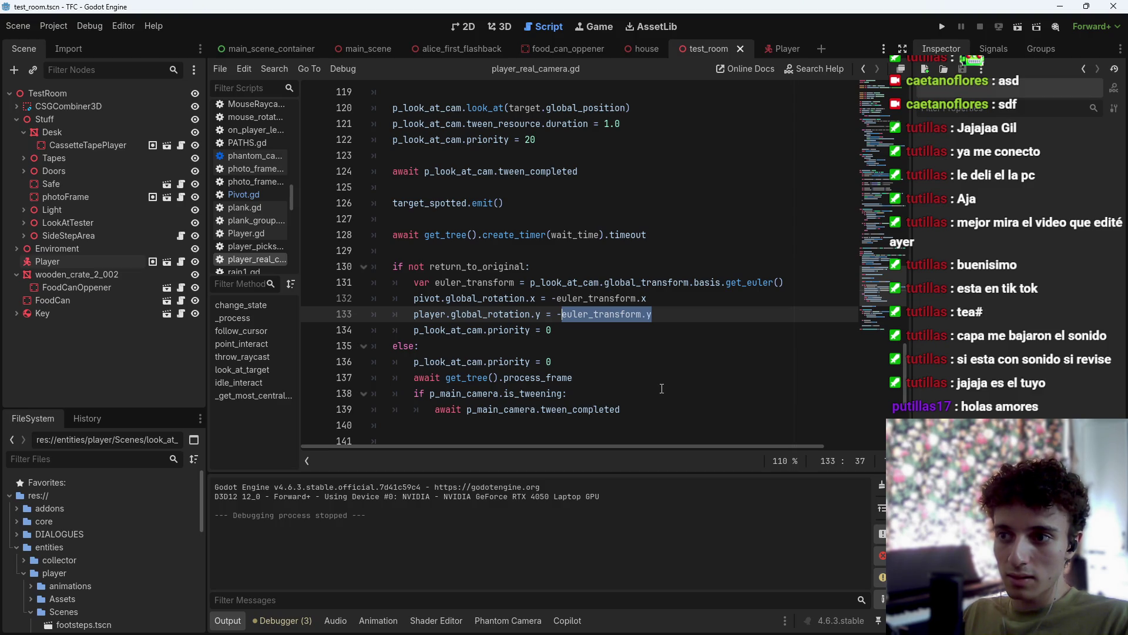
Wrap euler_transform.y in parentheses with a +0.2 offset, save, and test-run the scene.
{"action": "type", "text": "("}
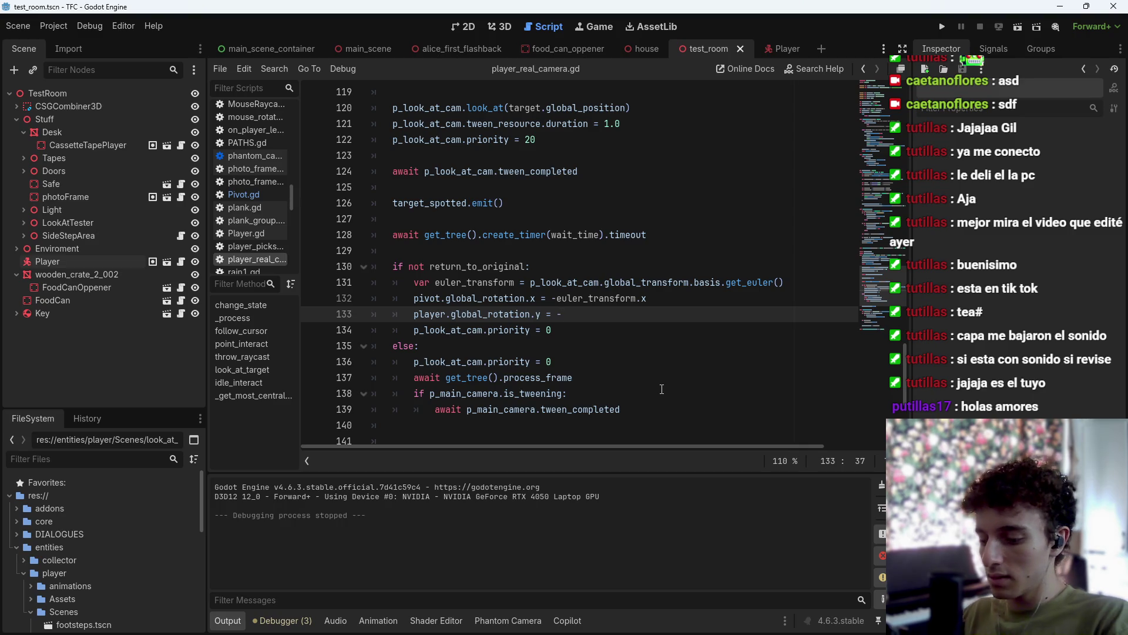
{"action": "key", "text": "Right"}
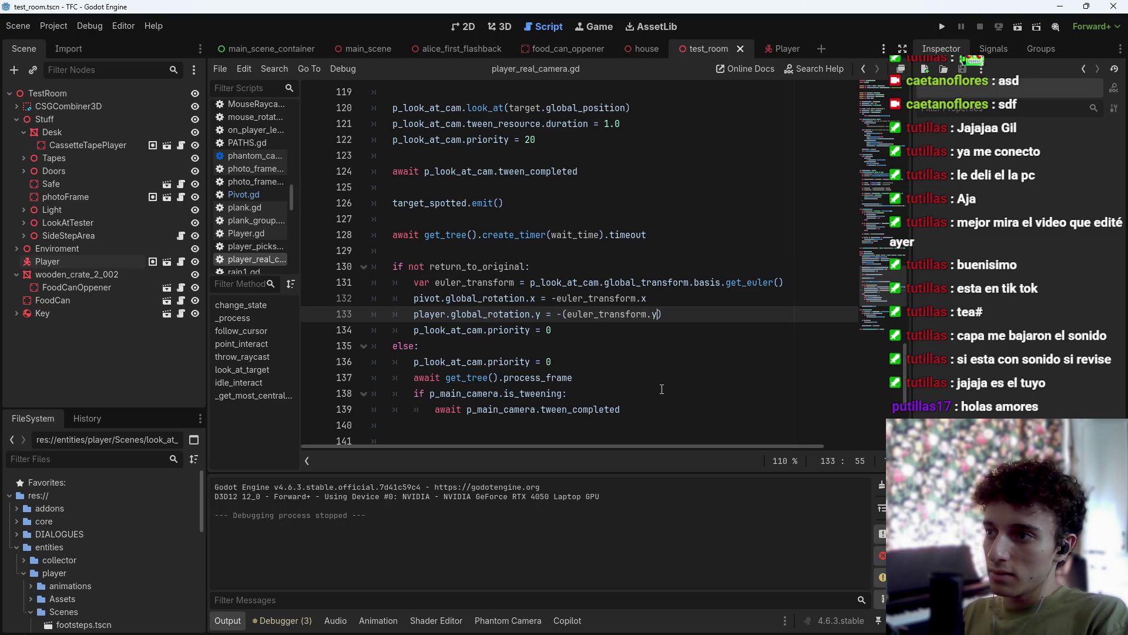
{"action": "type", "text": "+"}
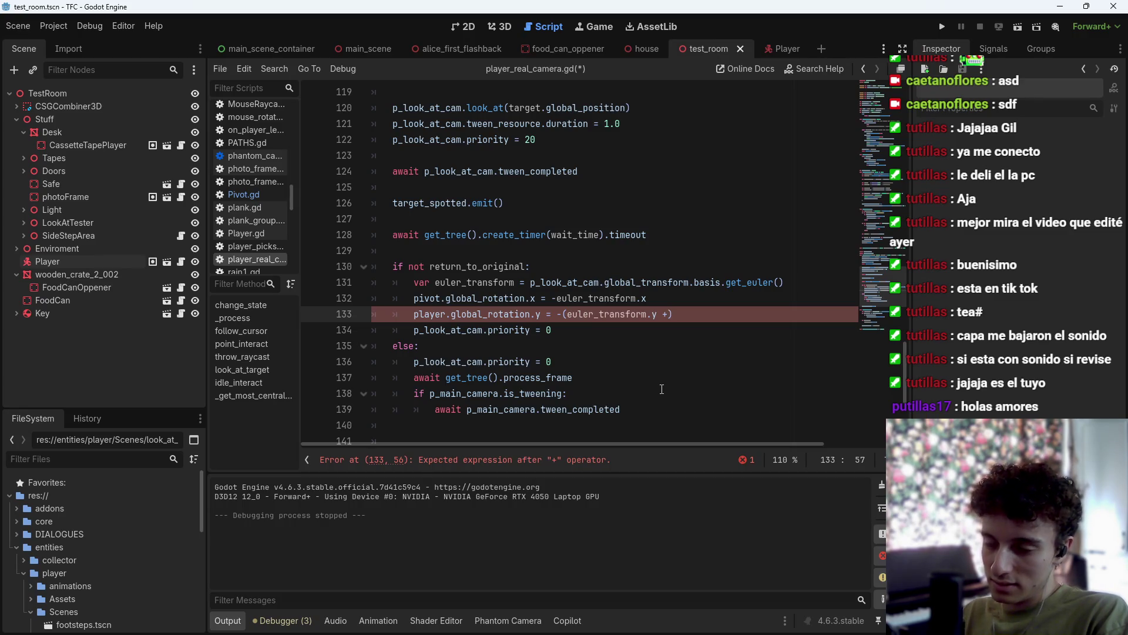
{"action": "type", "text": "PI"}
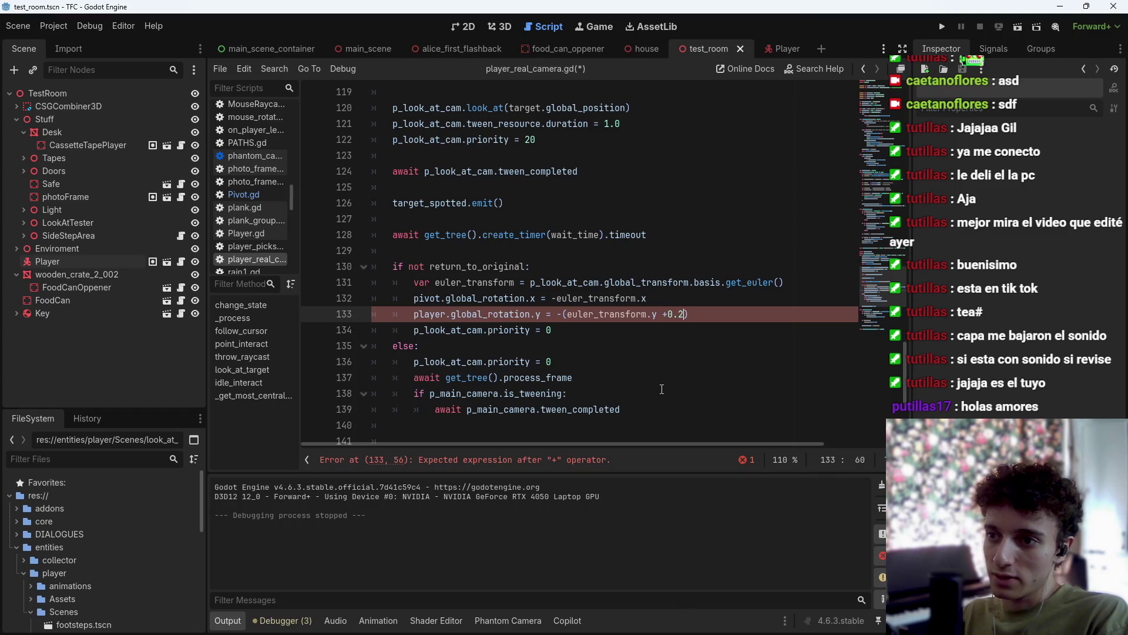
{"action": "key", "text": "ctrl+s"}
{"action": "key", "text": "F6"}
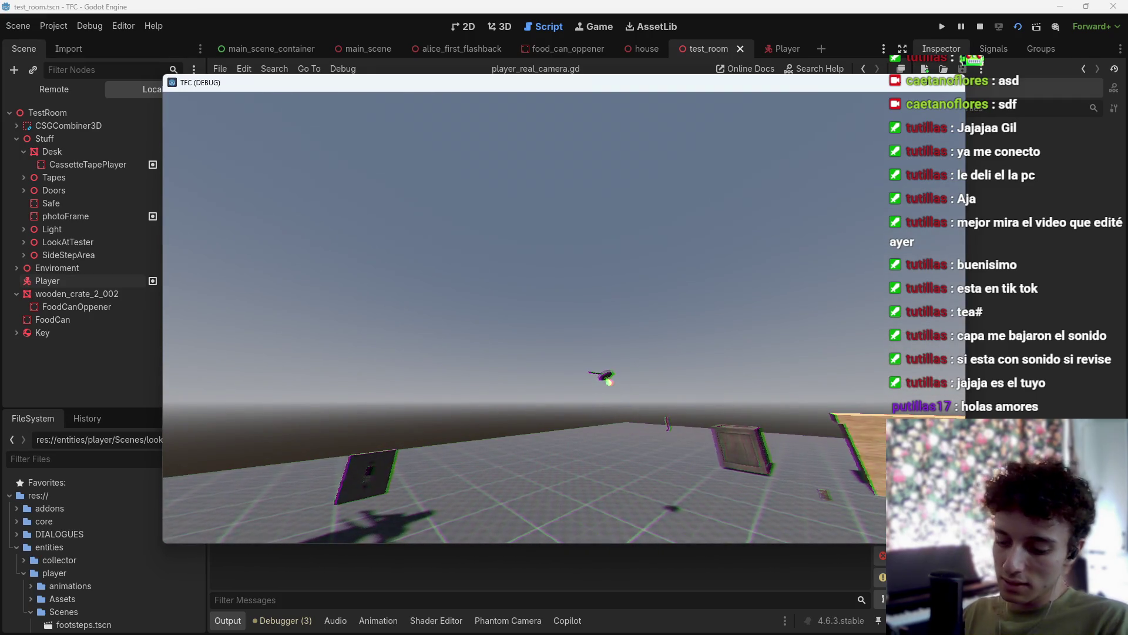
{"action": "key", "text": "F8"}
Change the offset to 1 and test-run again, then switch it to subtraction and save.
{"action": "key", "text": "BackSpace"}
{"action": "key", "text": "BackSpace"}
{"action": "key", "text": "BackSpace"}
{"action": "type", "text": "1"}
{"action": "key", "text": "ctrl+s"}
{"action": "key", "text": "F6"}
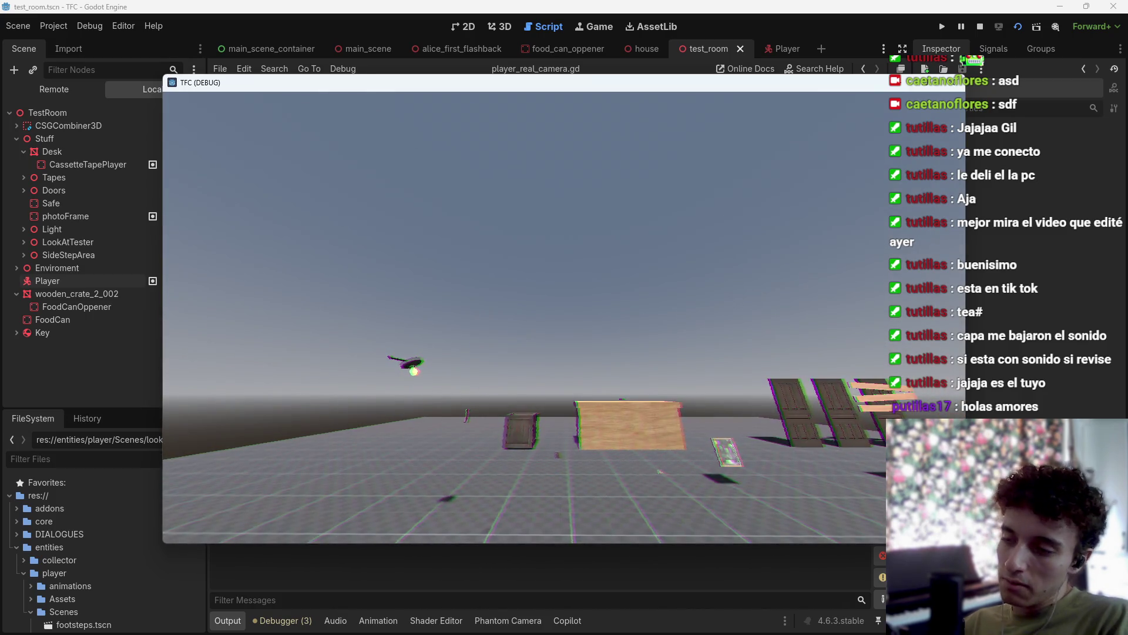
{"action": "key", "text": "F8"}
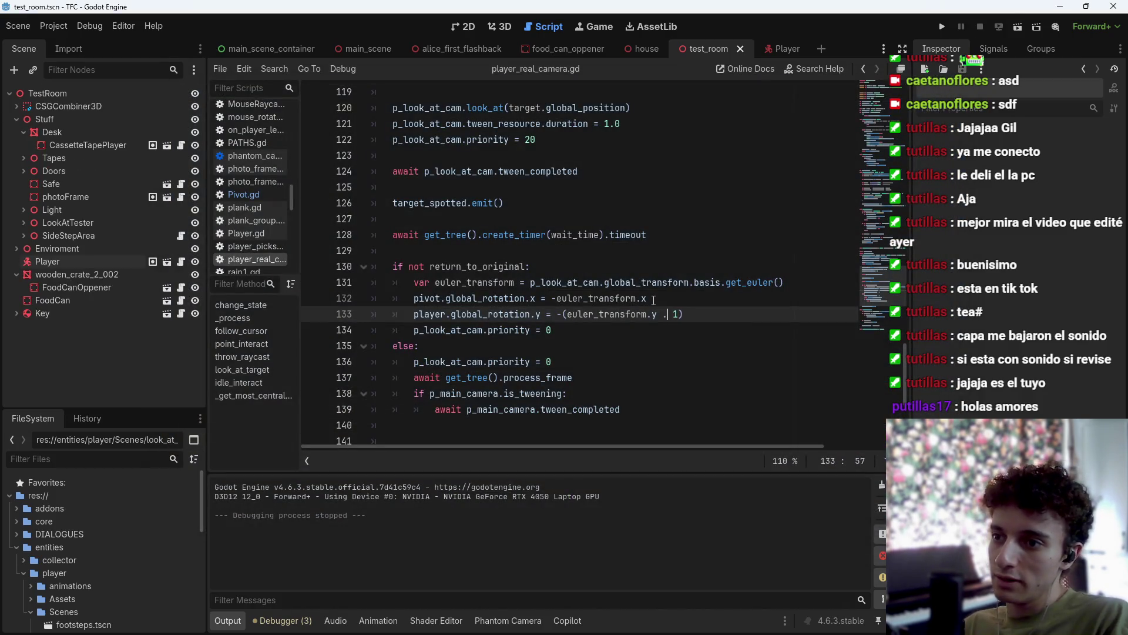
{"action": "type", "text": "*"}
{"action": "key", "text": "ctrl+s"}
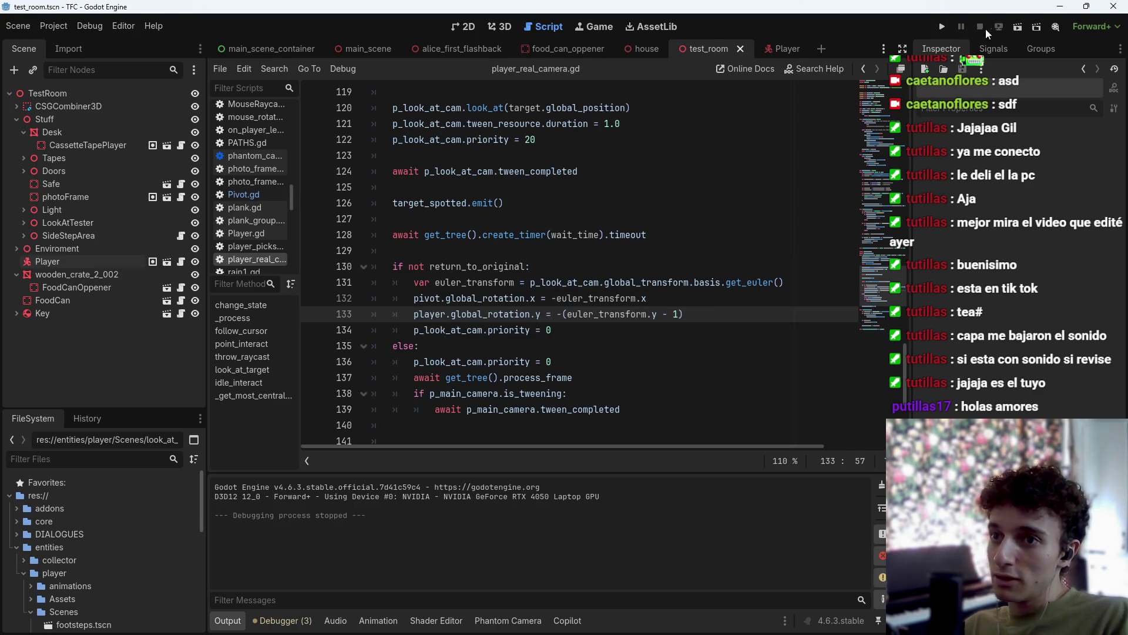
Test-run the current scene, stop it, and save the script.
{"action": "left_click", "coordinate": [1018, 27]}
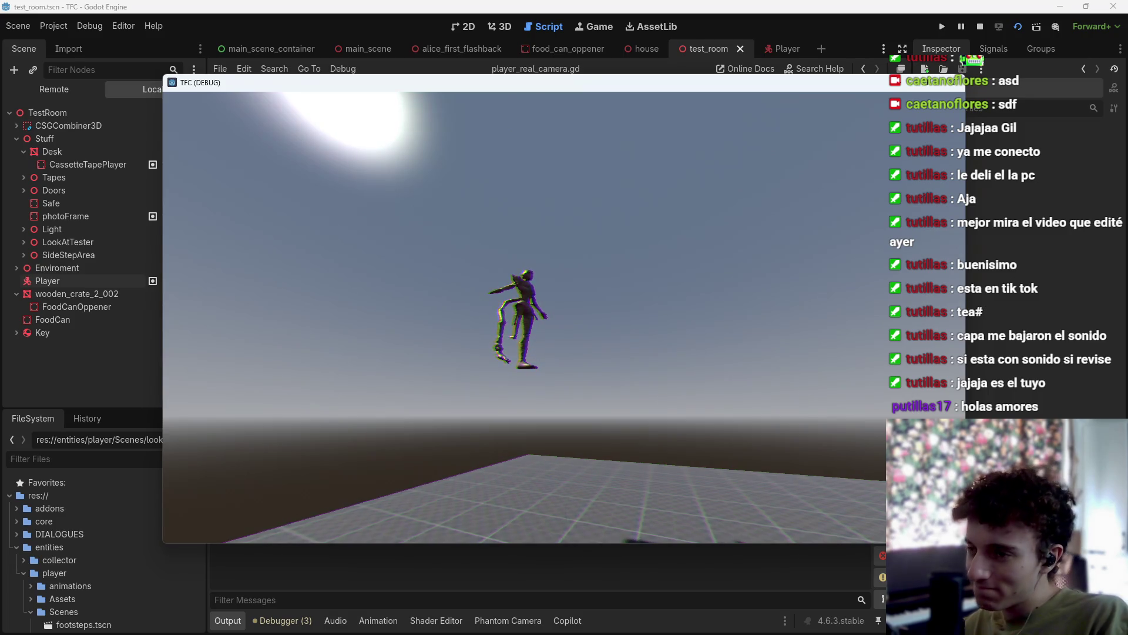
{"action": "key", "text": "F8"}
{"action": "key", "text": "ctrl+s"}
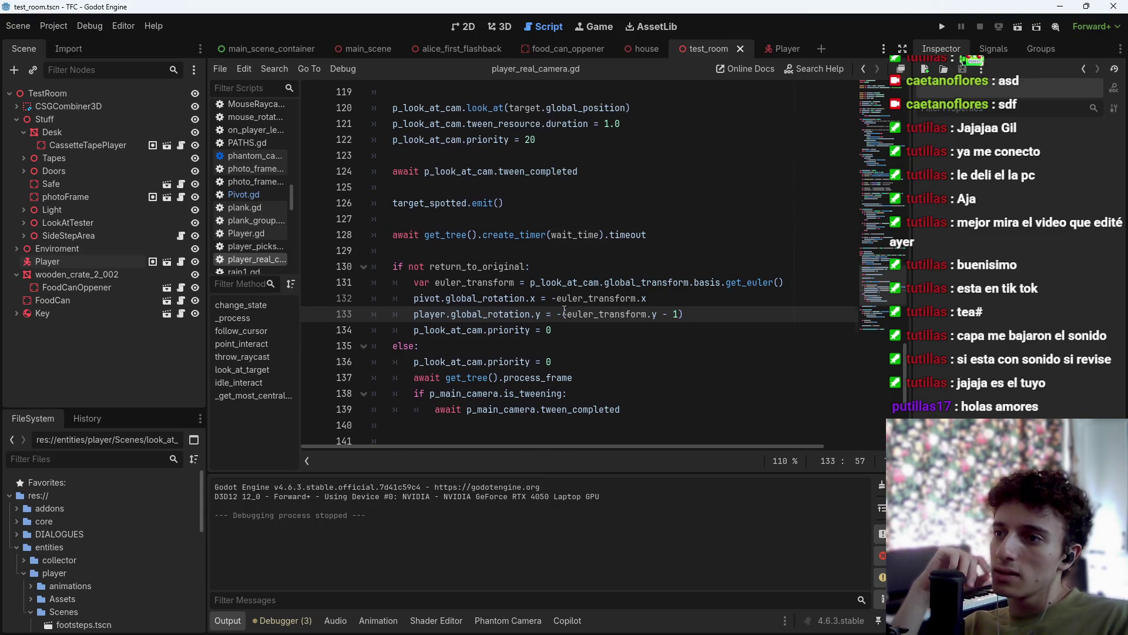
Add line 132: var euler_components = p_main_camera.transform.looking_at(target.global_position).
{"action": "scroll", "coordinate": [805, 329], "scroll_direction": "up", "scroll_amount": 1}
{"action": "left_click", "coordinate": [805, 329]}
{"action": "key", "text": "Return"}
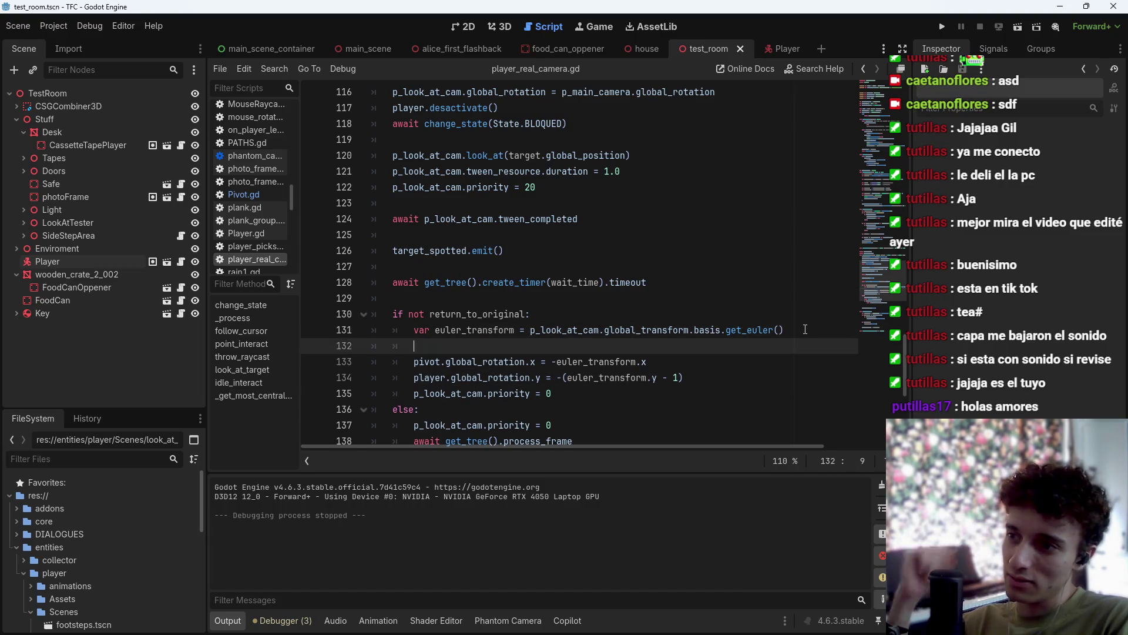
{"action": "type", "text": "var "}
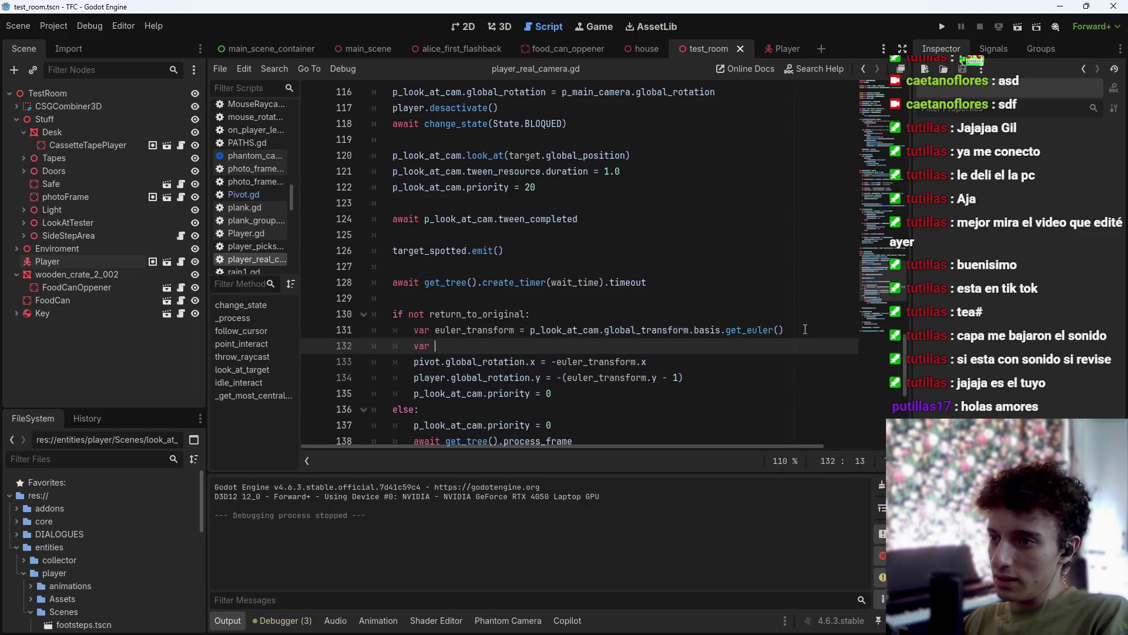
{"action": "type", "text": "euler"}
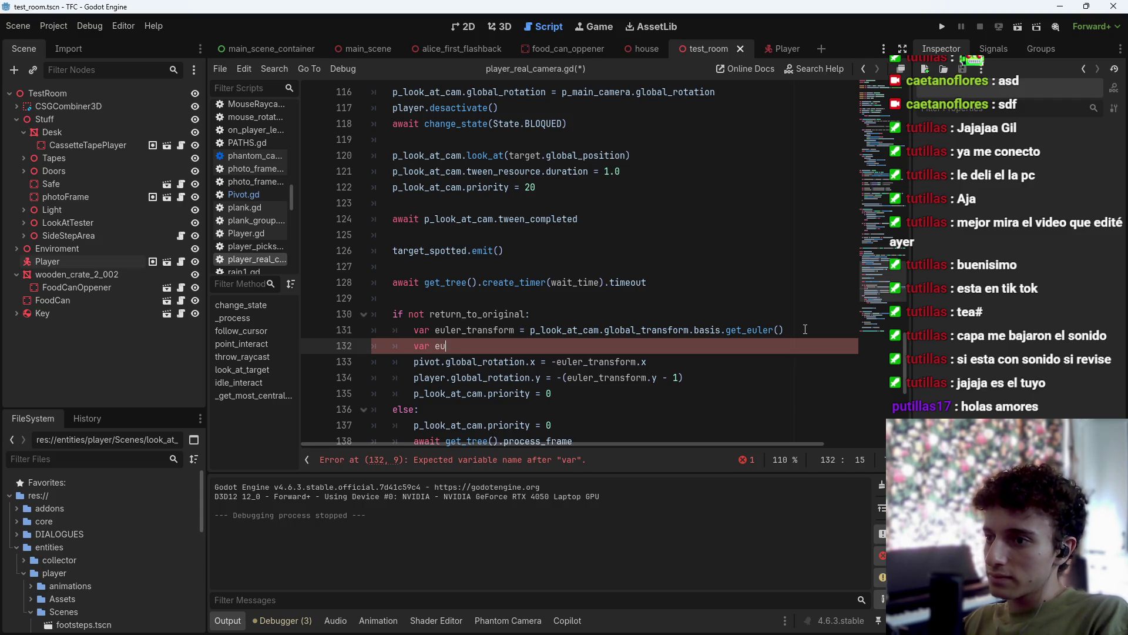
{"action": "type", "text": "_compo"}
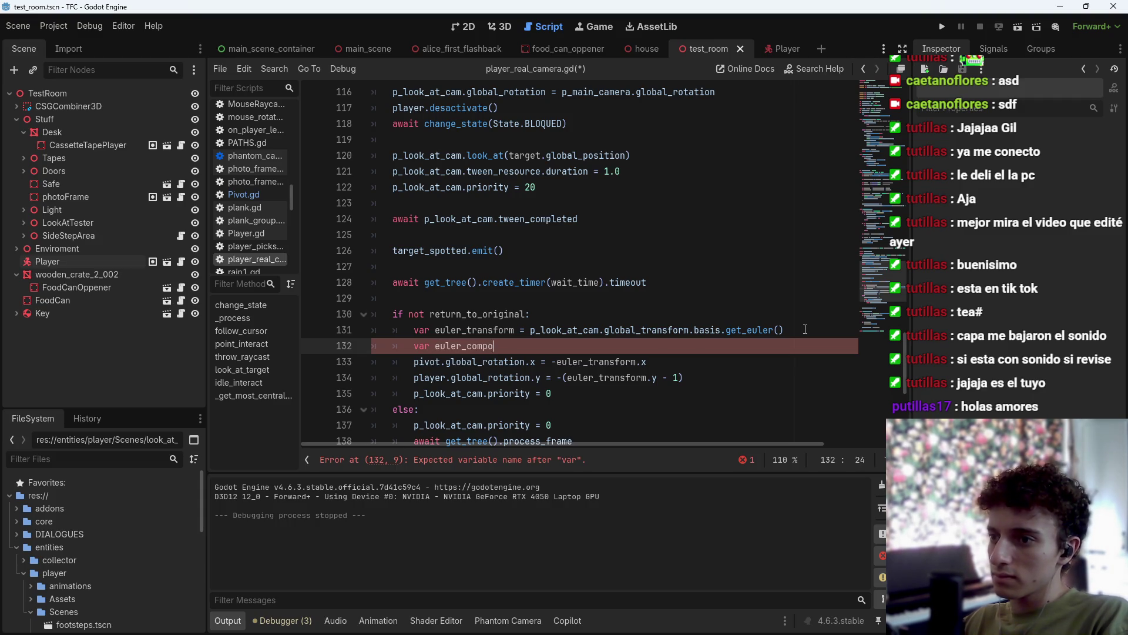
{"action": "type", "text": "nents = p_"}
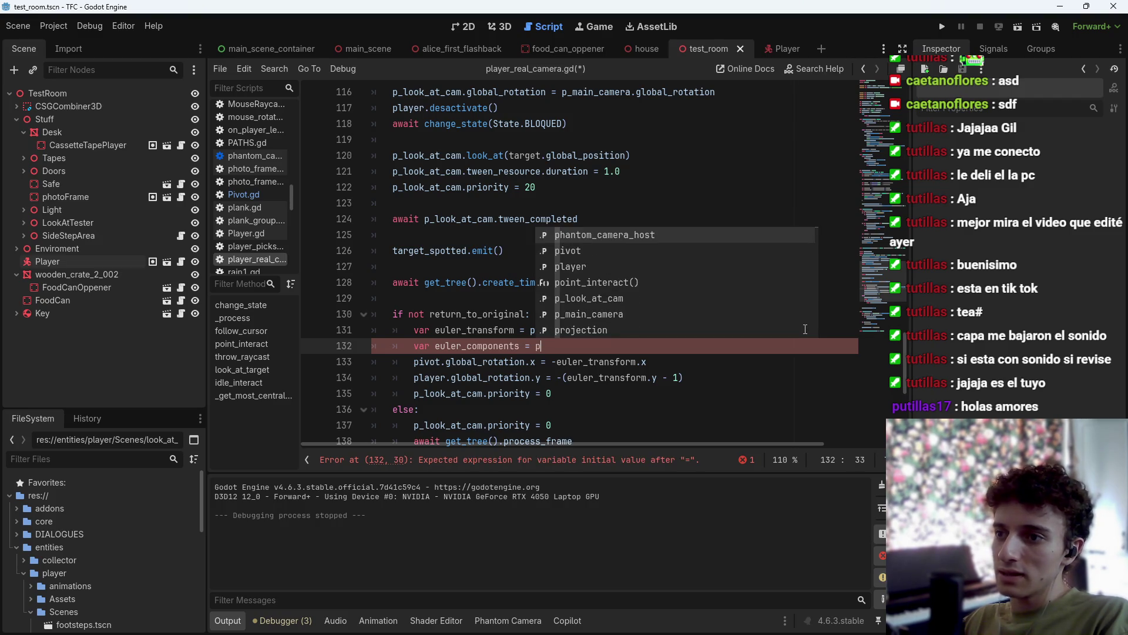
{"action": "key", "text": "BackSpace"}
{"action": "key", "text": "BackSpace"}
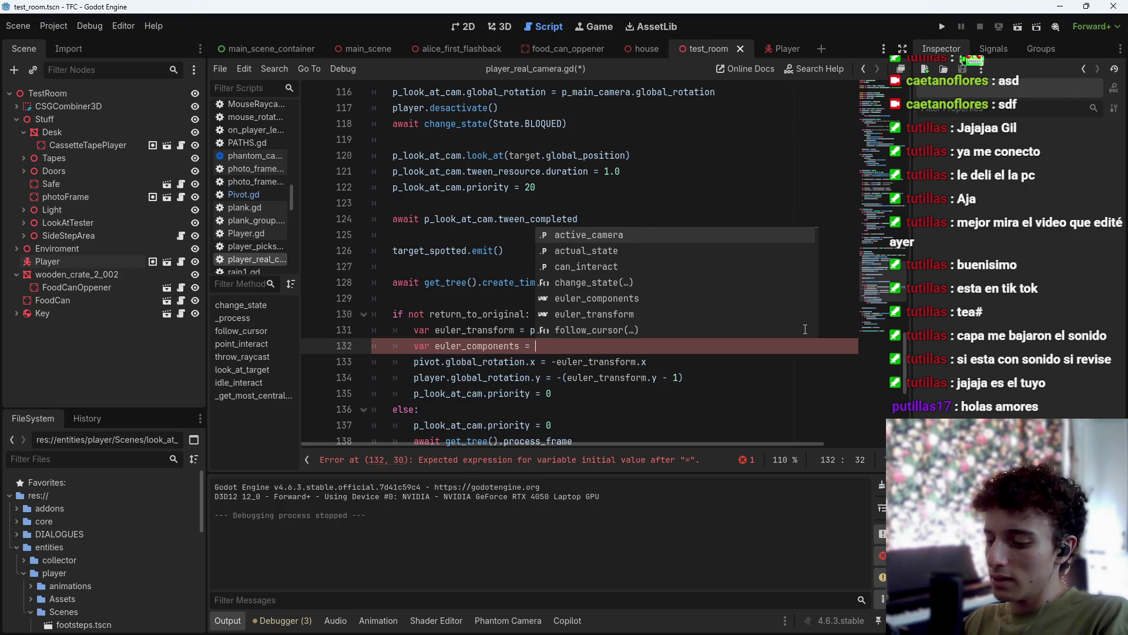
{"action": "type", "text": "p_:"}
{"action": "type", "text": "main"}
{"action": "key", "text": "Return"}
{"action": "type", "text": "."}
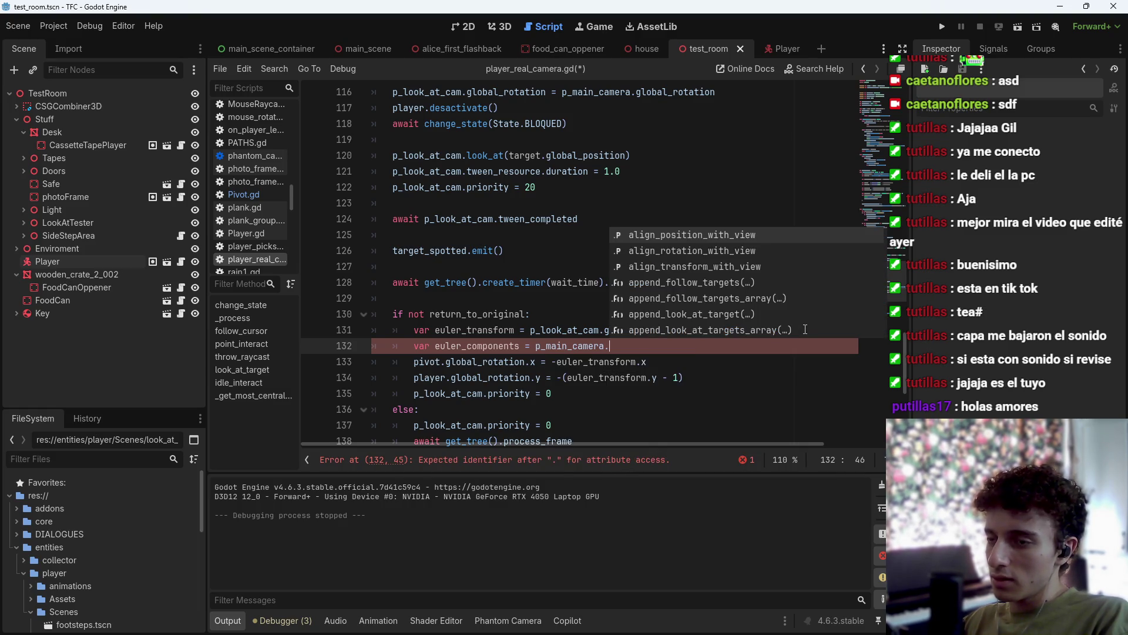
{"action": "type", "text": "transform"}
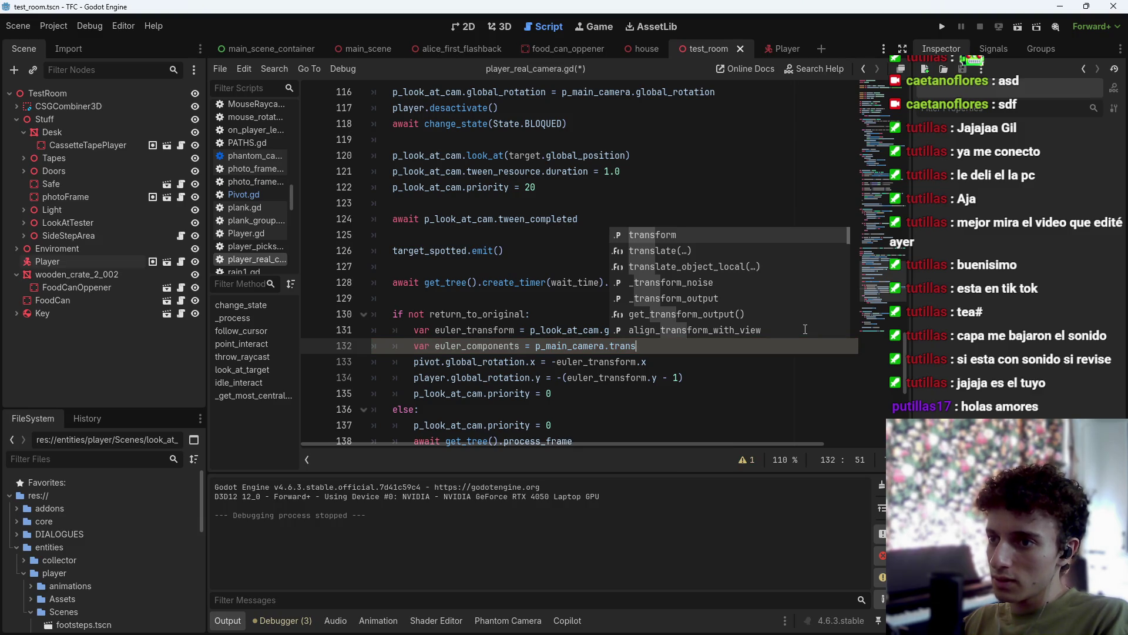
{"action": "key", "text": "Return"}
{"action": "type", "text": "."}
{"action": "type", "text": "look"}
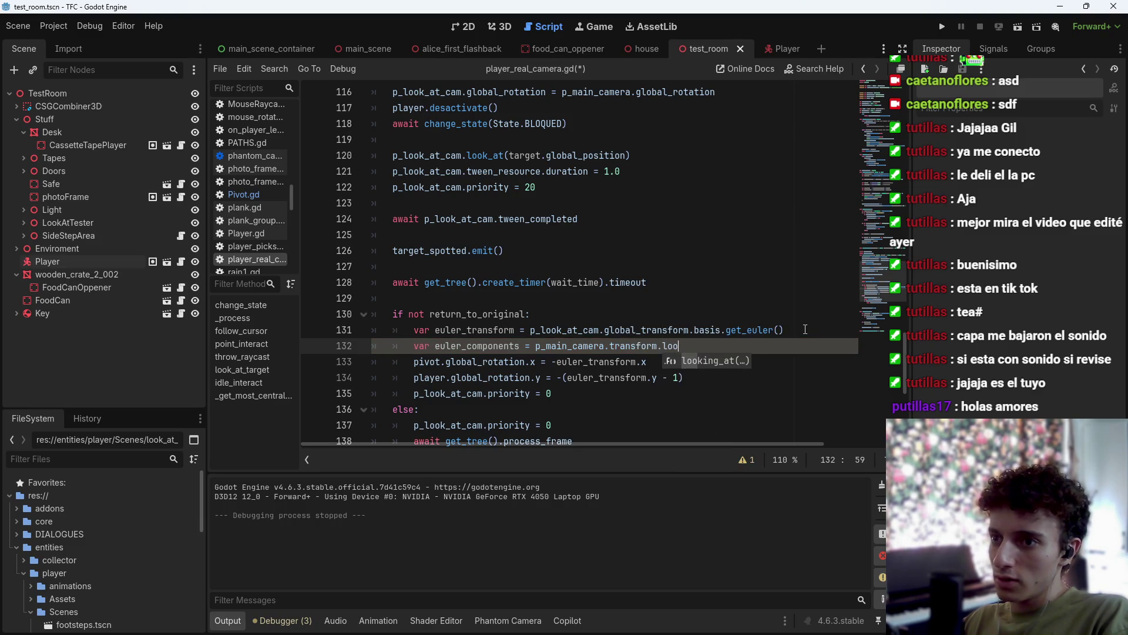
{"action": "key", "text": "Return"}
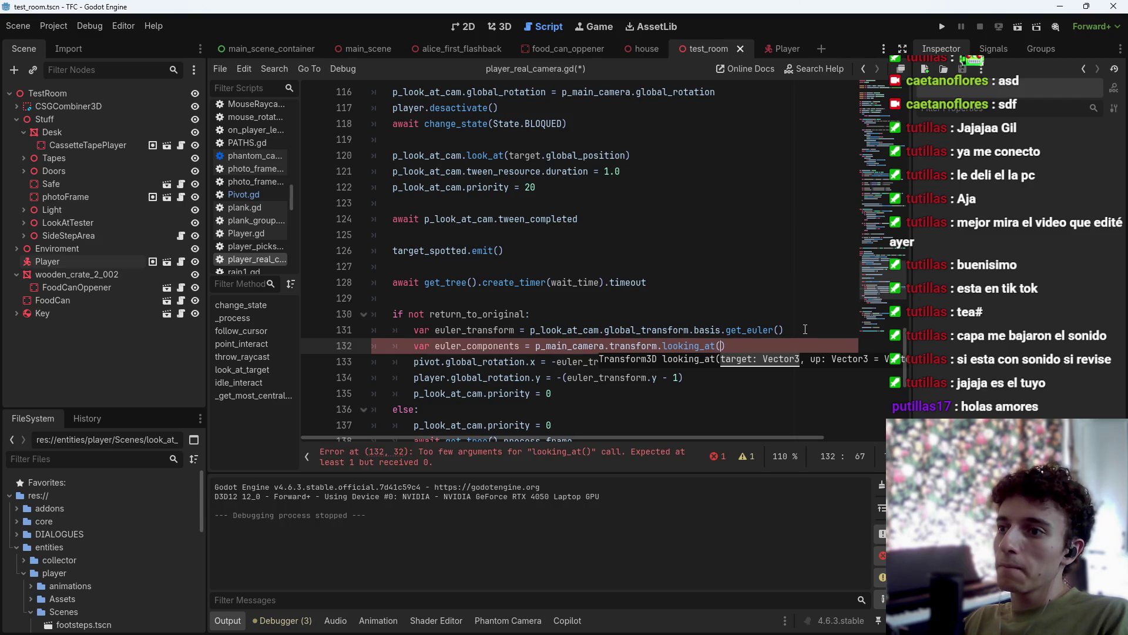
{"action": "type", "text": "tar"}
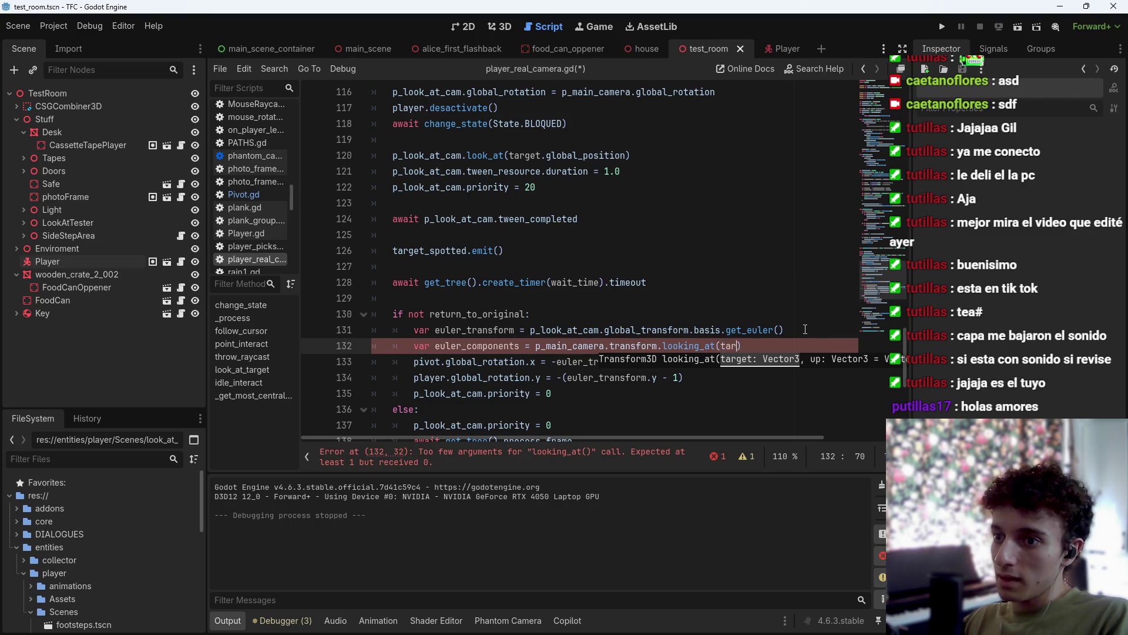
{"action": "type", "text": "get."}
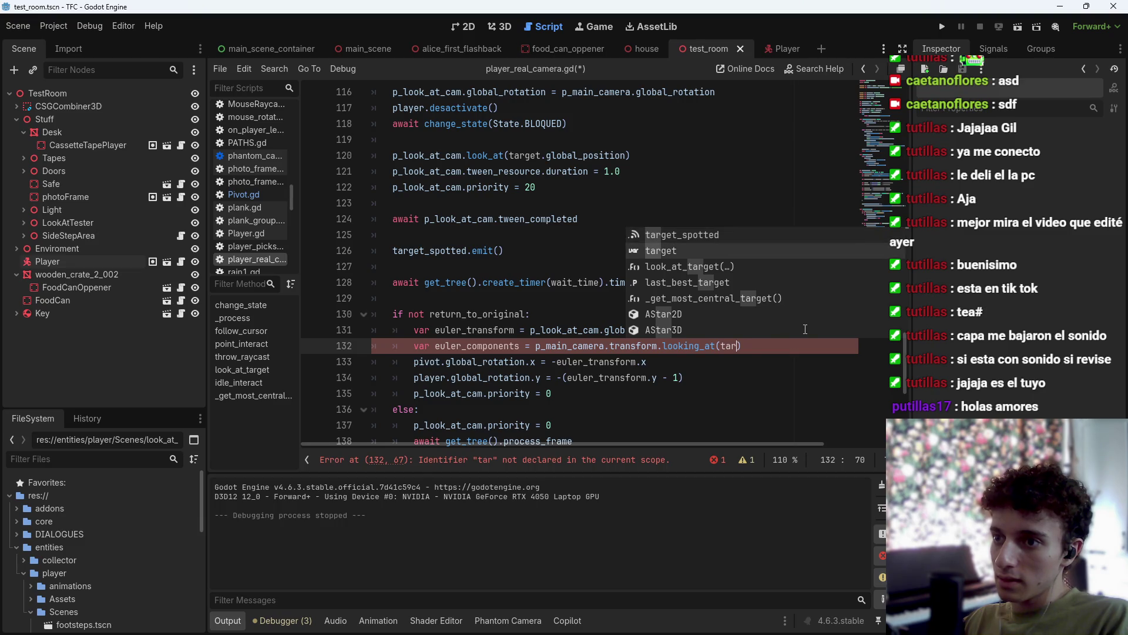
{"action": "type", "text": "global_position"}
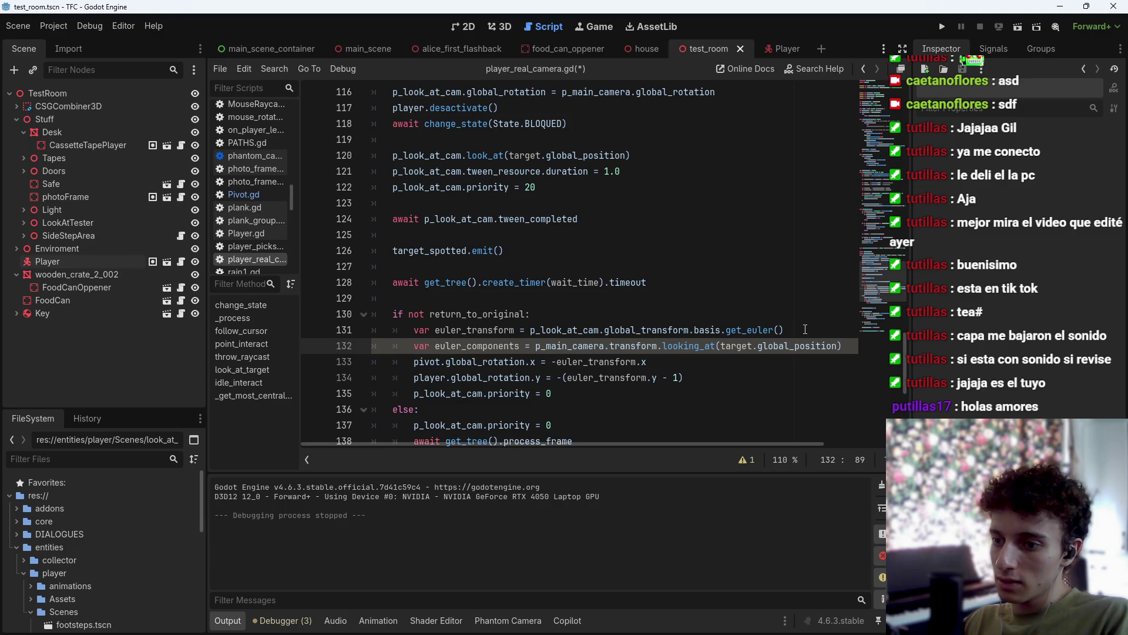
{"action": "type", "text": ","}
{"action": "key", "text": "BackSpace"}
{"action": "key", "text": "BackSpace"}
Try appending .get_euler to line 132, remove it, save, and select the pivot x-rotation expression.
{"action": "key", "text": "ctrl+shift+Left"}
{"action": "key", "text": "ctrl+shift+Left"}
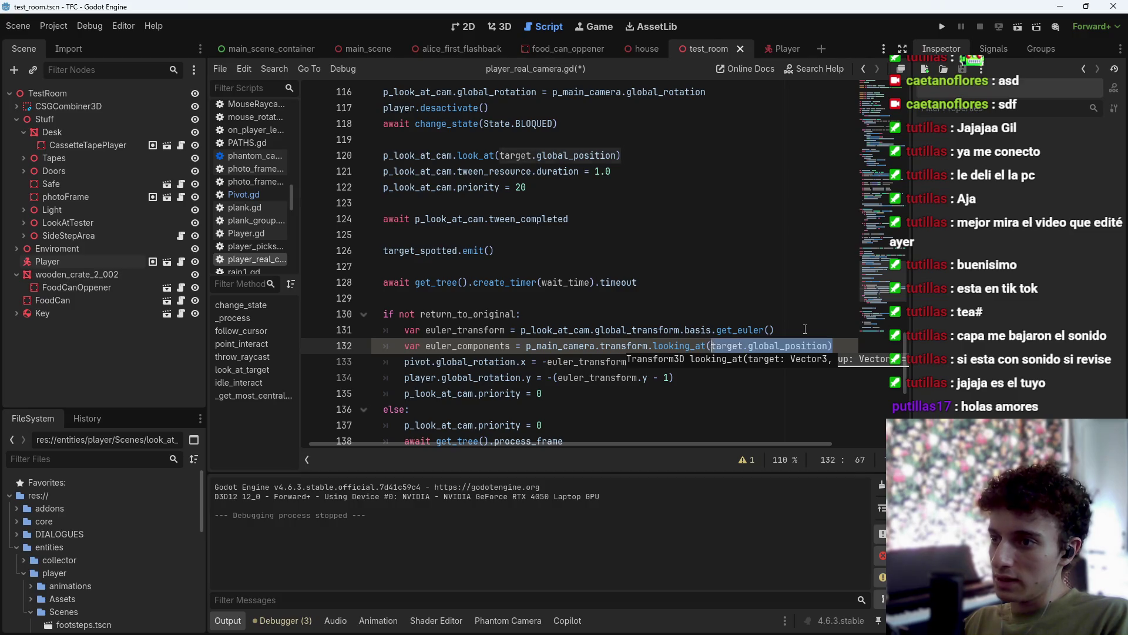
{"action": "key", "text": "Down"}
{"action": "key", "text": "Up"}
{"action": "key", "text": "Down"}
{"action": "key", "text": "Up"}
{"action": "key", "text": "End"}
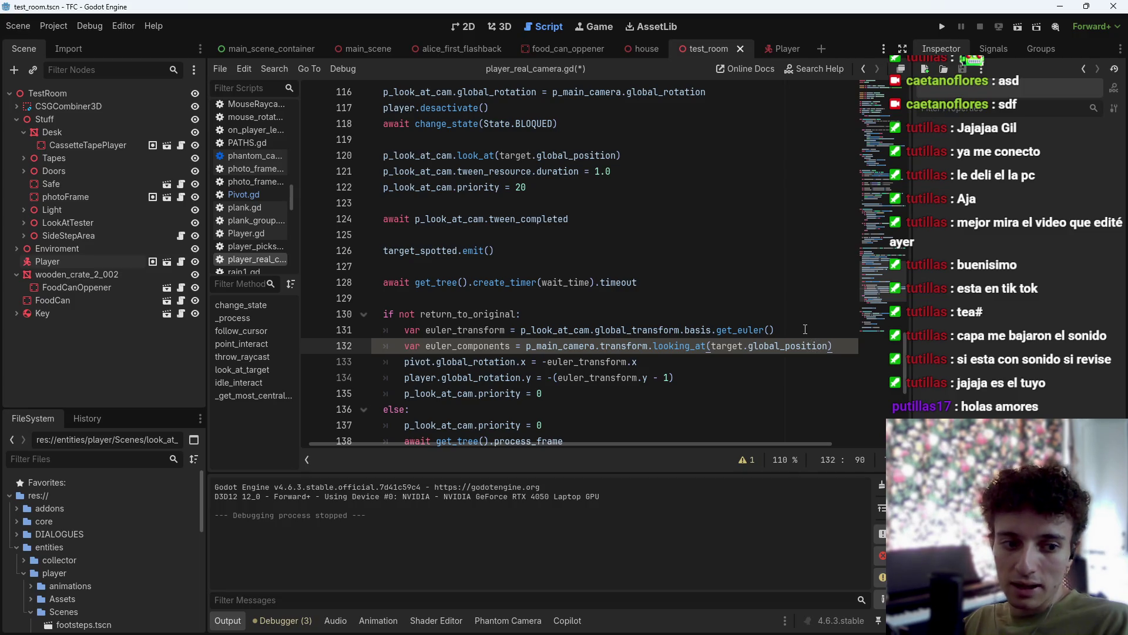
{"action": "type", "text": "."}
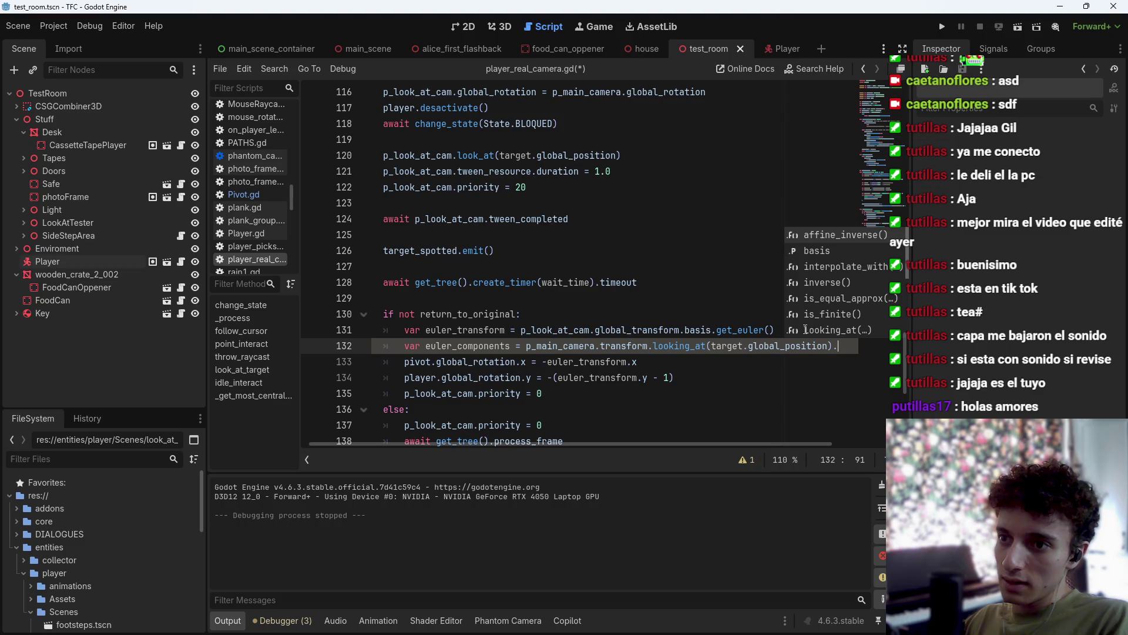
{"action": "type", "text": "get_e"}
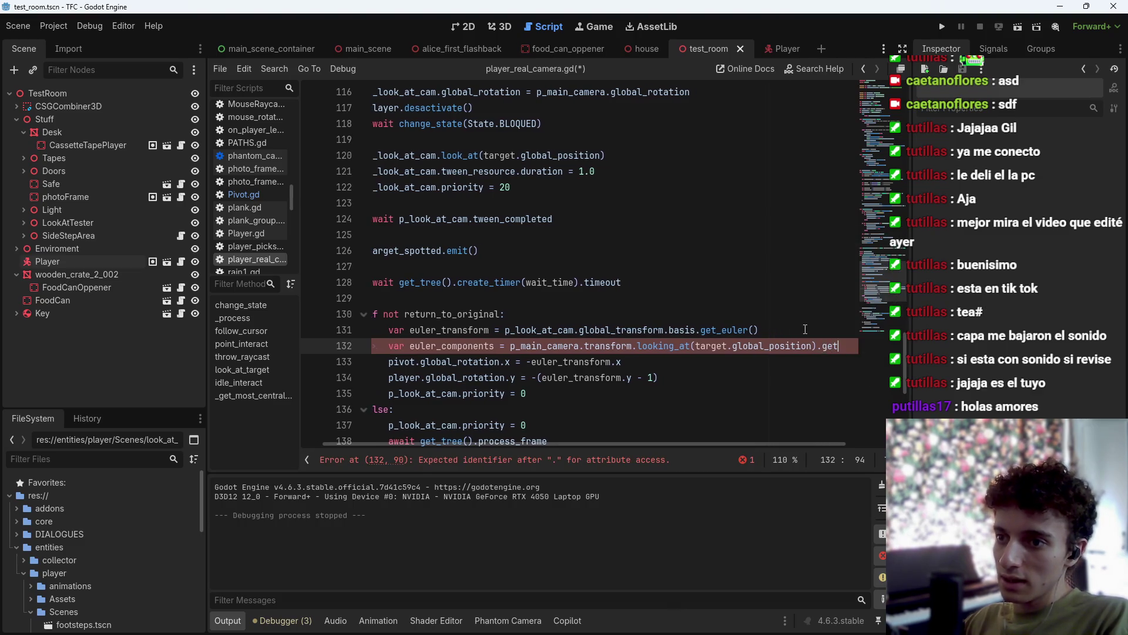
{"action": "key", "text": "ctrl+shift+Left"}
{"action": "key", "text": "BackSpace"}
{"action": "key", "text": "BackSpace"}
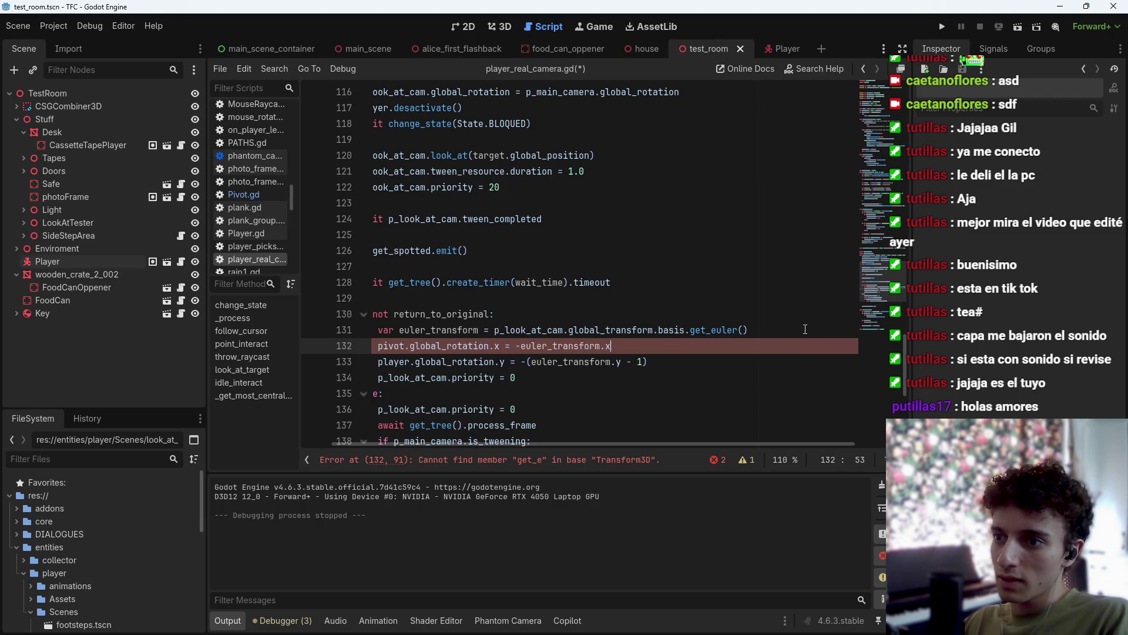
{"action": "key", "text": "ctrl+s"}
{"action": "left_click_drag", "start_coordinate": [611, 361], "coordinate": [516, 362]}
Rewrite the pivot x-rotation value on line 133 to use euler_transform, cleaning up stray characters.
{"action": "type", "text": "eu"}
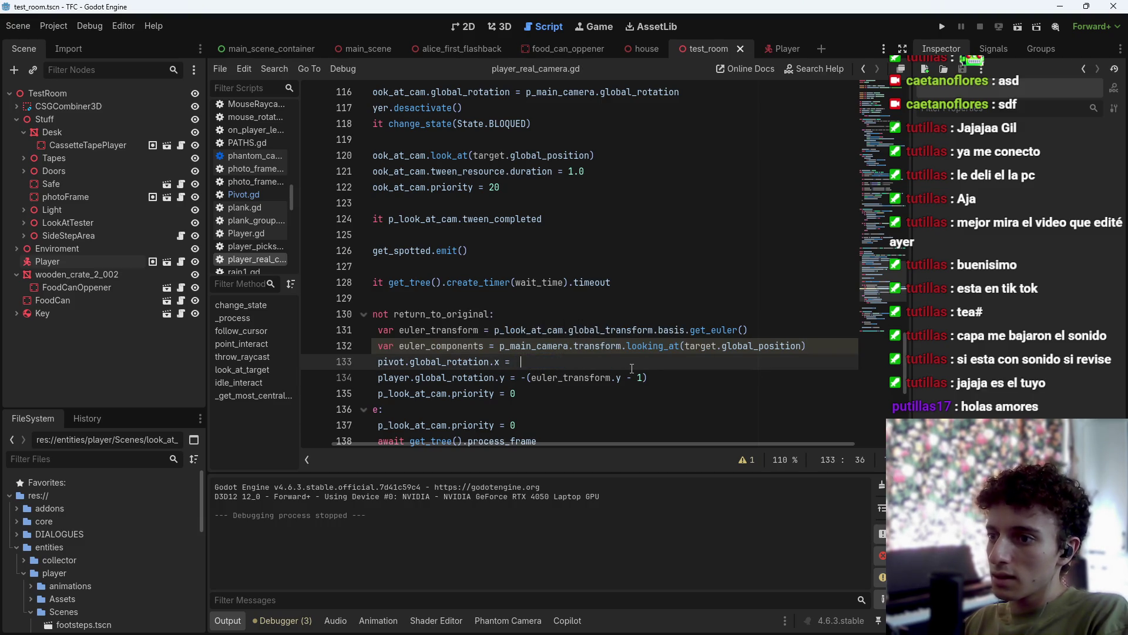
{"action": "type", "text": "le"}
{"action": "key", "text": "Return"}
{"action": "type", "text": ".get"}
{"action": "key", "text": "BackSpace"}
{"action": "key", "text": "BackSpace"}
{"action": "key", "text": "BackSpace"}
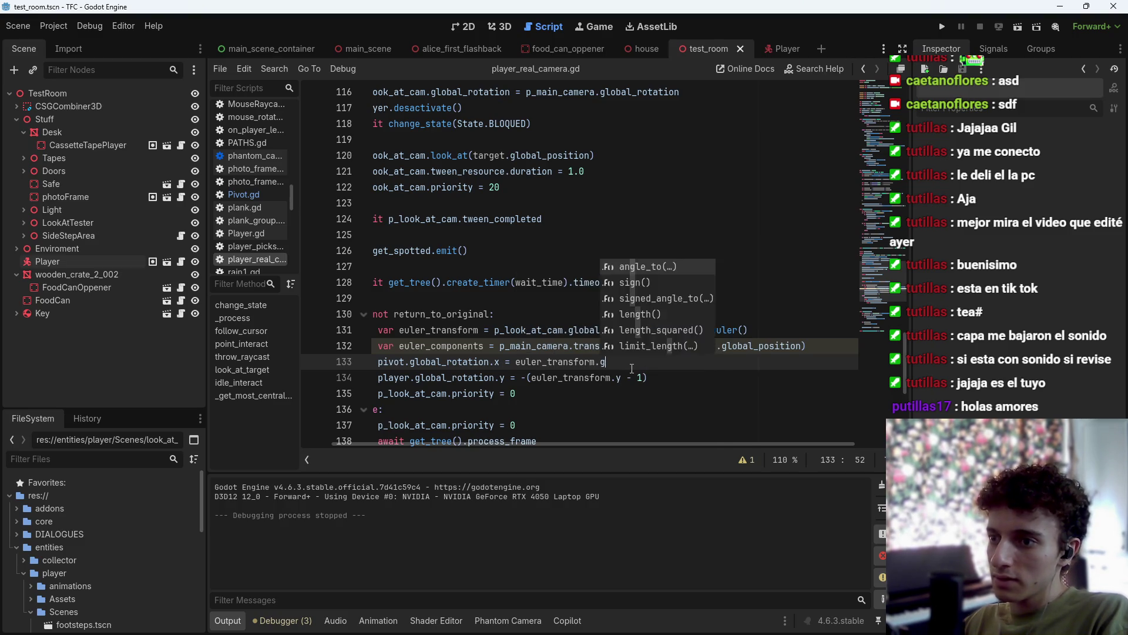
{"action": "key", "text": "BackSpace"}
{"action": "type", "text": "."}
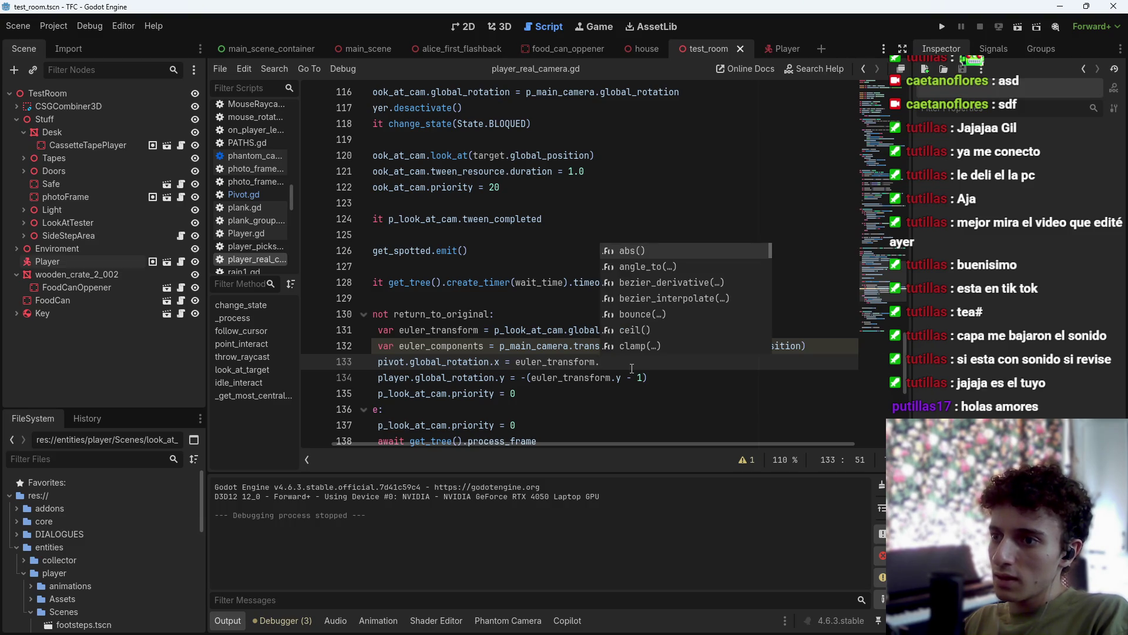
{"action": "key", "text": "BackSpace"}
{"action": "key", "text": "Up"}
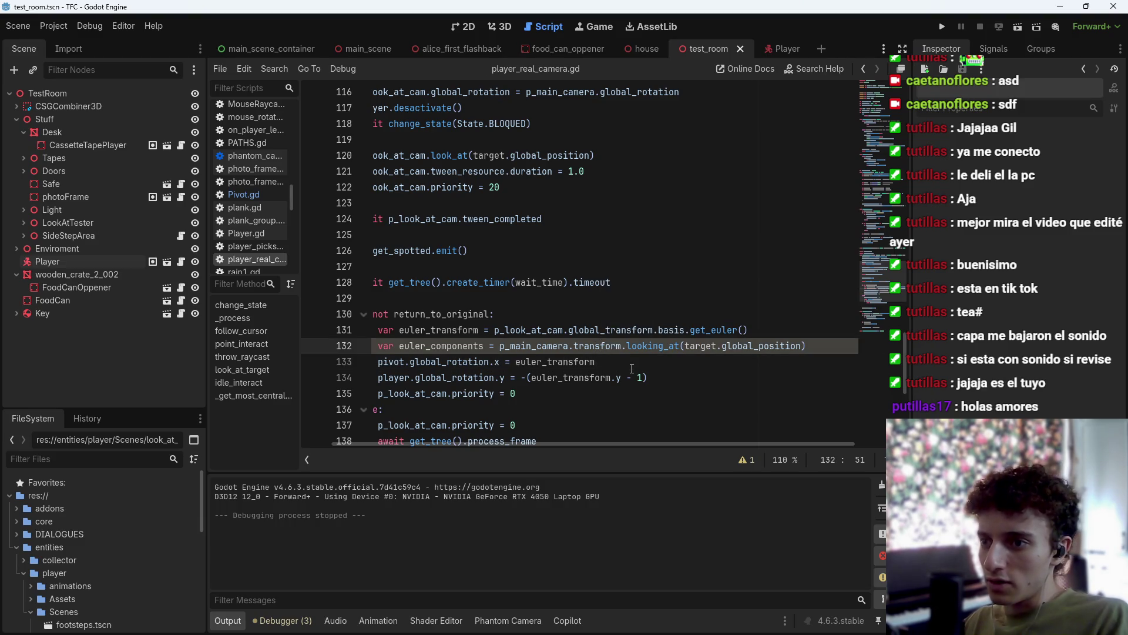
Declare euler_components as a Transform3D and save the script.
{"action": "type", "text": ": tran"}
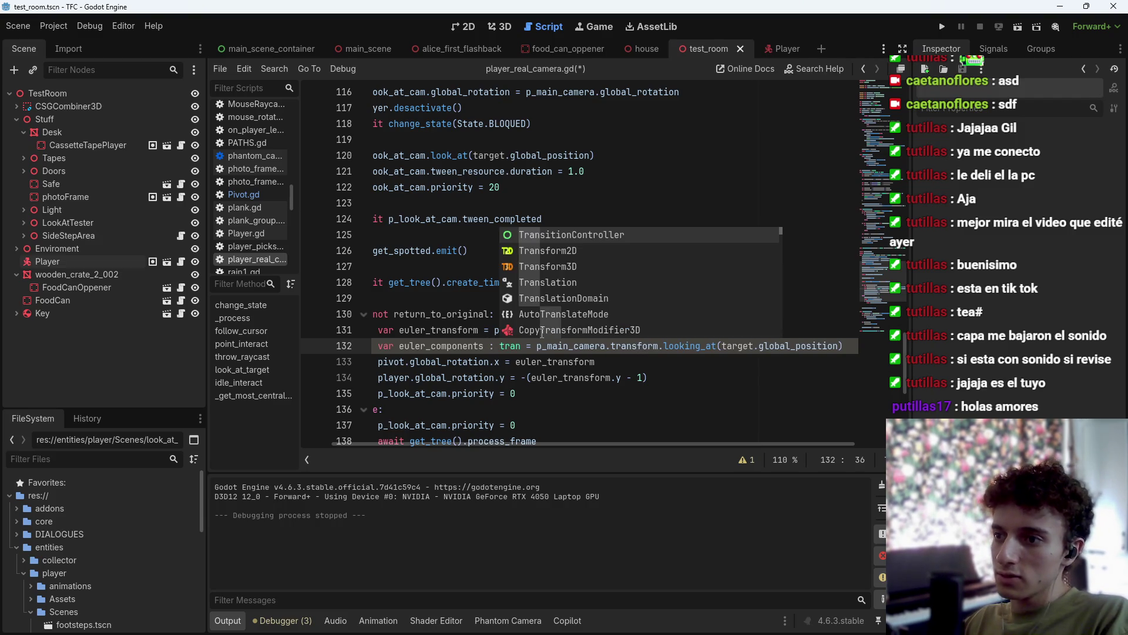
{"action": "key", "text": "Down"}
{"action": "key", "text": "Down"}
{"action": "key", "text": "Return"}
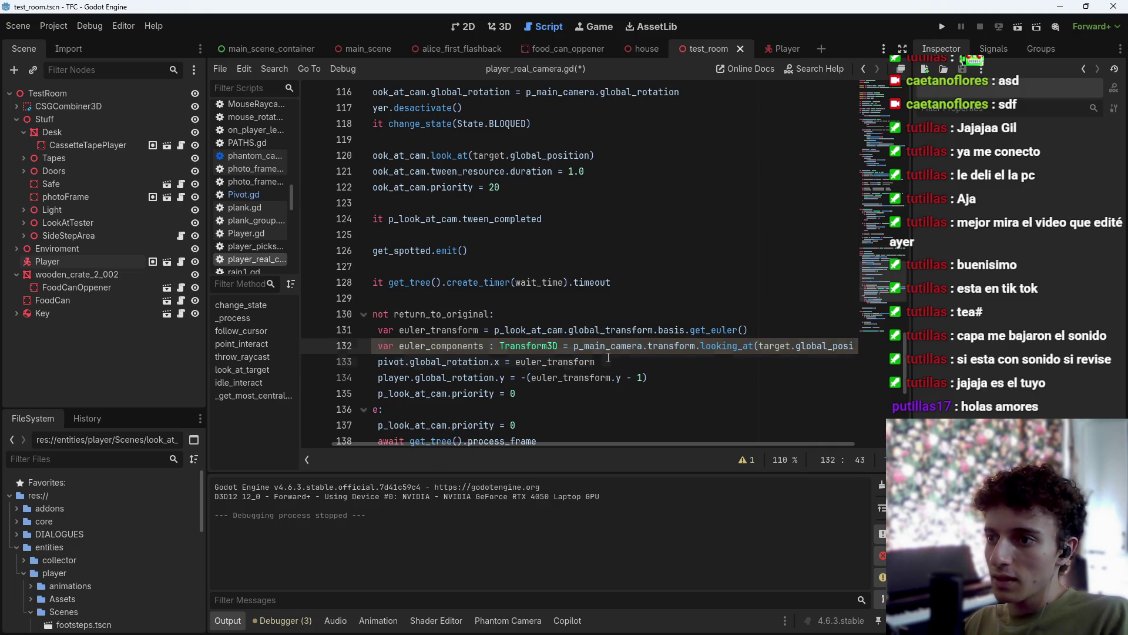
{"action": "left_click", "coordinate": [639, 356]}
{"action": "type", "text": "_euler("}
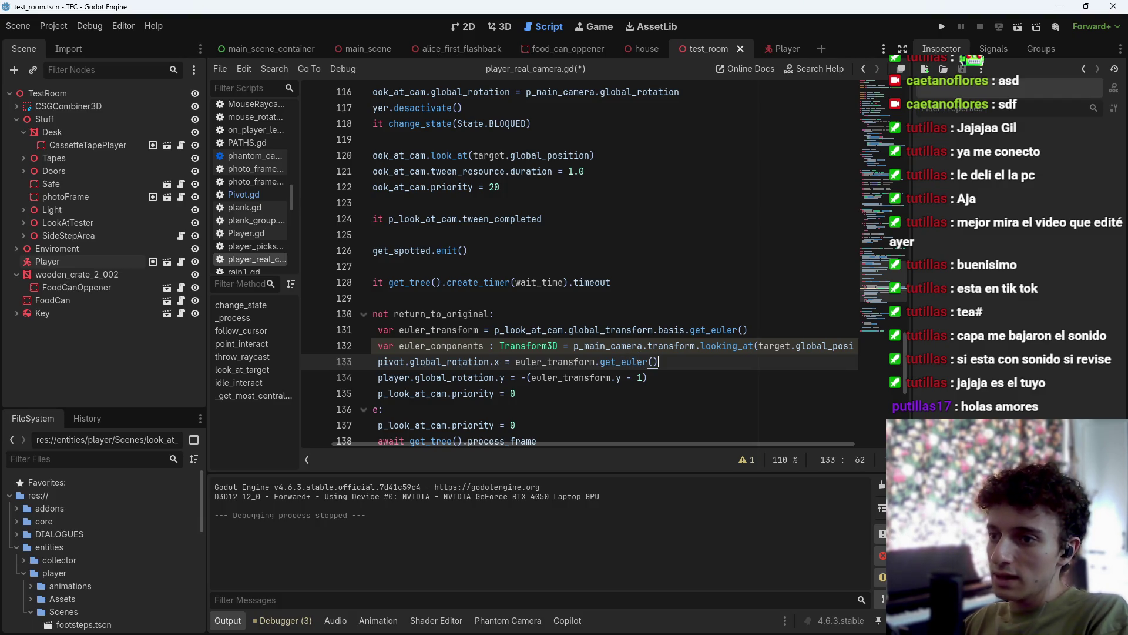
{"action": "key", "text": "ctrl+s"}
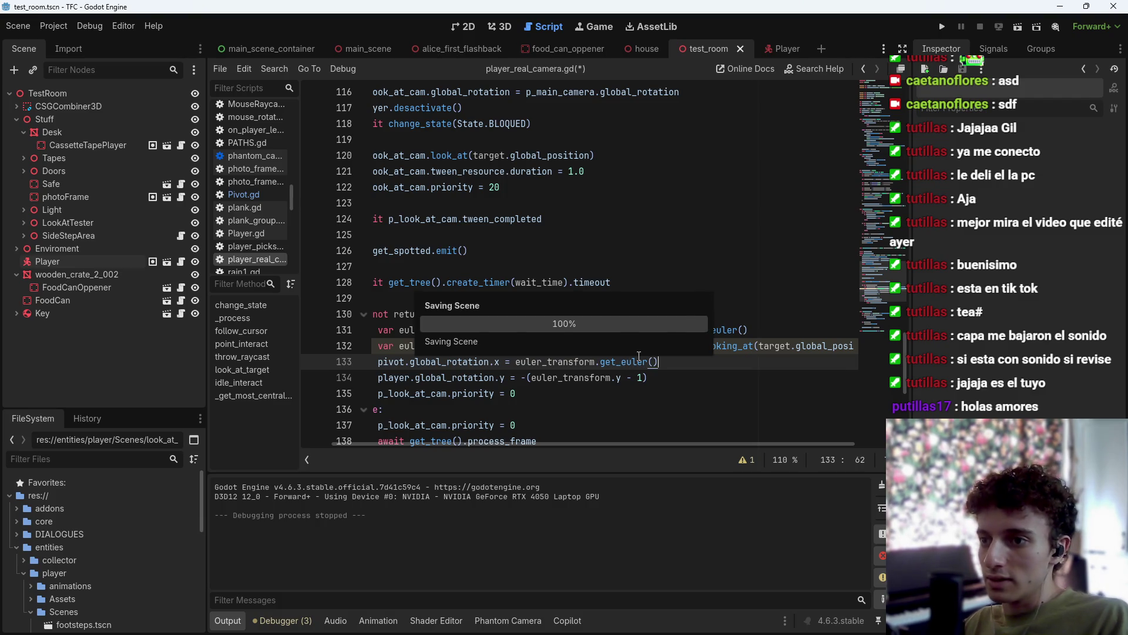
Rename the pivot line's euler_transform reference to euler_components, save, and select its get_euler part.
{"action": "mouse_move", "coordinate": [658, 361]}
{"action": "left_mouse_down"}
{"action": "mouse_move", "coordinate": [547, 361]}
{"action": "mouse_move", "coordinate": [673, 361]}
{"action": "mouse_move", "coordinate": [516, 363]}
{"action": "left_mouse_up"}
{"action": "key", "text": "ctrl+s"}
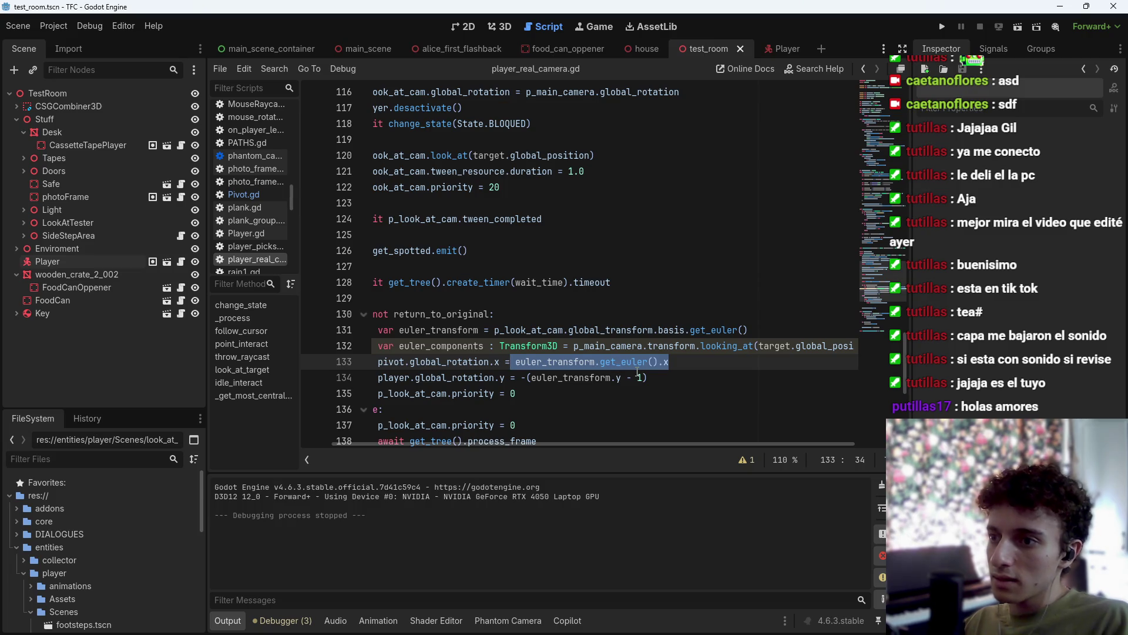
{"action": "left_click_drag", "start_coordinate": [596, 361], "coordinate": [549, 361]}
{"action": "type", "text": "components"}
{"action": "key", "text": "ctrl+s"}
{"action": "left_click_drag", "start_coordinate": [702, 363], "coordinate": [510, 361]}
{"action": "left_click_drag", "start_coordinate": [674, 362], "coordinate": [516, 362]}
{"action": "left_click_drag", "start_coordinate": [674, 361], "coordinate": [611, 361]}
Make the pivot x-rotation read euler_components.basis.get_euler().x.
{"action": "type", "text": "et"}
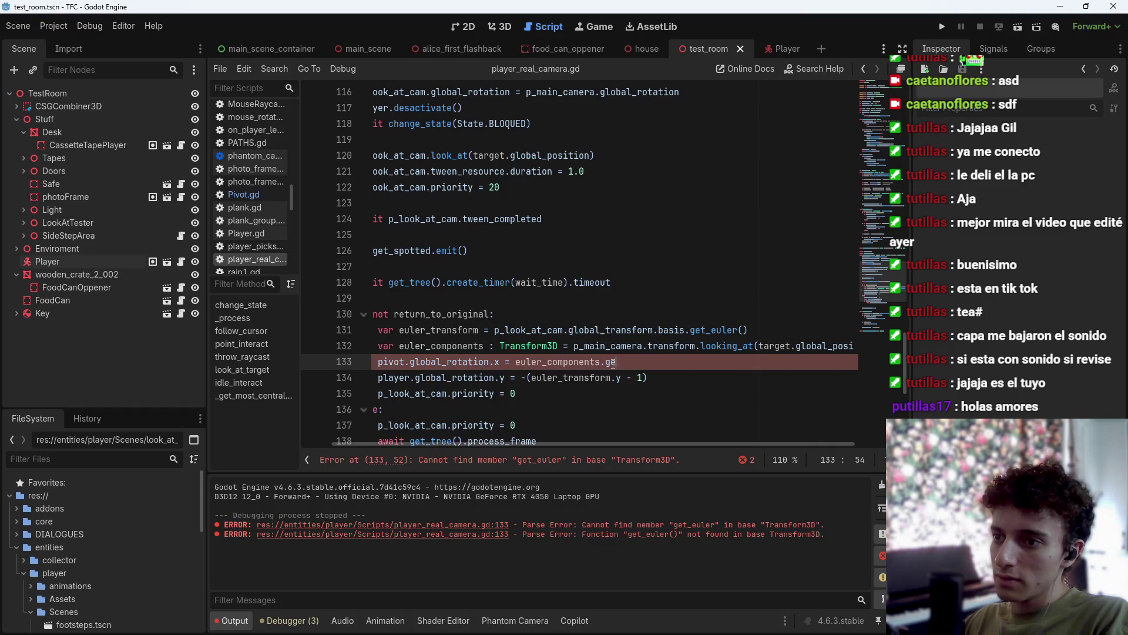
{"action": "key", "text": "BackSpace"}
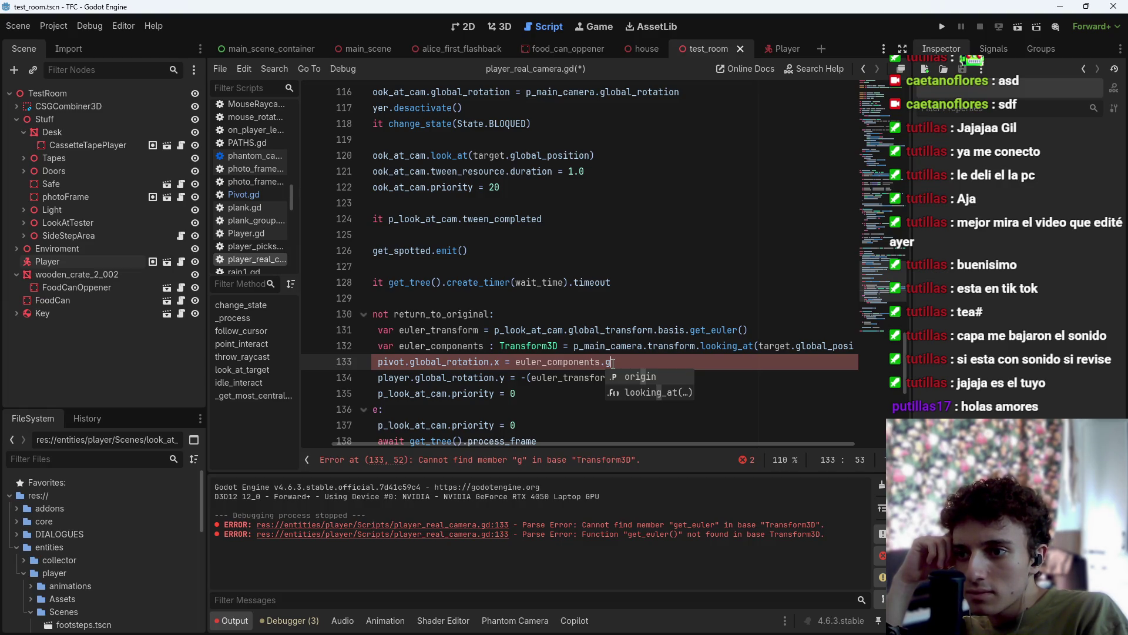
{"action": "key", "text": "BackSpace"}
{"action": "type", "text": "b"}
{"action": "key", "text": "Return"}
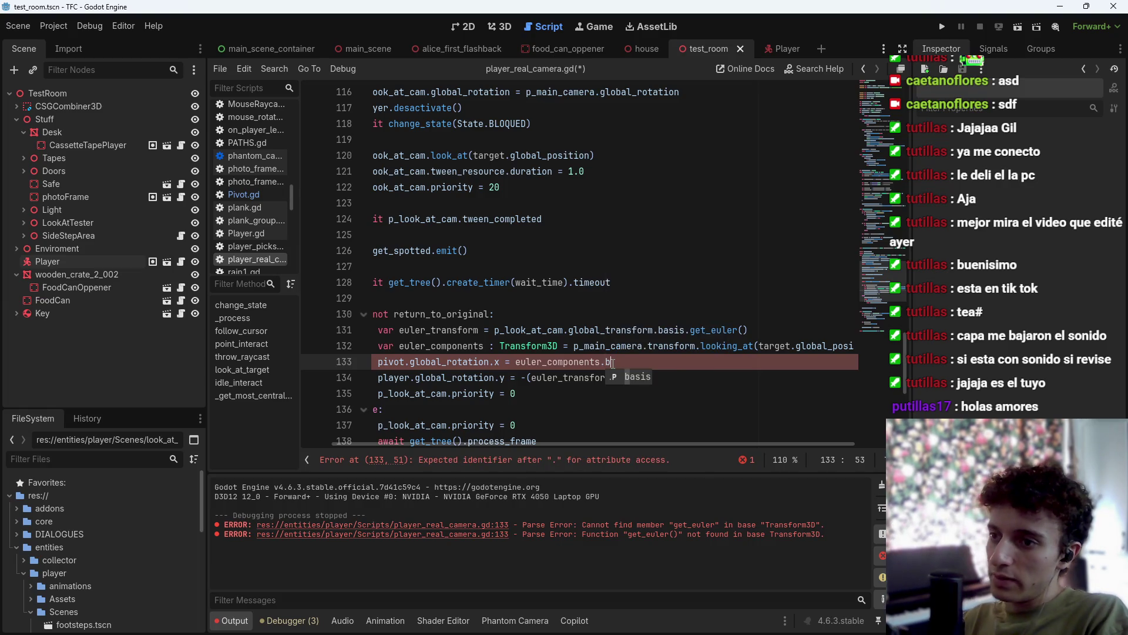
{"action": "type", "text": "asis.get_e"}
{"action": "key", "text": "Return"}
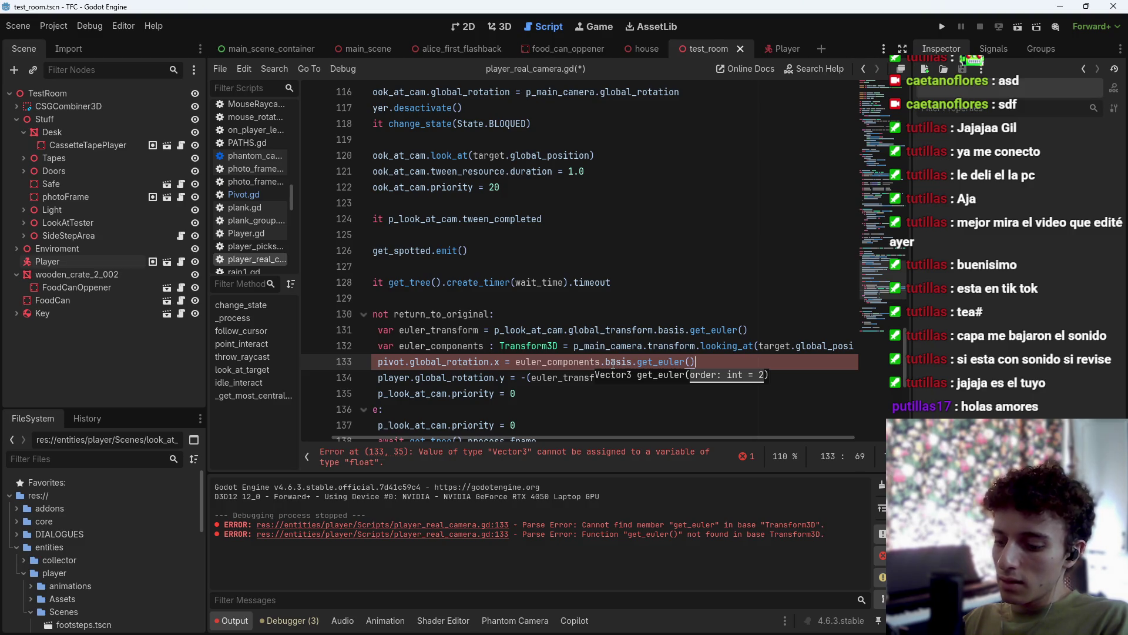
Paste the basis euler expression into line 134's y rotation, save, and run the scene.
{"action": "key", "text": "ctrl+space"}
{"action": "key", "text": "ctrl+shift+Left"}
{"action": "key", "text": "ctrl+shift+Left"}
{"action": "key", "text": "ctrl+shift+Left"}
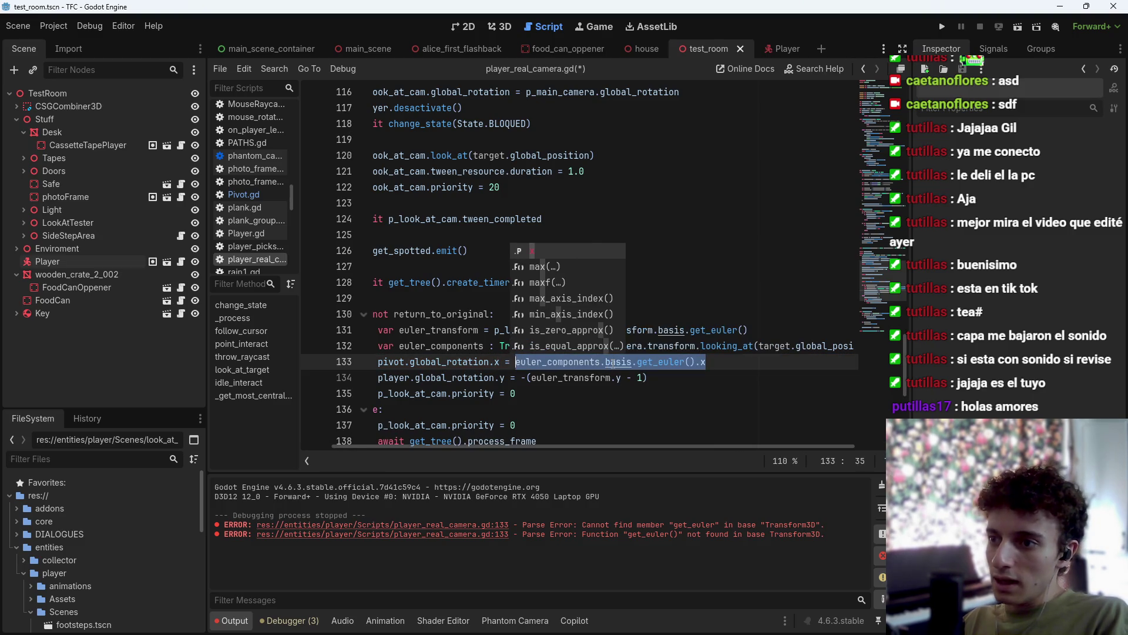
{"action": "key", "text": "ctrl+shift+Left"}
{"action": "key", "text": "ctrl+c"}
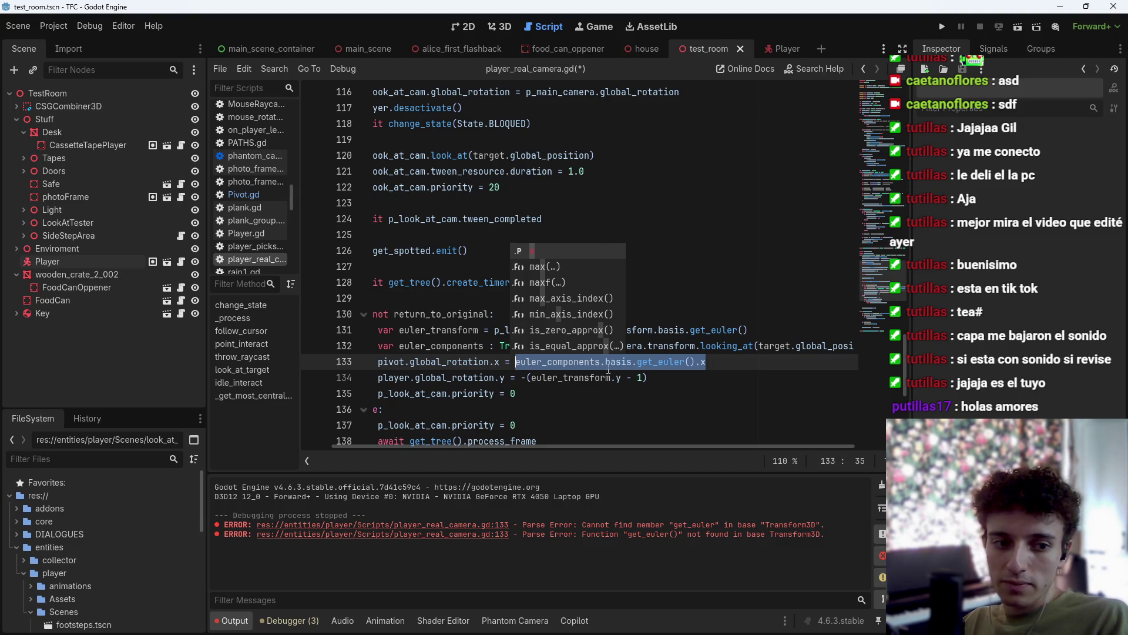
{"action": "left_click_drag", "start_coordinate": [648, 379], "coordinate": [526, 382]}
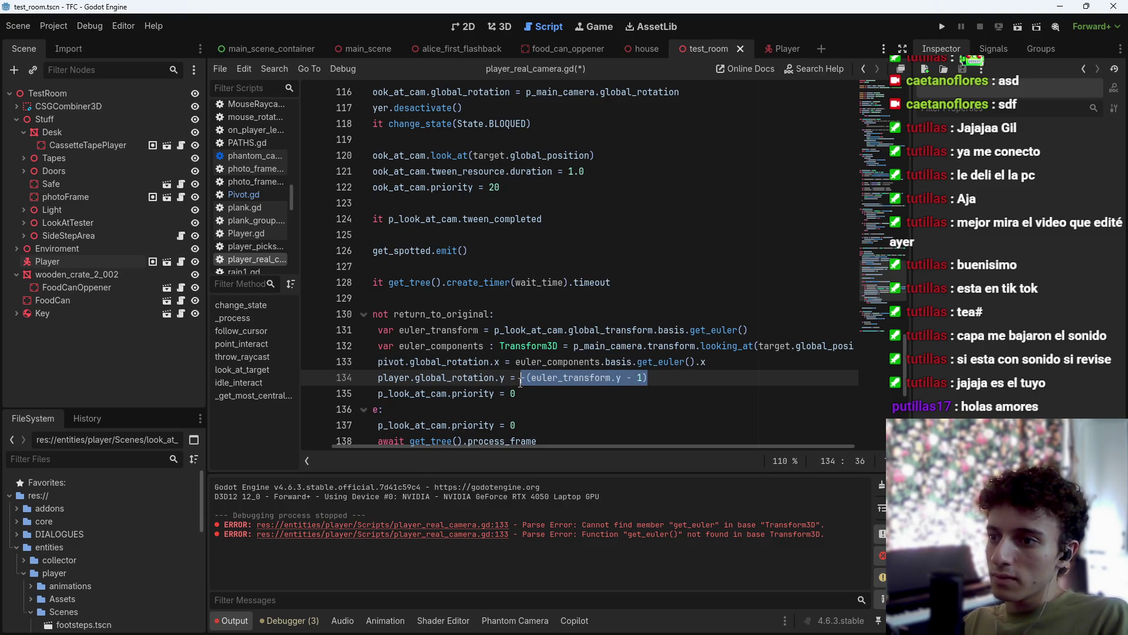
{"action": "key", "text": "ctrl+v"}
{"action": "key", "text": "ctrl+s"}
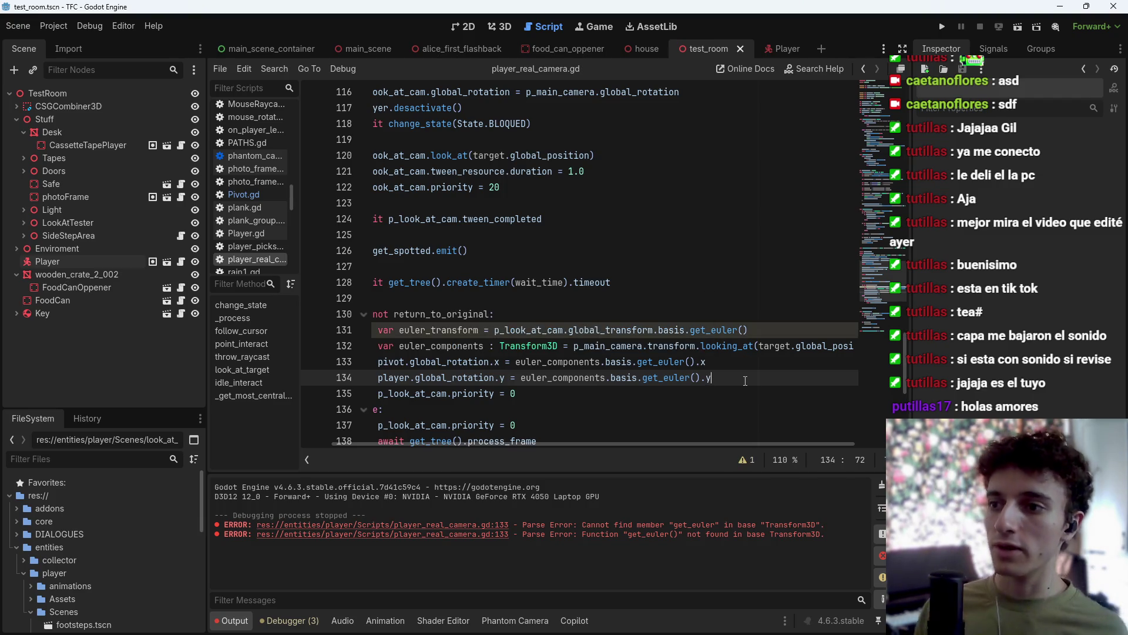
{"action": "left_click", "coordinate": [1016, 26]}
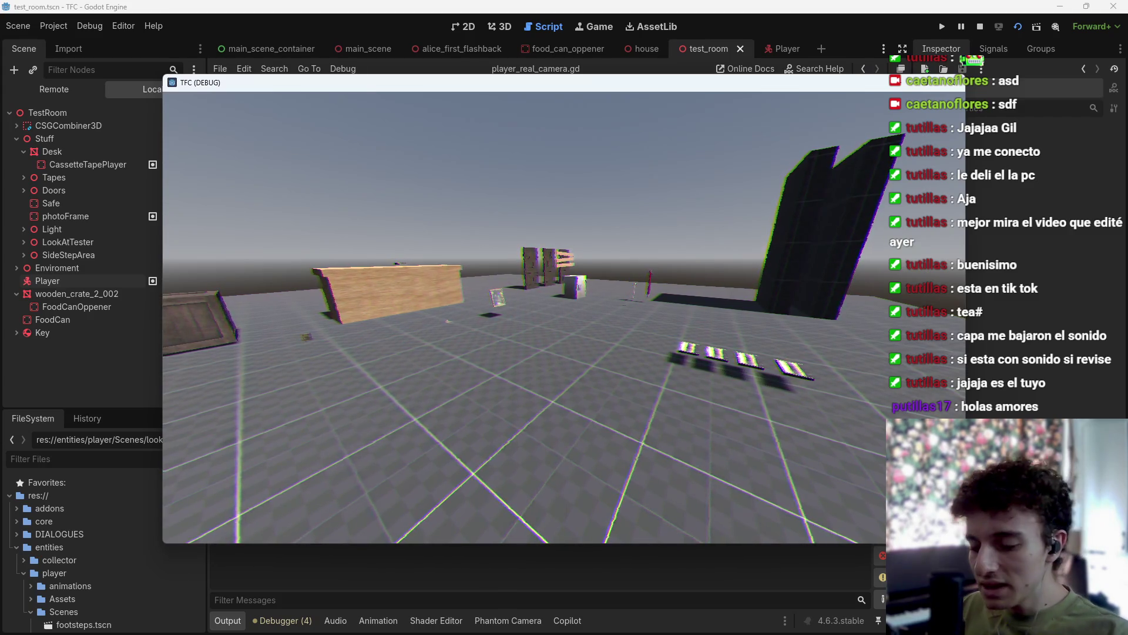
{"action": "key", "text": "F8"}
{"action": "key", "text": "ctrl+s"}
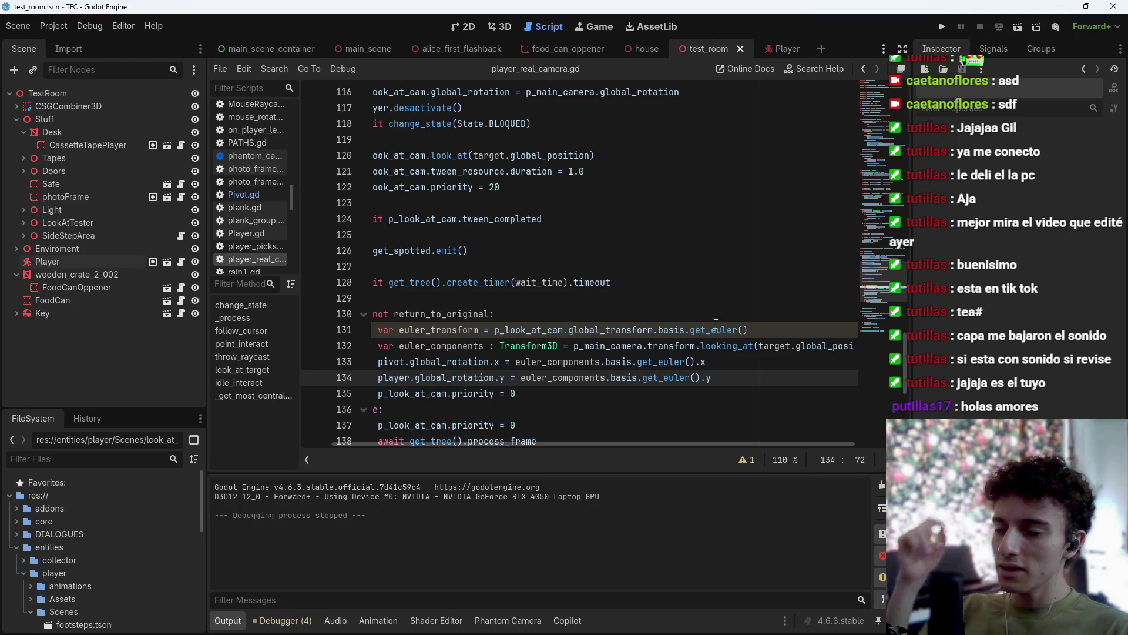
{"action": "left_click", "coordinate": [743, 361]}
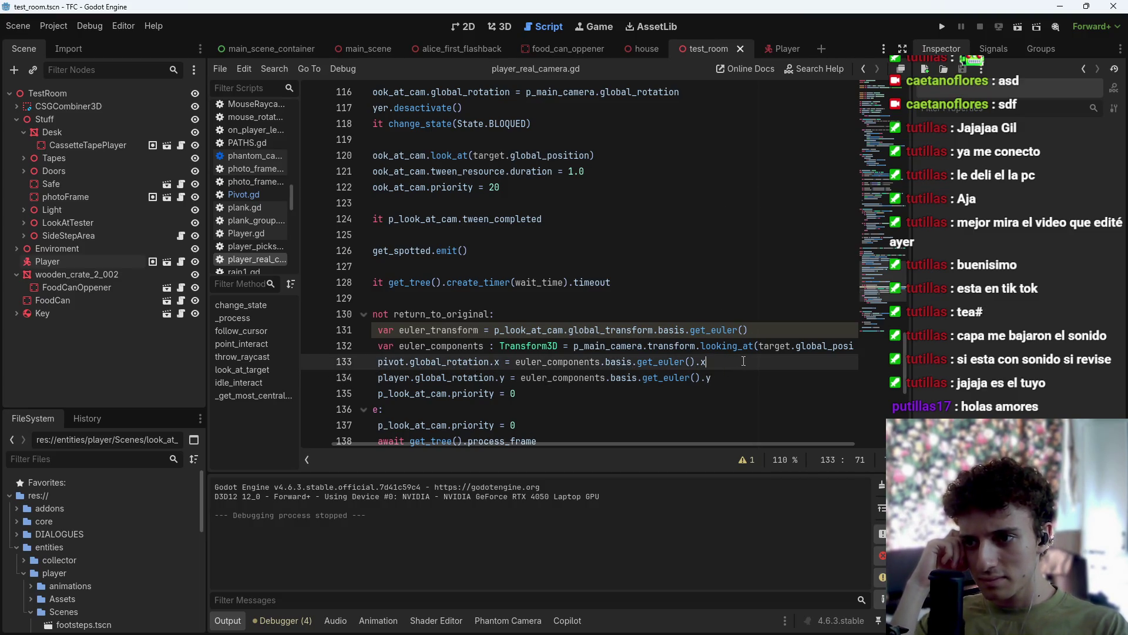
Pass Vector3.DOWN as the looking_at up vector, save, and test-run the scene.
{"action": "left_click", "coordinate": [855, 346]}
{"action": "type", "text": ", Vec"}
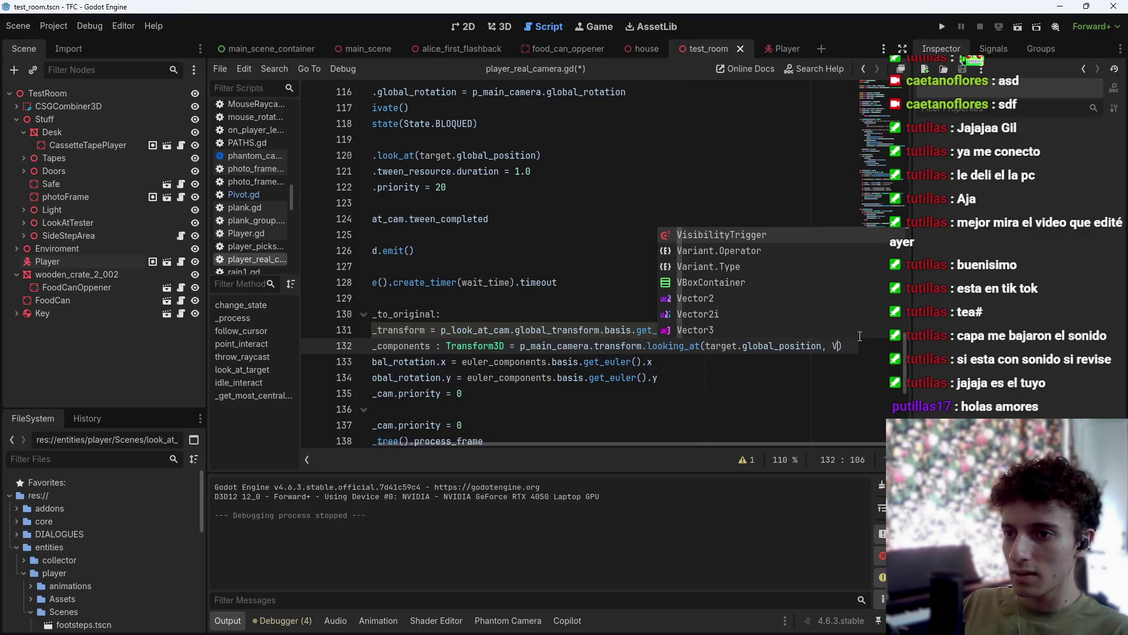
{"action": "key", "text": "Down"}
{"action": "key", "text": "Down"}
{"action": "key", "text": "Return"}
{"action": "type", "text": ".DO"}
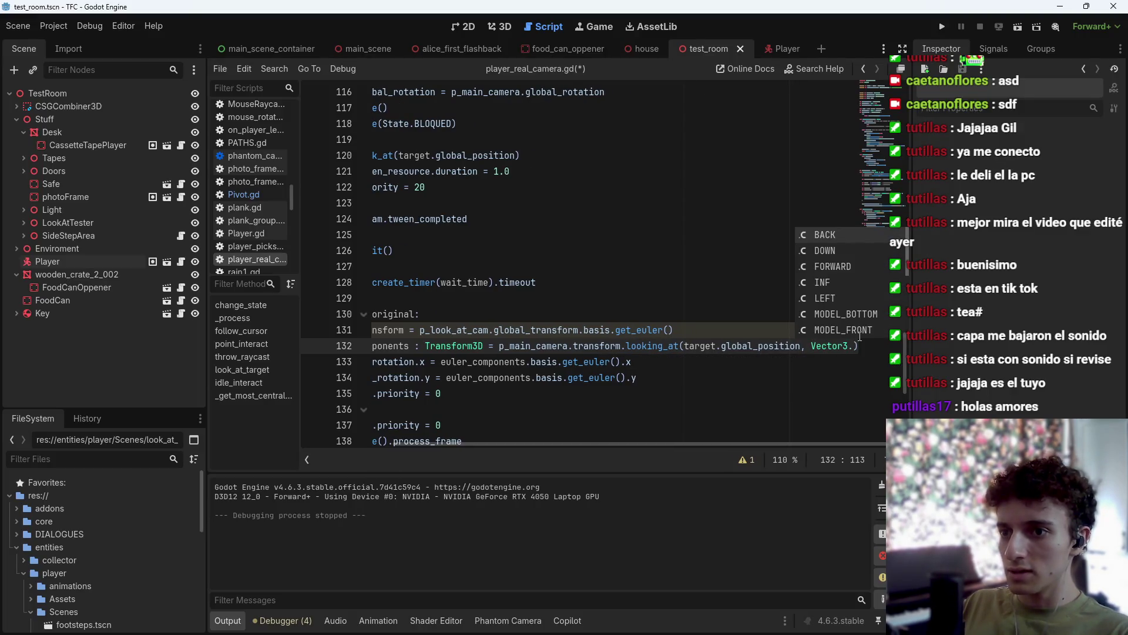
{"action": "key", "text": "Return"}
{"action": "key", "text": "ctrl+s"}
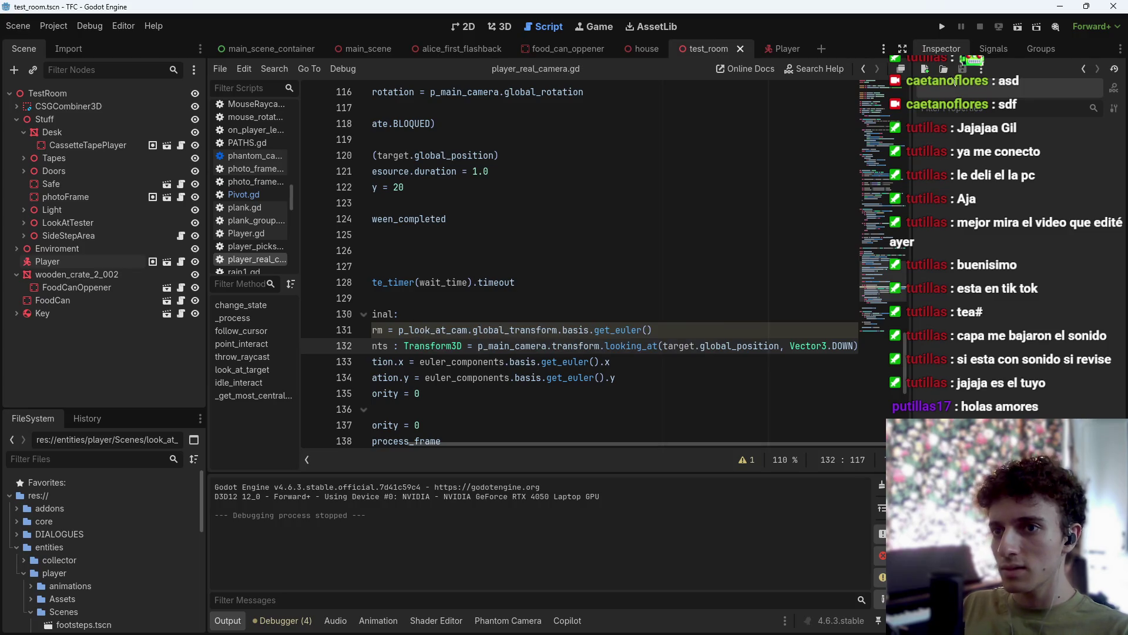
{"action": "left_click", "coordinate": [1016, 29]}
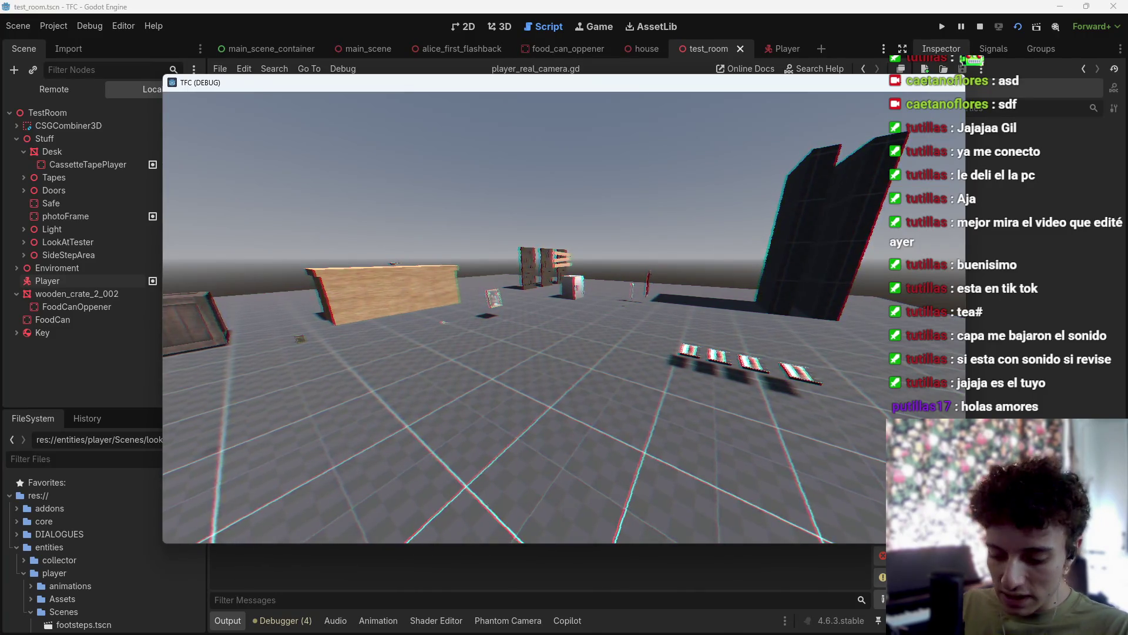
{"action": "key", "text": "F8"}
Switch the up vector to Vector3.UP, test-run again, and save.
{"action": "key", "text": "Left"}
{"action": "key", "text": "Left"}
{"action": "key", "text": "Left"}
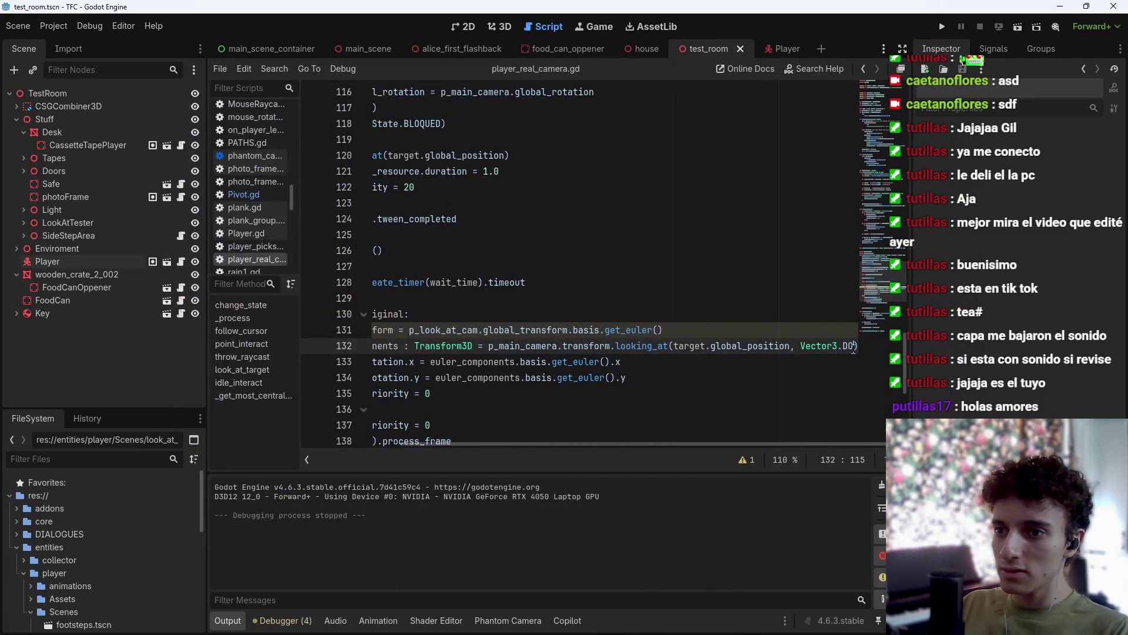
{"action": "type", "text": "UP"}
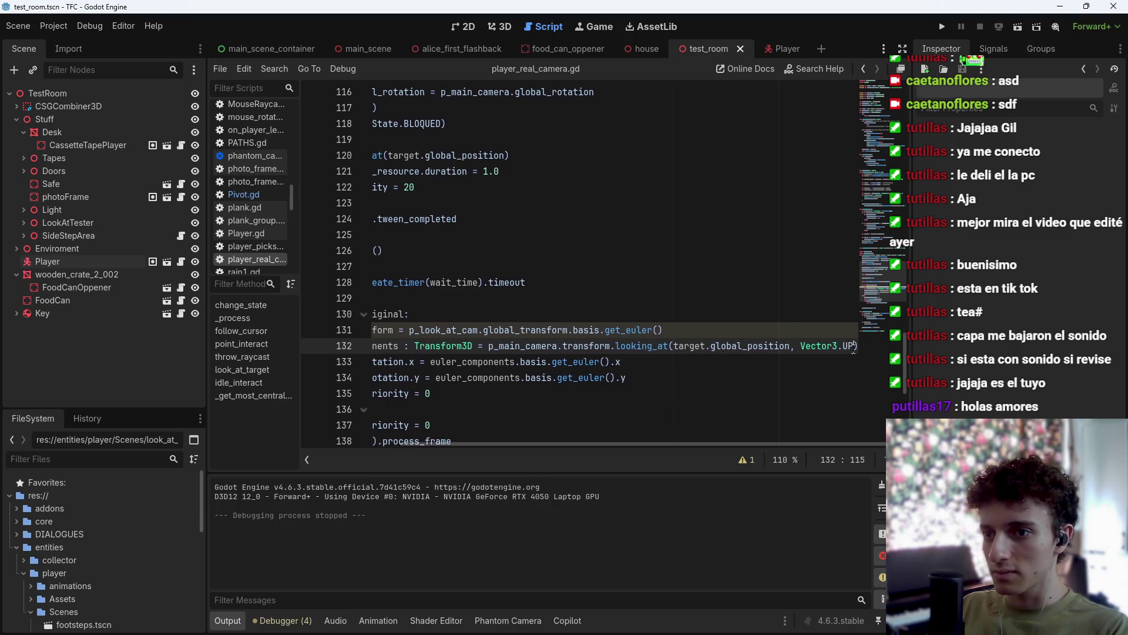
{"action": "key", "text": "ctrl+s"}
{"action": "key", "text": "F6"}
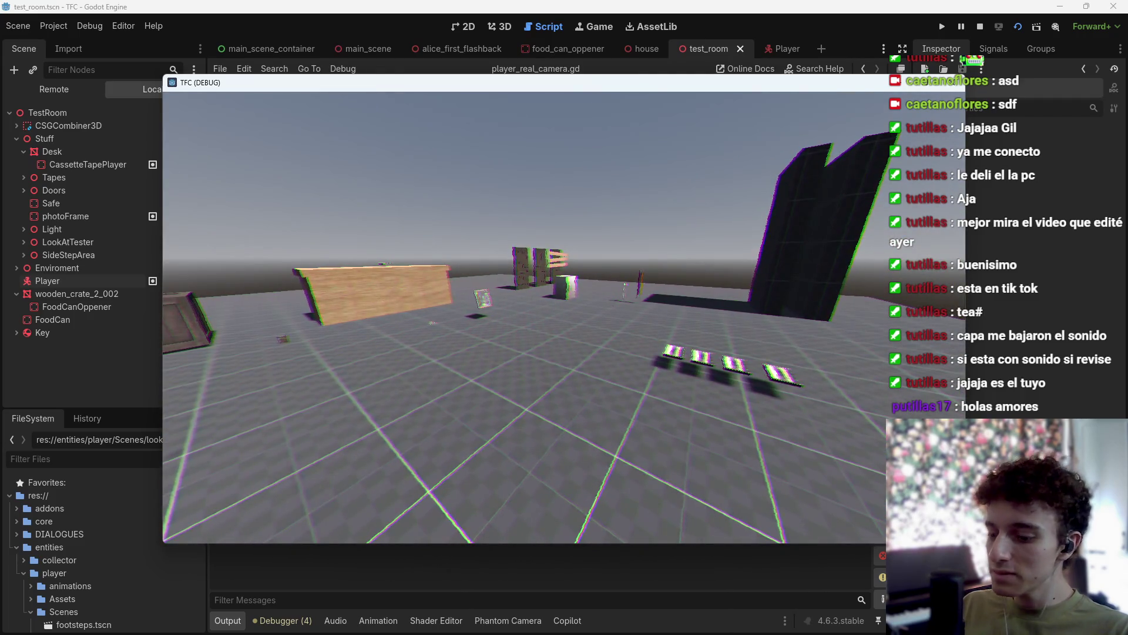
{"action": "key", "text": "F8"}
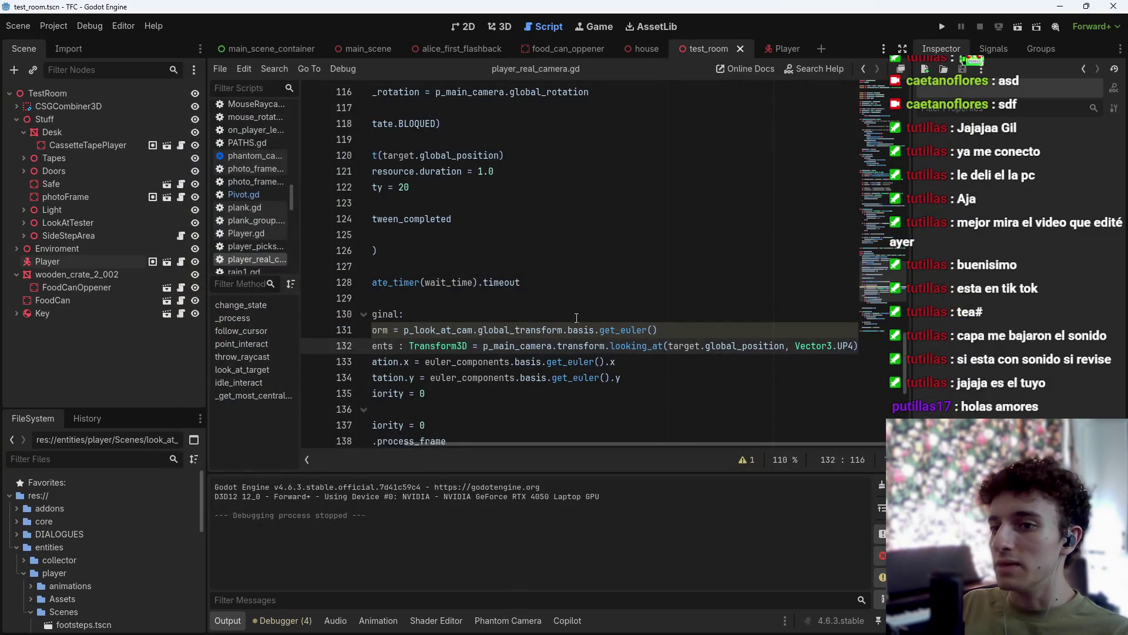
{"action": "key", "text": "BackSpace"}
{"action": "key", "text": "BackSpace"}
{"action": "key", "text": "BackSpace"}
{"action": "key", "text": "BackSpace"}
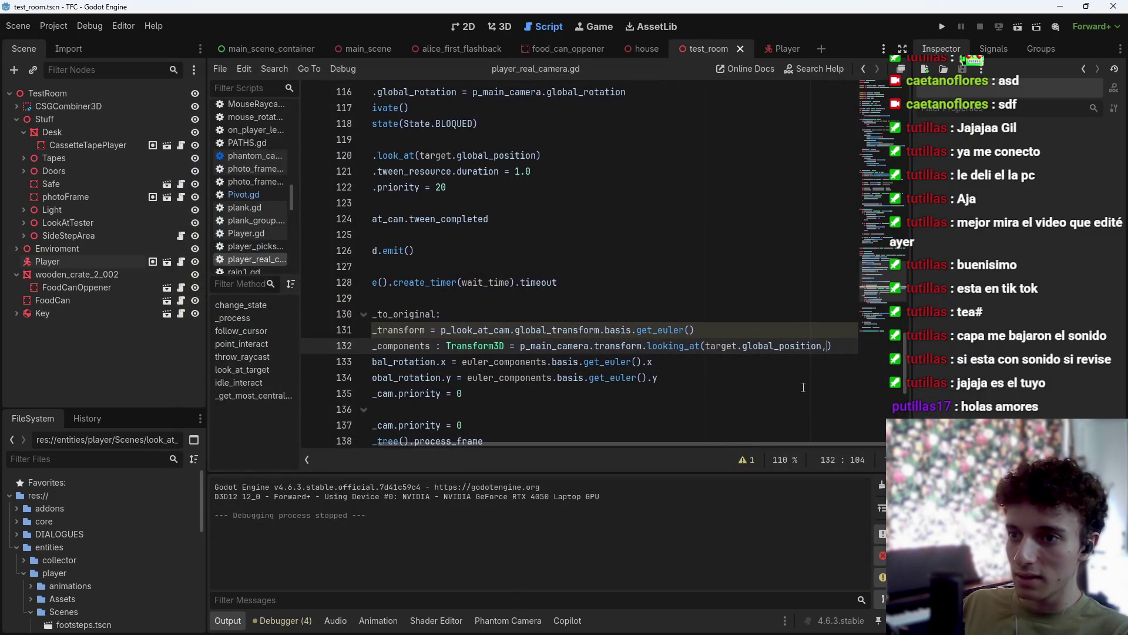
{"action": "key", "text": "ctrl+s"}
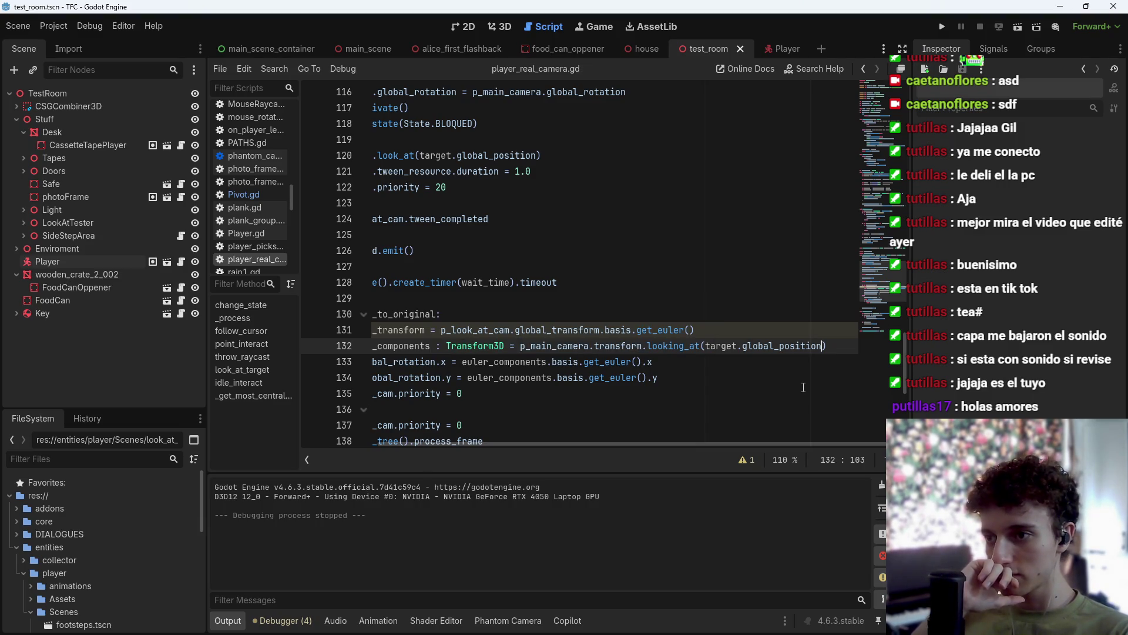
Undo back to the euler_transform version and select the euler variable lines.
{"action": "mouse_move", "coordinate": [666, 445]}
{"action": "left_mouse_down"}
{"action": "mouse_move", "coordinate": [565, 443]}
{"action": "mouse_move", "coordinate": [639, 446]}
{"action": "left_mouse_up"}
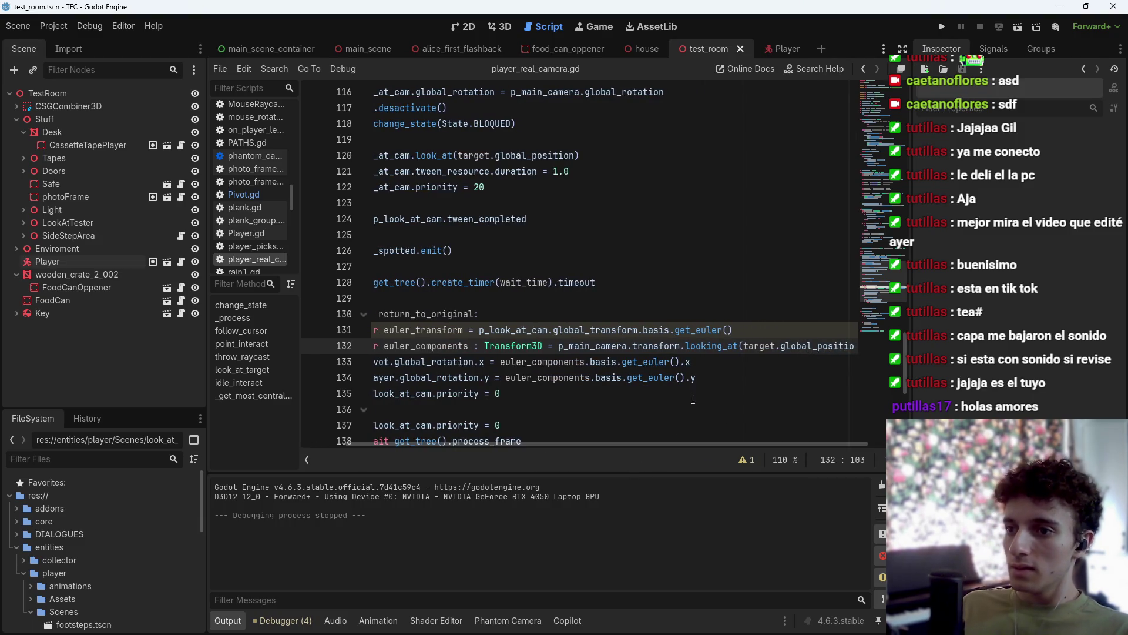
{"action": "left_click", "coordinate": [722, 377]}
{"action": "key", "text": "Up"}
{"action": "key", "text": "Up"}
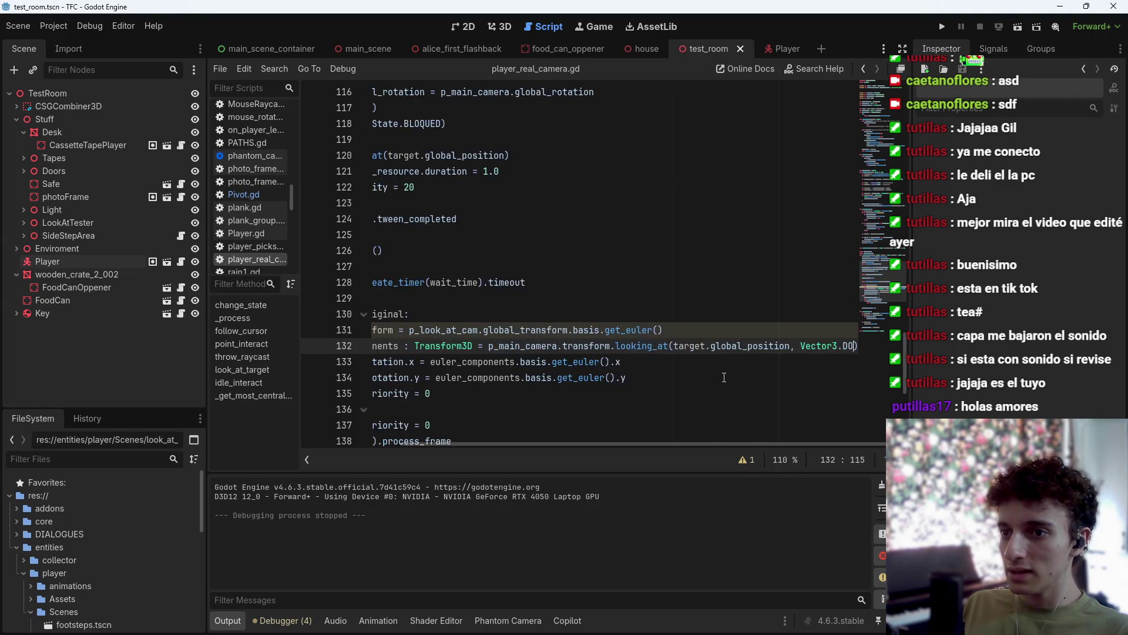
{"action": "key", "text": "ctrl+z"}
{"action": "key", "text": "ctrl+z"}
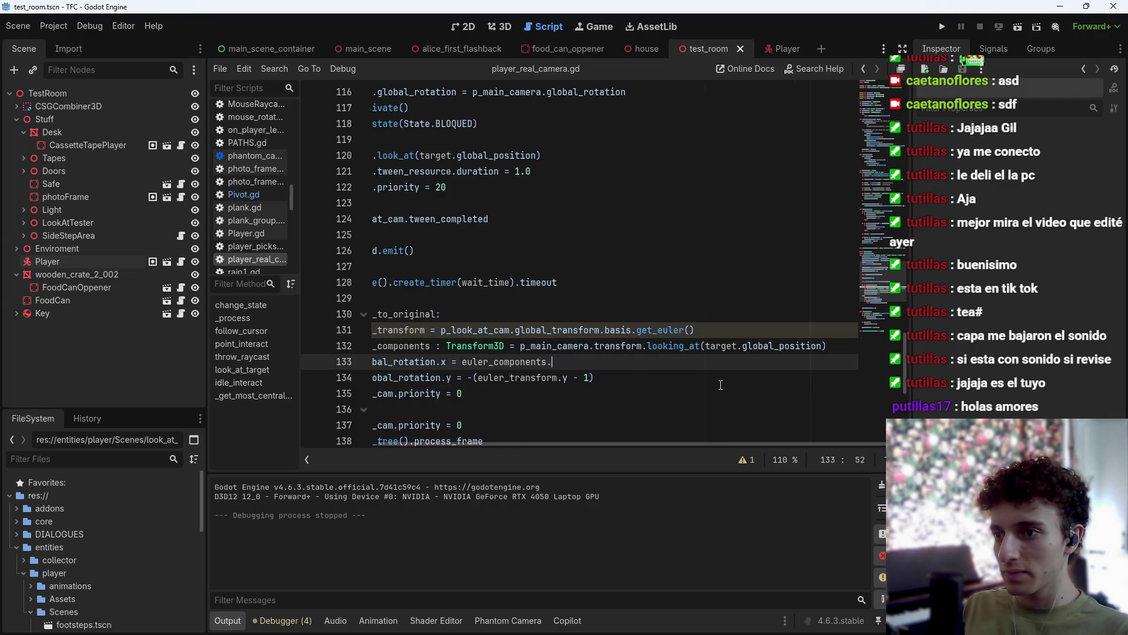
{"action": "key", "text": "ctrl+z"}
{"action": "key", "text": "ctrl+z"}
{"action": "key", "text": "ctrl+z"}
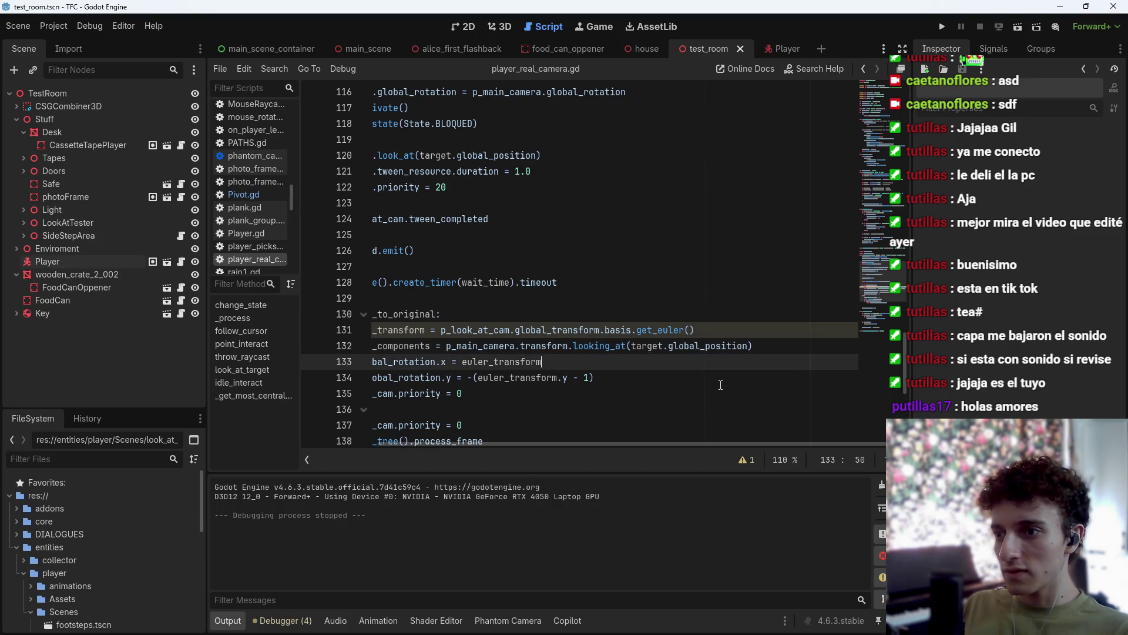
{"action": "left_click", "coordinate": [755, 351]}
{"action": "key", "text": "shift+Home"}
{"action": "key", "text": "shift+Home"}
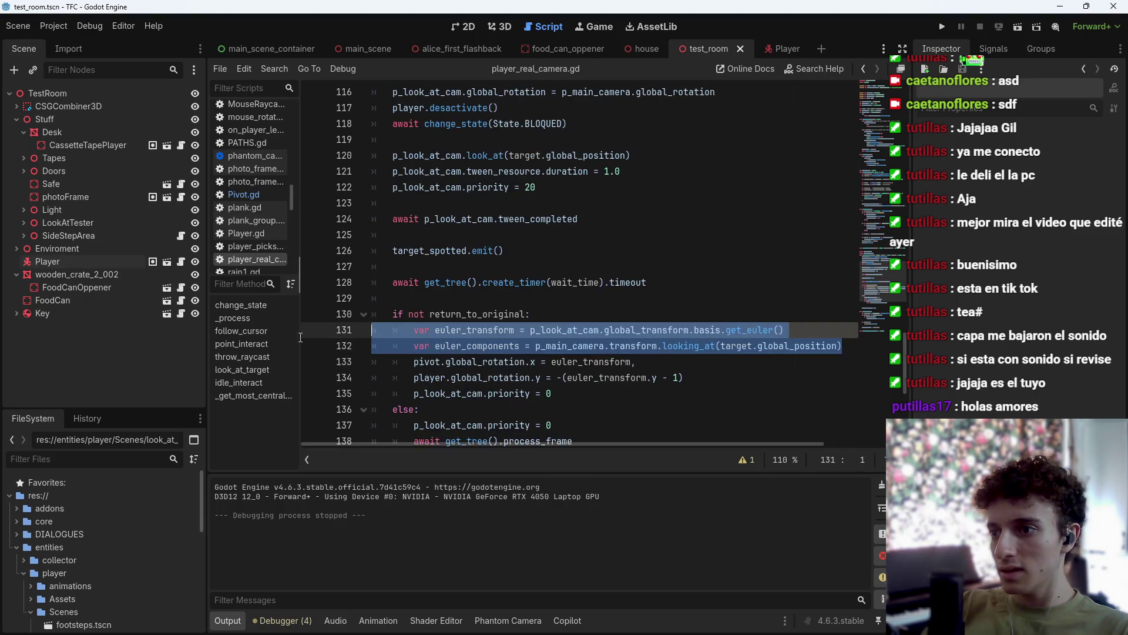
Delete the euler_components line, select lines 131–134, then switch away and back to Godot.
{"action": "key", "text": "BackSpace"}
{"action": "key", "text": "Delete"}
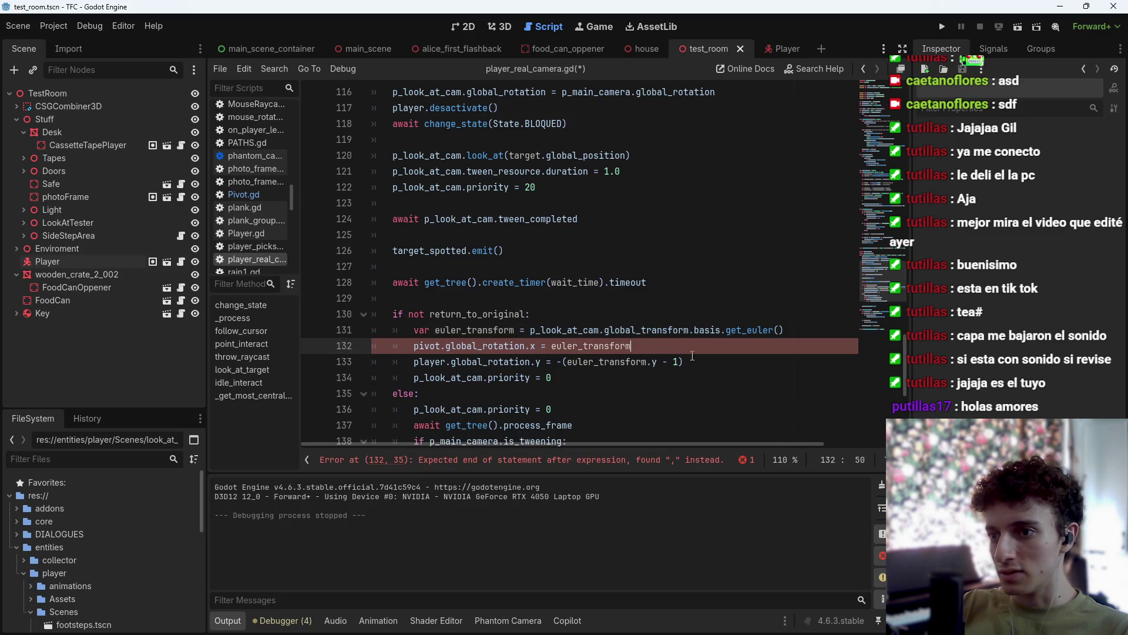
{"action": "left_click", "coordinate": [701, 361]}
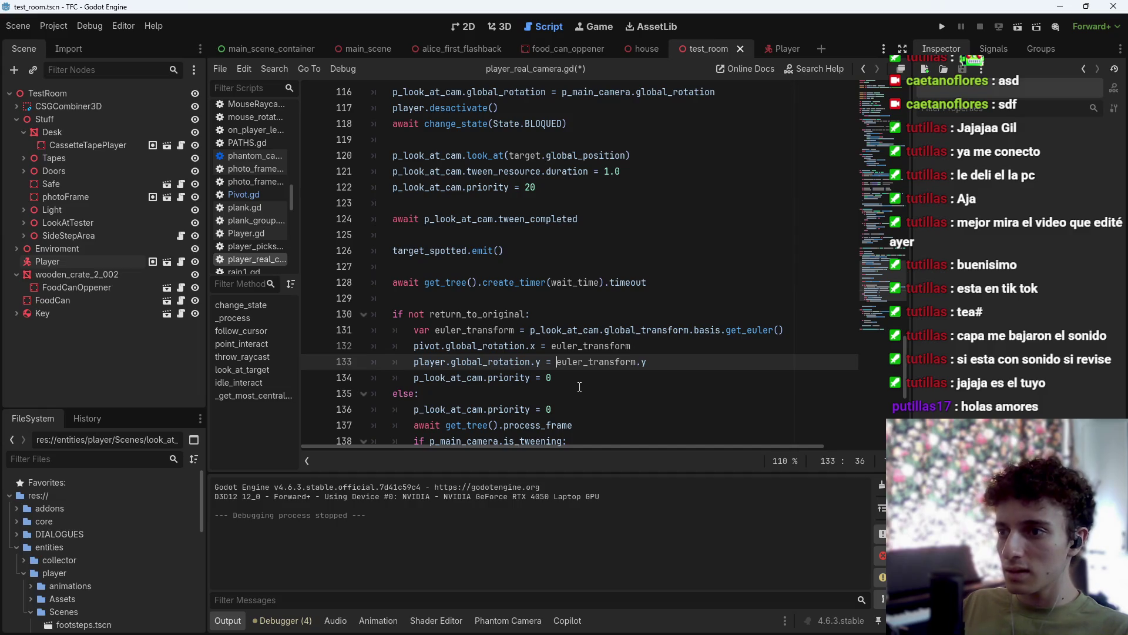
{"action": "left_click_drag", "start_coordinate": [413, 330], "coordinate": [578, 377]}
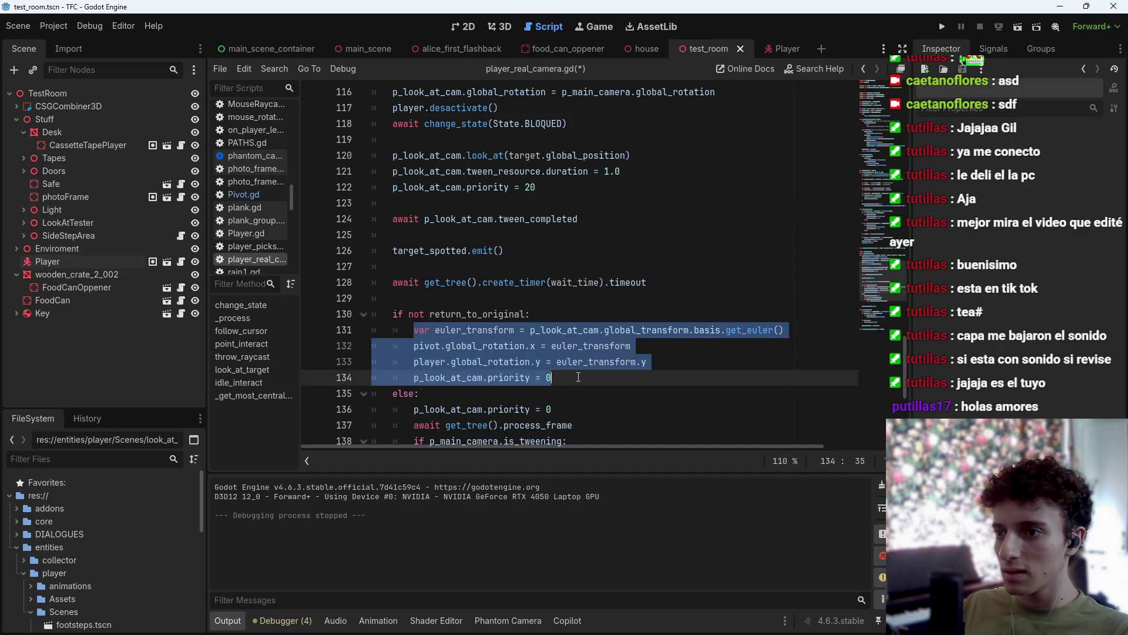
{"action": "key", "text": "alt+Tab"}
{"action": "key", "text": "Tab"}
{"action": "key", "text": "Tab"}
{"action": "key", "text": "Tab"}
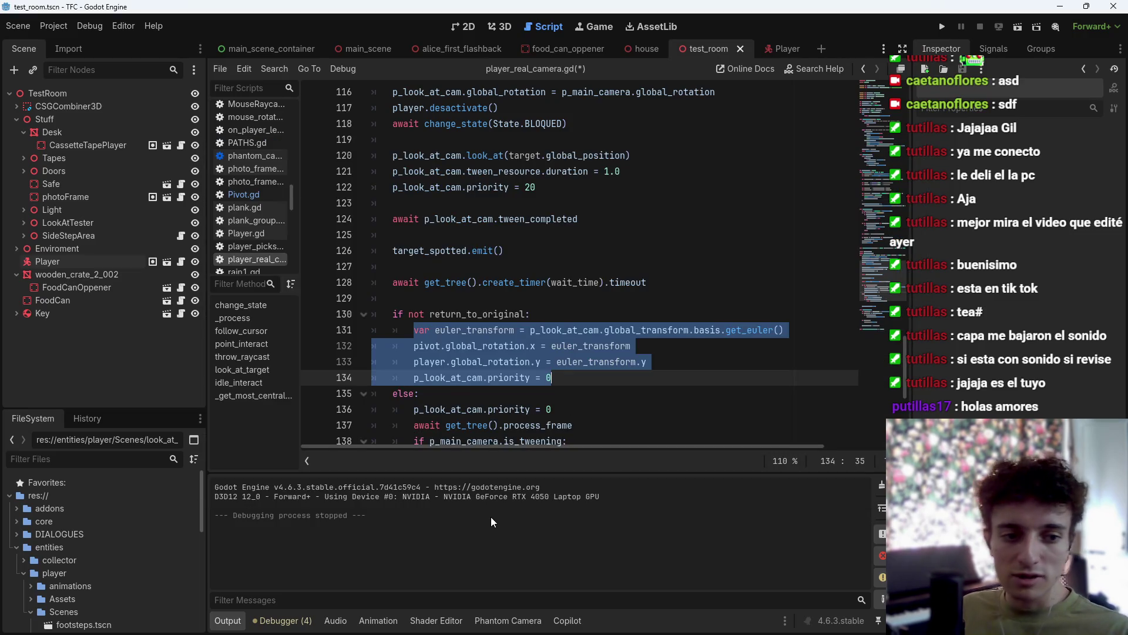
{"action": "scroll", "coordinate": [22, 547], "scroll_direction": "down", "scroll_amount": 2}
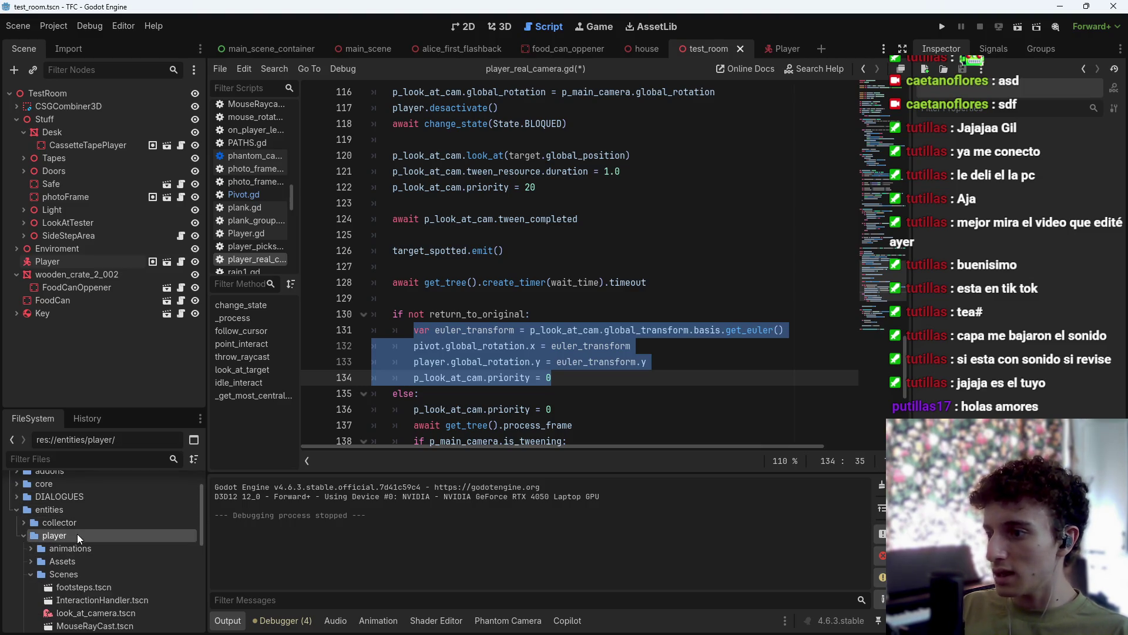
Open a terminal in the player folder, launch VS Code there, and finish the setup walkthrough.
{"action": "right_click", "coordinate": [77, 534]}
{"action": "left_click", "coordinate": [171, 608]}
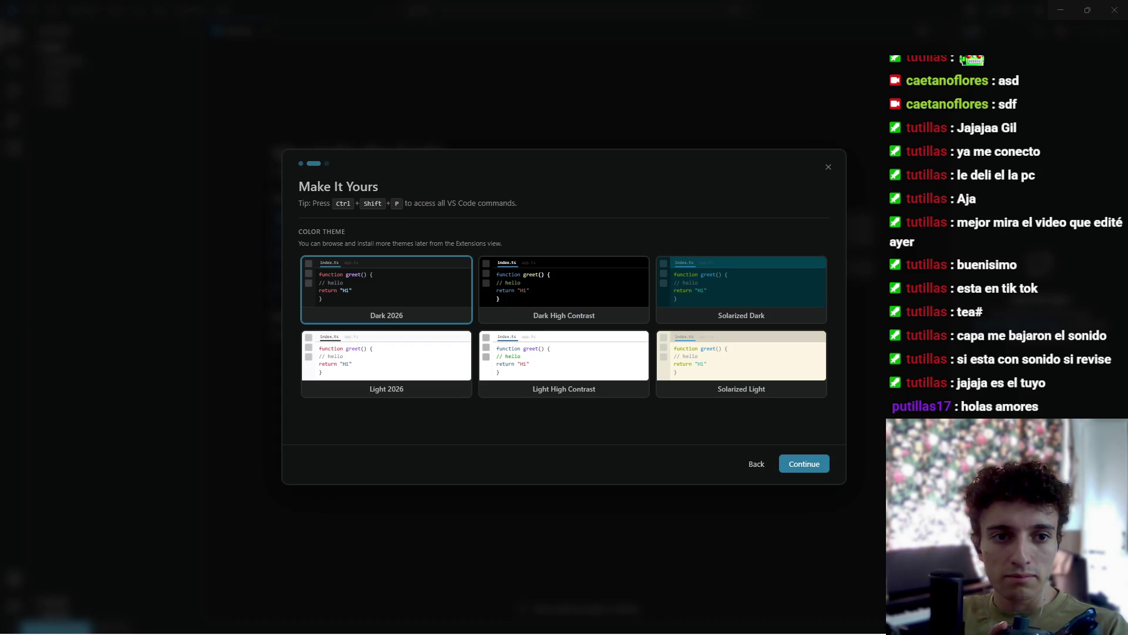
{"action": "mouse_move", "coordinate": [734, 620]}
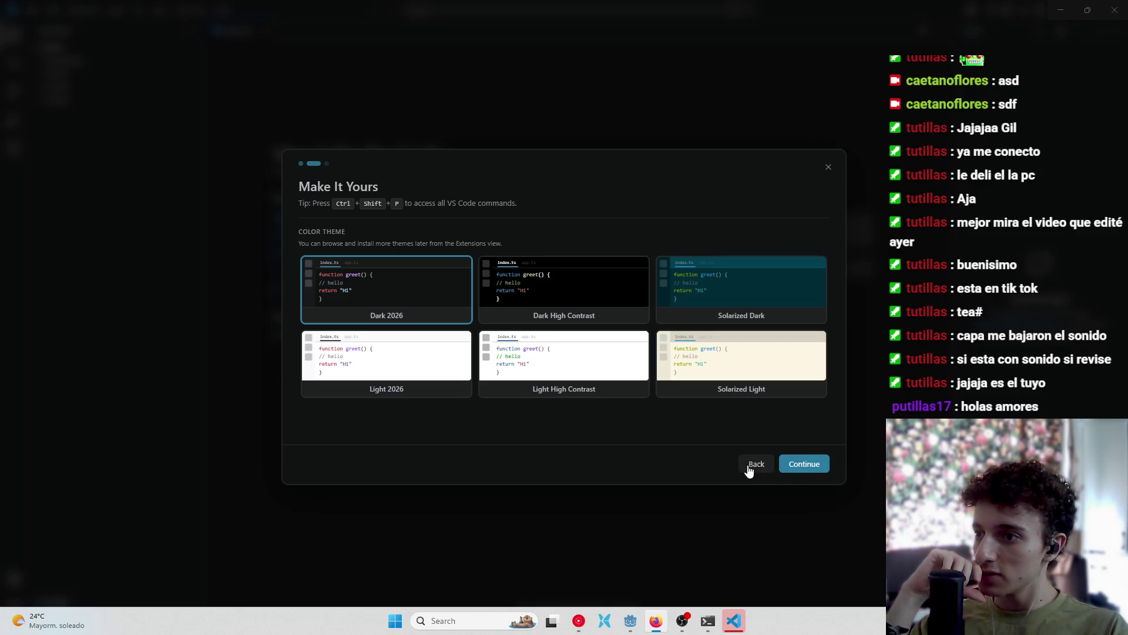
{"action": "left_click", "coordinate": [808, 468]}
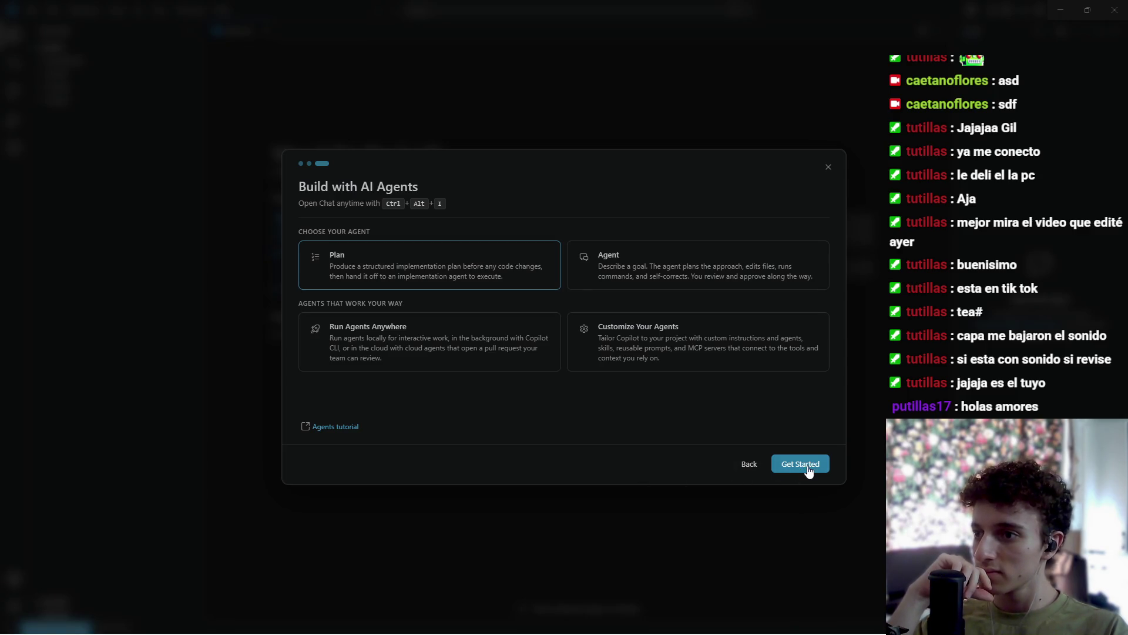
{"action": "left_click", "coordinate": [809, 469]}
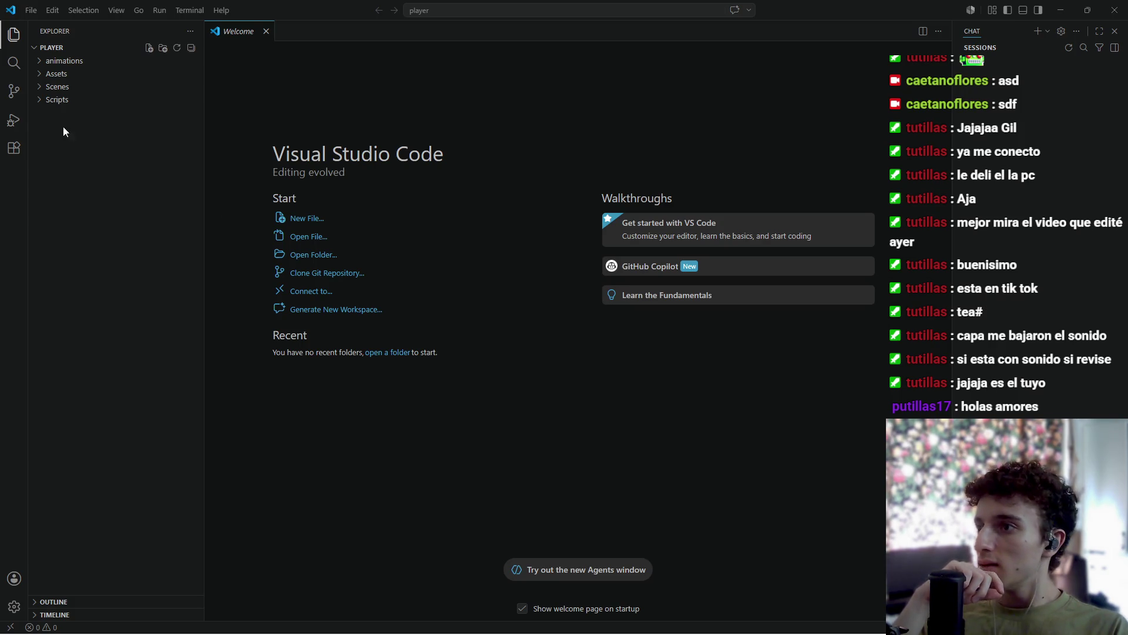
Open Camera3d.gd and then look_at_system.gd from the Scripts folder.
{"action": "left_click", "coordinate": [36, 99]}
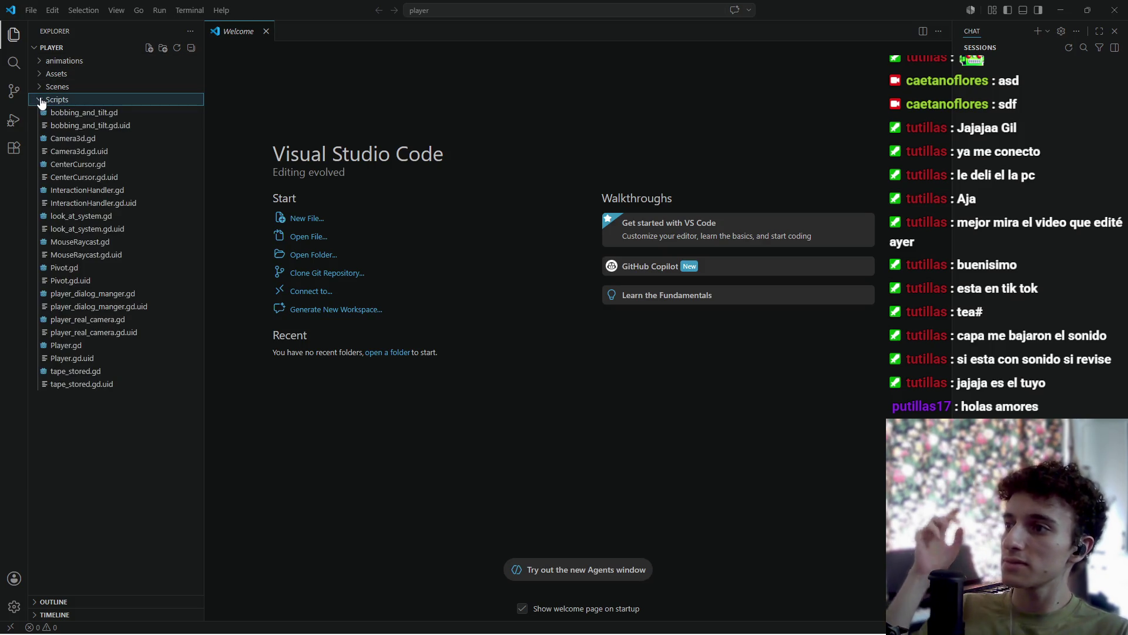
{"action": "left_click", "coordinate": [78, 141]}
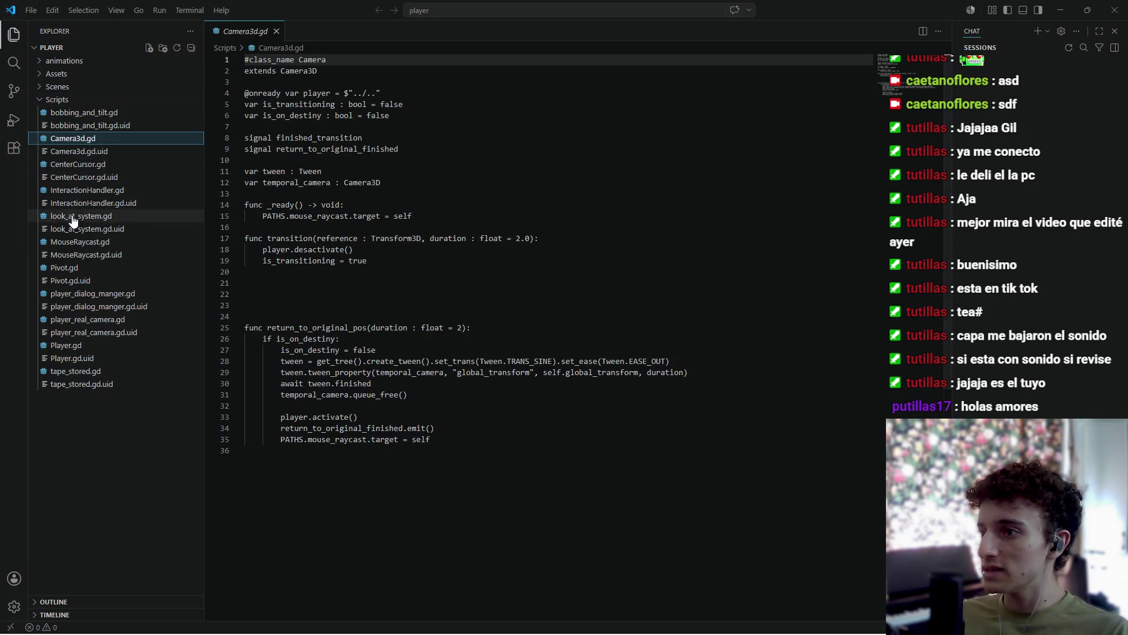
{"action": "left_click", "coordinate": [111, 218]}
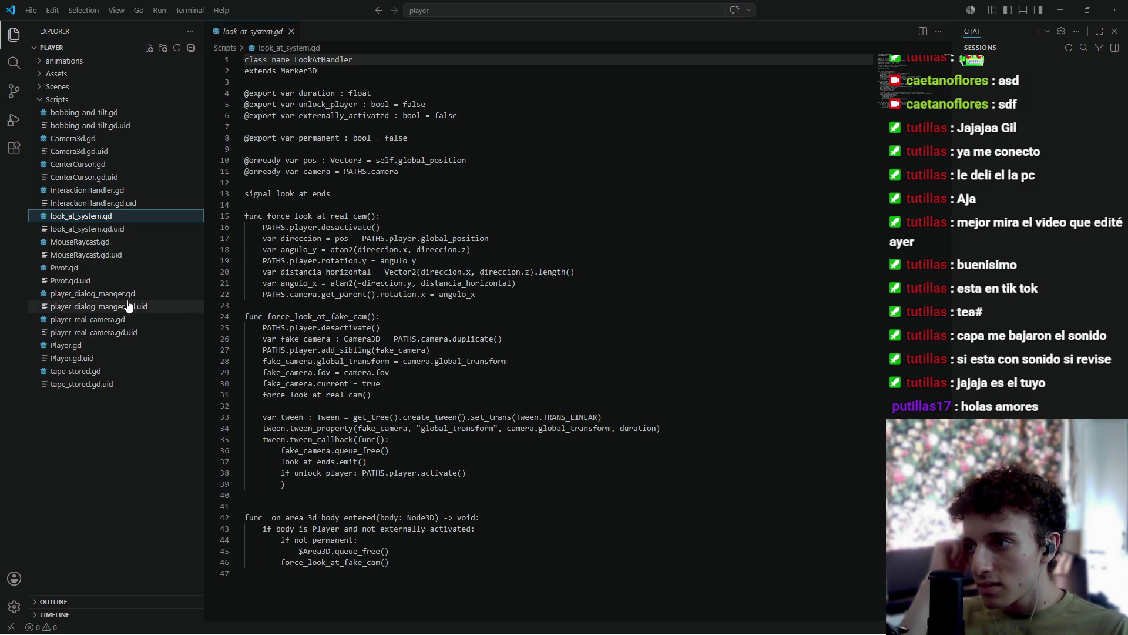
{"action": "left_click", "coordinate": [40, 100]}
Close the leftover terminal window and bring Godot Engine back to the front.
{"action": "mouse_move", "coordinate": [687, 625]}
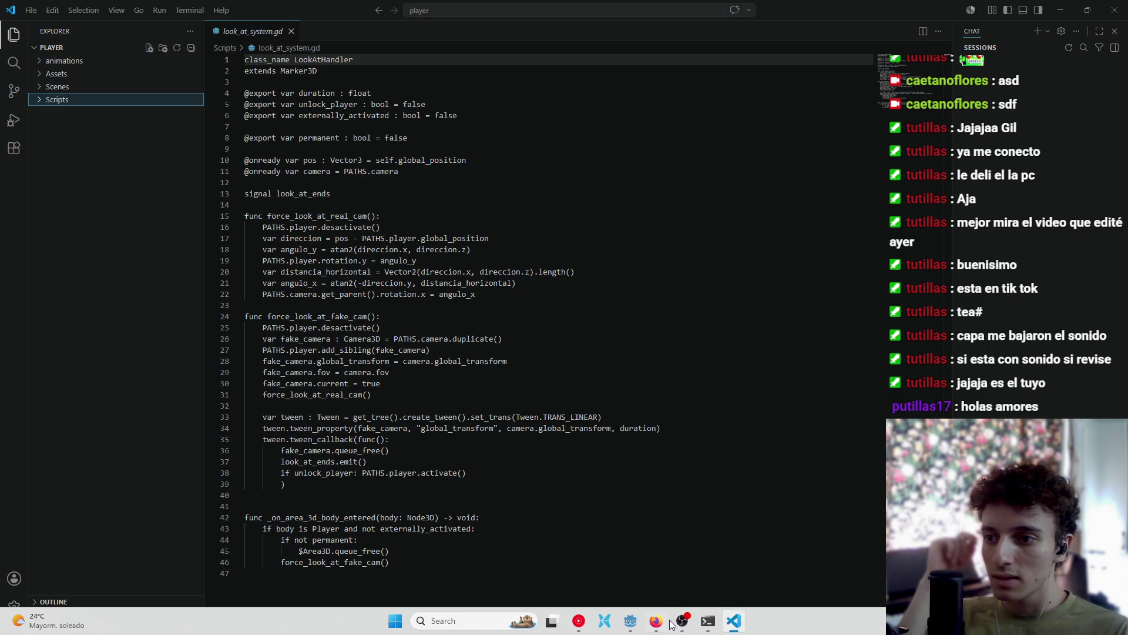
{"action": "left_click", "coordinate": [707, 623]}
{"action": "left_click", "coordinate": [707, 623]}
{"action": "left_click", "coordinate": [707, 623]}
{"action": "left_click", "coordinate": [671, 43]}
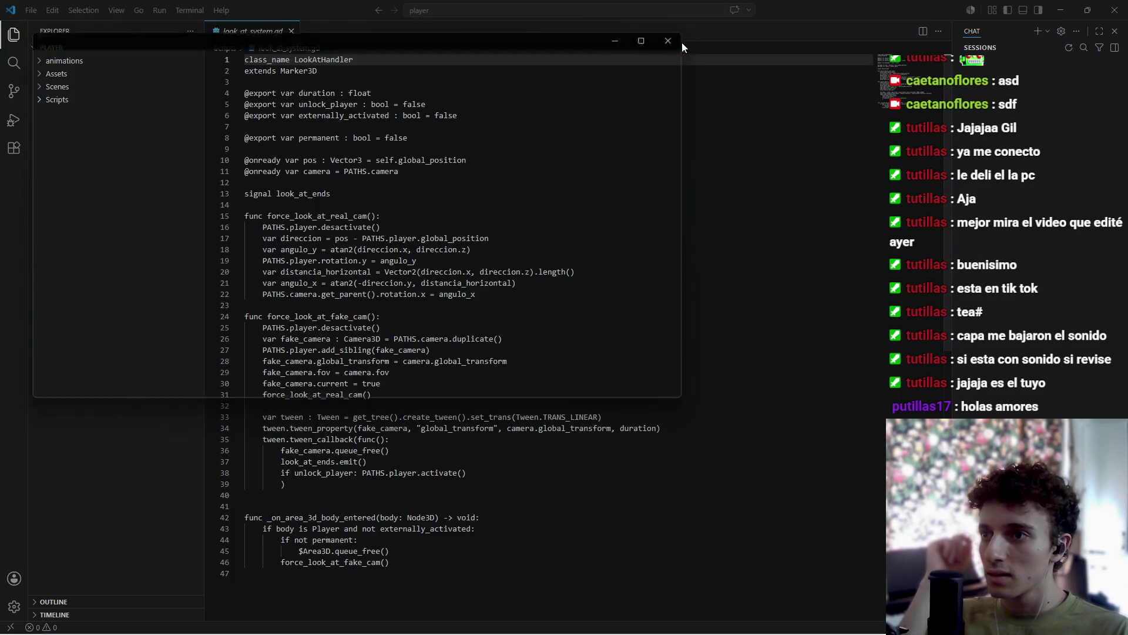
{"action": "left_click", "coordinate": [631, 621]}
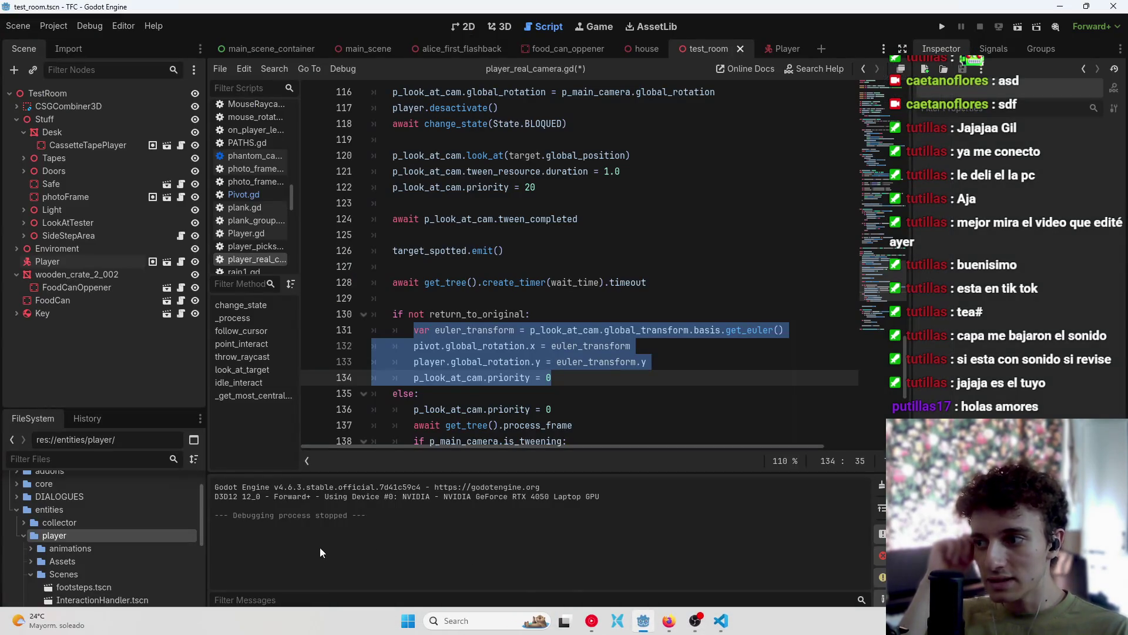
Toggle a breakpoint on line 131 and save player_real_camera.gd in Godot.
{"action": "left_click", "coordinate": [312, 330]}
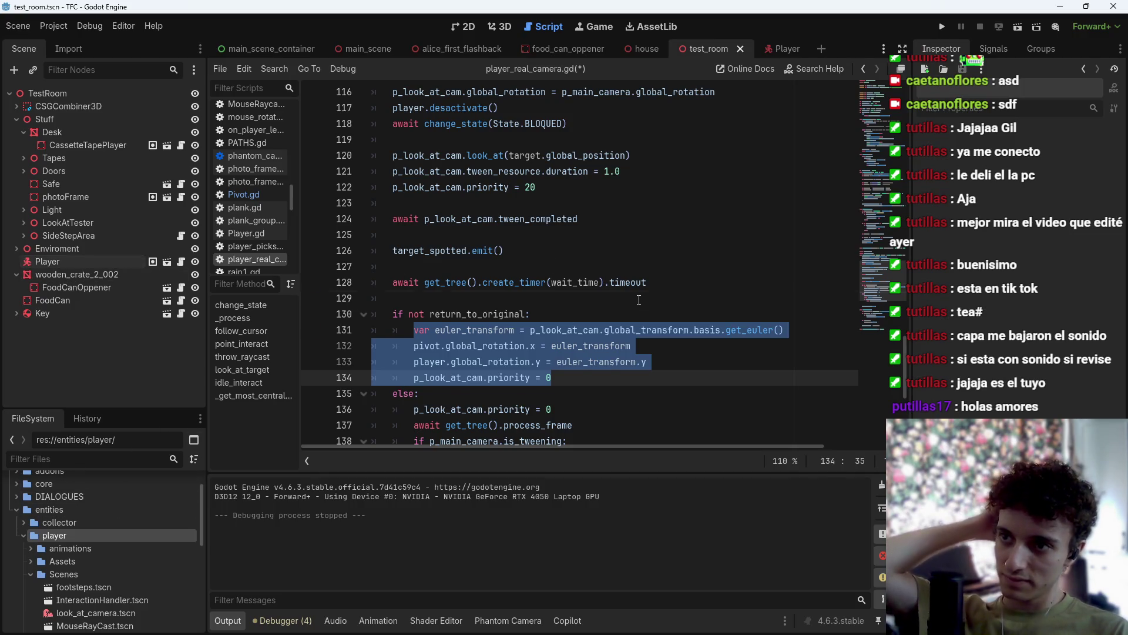
{"action": "left_click", "coordinate": [623, 298]}
{"action": "key", "text": "ctrl+s"}
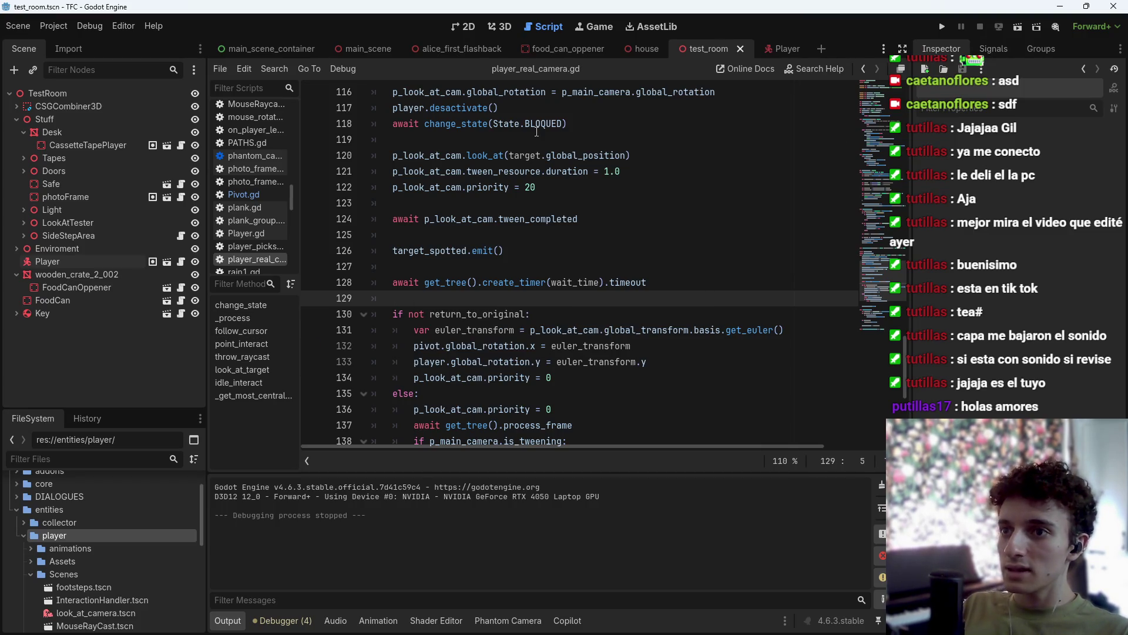
Switch to the Player scene, open player_real_camera.gd in VS Code, and expand the Scripts folder.
{"action": "left_click", "coordinate": [777, 49]}
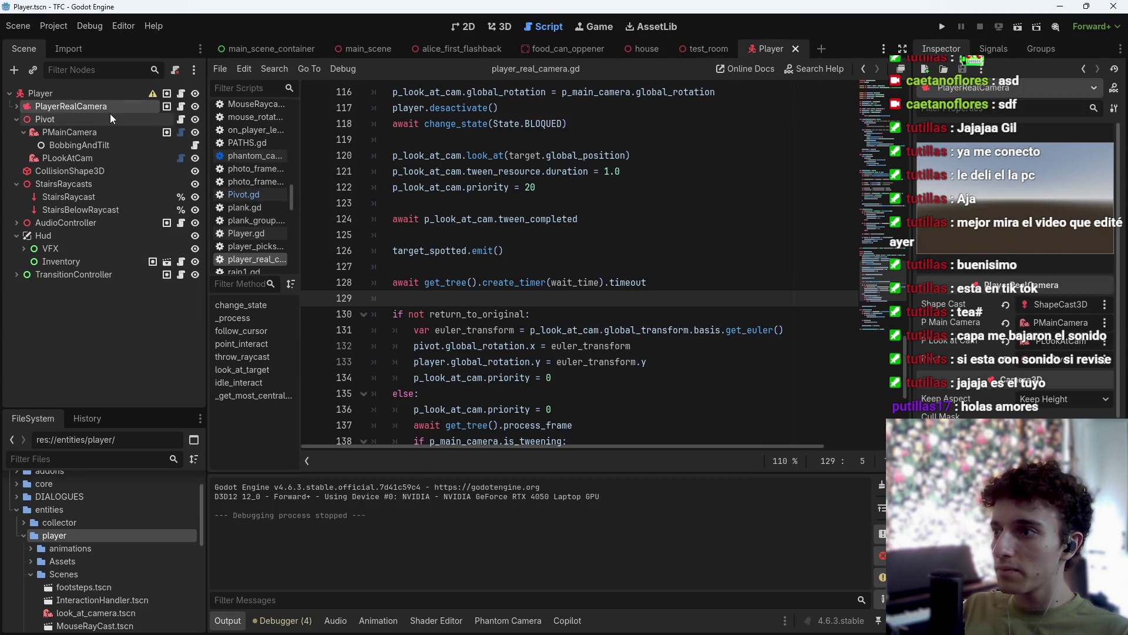
{"action": "scroll", "coordinate": [1011, 247], "scroll_direction": "down", "scroll_amount": 5}
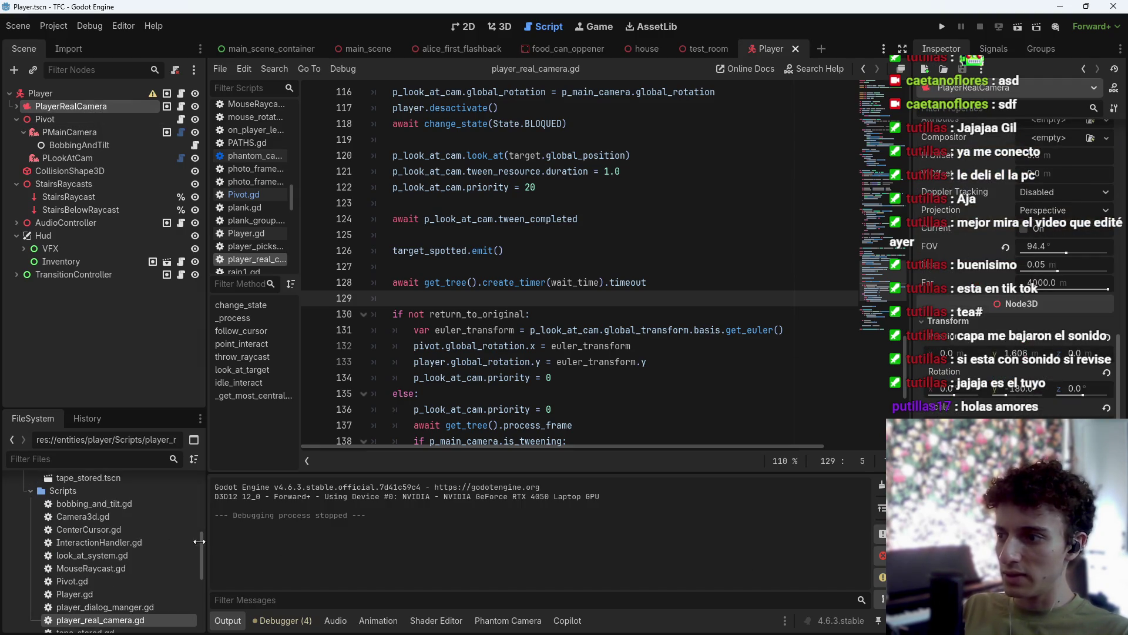
{"action": "scroll", "coordinate": [125, 562], "scroll_direction": "up", "scroll_amount": 3}
{"action": "scroll", "coordinate": [125, 561], "scroll_direction": "down", "scroll_amount": 5}
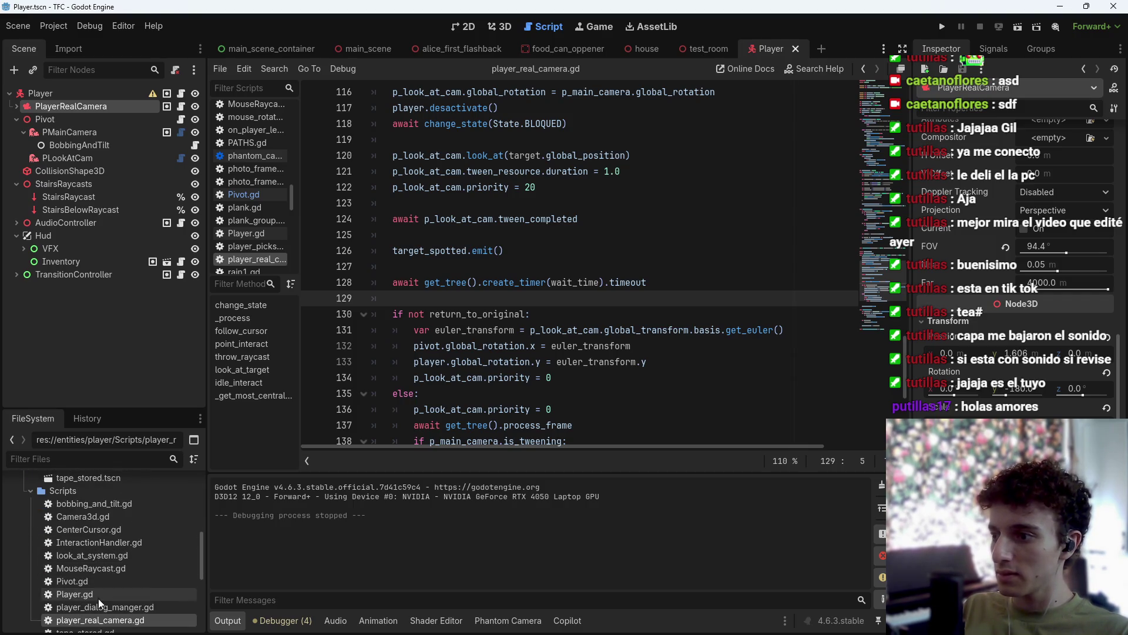
{"action": "double_click", "coordinate": [112, 599]}
{"action": "left_click", "coordinate": [40, 100]}
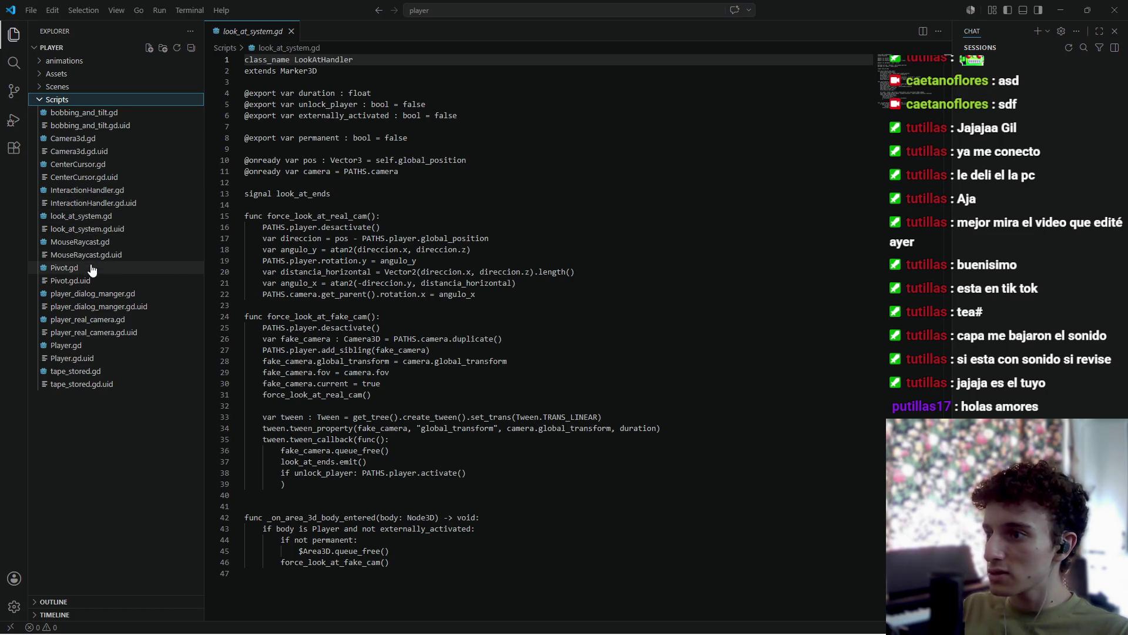
Open player_real_camera.gd and select its 'if not return_to_original' block, lines 130–134.
{"action": "left_click", "coordinate": [100, 319]}
{"action": "left_click", "coordinate": [597, 343]}
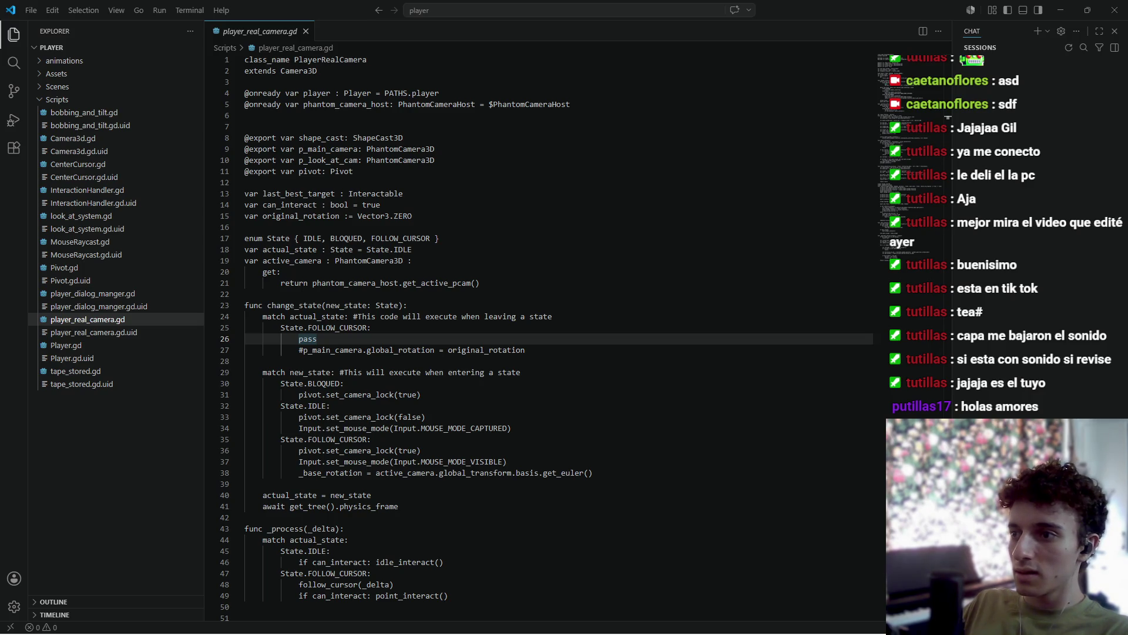
{"action": "scroll", "coordinate": [646, 388], "scroll_direction": "down", "scroll_amount": 20}
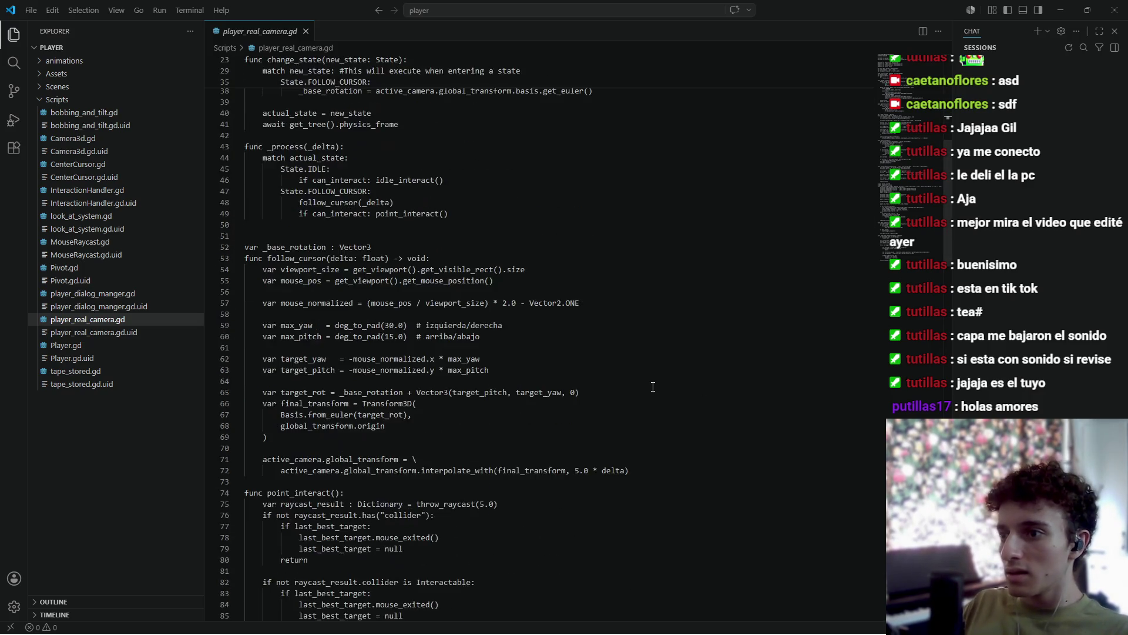
{"action": "scroll", "coordinate": [638, 413], "scroll_direction": "down", "scroll_amount": 4}
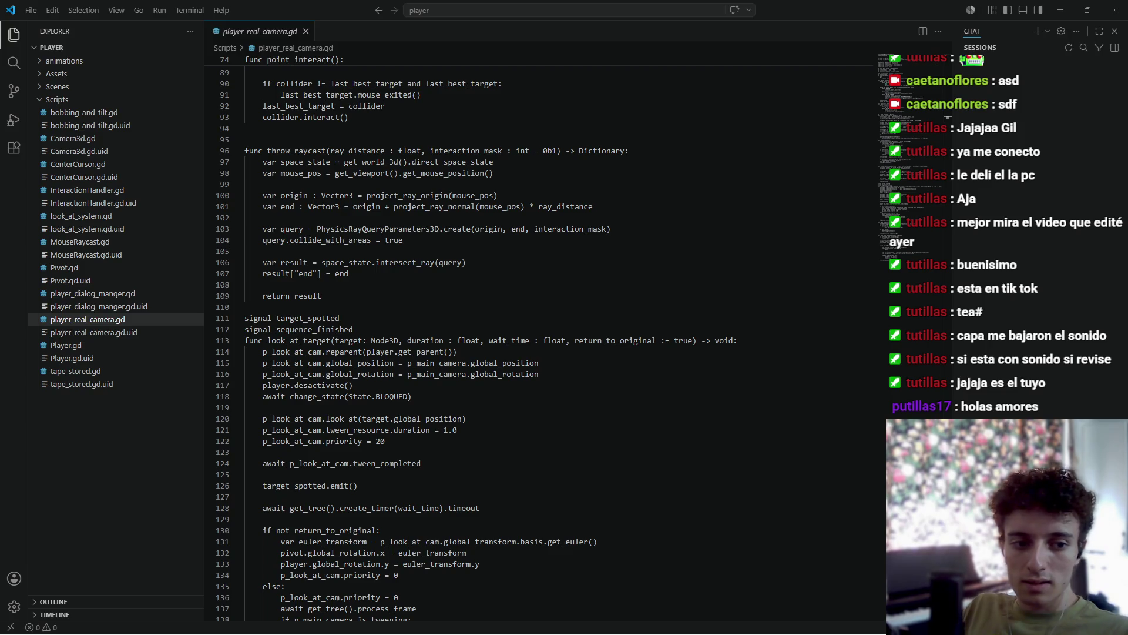
{"action": "scroll", "coordinate": [446, 429], "scroll_direction": "down", "scroll_amount": 5}
{"action": "mouse_move", "coordinate": [448, 431]}
{"action": "left_mouse_down"}
{"action": "mouse_move", "coordinate": [311, 415]}
{"action": "mouse_move", "coordinate": [263, 383]}
{"action": "left_mouse_up"}
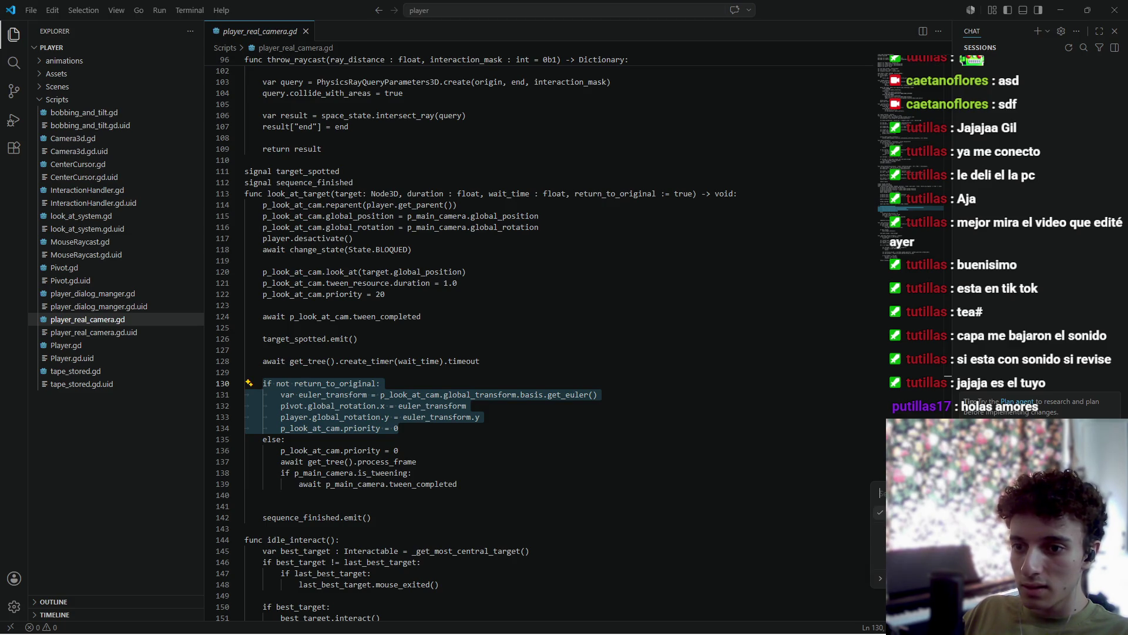
Browse the Copilot chat models, then send the question about the problem in lines 130–134.
{"action": "key", "text": "ctrl+alt+period"}
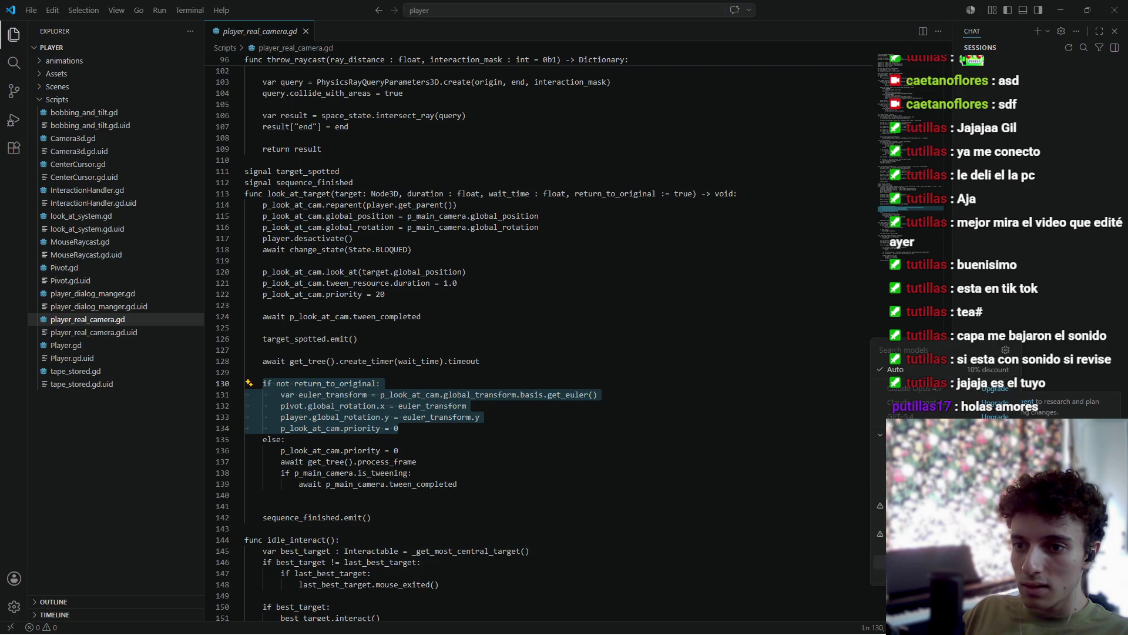
{"action": "key", "text": "Down"}
{"action": "key", "text": "Down"}
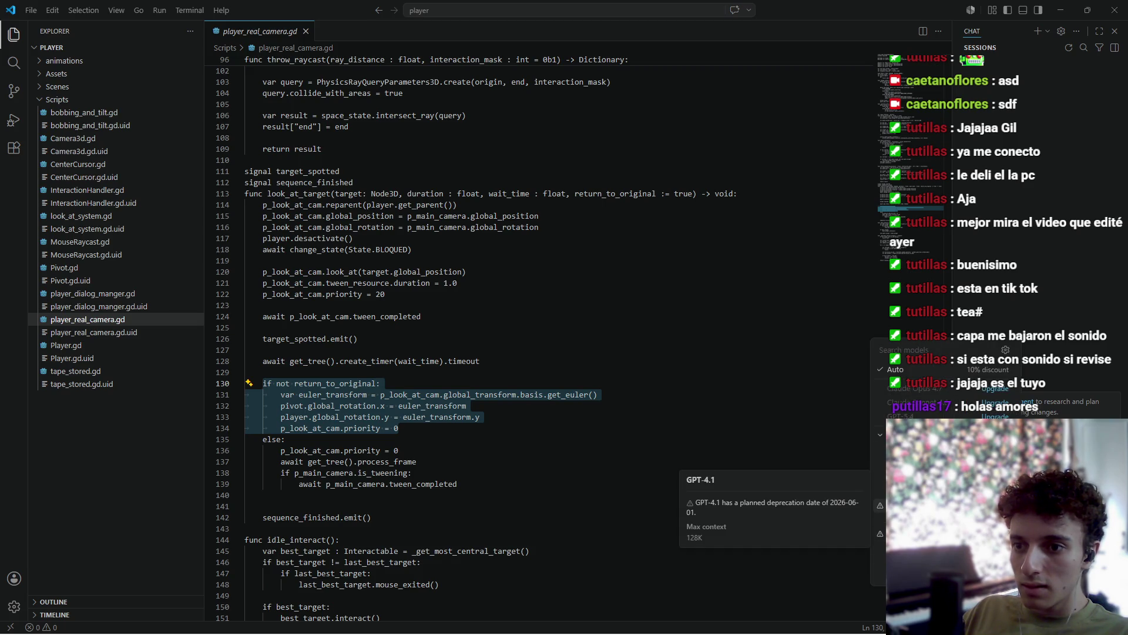
{"action": "key", "text": "Up"}
{"action": "key", "text": "Up"}
{"action": "key", "text": "Up"}
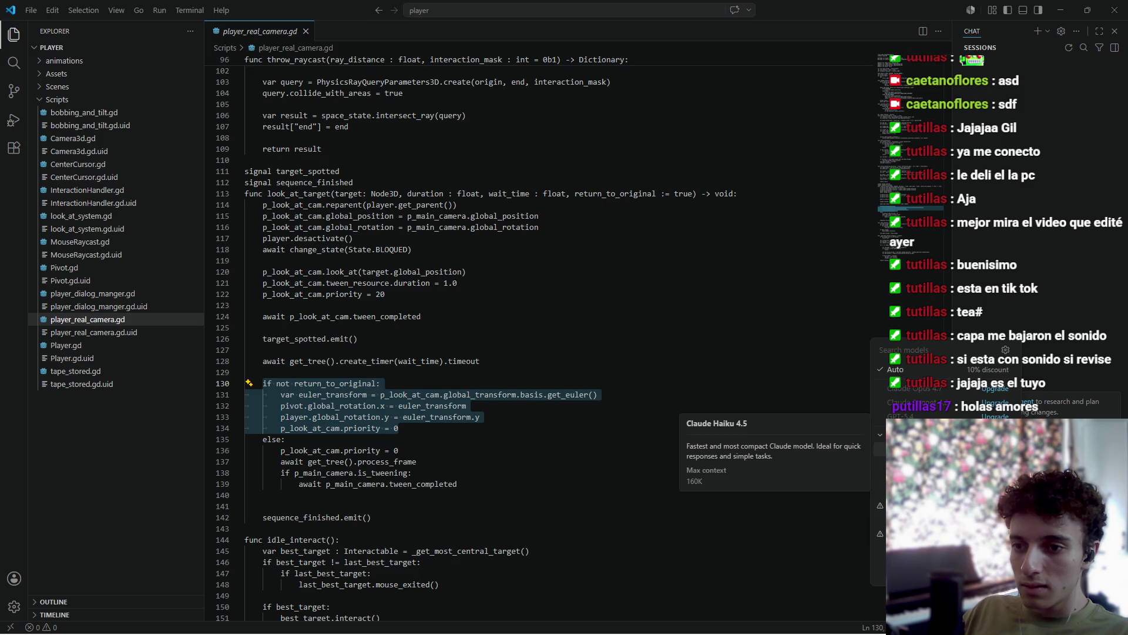
{"action": "key", "text": "Return"}
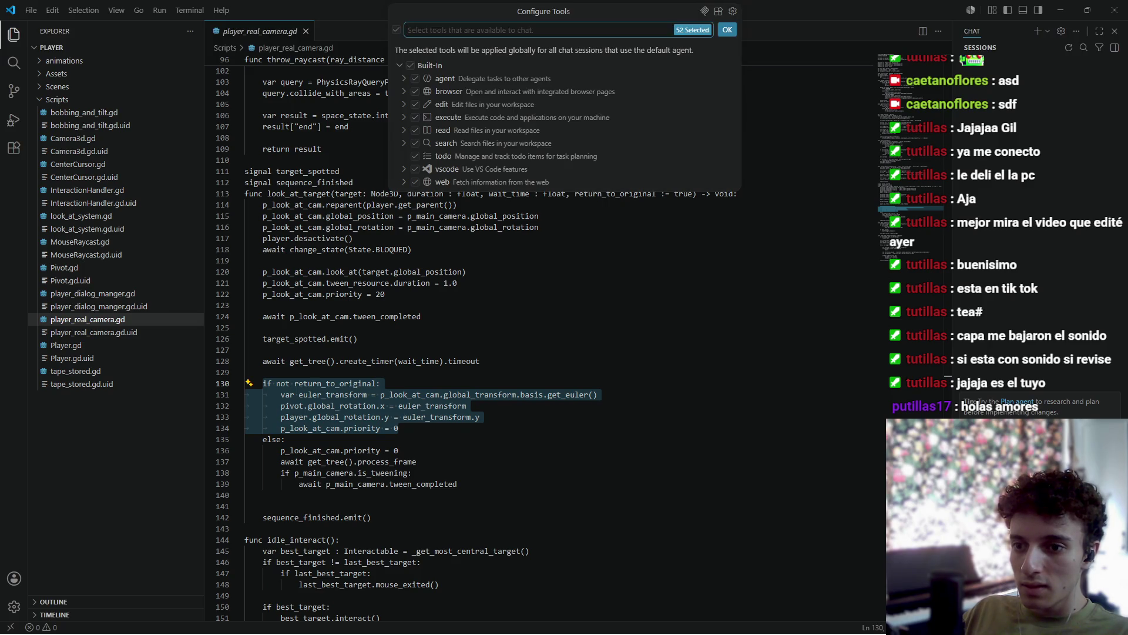
{"action": "key", "text": "Escape"}
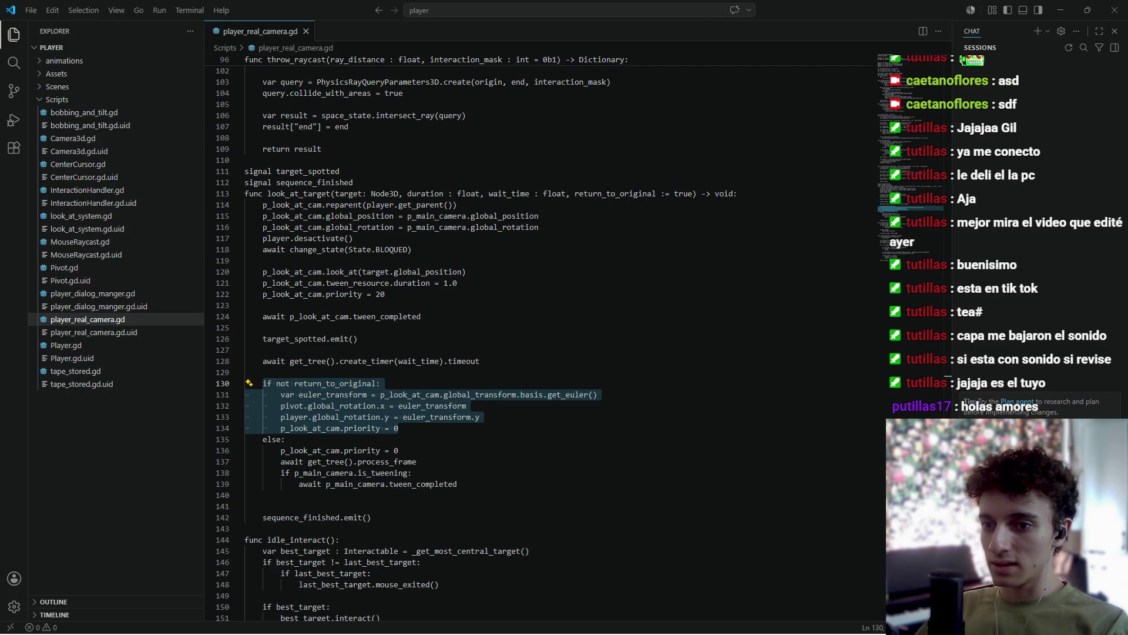
{"action": "key", "text": "Return"}
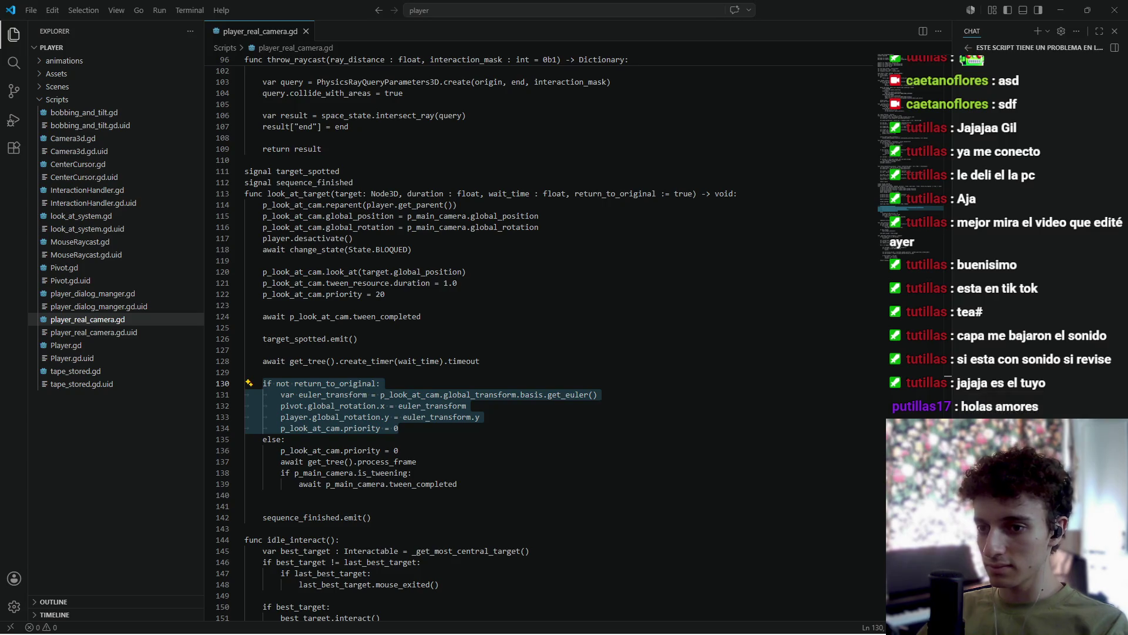
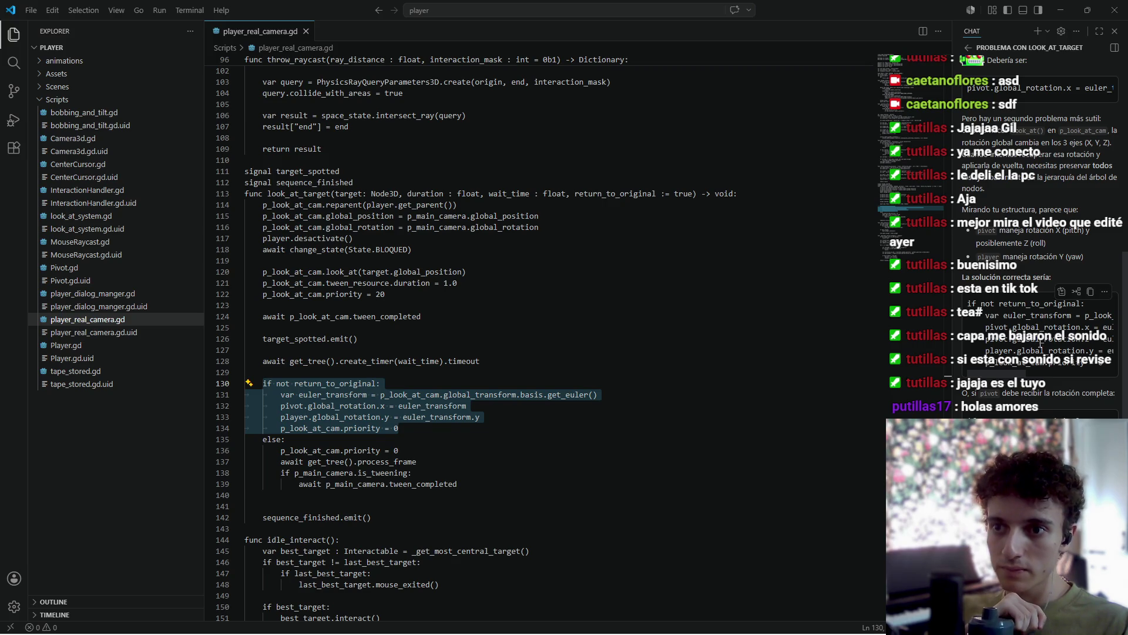
Find the chat's proposed 'if not return_to_original' rotation fix and select its code block.
{"action": "scroll", "coordinate": [1037, 353], "scroll_direction": "up", "scroll_amount": 4}
{"action": "scroll", "coordinate": [1035, 364], "scroll_direction": "up", "scroll_amount": 1}
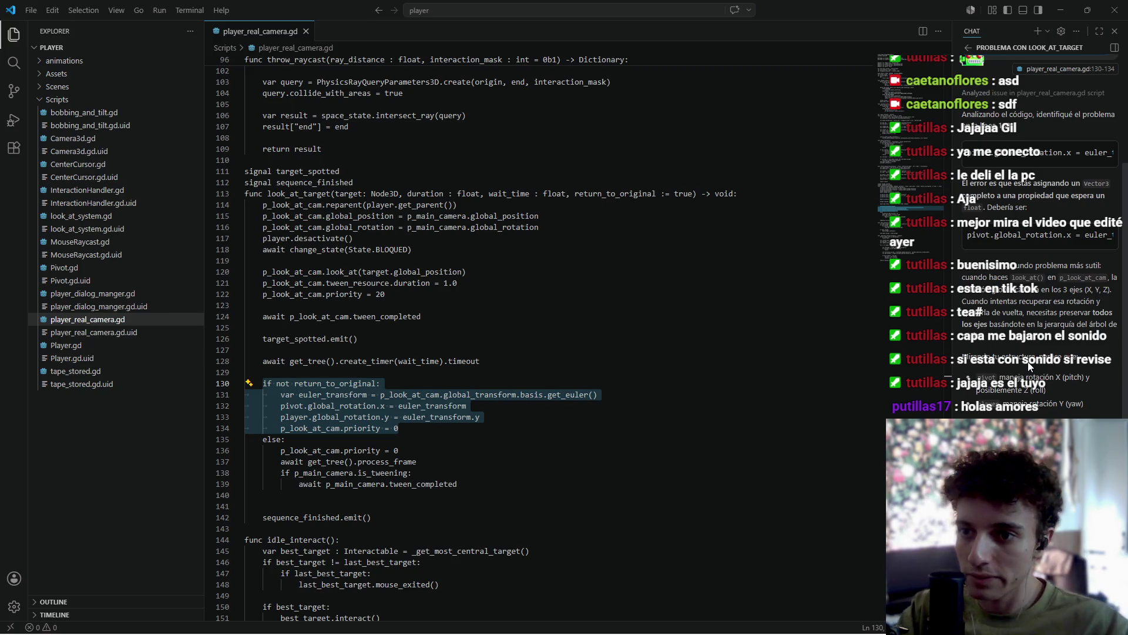
{"action": "scroll", "coordinate": [1042, 361], "scroll_direction": "down", "scroll_amount": 4}
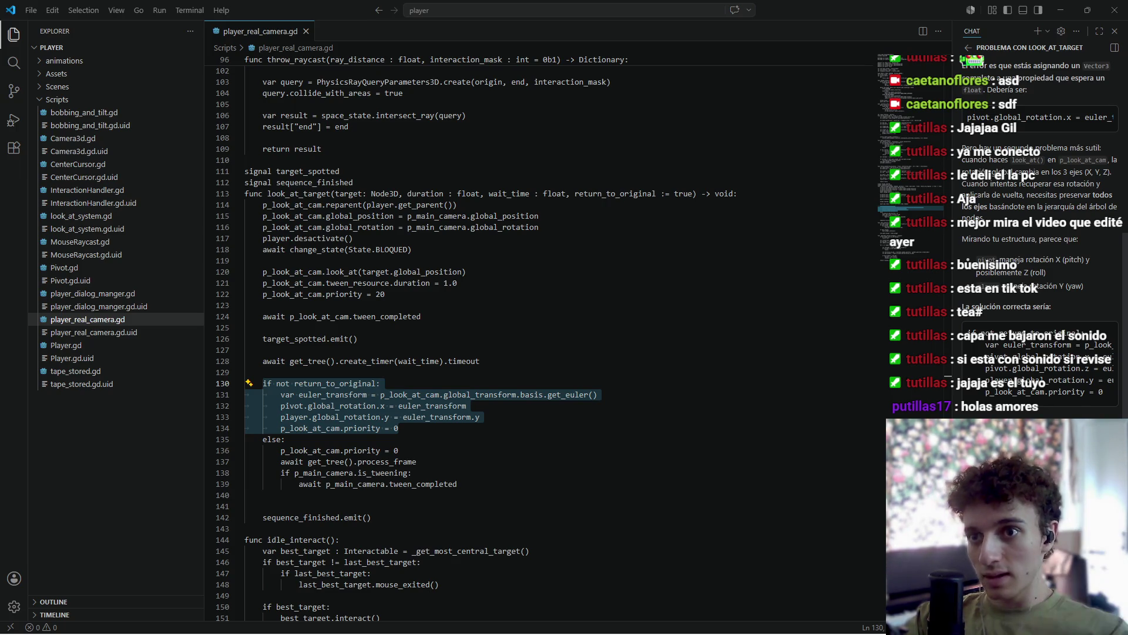
{"action": "scroll", "coordinate": [1080, 269], "scroll_direction": "up", "scroll_amount": 3}
{"action": "scroll", "coordinate": [1043, 322], "scroll_direction": "down", "scroll_amount": 3}
{"action": "scroll", "coordinate": [1045, 332], "scroll_direction": "down", "scroll_amount": 2}
{"action": "mouse_move", "coordinate": [969, 303]}
{"action": "left_mouse_down"}
{"action": "mouse_move", "coordinate": [1105, 361]}
{"action": "mouse_move", "coordinate": [1011, 353]}
{"action": "mouse_move", "coordinate": [1058, 362]}
{"action": "mouse_move", "coordinate": [1025, 365]}
{"action": "left_mouse_up"}
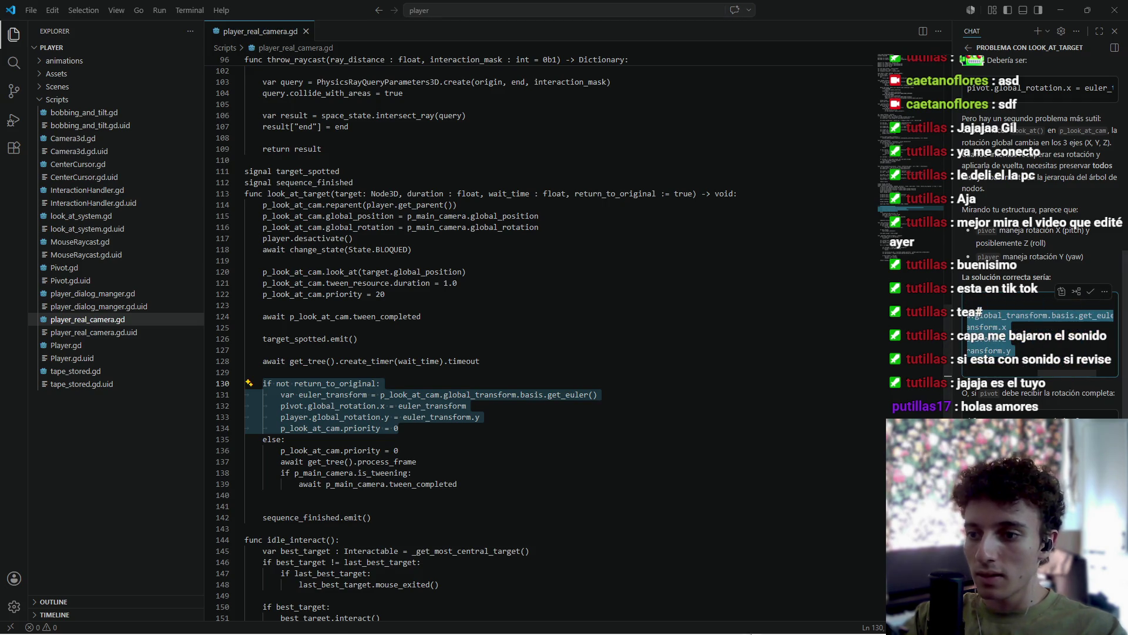
{"action": "mouse_move", "coordinate": [699, 627]}
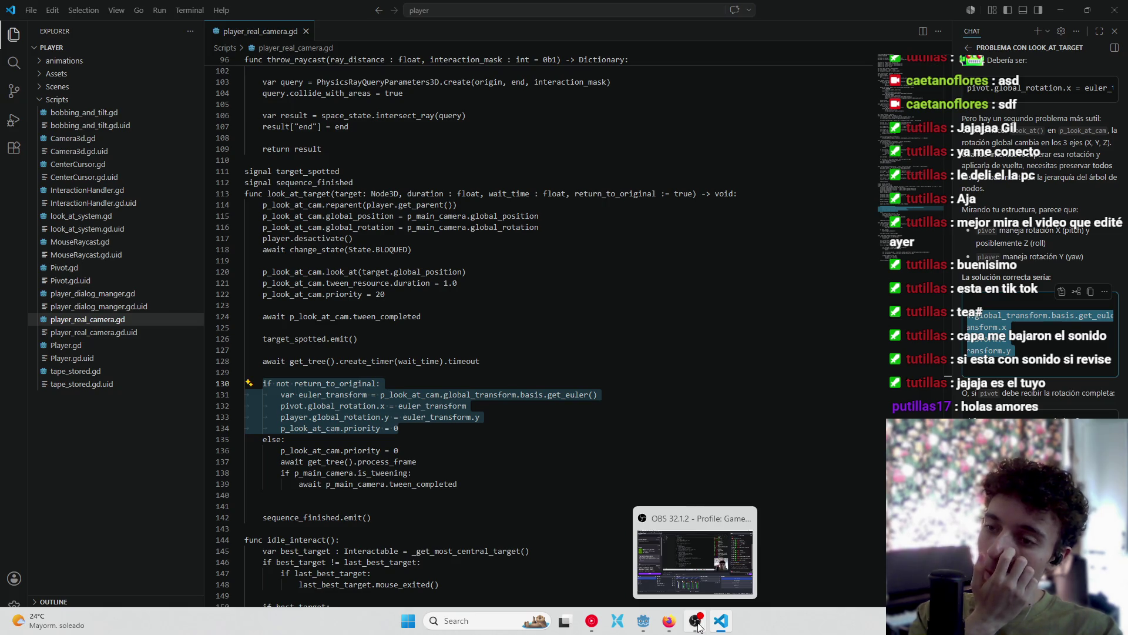
Replace lines 130–134 of look_at_target in Godot with the copied fix and save.
{"action": "left_click", "coordinate": [643, 622]}
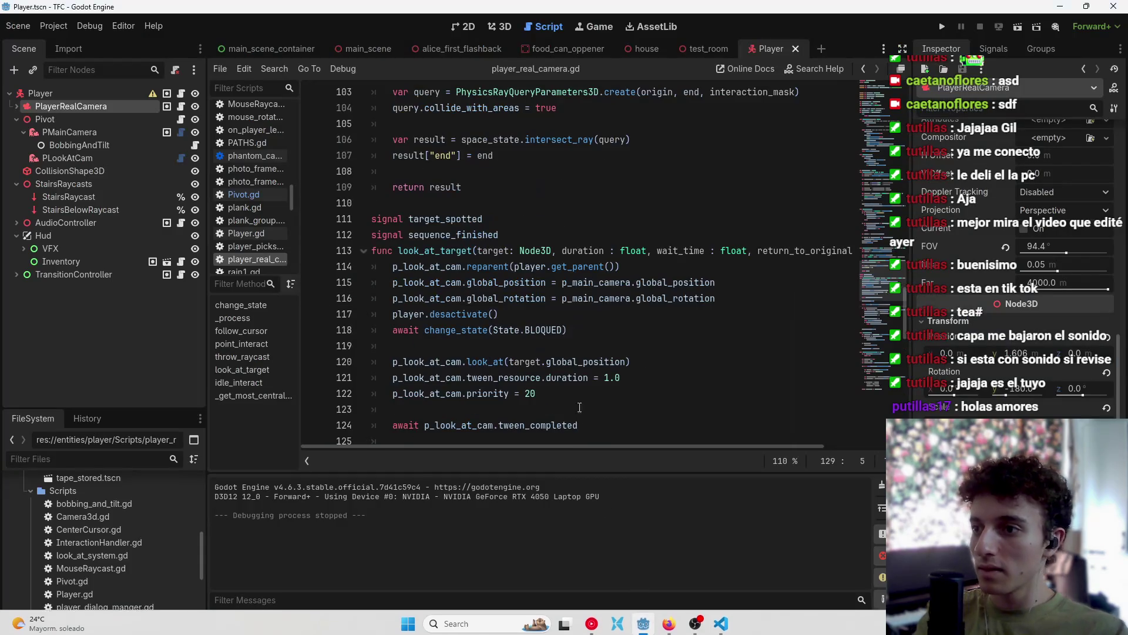
{"action": "left_click", "coordinate": [511, 347]}
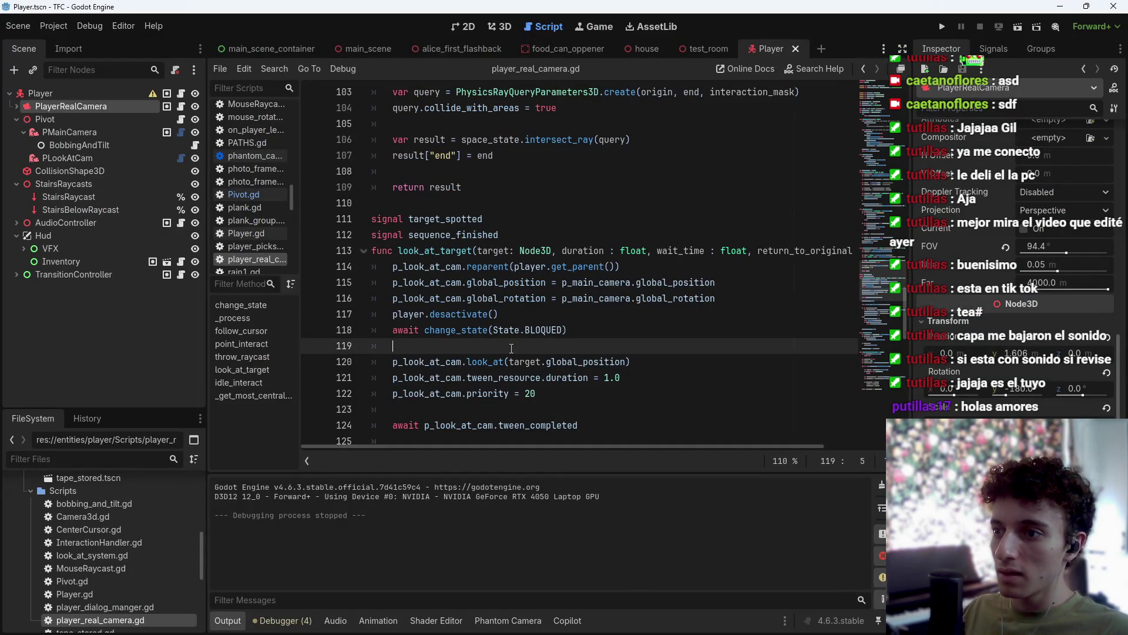
{"action": "scroll", "coordinate": [545, 294], "scroll_direction": "down", "scroll_amount": 7}
{"action": "mouse_move", "coordinate": [551, 251]}
{"action": "left_mouse_down"}
{"action": "mouse_move", "coordinate": [446, 230]}
{"action": "mouse_move", "coordinate": [398, 188]}
{"action": "left_mouse_up"}
{"action": "type", "text": "if not return_to_original: \tvar euler_transform = p_look_at_cam.global_transform.basis.get_euler() \tpivot.global_rotation.x = euler_transform.x \tpivot.global_rotation.z = euler_transform.z \tplayer.global_rotation.y = euler_transform.y \tp_look_at_cam.priority = 0"}
{"action": "key", "text": "ctrl+s"}
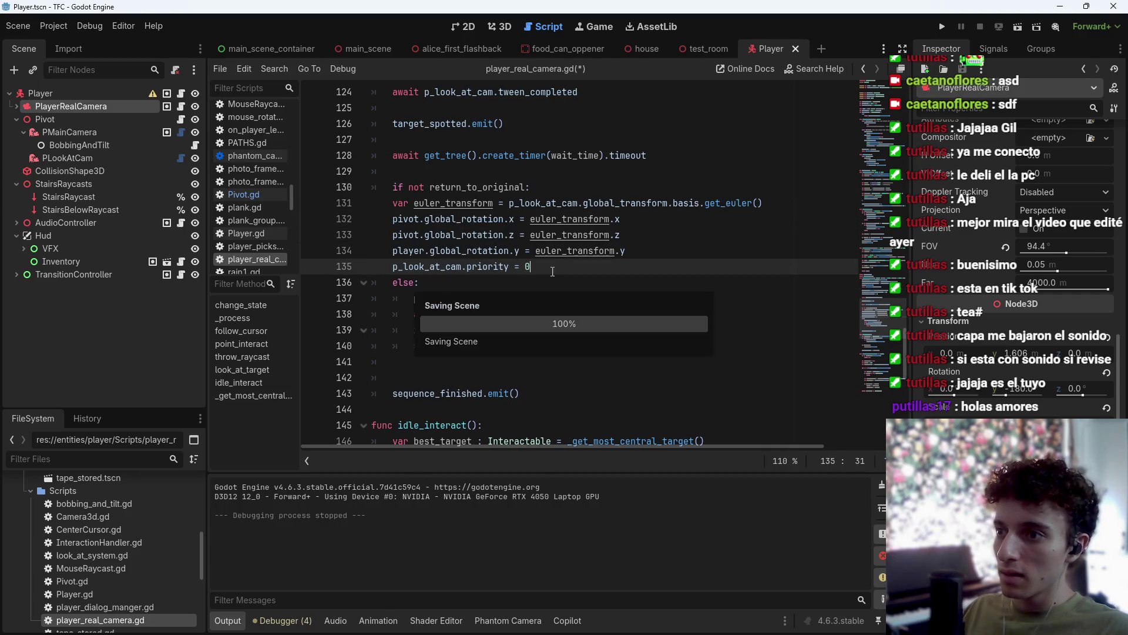
Indent the pasted lines under the if, save, and run the test_room scene.
{"action": "mouse_move", "coordinate": [531, 266]}
{"action": "left_mouse_down"}
{"action": "mouse_move", "coordinate": [405, 220]}
{"action": "mouse_move", "coordinate": [394, 203]}
{"action": "left_mouse_up"}
{"action": "key", "text": "Tab"}
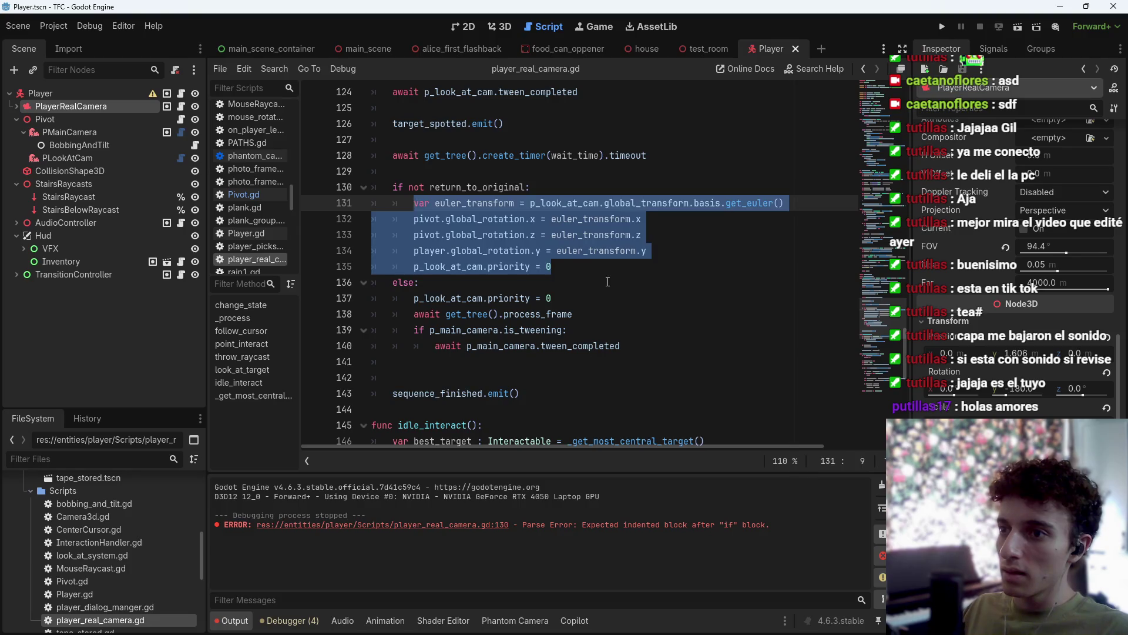
{"action": "left_click", "coordinate": [613, 268]}
{"action": "key", "text": "ctrl+s"}
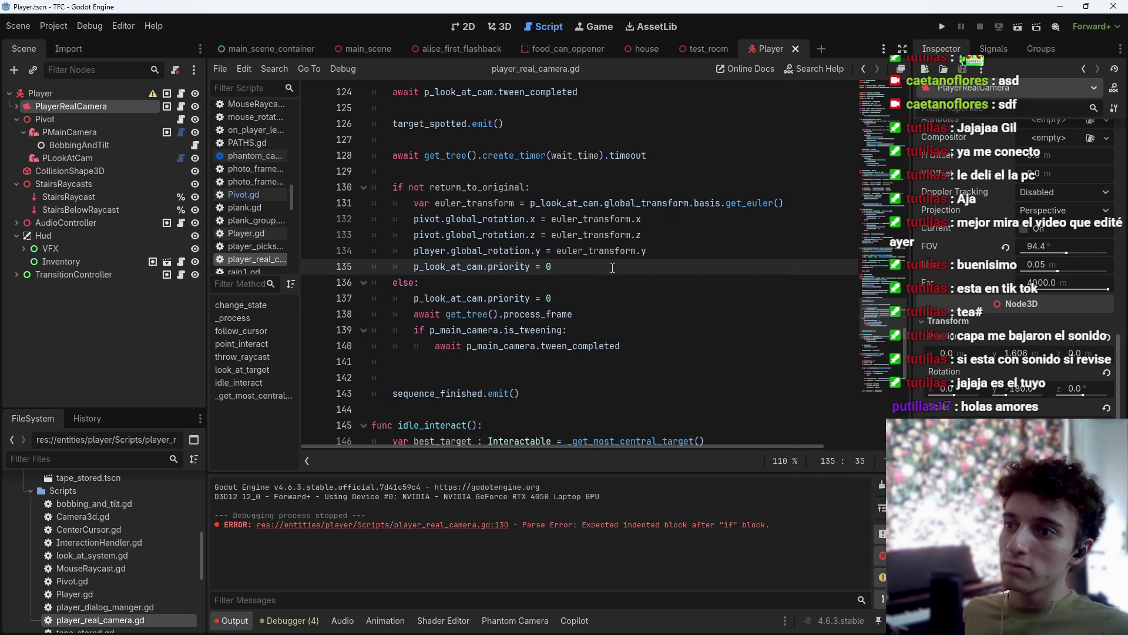
{"action": "left_click", "coordinate": [701, 53]}
{"action": "key", "text": "F6"}
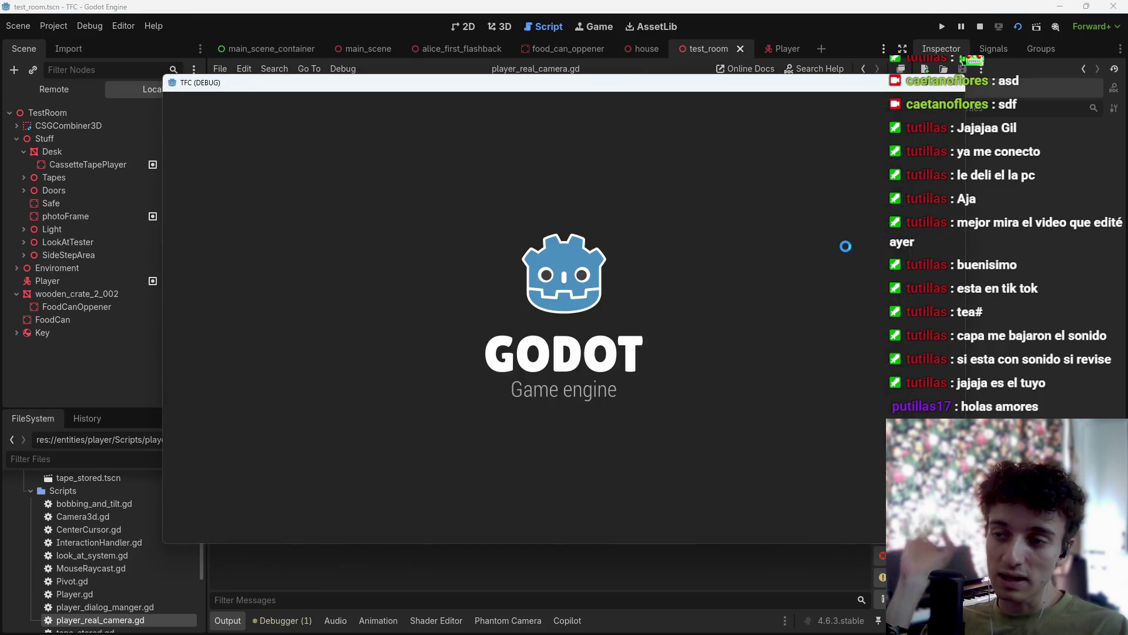
Walk the player through the room to trigger the look-at sequence, then stop the game.
{"action": "key", "text": "w"}
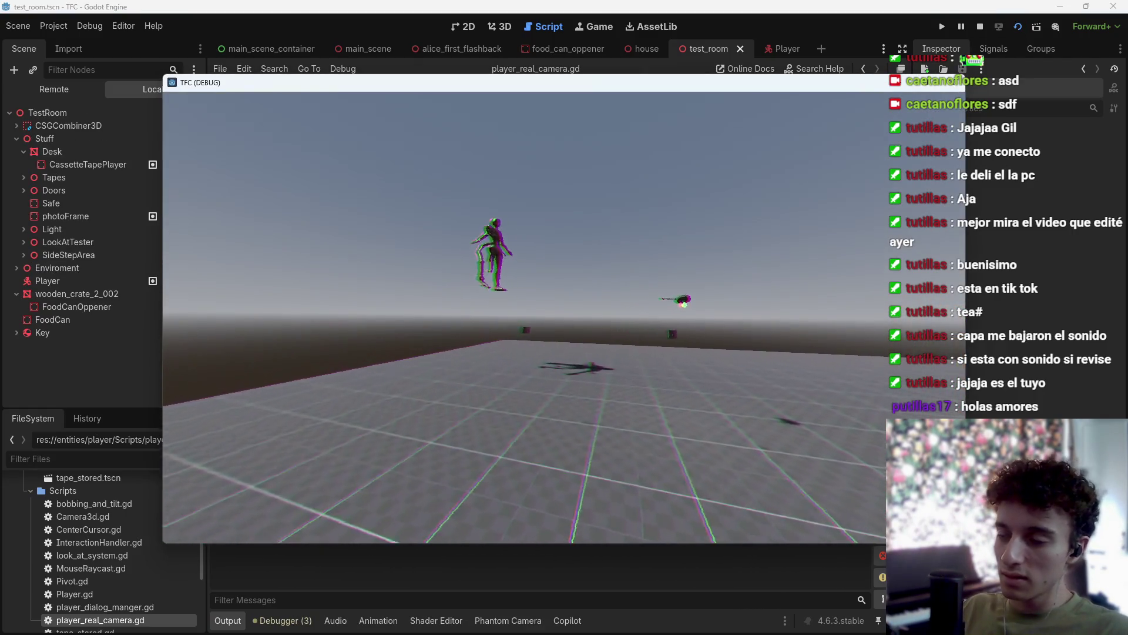
{"action": "key", "text": "w"}
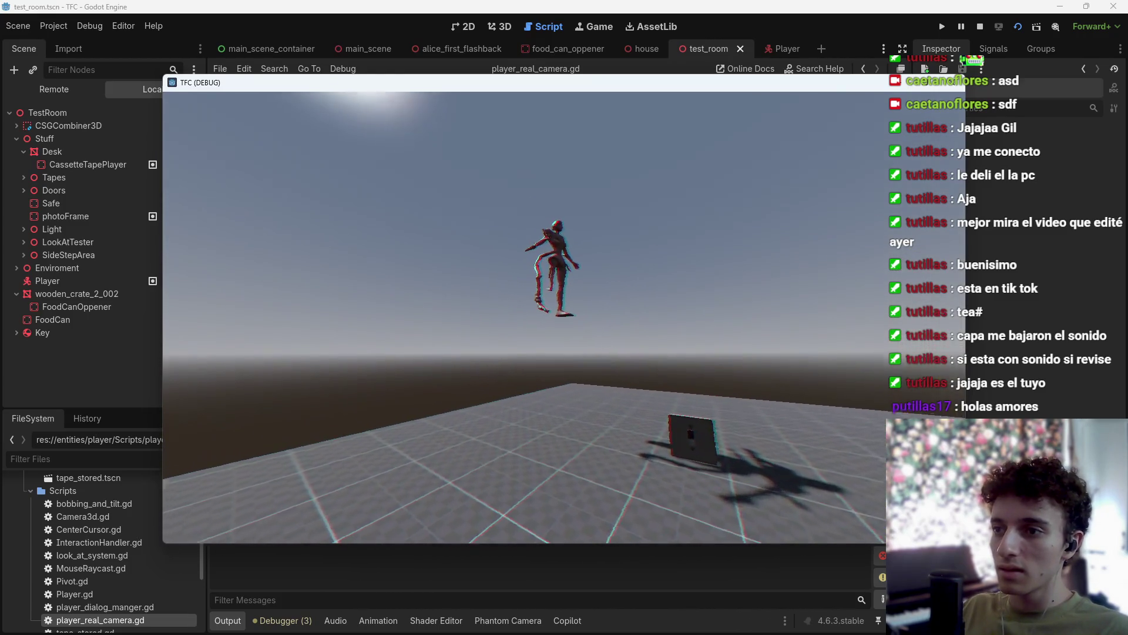
{"action": "key", "text": "r"}
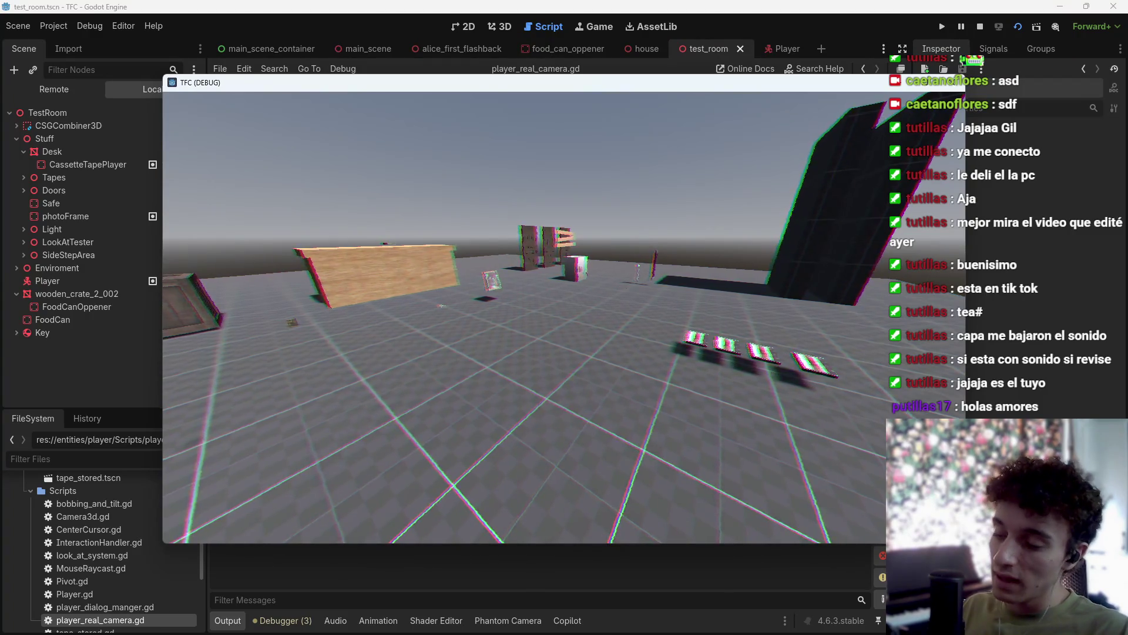
{"action": "key", "text": "F8"}
Undo the added pivot.global_rotation.z line and save the script.
{"action": "key", "text": "ctrl+s"}
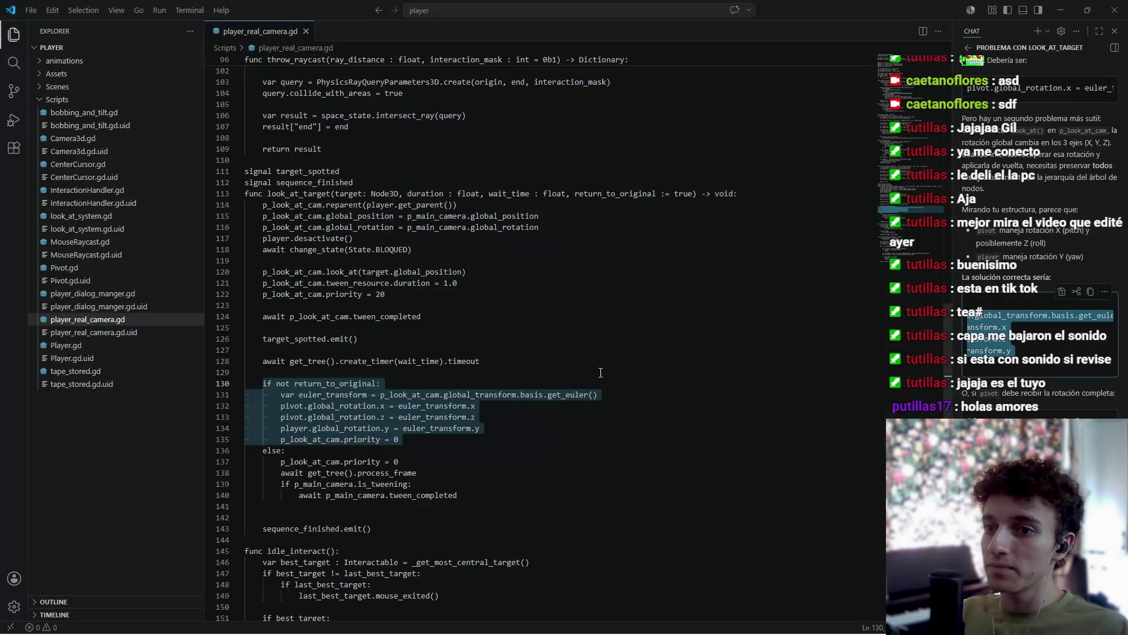
{"action": "key", "text": "ctrl+z"}
{"action": "key", "text": "ctrl+z"}
{"action": "key", "text": "ctrl+z"}
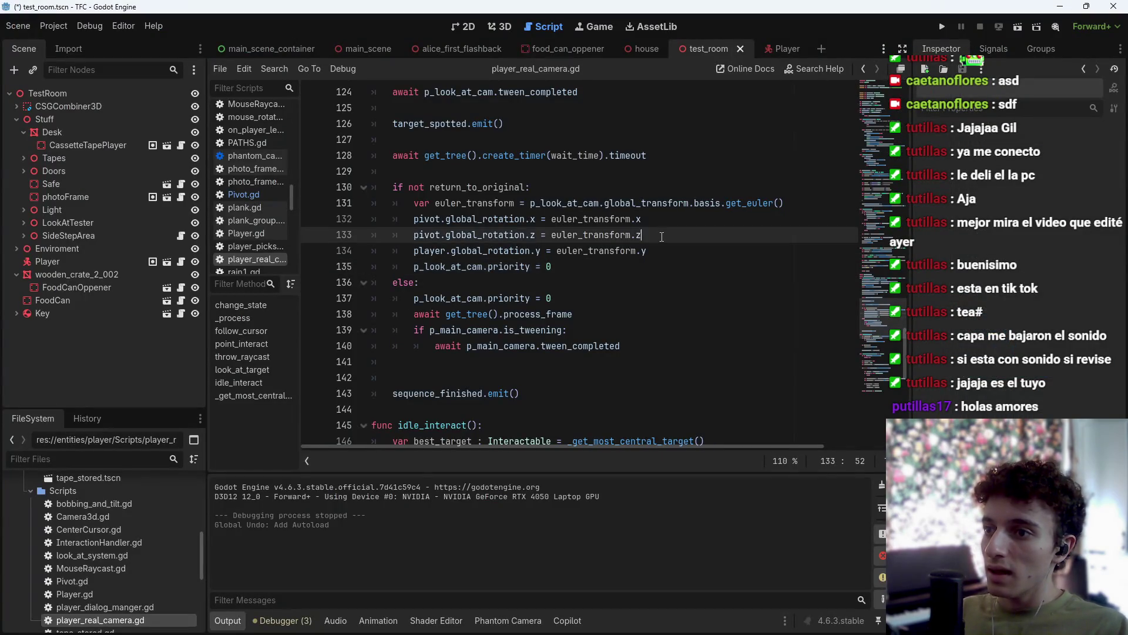
{"action": "key", "text": "ctrl+s"}
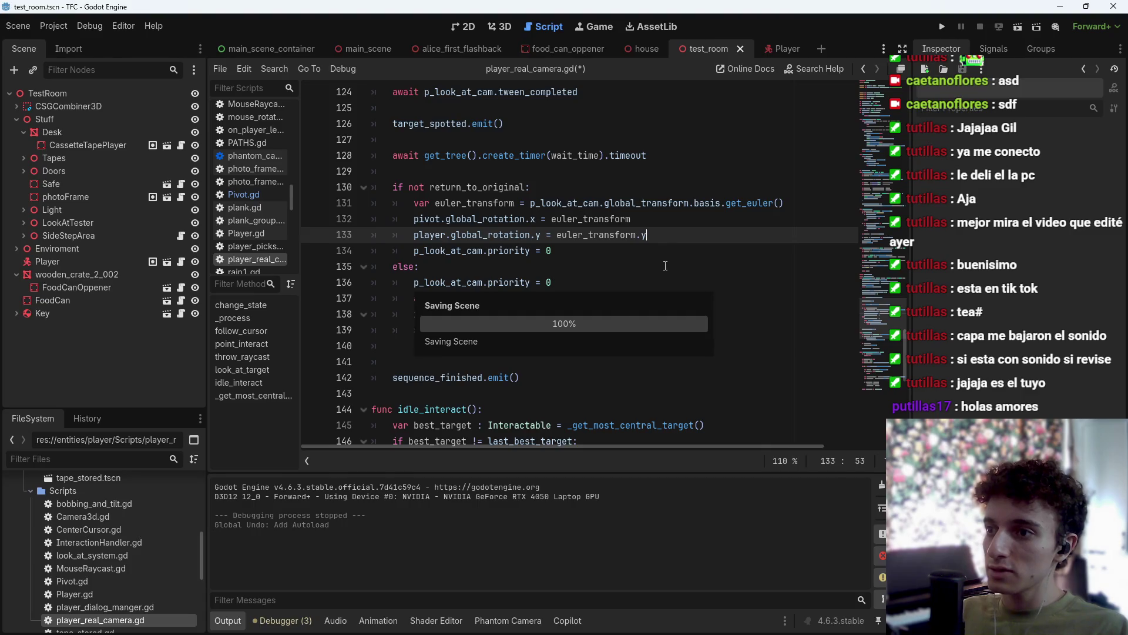
{"action": "key", "text": "alt+Tab"}
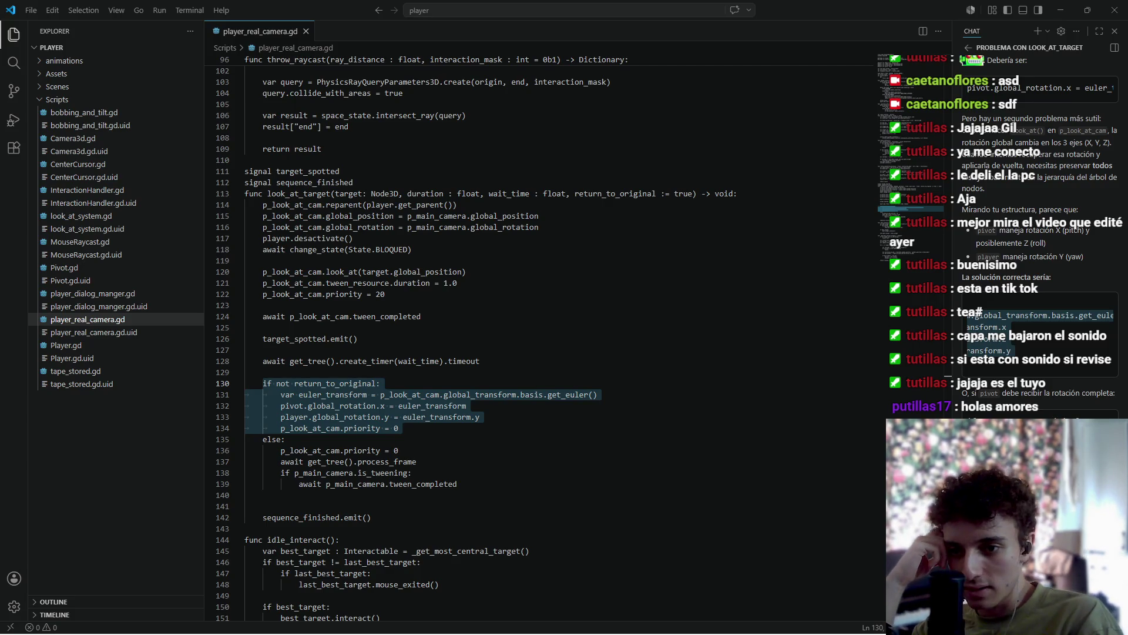
Send 'Es hijo de player' about lines 130–135 and read the local-rotation reply.
{"action": "key", "text": "Return"}
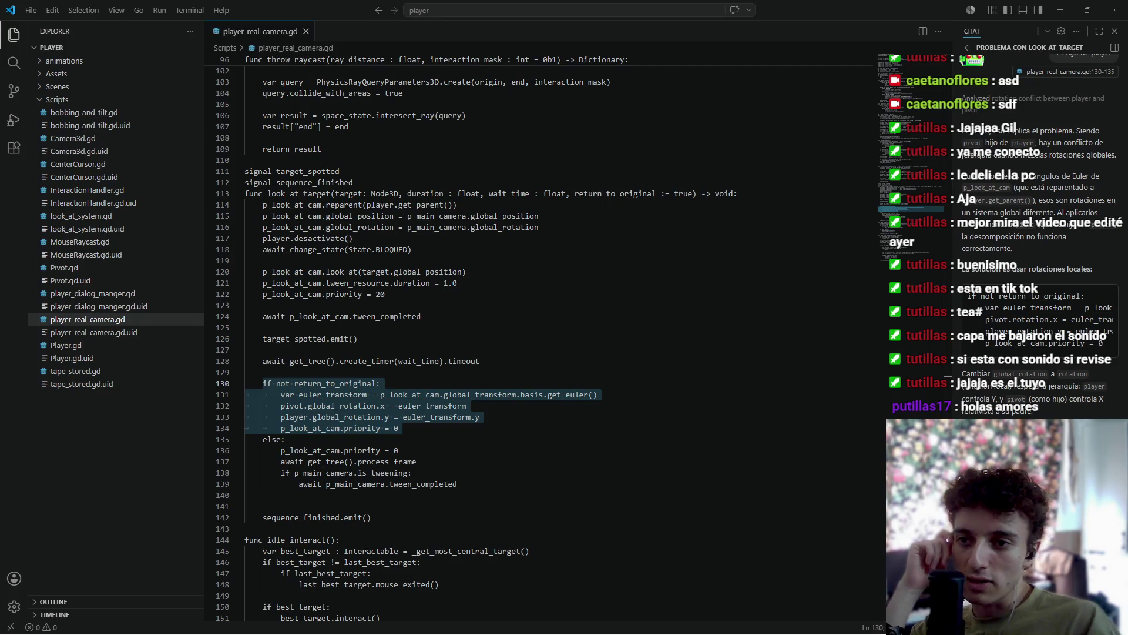
{"action": "mouse_move", "coordinate": [1022, 356]}
{"action": "left_mouse_down"}
{"action": "mouse_move", "coordinate": [1102, 356]}
{"action": "mouse_move", "coordinate": [995, 362]}
{"action": "left_mouse_up"}
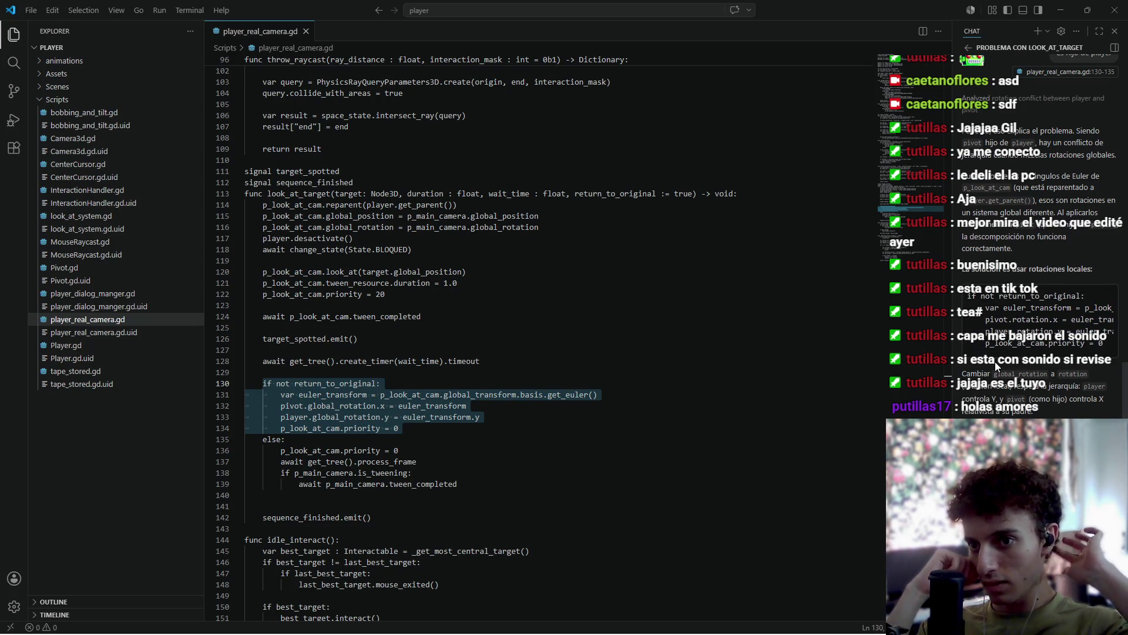
{"action": "mouse_move", "coordinate": [1090, 291]}
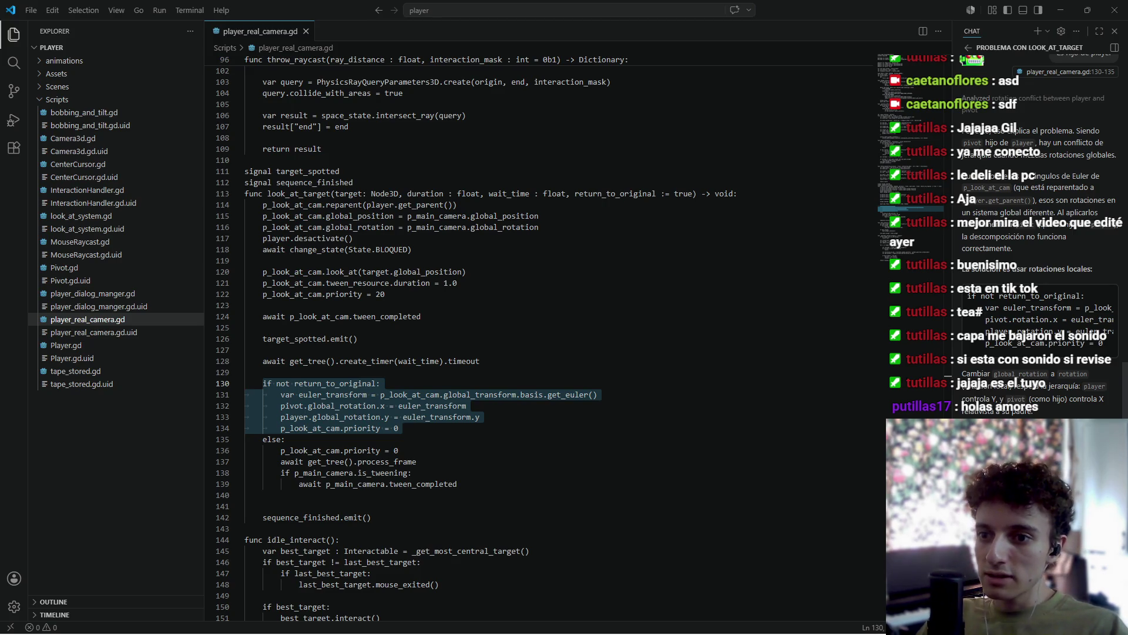
Paste the pivot.rotation.x / player.rotation.y fix over lines 130–134, indent, save, and run test_room.
{"action": "key", "text": "alt+Tab"}
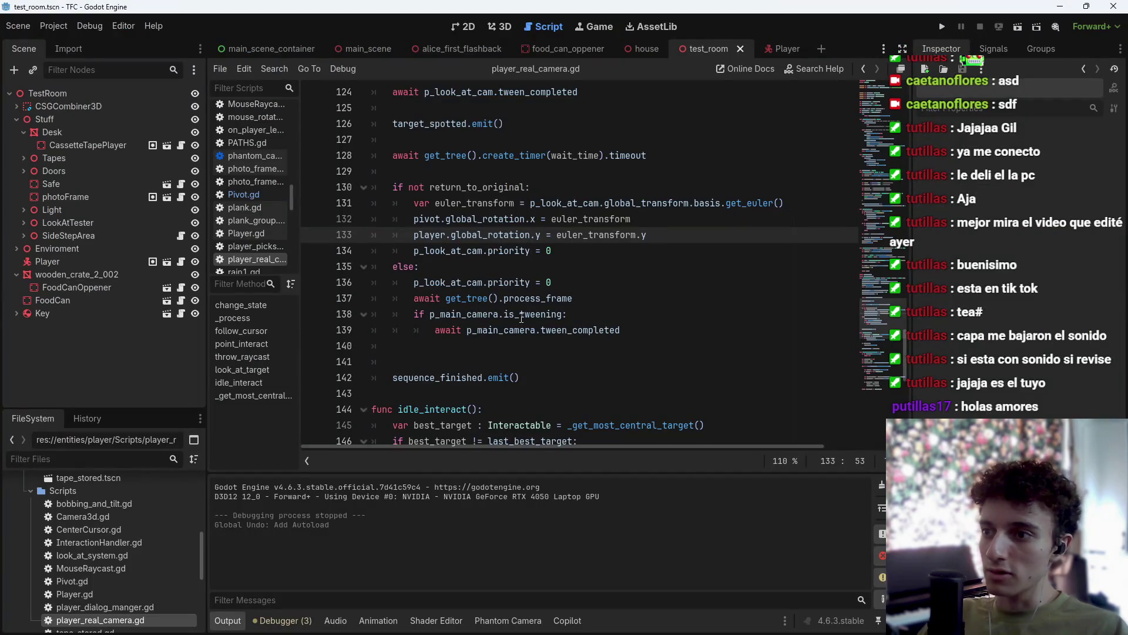
{"action": "key", "text": "alt+Tab"}
{"action": "key", "text": "alt+Tab"}
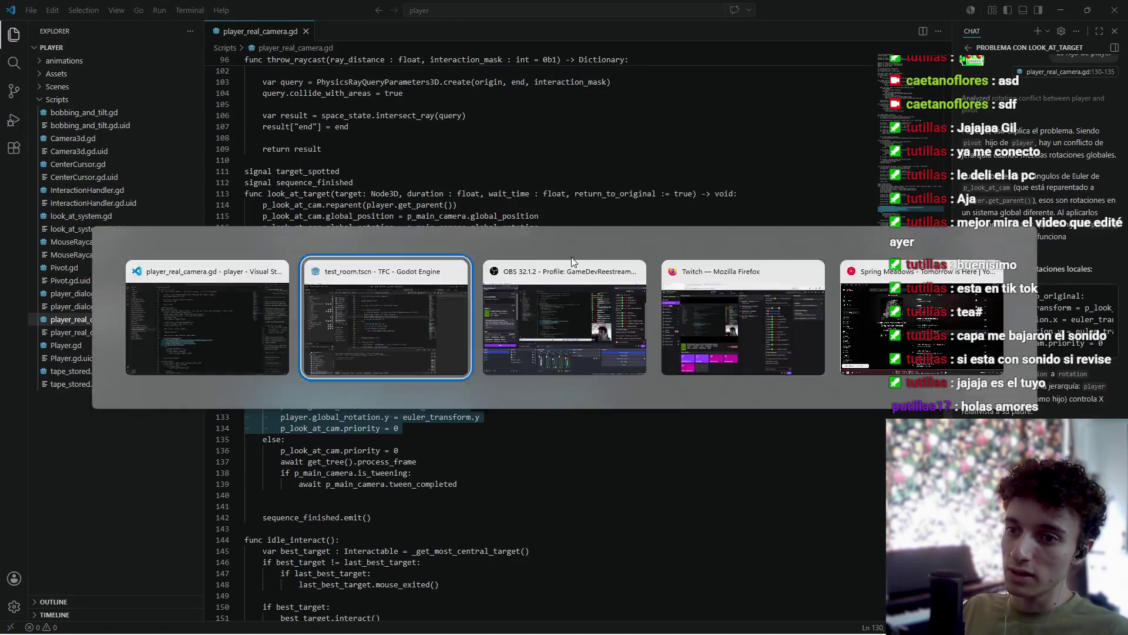
{"action": "left_click_drag", "start_coordinate": [565, 256], "coordinate": [372, 187]}
{"action": "type", "text": "if not return_to_original: \tvar euler_transform = p_look_at_cam.global_transform.basis.get_euler() \tpivot.rotation.x = euler_transform.x \tplayer.rotation.y = euler_transform.y \tp_look_at_cam.priority = 0"}
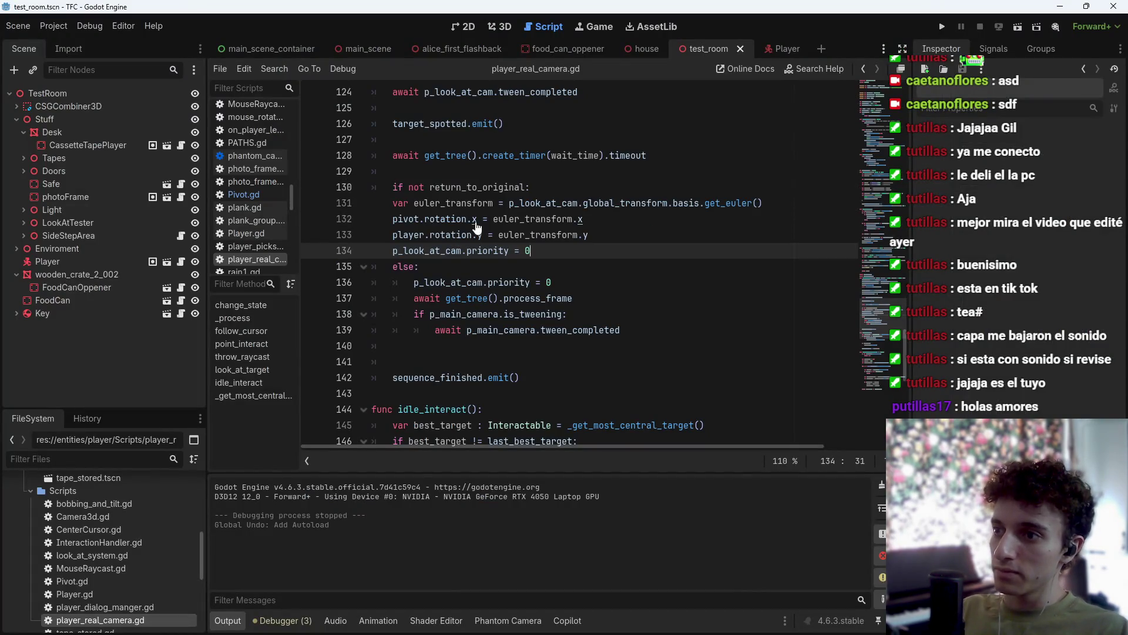
{"action": "key", "text": "shift+Up"}
{"action": "key", "text": "shift+Up"}
{"action": "key", "text": "shift+Up"}
{"action": "key", "text": "Tab"}
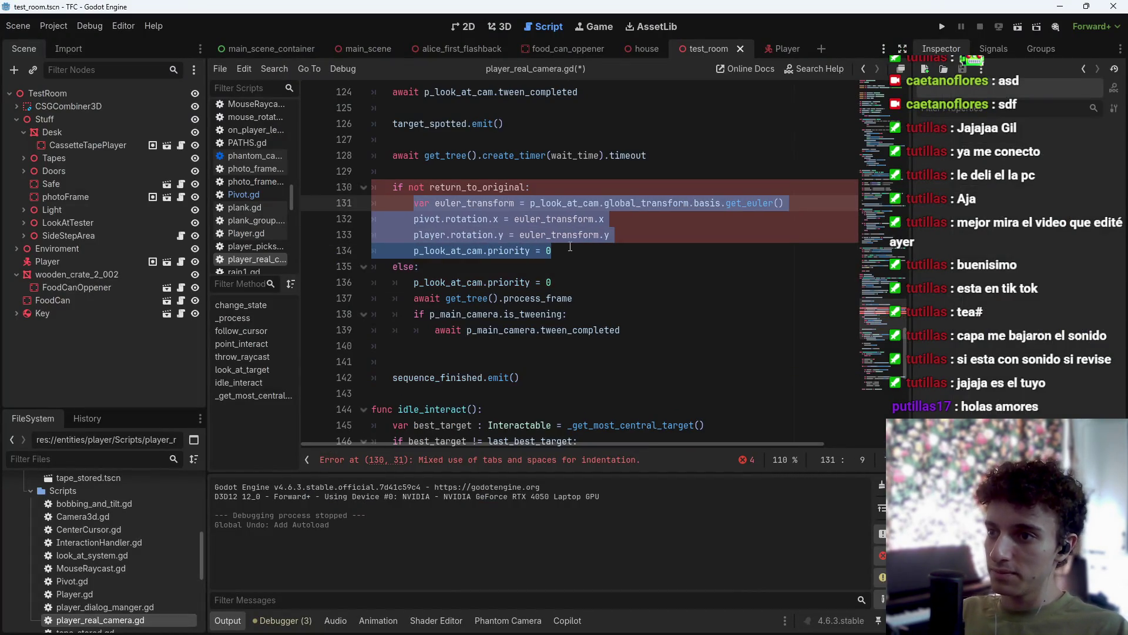
{"action": "left_click", "coordinate": [572, 251]}
{"action": "key", "text": "ctrl+s"}
{"action": "key", "text": "ctrl+s"}
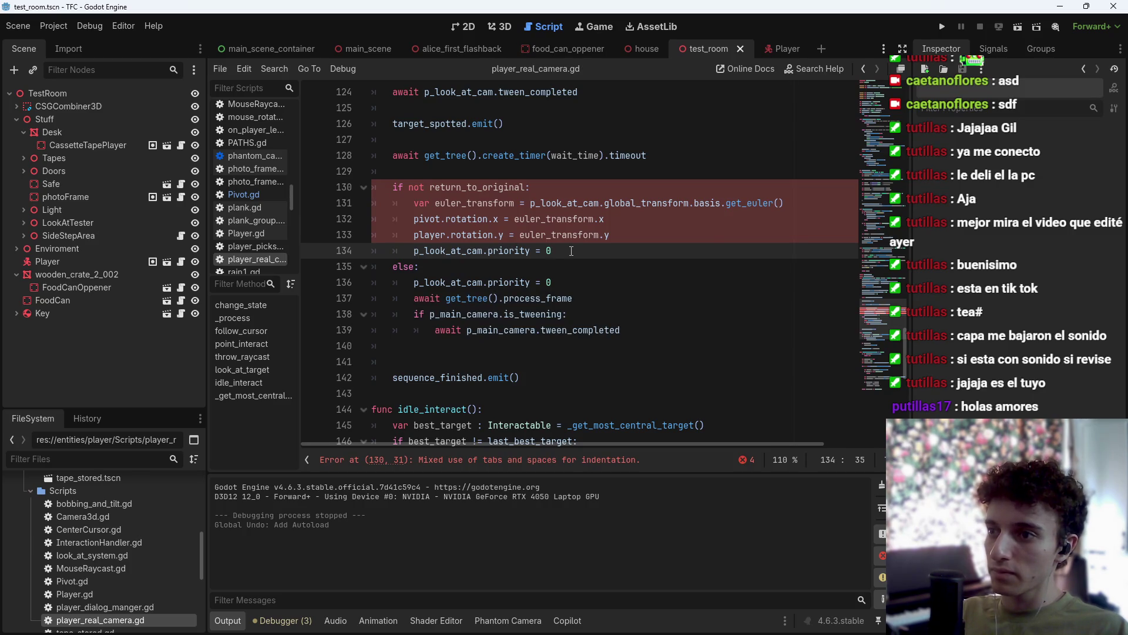
{"action": "key", "text": "F6"}
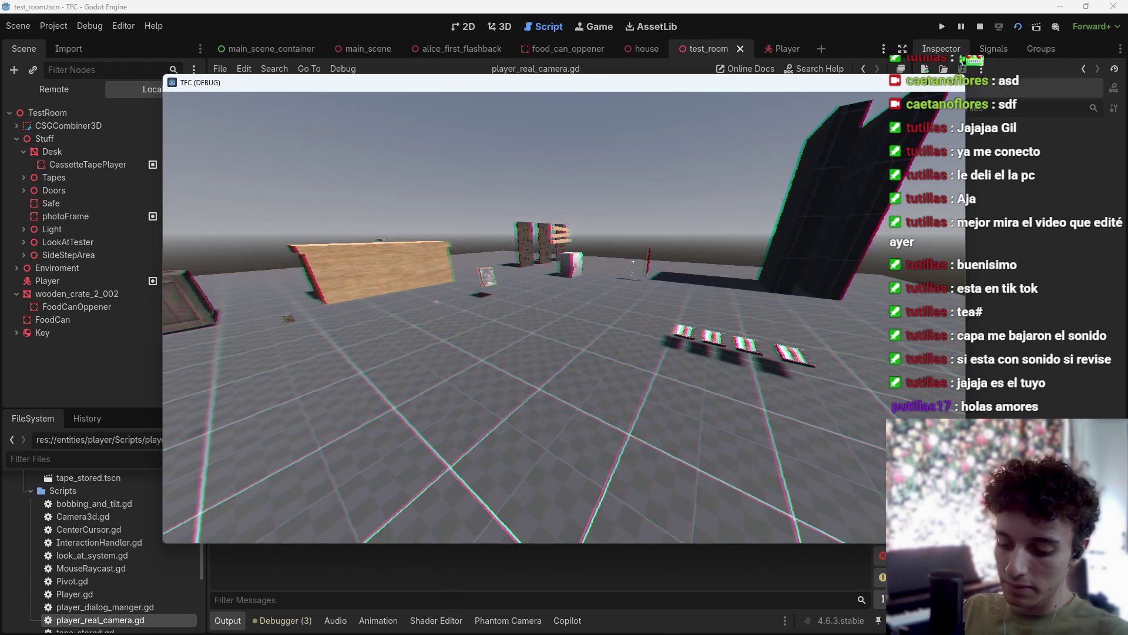
Stop the game and negate euler_transform.y in line 133's player.rotation.y assignment.
{"action": "key", "text": "F8"}
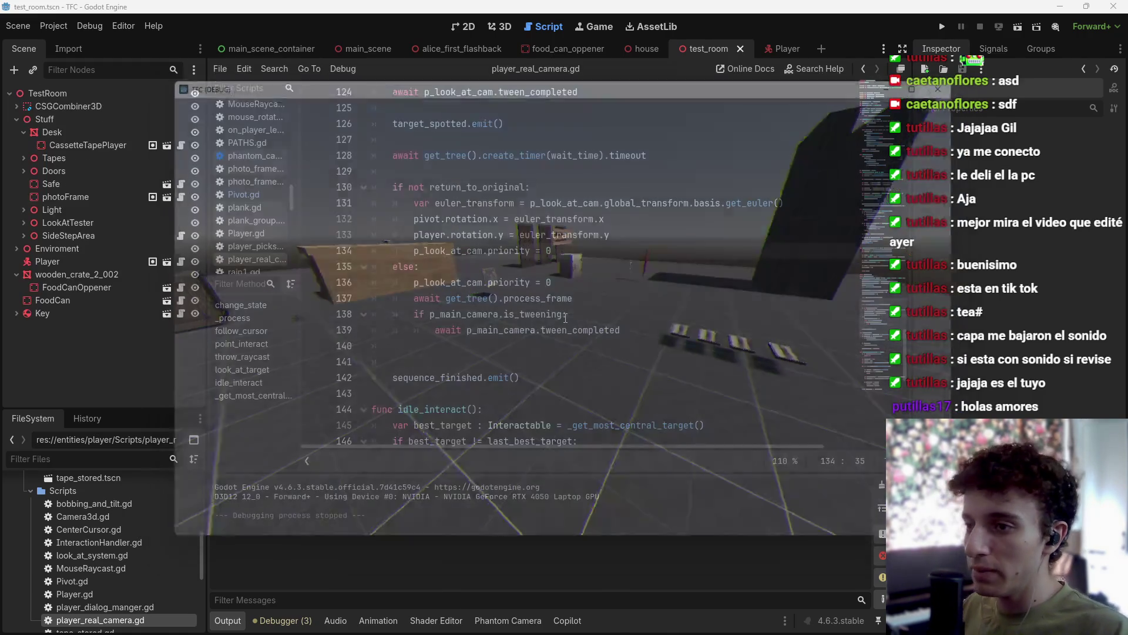
{"action": "key", "text": "ctrl+s"}
{"action": "left_click", "coordinate": [521, 235]}
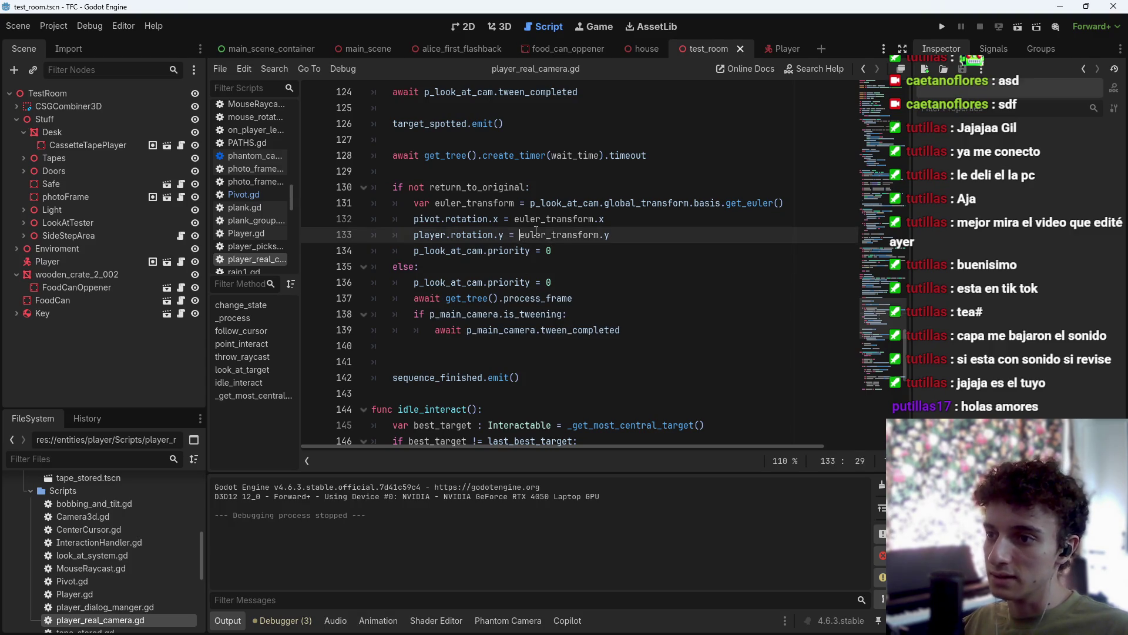
{"action": "type", "text": "-"}
{"action": "key", "text": "ctrl+s"}
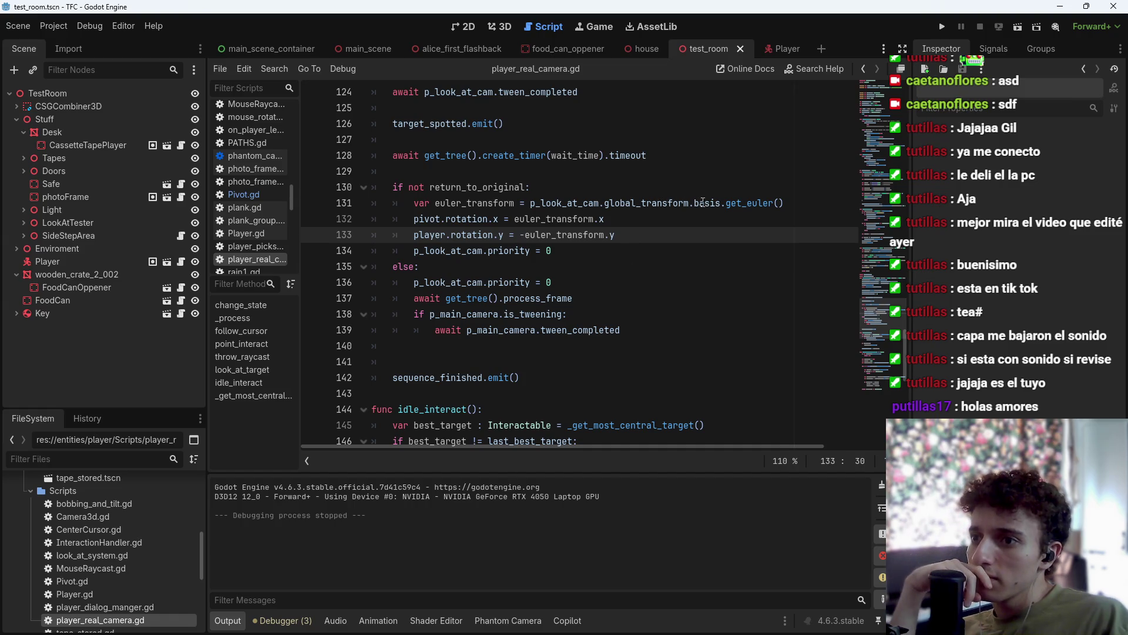
Test-run walking forward, then restore player.rotation.y = euler_transform.y without the minus.
{"action": "key", "text": "F6"}
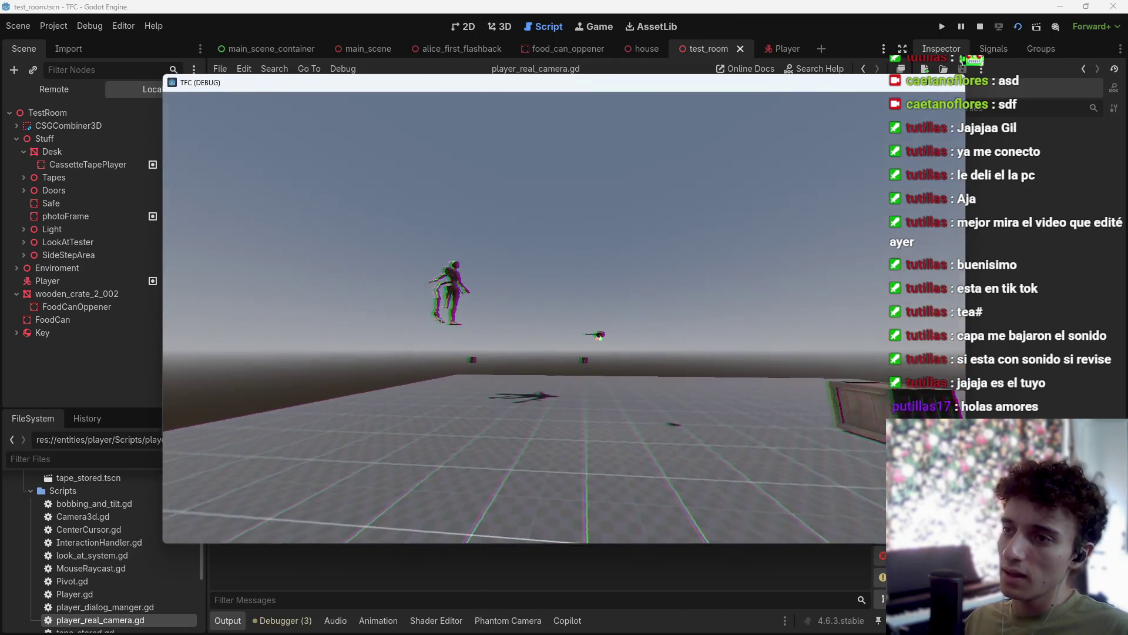
{"action": "key", "text": "w"}
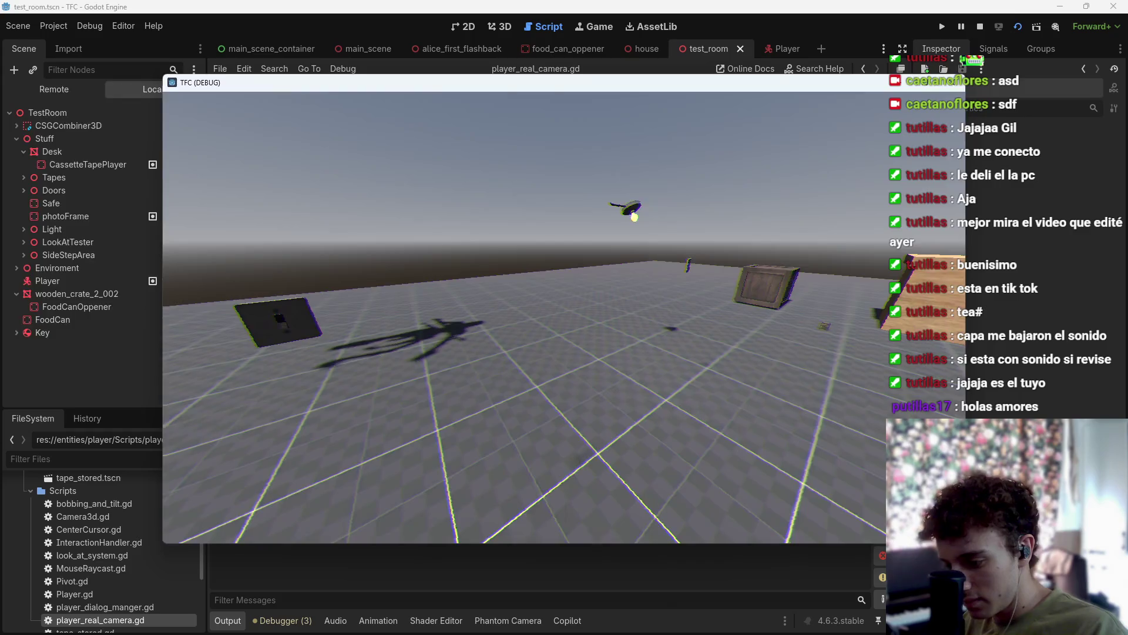
{"action": "key", "text": "F8"}
{"action": "key", "text": "BackSpace"}
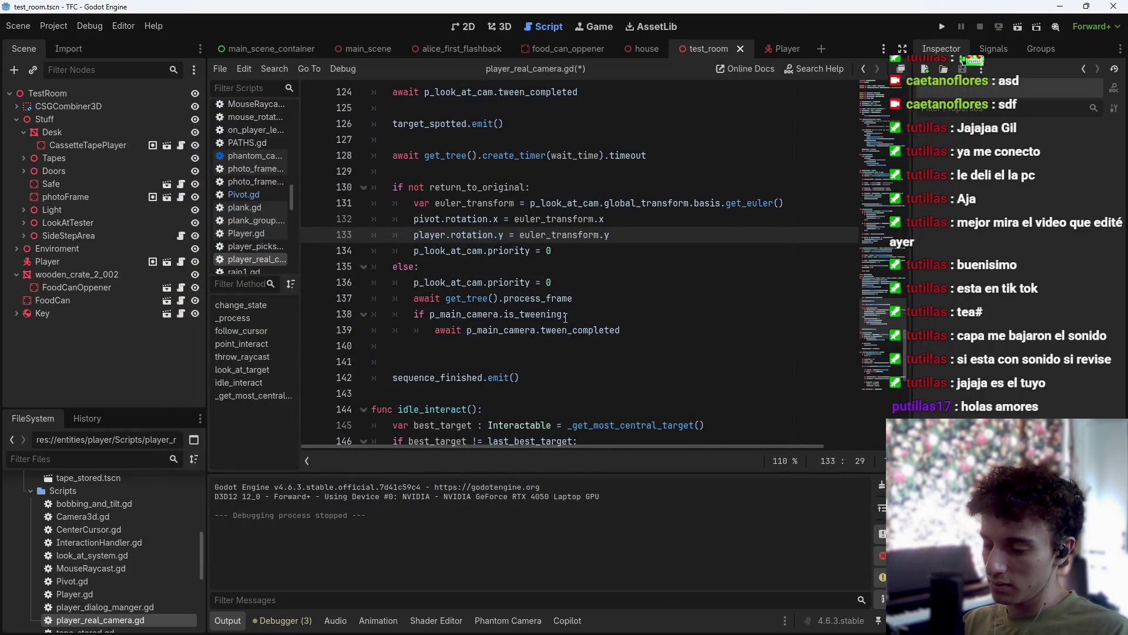
{"action": "key", "text": "alt+Tab"}
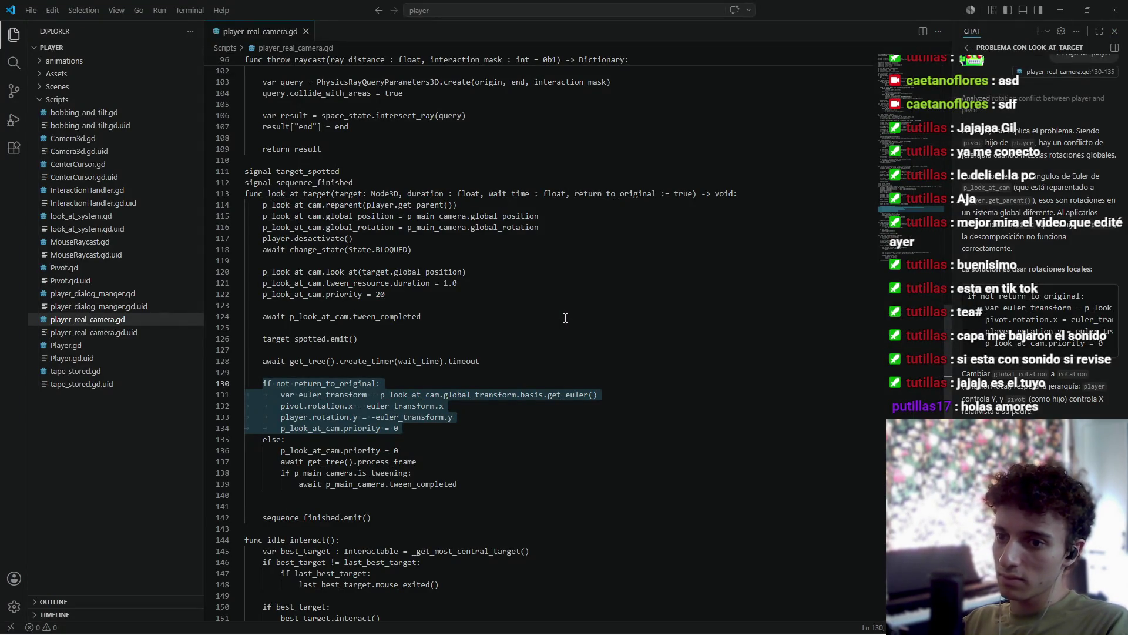
Set pivot.rotation.x to -euler_transform.x on line 132, save, and test-run the scene.
{"action": "key", "text": "alt+Tab"}
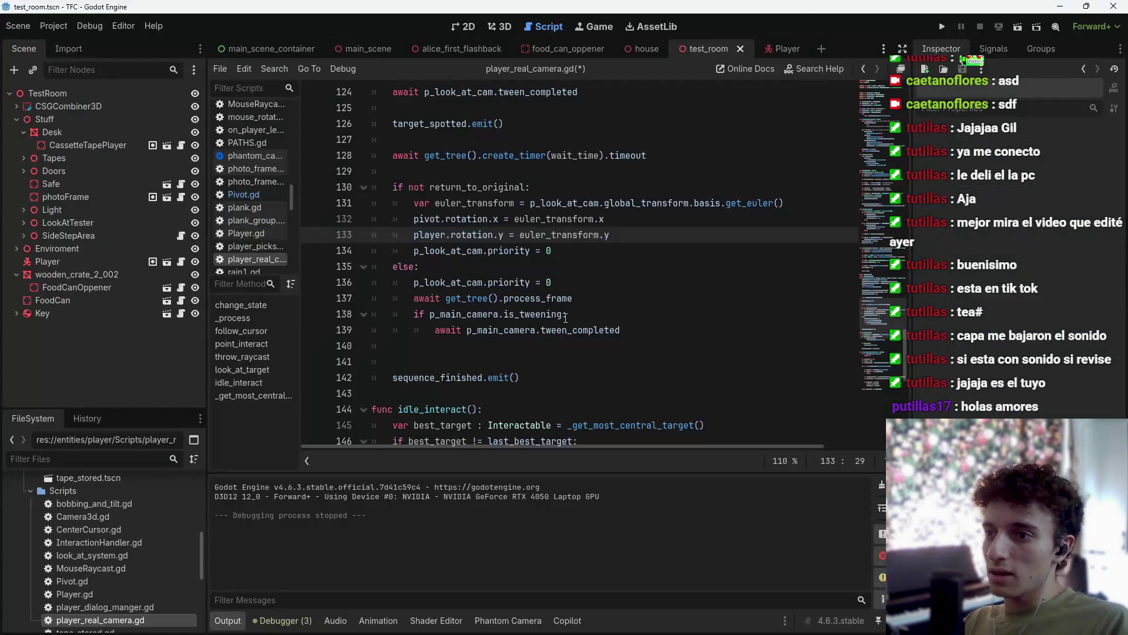
{"action": "left_click", "coordinate": [510, 219]}
{"action": "key", "text": "Right"}
{"action": "type", "text": "-"}
{"action": "key", "text": "ctrl+s"}
{"action": "key", "text": "F6"}
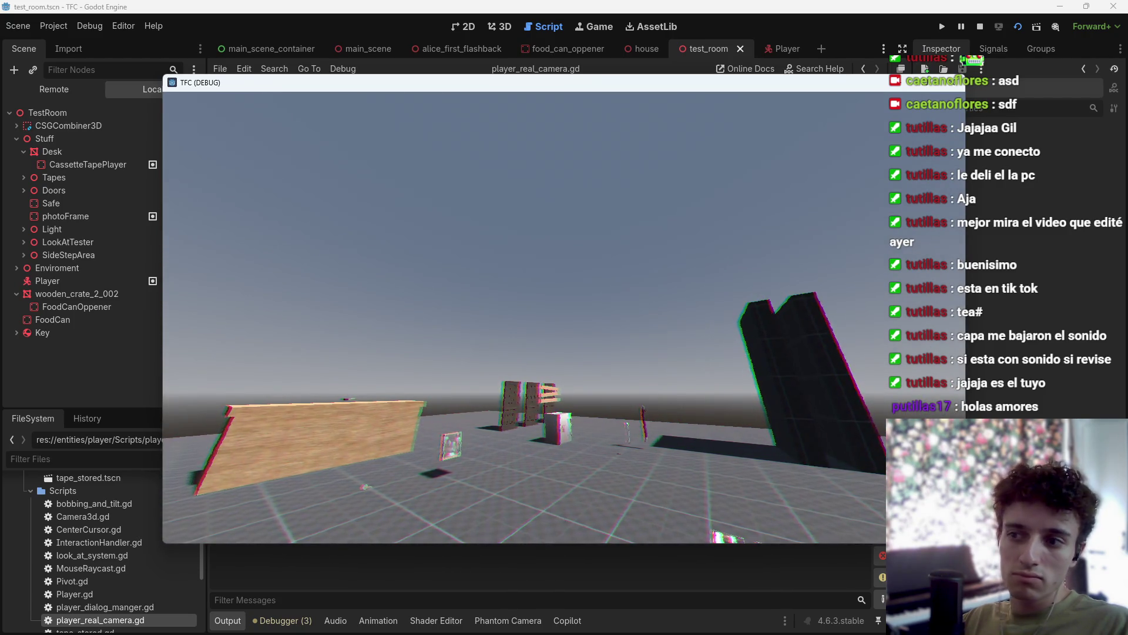
{"action": "key", "text": "F8"}
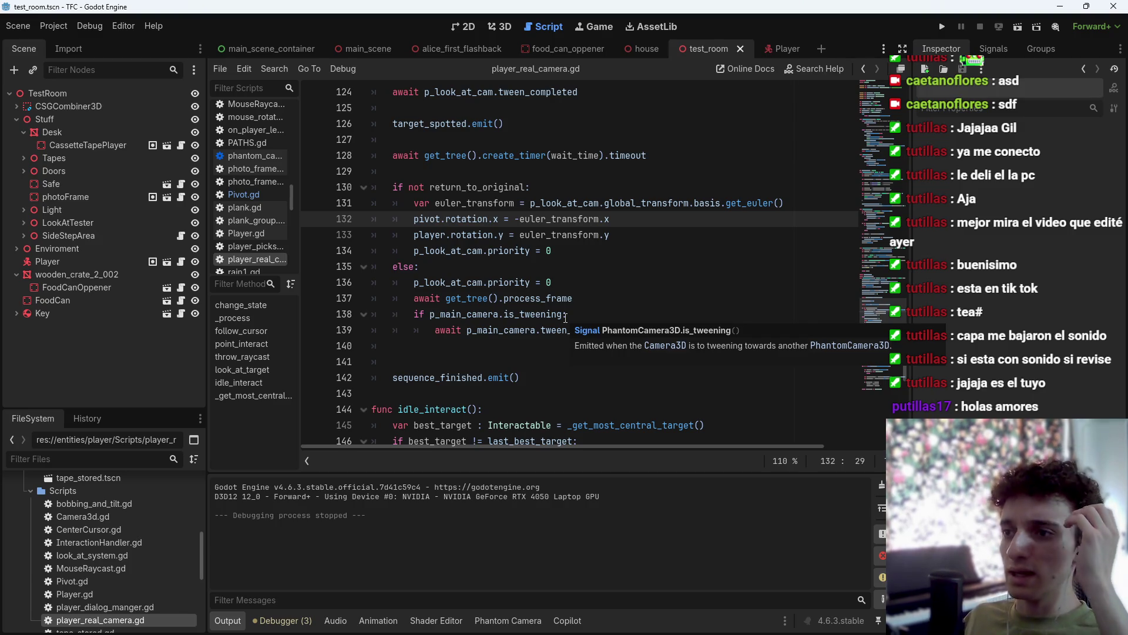
Move the caret through lines 132–133 to review the return block.
{"action": "key", "text": "Down"}
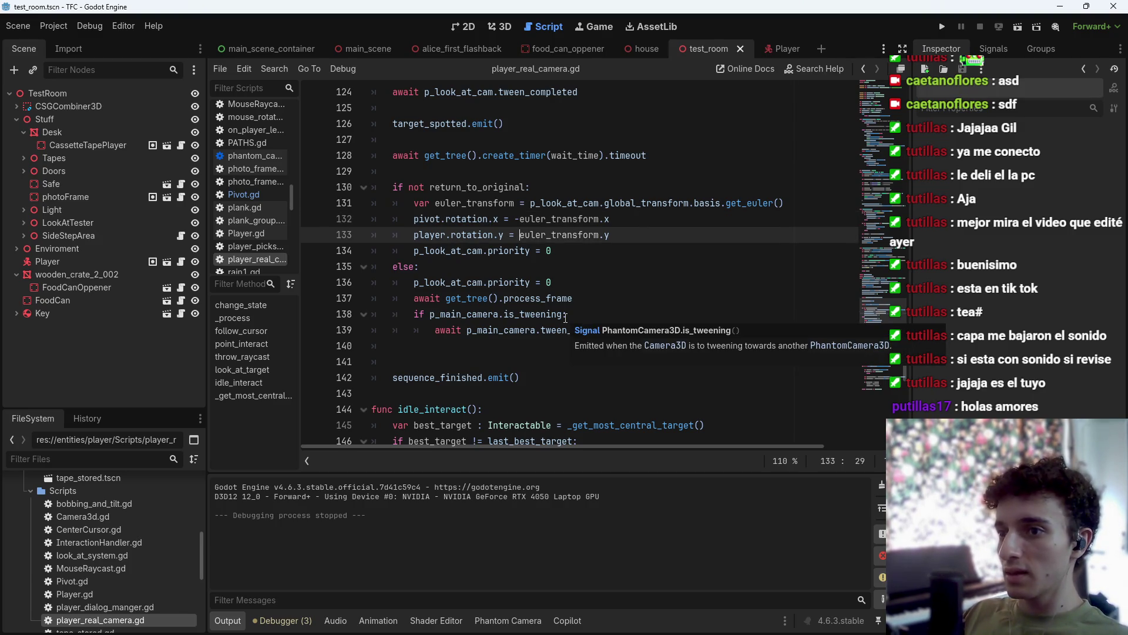
{"action": "key", "text": "Up"}
{"action": "key", "text": "Up"}
{"action": "key", "text": "Down"}
{"action": "key", "text": "Down"}
{"action": "key", "text": "Left"}
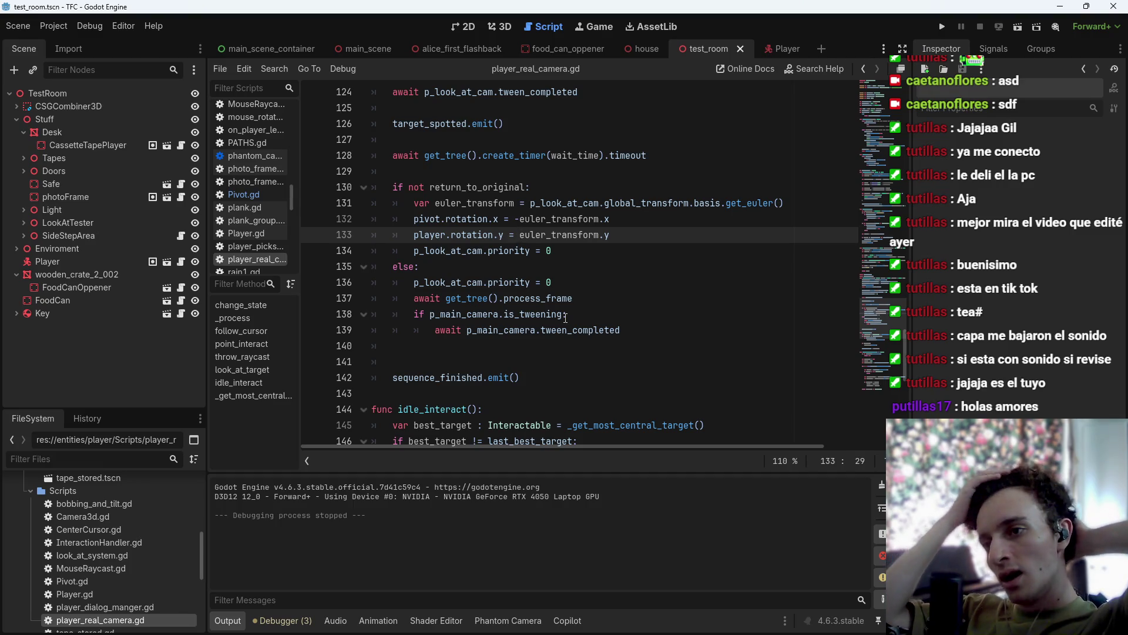
{"action": "key", "text": "alt+Tab"}
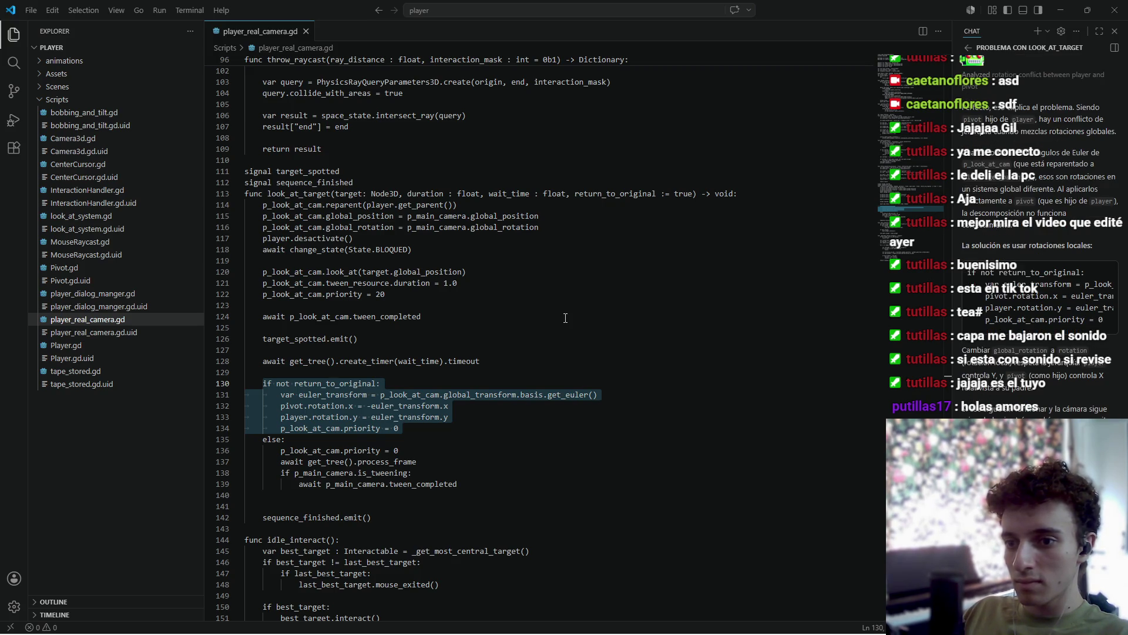
Tell the chat the camera is still wrong and highlight its reply about saving the initial state.
{"action": "key", "text": "Return"}
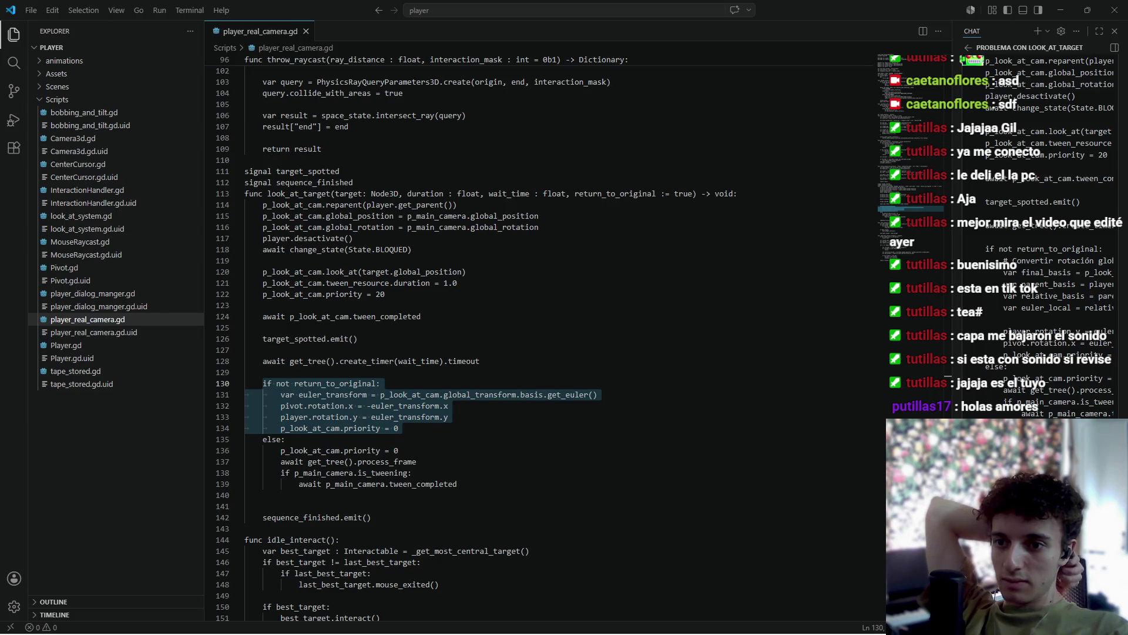
{"action": "scroll", "coordinate": [1040, 235], "scroll_direction": "up", "scroll_amount": 10}
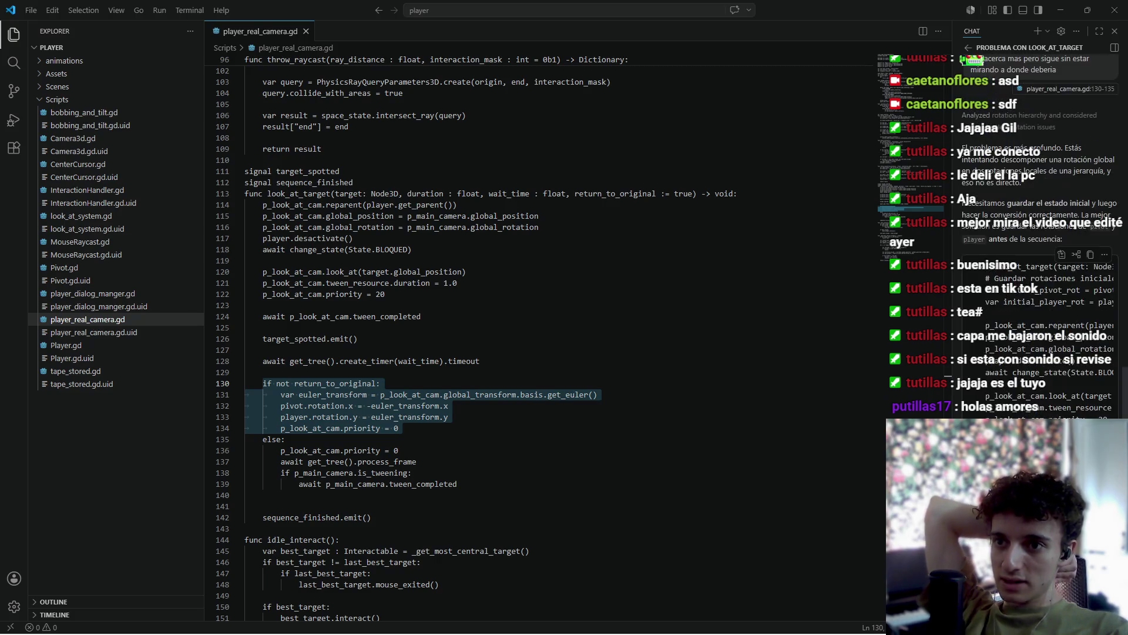
{"action": "double_click", "coordinate": [1029, 218]}
{"action": "mouse_move", "coordinate": [1029, 218]}
{"action": "left_mouse_down"}
{"action": "mouse_move", "coordinate": [1003, 235]}
{"action": "mouse_move", "coordinate": [1075, 236]}
{"action": "left_mouse_up"}
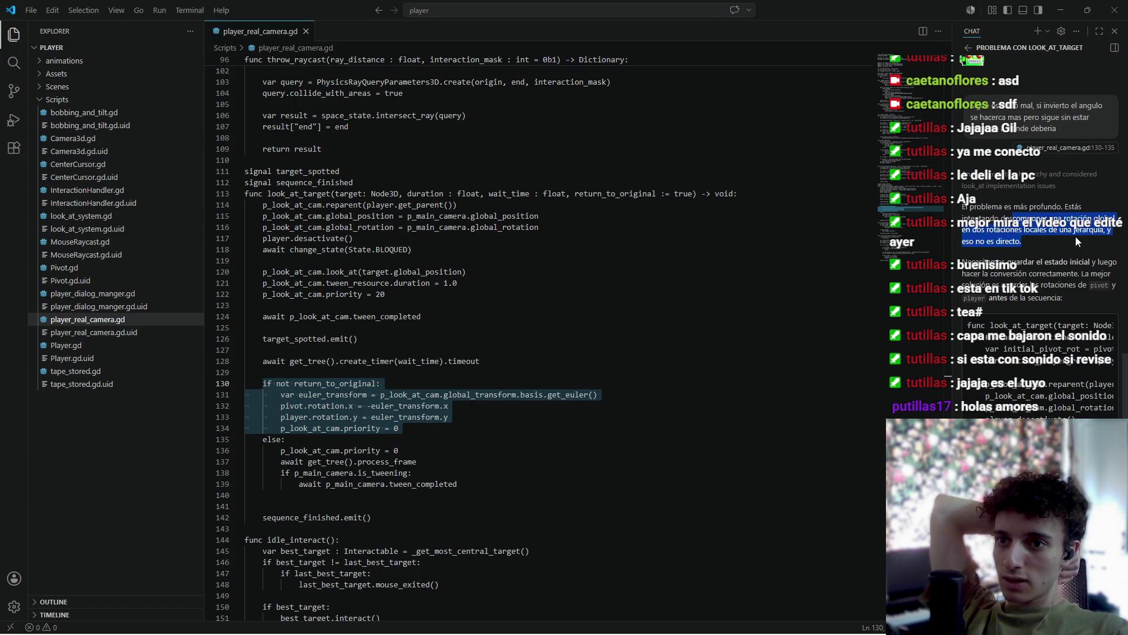
{"action": "left_click", "coordinate": [1024, 242]}
{"action": "mouse_move", "coordinate": [975, 261]}
{"action": "left_mouse_down"}
{"action": "mouse_move", "coordinate": [1103, 266]}
{"action": "mouse_move", "coordinate": [1083, 274]}
{"action": "left_mouse_up"}
{"action": "left_click_drag", "start_coordinate": [1006, 285], "coordinate": [1064, 289]}
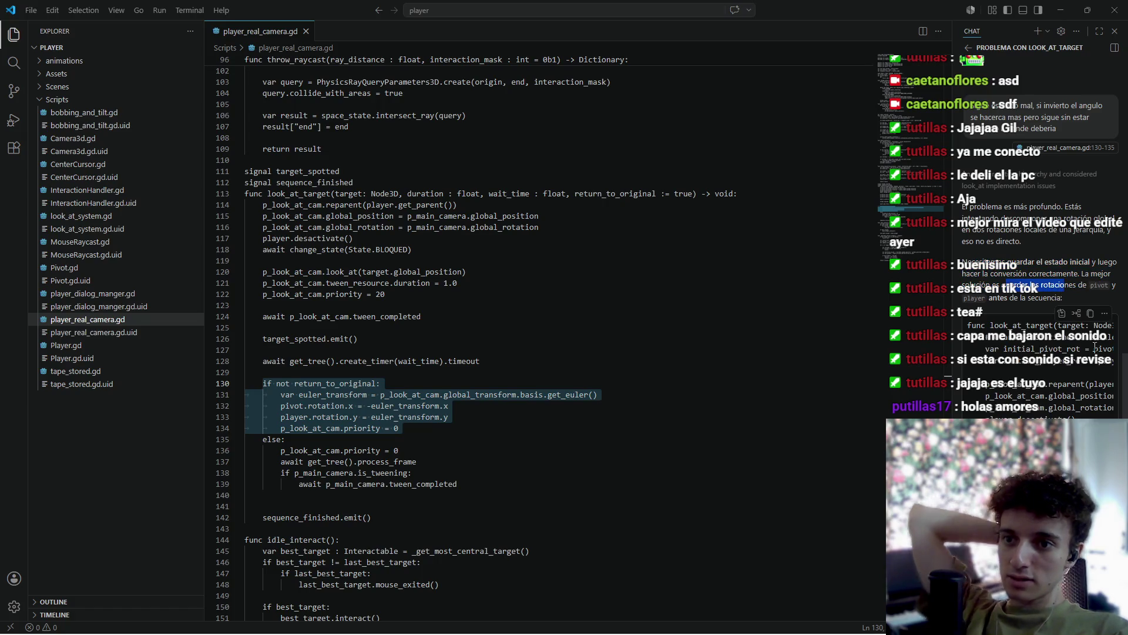
{"action": "key", "text": "alt+Tab"}
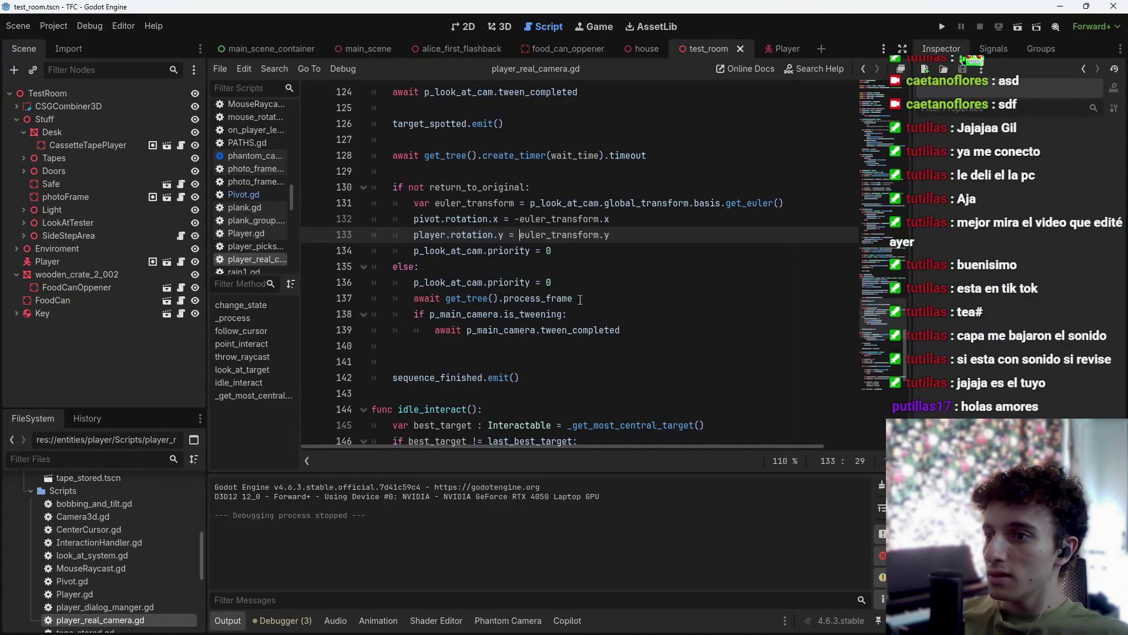
Replace look_at_target lines 113–140 with the chat's new euler_local code and save.
{"action": "scroll", "coordinate": [514, 369], "scroll_direction": "up", "scroll_amount": 7}
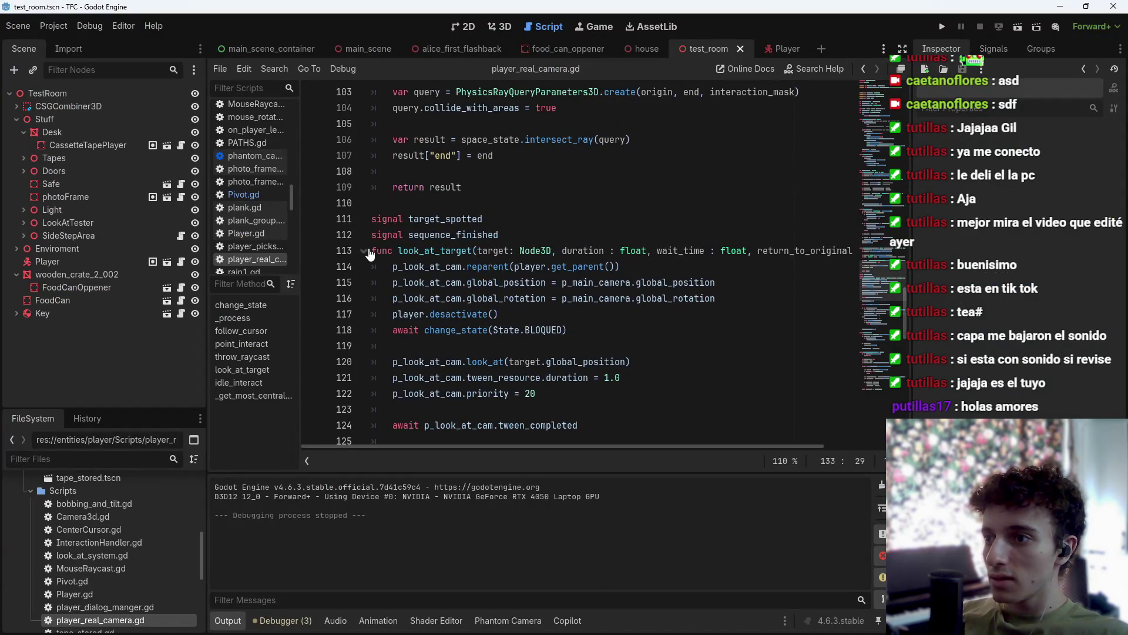
{"action": "mouse_move", "coordinate": [371, 250]}
{"action": "left_mouse_down"}
{"action": "mouse_move", "coordinate": [529, 393]}
{"action": "mouse_move", "coordinate": [559, 438]}
{"action": "mouse_move", "coordinate": [567, 347]}
{"action": "mouse_move", "coordinate": [563, 379]}
{"action": "left_mouse_up"}
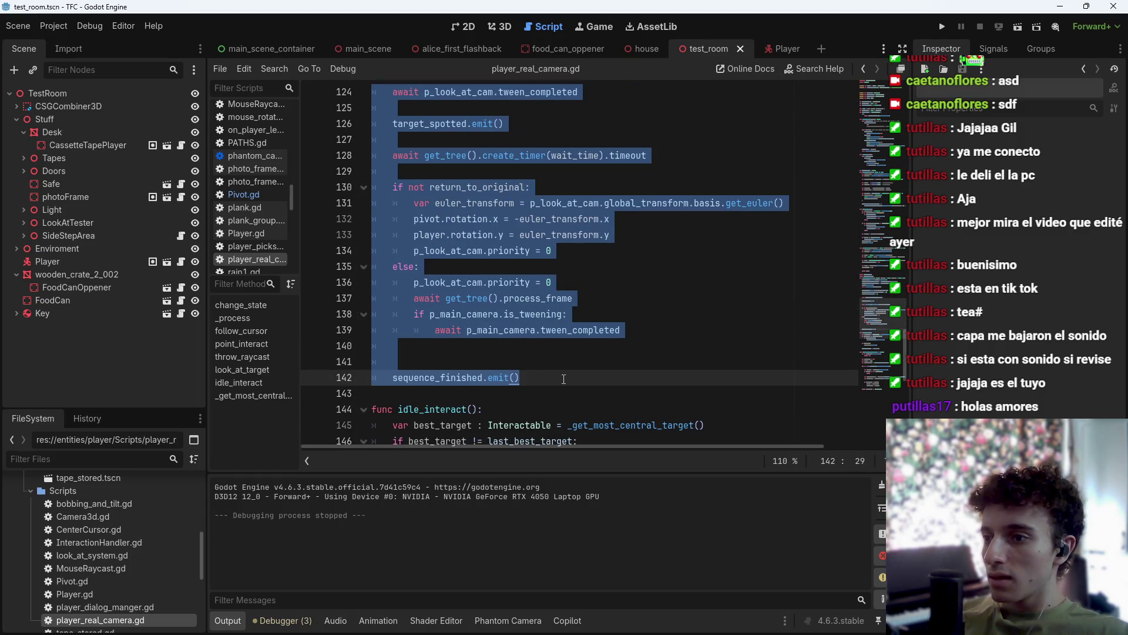
{"action": "key", "text": "ctrl+v"}
{"action": "key", "text": "ctrl+s"}
{"action": "scroll", "coordinate": [576, 379], "scroll_direction": "up", "scroll_amount": 2}
{"action": "scroll", "coordinate": [576, 379], "scroll_direction": "up", "scroll_amount": 2}
{"action": "scroll", "coordinate": [576, 381], "scroll_direction": "down", "scroll_amount": 5}
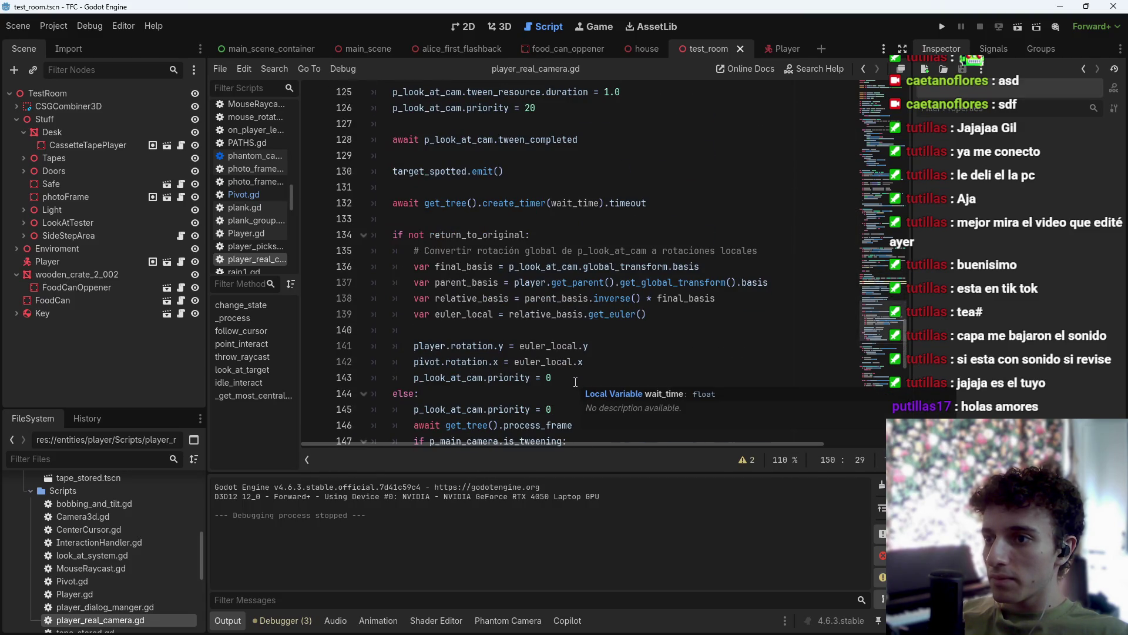
{"action": "scroll", "coordinate": [575, 382], "scroll_direction": "down", "scroll_amount": 5}
{"action": "scroll", "coordinate": [574, 388], "scroll_direction": "up", "scroll_amount": 10}
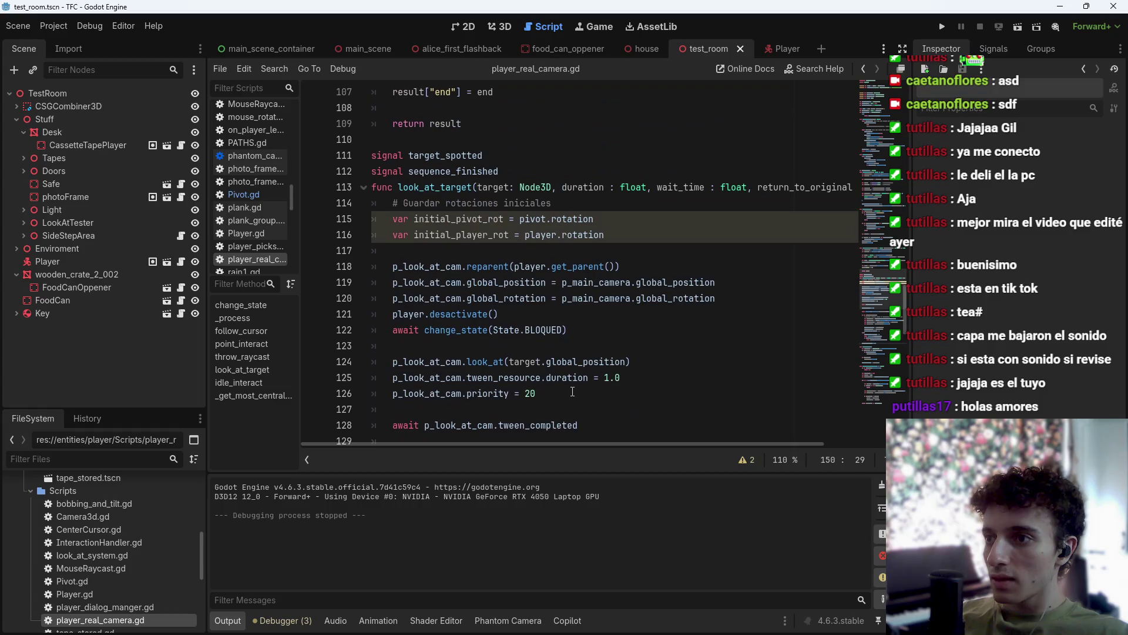
Check the unused-variable warnings and compare the code against VS Code.
{"action": "left_click", "coordinate": [649, 234]}
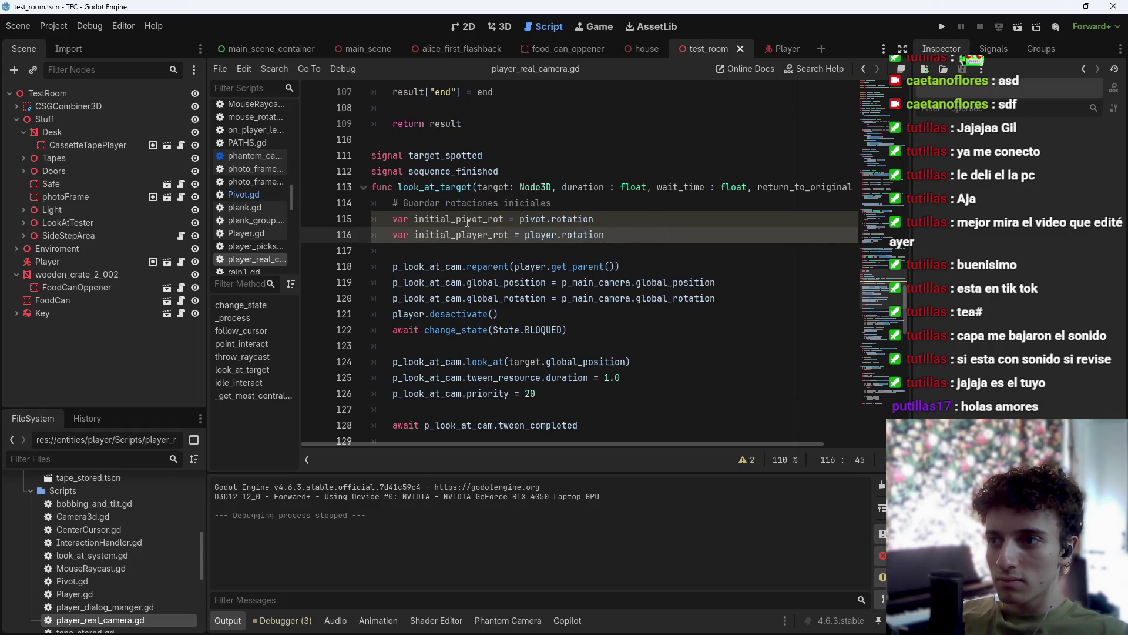
{"action": "scroll", "coordinate": [470, 235], "scroll_direction": "down", "scroll_amount": 6}
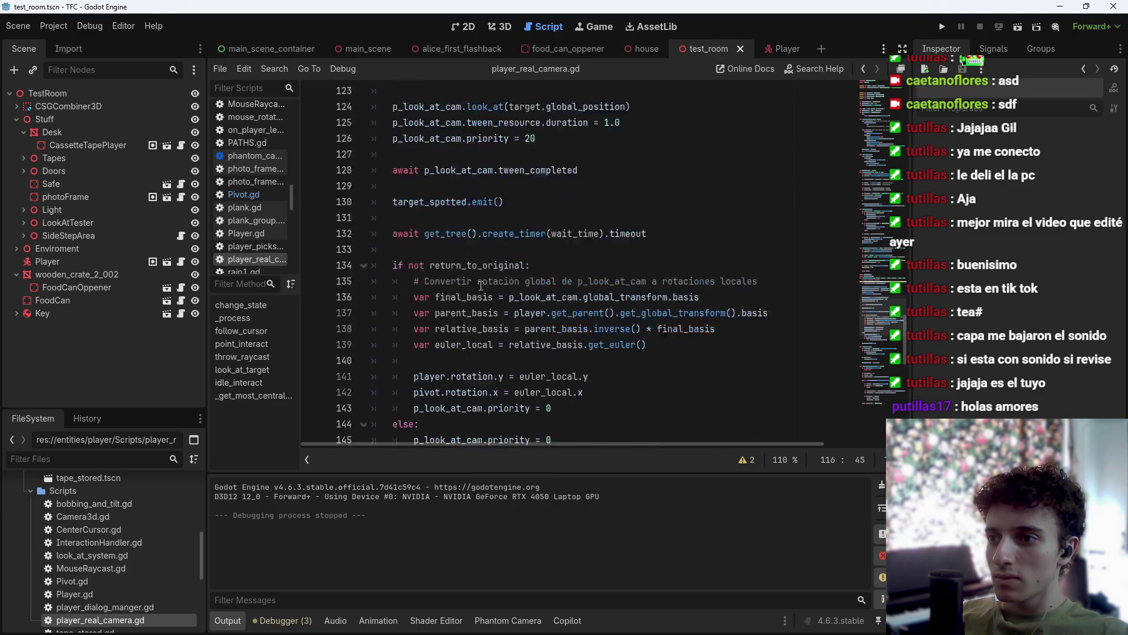
{"action": "scroll", "coordinate": [486, 305], "scroll_direction": "up", "scroll_amount": 5}
{"action": "scroll", "coordinate": [486, 305], "scroll_direction": "up", "scroll_amount": 2}
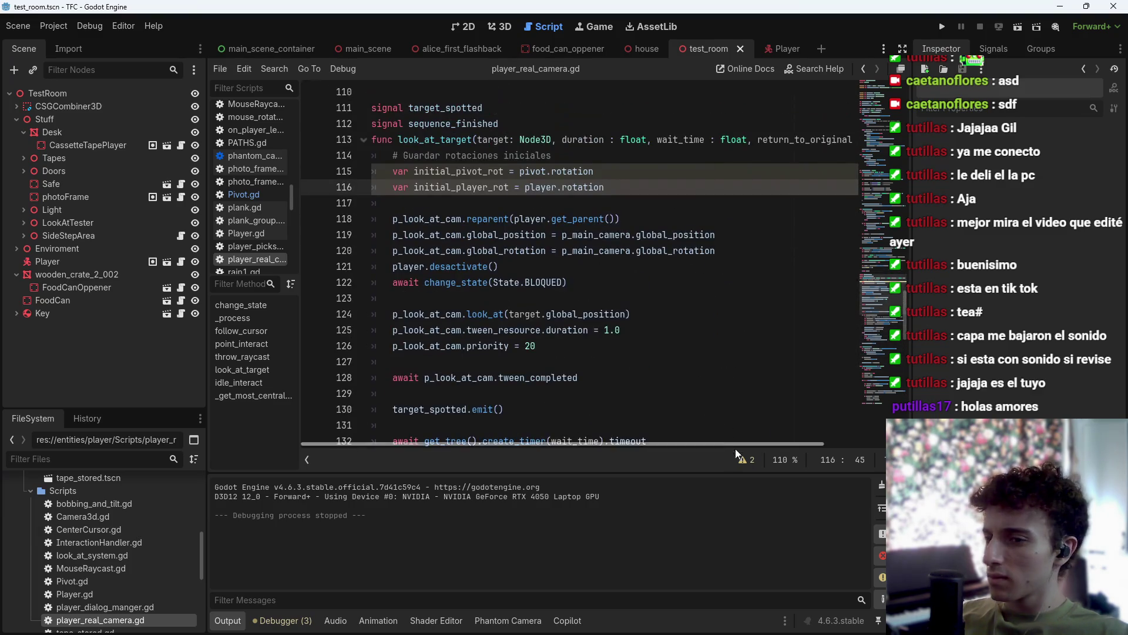
{"action": "left_click", "coordinate": [741, 460]}
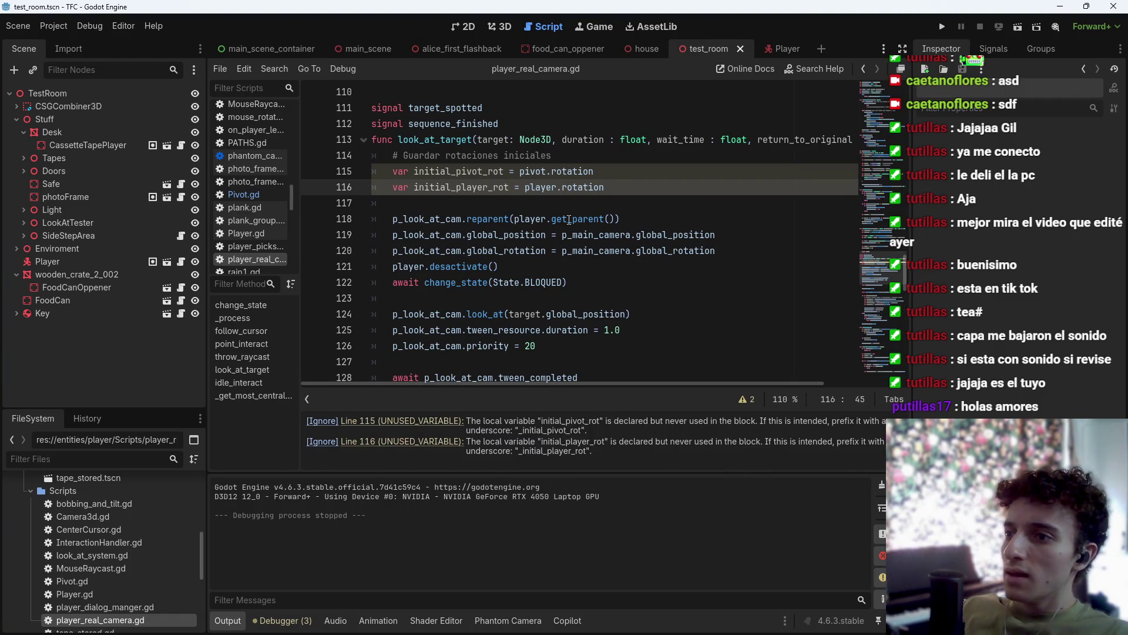
{"action": "key", "text": "alt+Tab"}
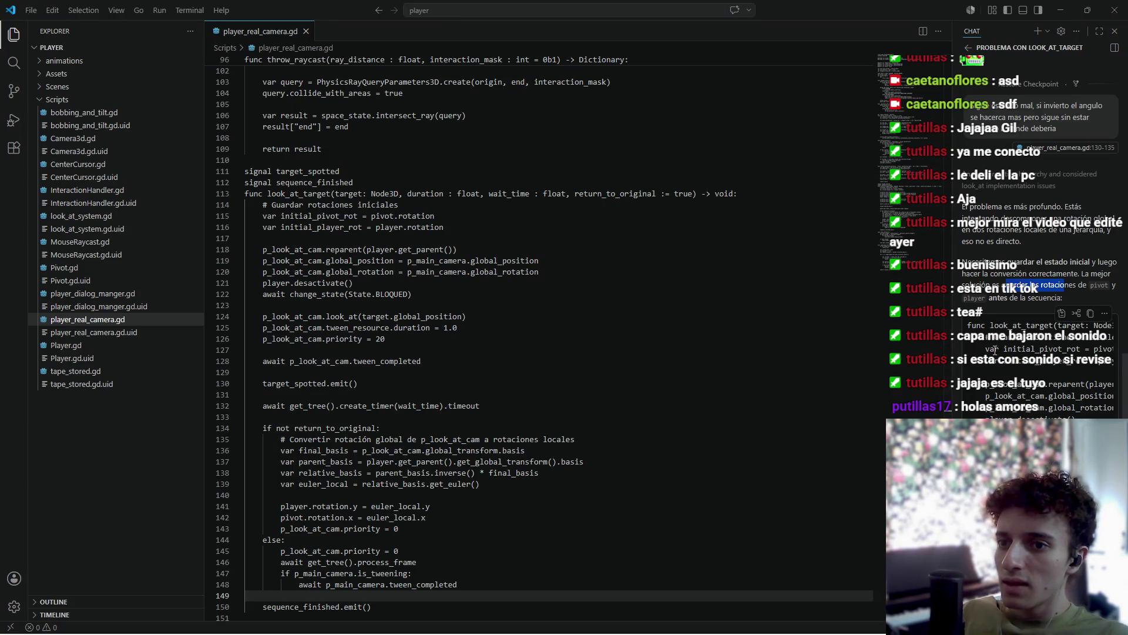
{"action": "key", "text": "alt+Tab"}
Delete the unused initial_pivot_rot and initial_player_rot lines 114–116 and save.
{"action": "left_click_drag", "start_coordinate": [605, 187], "coordinate": [325, 159]}
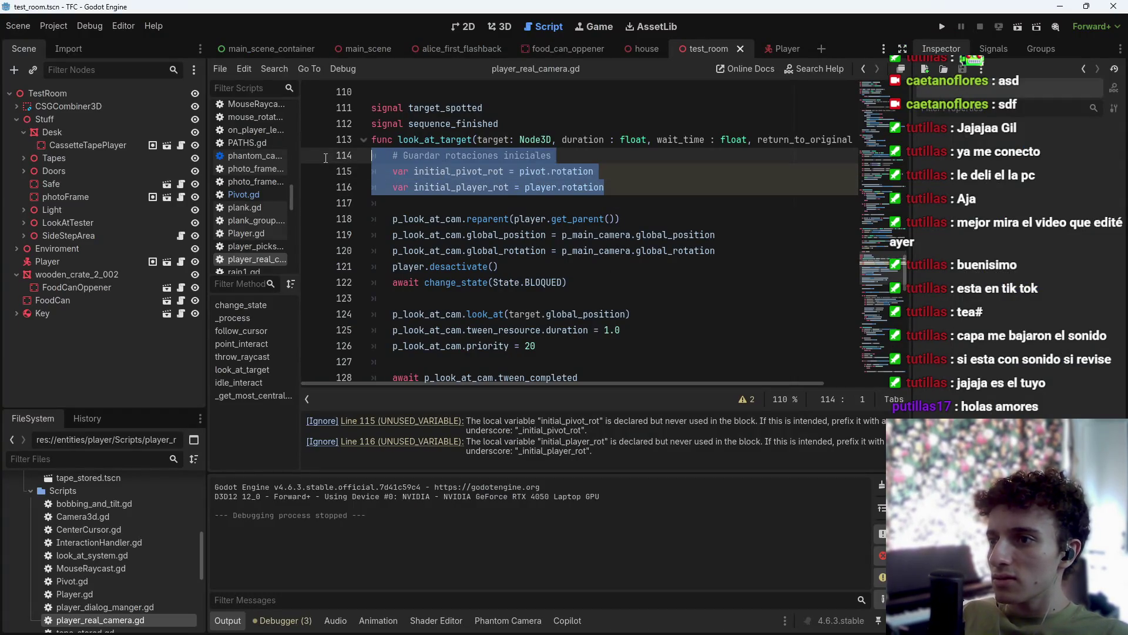
{"action": "key", "text": "BackSpace"}
{"action": "key", "text": "BackSpace"}
{"action": "key", "text": "Right"}
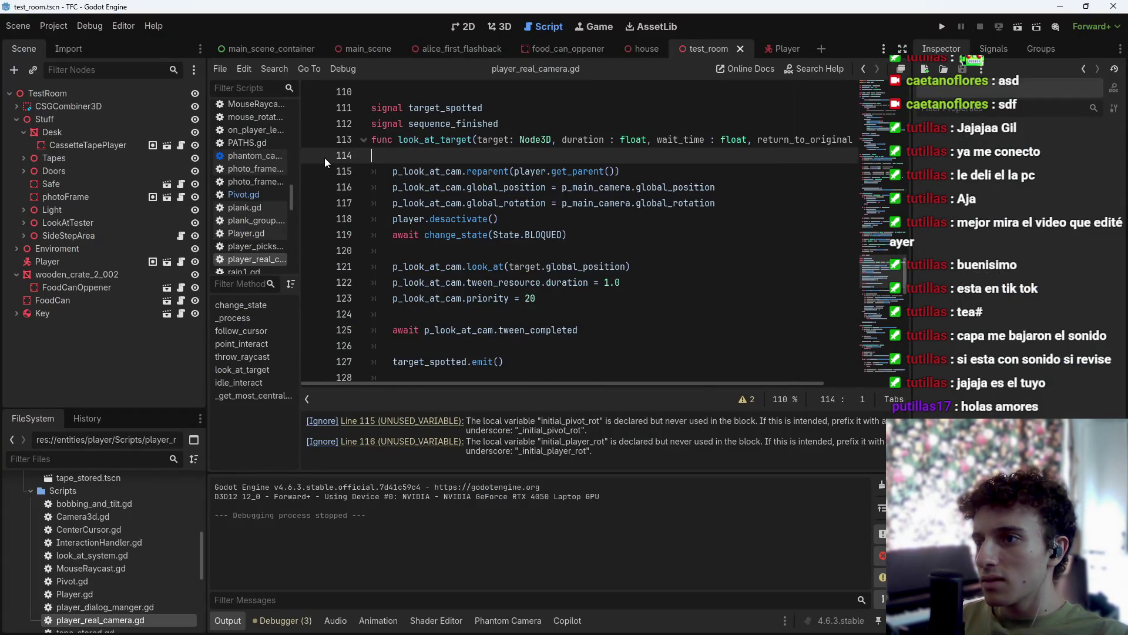
{"action": "key", "text": "BackSpace"}
{"action": "key", "text": "ctrl+s"}
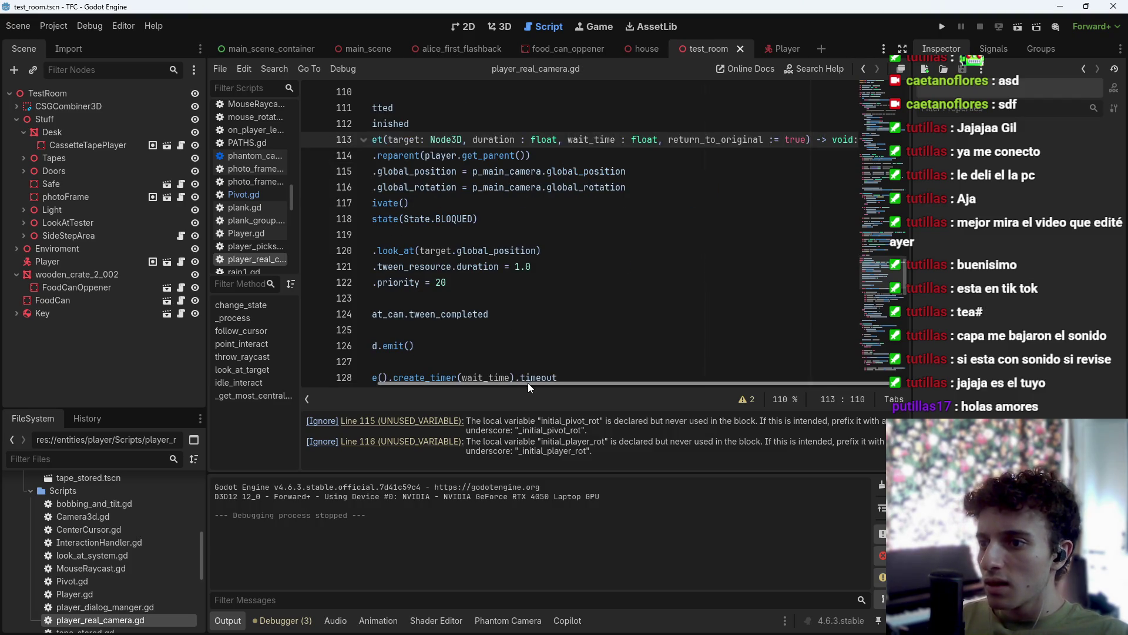
Highlight the global-basis and relative-basis expressions to review them, then save.
{"action": "scroll", "coordinate": [527, 383], "scroll_direction": "left", "scroll_amount": 3}
{"action": "scroll", "coordinate": [553, 265], "scroll_direction": "down", "scroll_amount": 7}
{"action": "scroll", "coordinate": [544, 245], "scroll_direction": "up", "scroll_amount": 2}
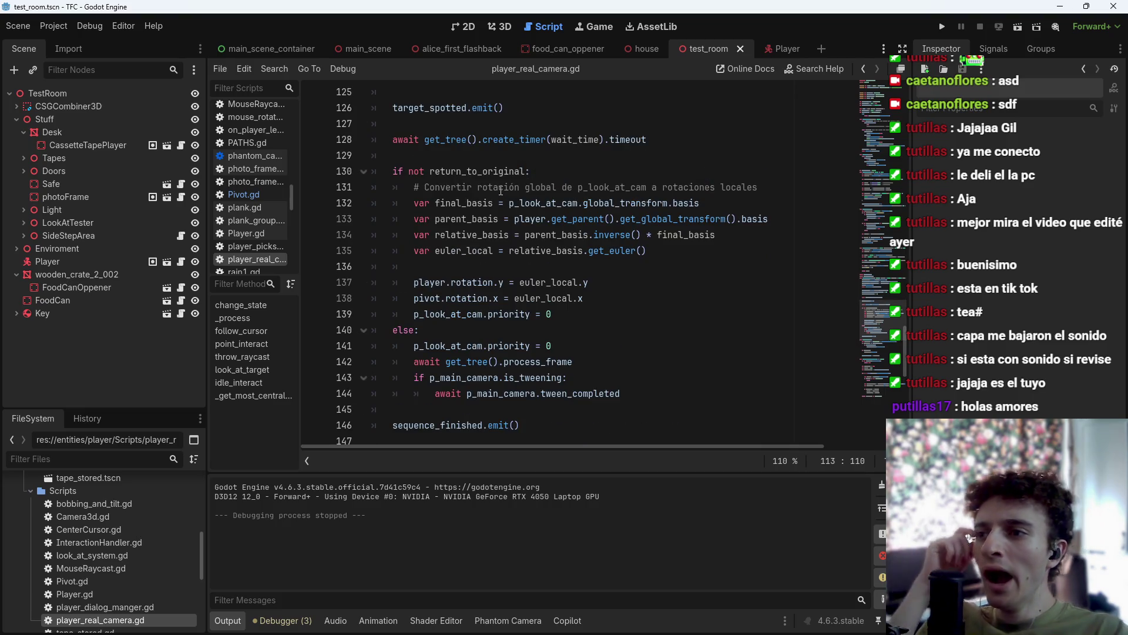
{"action": "left_click_drag", "start_coordinate": [509, 203], "coordinate": [704, 202]}
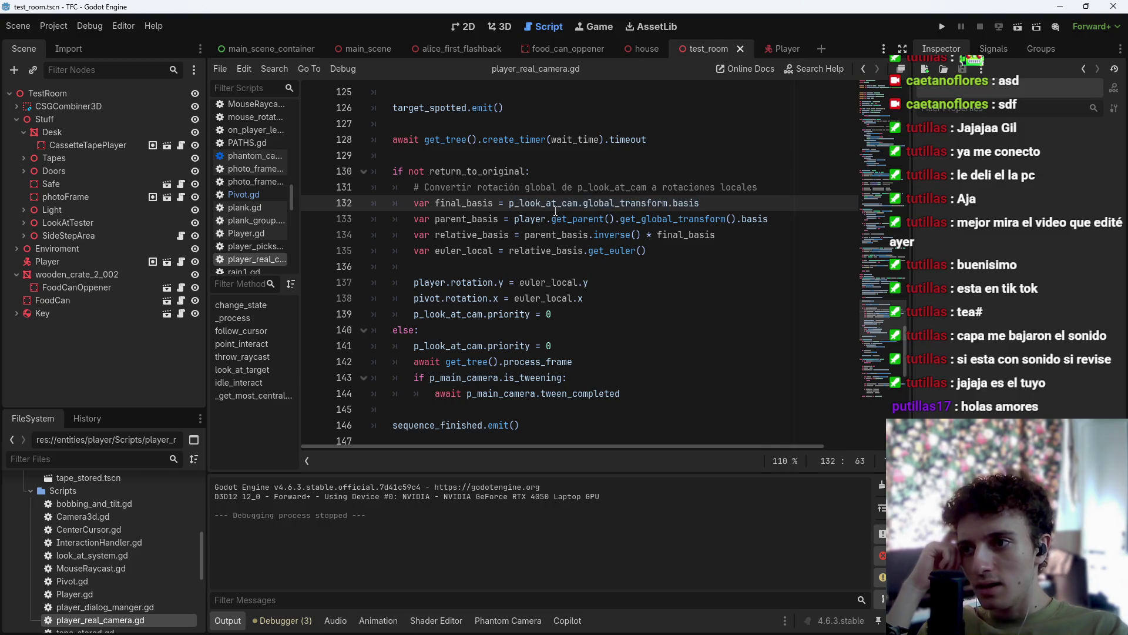
{"action": "left_click_drag", "start_coordinate": [515, 218], "coordinate": [798, 225]}
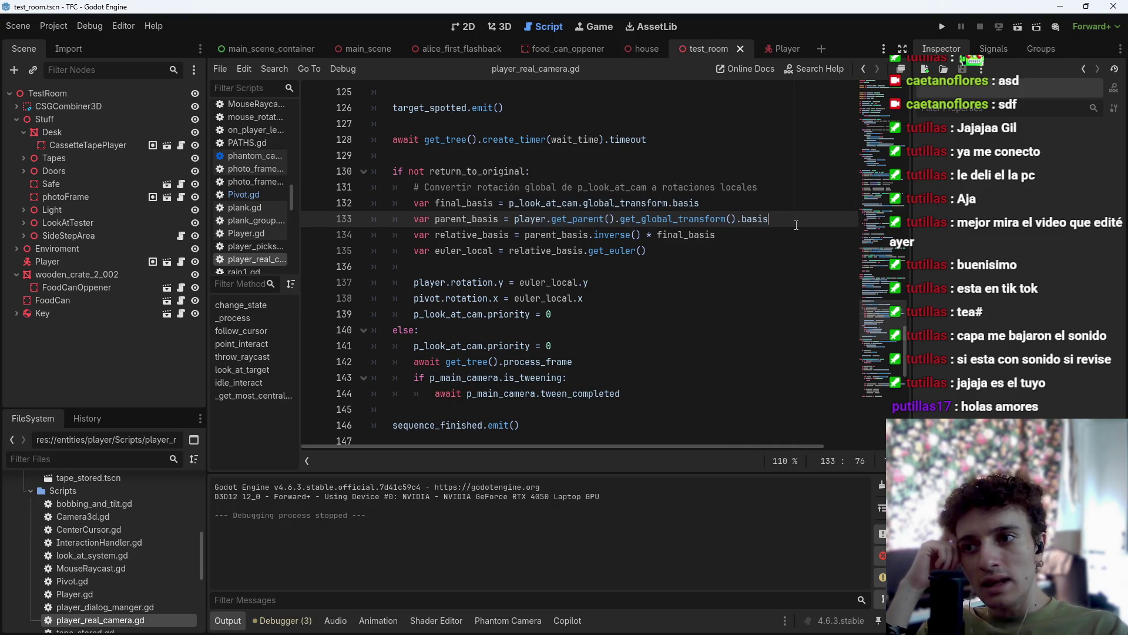
{"action": "mouse_move", "coordinate": [525, 234]}
{"action": "left_mouse_down"}
{"action": "mouse_move", "coordinate": [631, 235]}
{"action": "mouse_move", "coordinate": [646, 250]}
{"action": "mouse_move", "coordinate": [561, 246]}
{"action": "left_mouse_up"}
{"action": "left_click", "coordinate": [616, 298]}
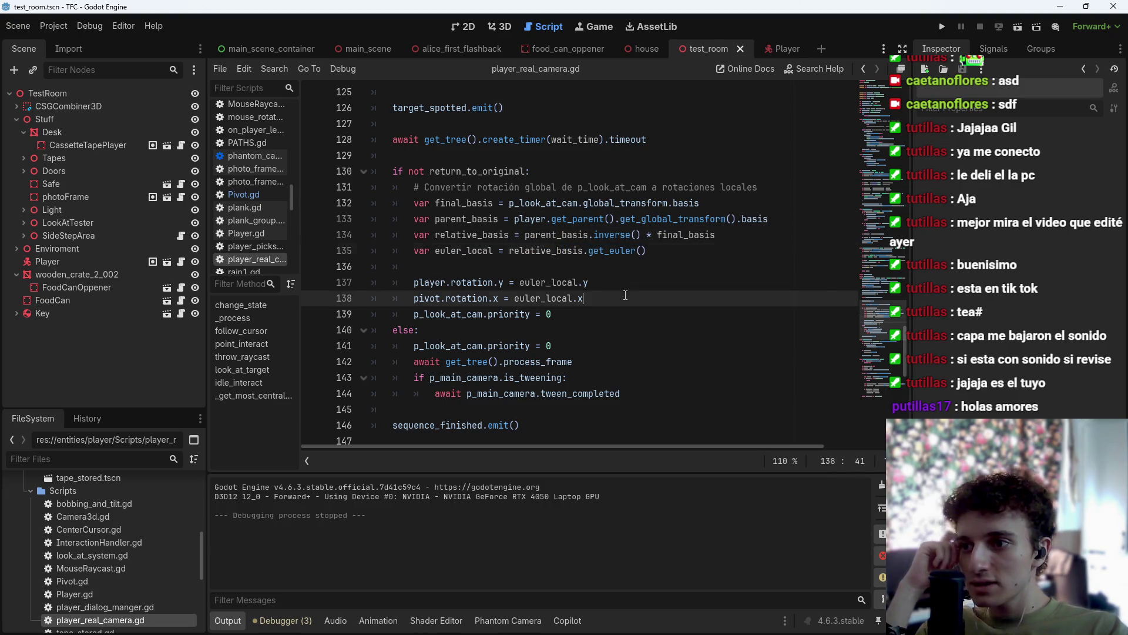
{"action": "key", "text": "ctrl+s"}
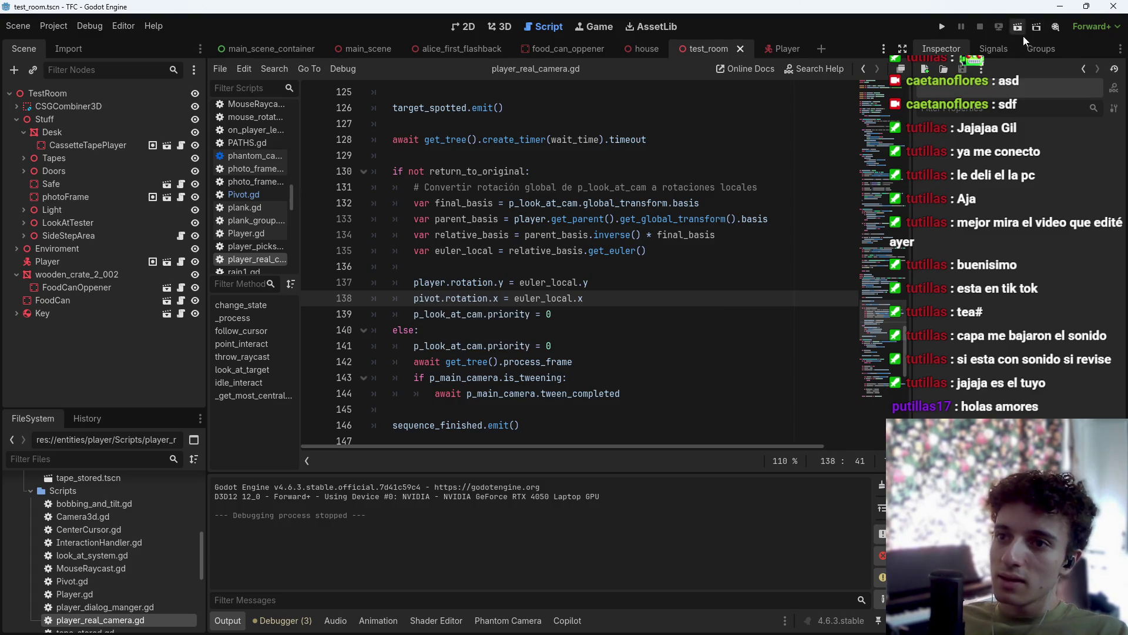
Test-run test_room with the euler_local rotation code, then stop it.
{"action": "left_click", "coordinate": [1014, 33]}
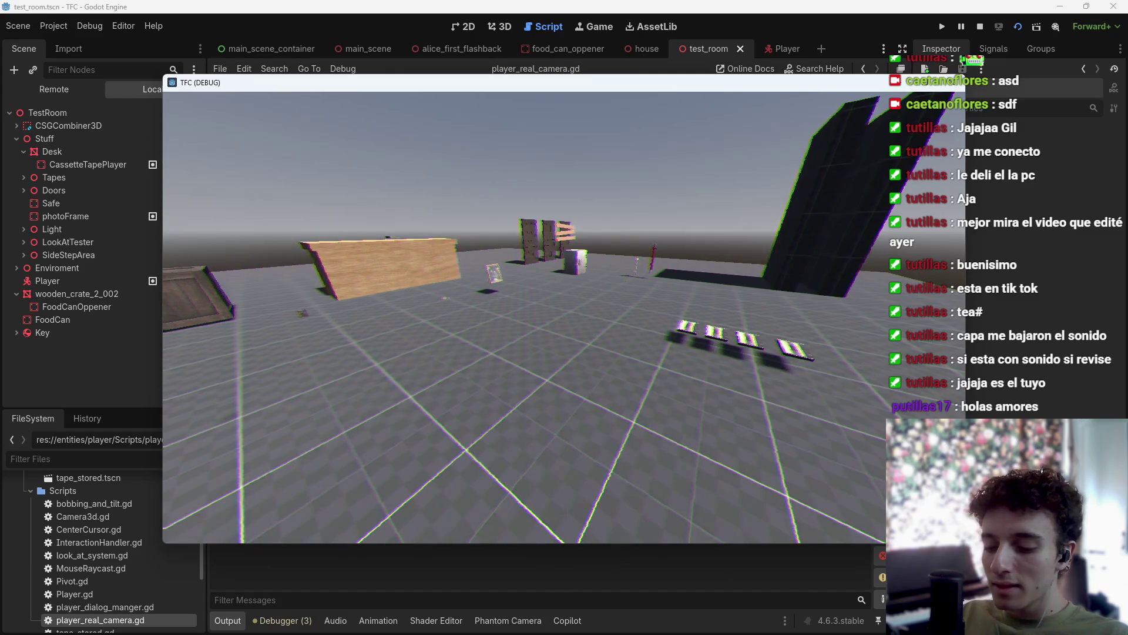
{"action": "key", "text": "F8"}
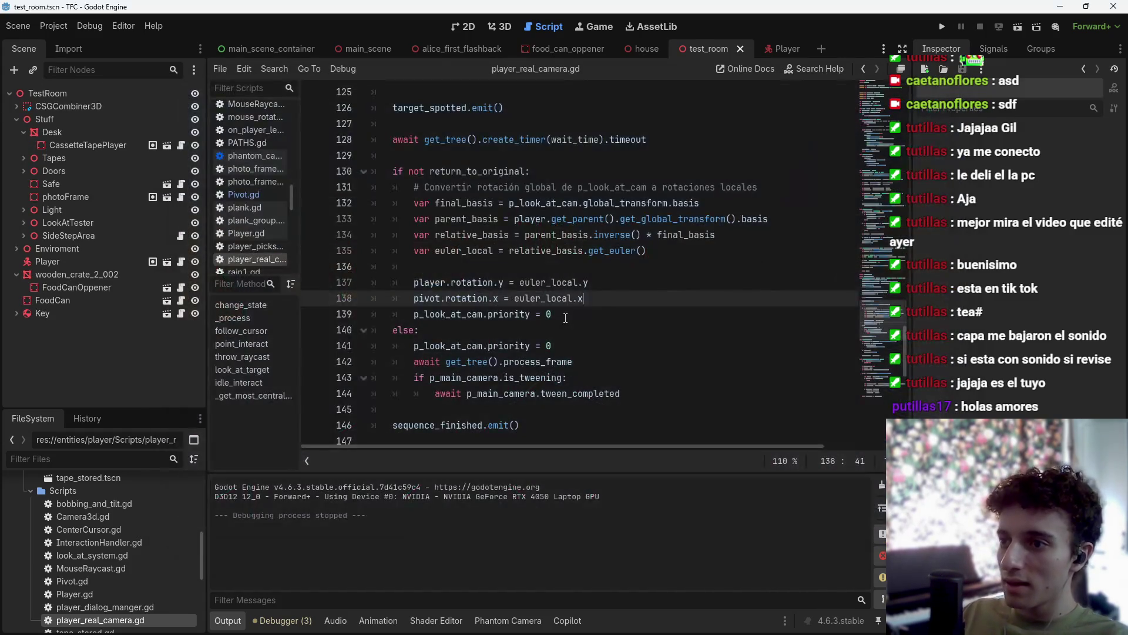
{"action": "key", "text": "alt+Tab"}
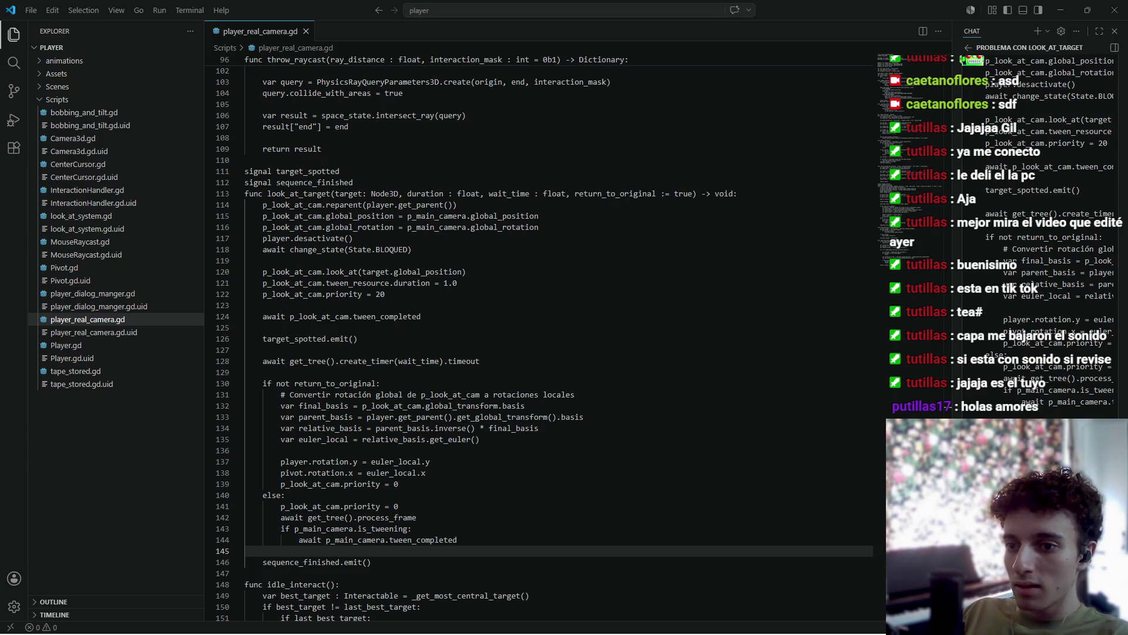
Tell Copilot the new code fails exactly the same: 'Con ese código funciona exactamente igual, mismo fallo'.
{"action": "key", "text": "Return"}
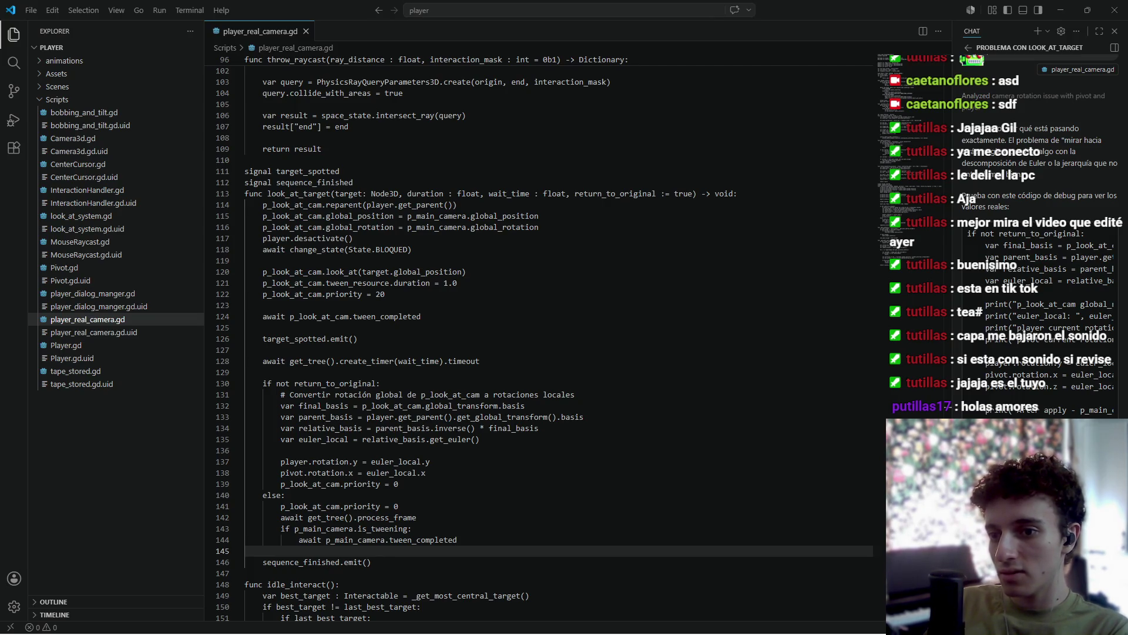
{"action": "key", "text": "alt+Tab"}
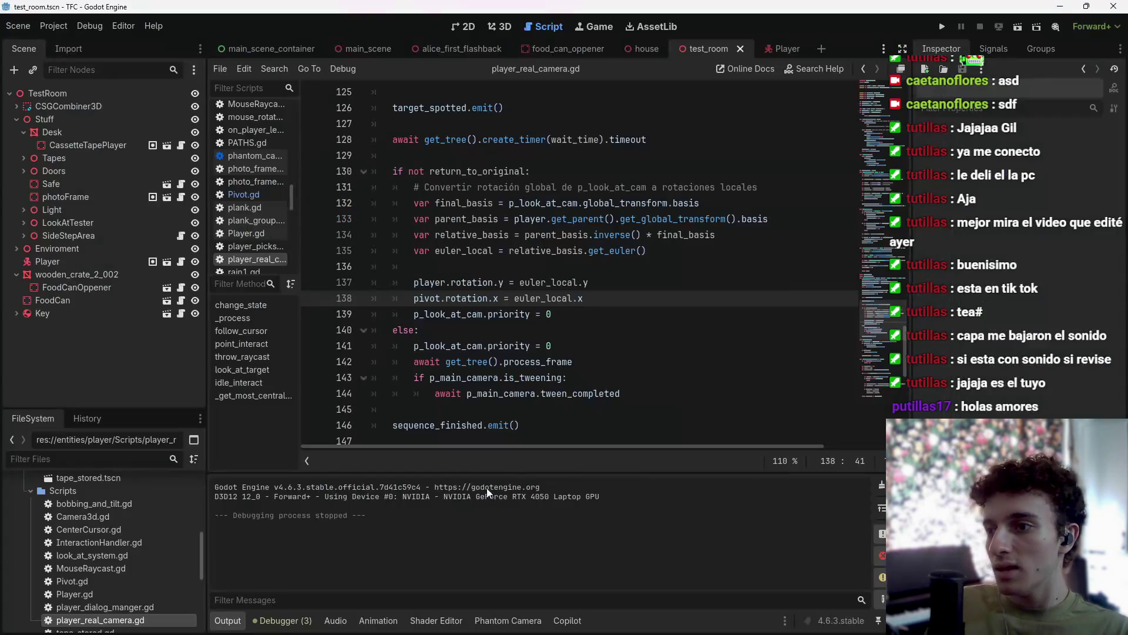
Replace look_at_target's if-branch with the indented debug version that prints rotation values, and save.
{"action": "left_click_drag", "start_coordinate": [393, 170], "coordinate": [595, 315]}
{"action": "key", "text": "ctrl+v"}
{"action": "scroll", "coordinate": [532, 379], "scroll_direction": "down", "scroll_amount": 2}
{"action": "key", "text": "ctrl+s"}
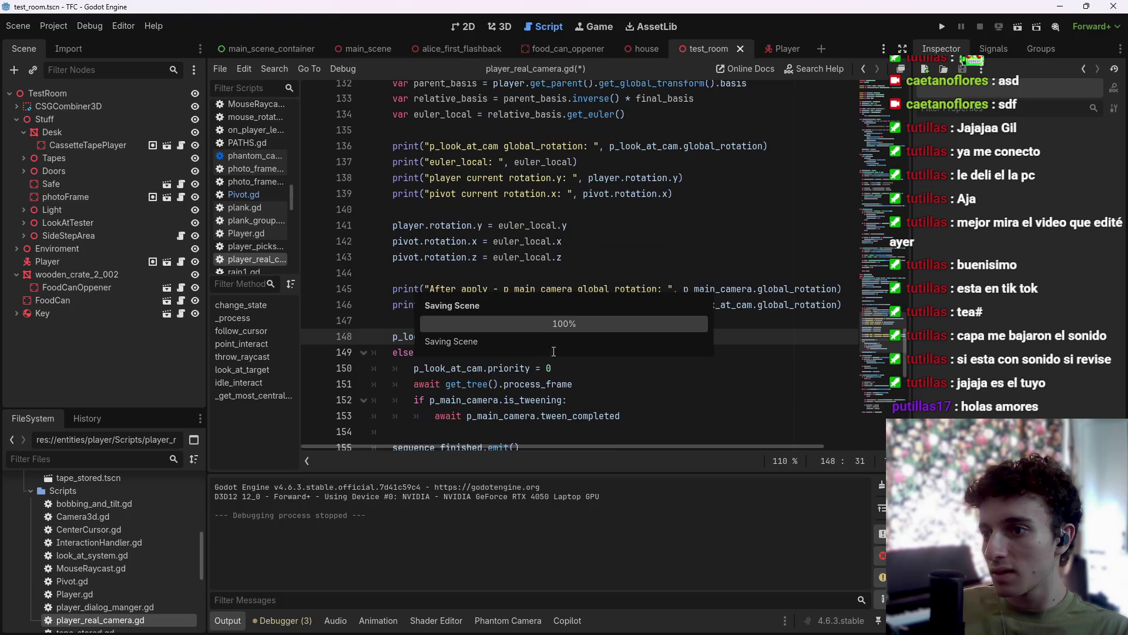
{"action": "scroll", "coordinate": [552, 364], "scroll_direction": "up", "scroll_amount": 2}
{"action": "left_click_drag", "start_coordinate": [540, 432], "coordinate": [392, 170]}
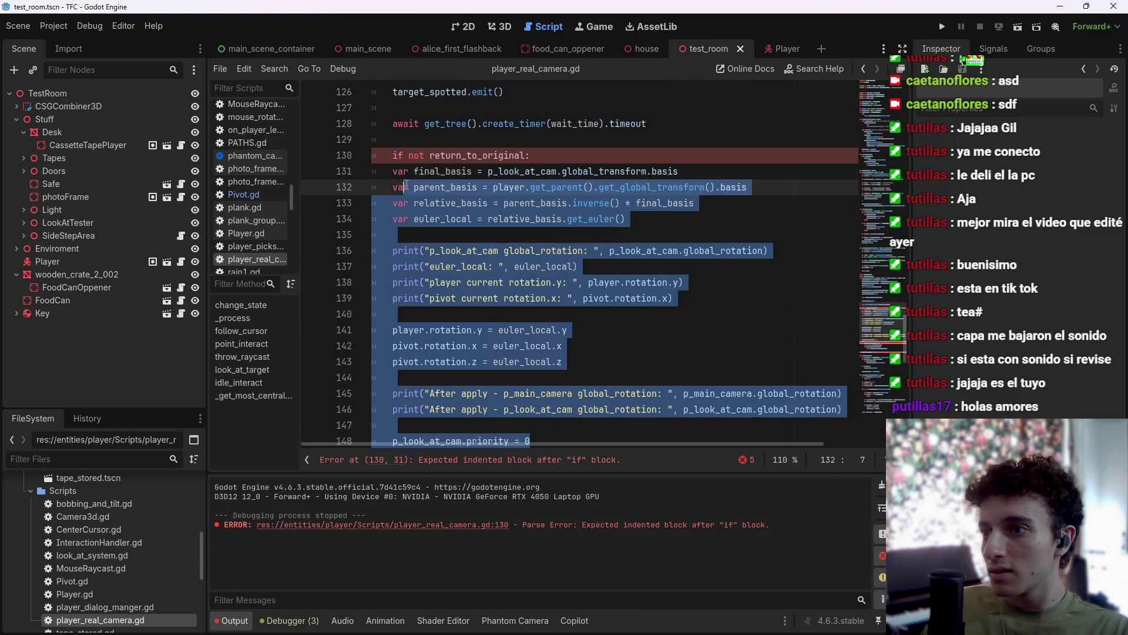
{"action": "key", "text": "Tab"}
{"action": "key", "text": "ctrl+s"}
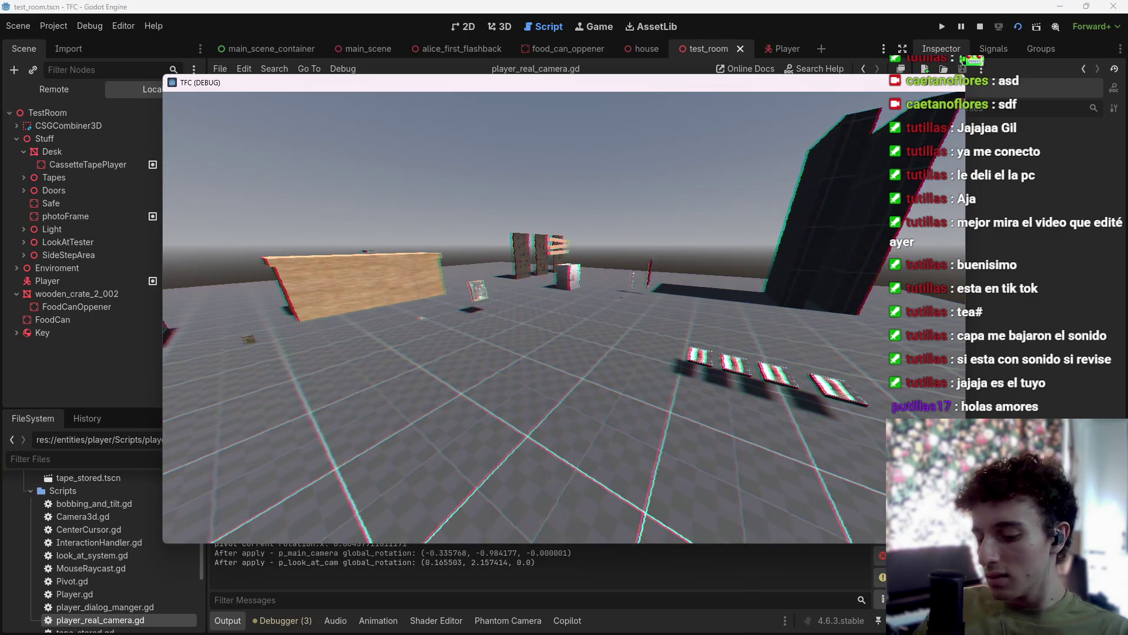
Stop the debug run and revert look_at_target to its earlier code, saving the script.
{"action": "key", "text": "F8"}
{"action": "key", "text": "ctrl+z"}
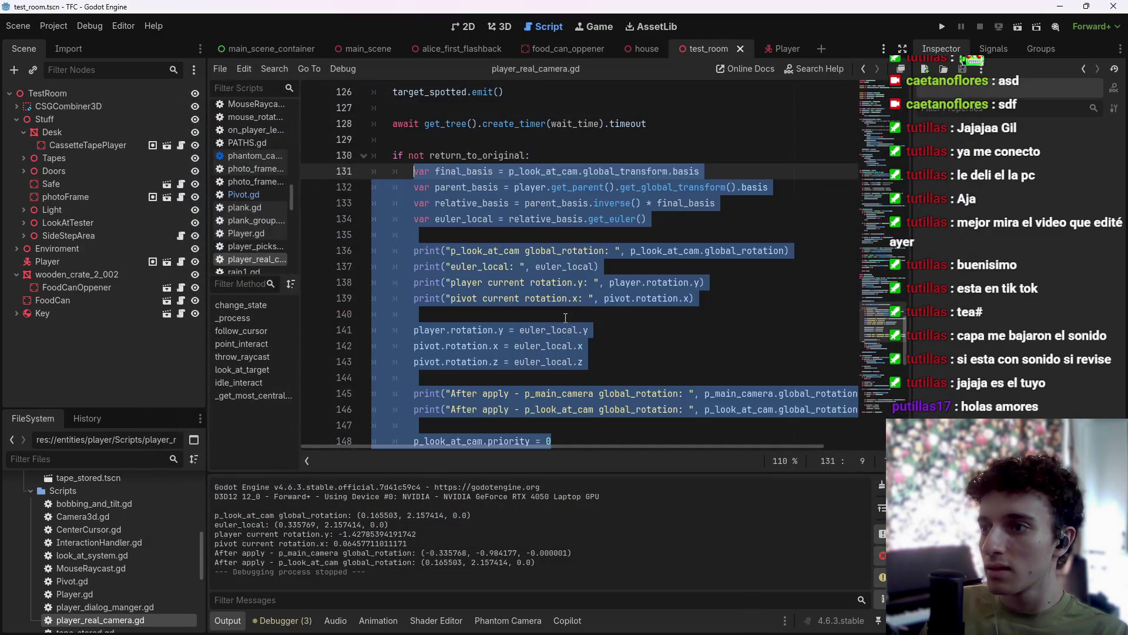
{"action": "key", "text": "ctrl+z"}
{"action": "key", "text": "ctrl+z"}
{"action": "key", "text": "ctrl+s"}
{"action": "key", "text": "alt+Tab"}
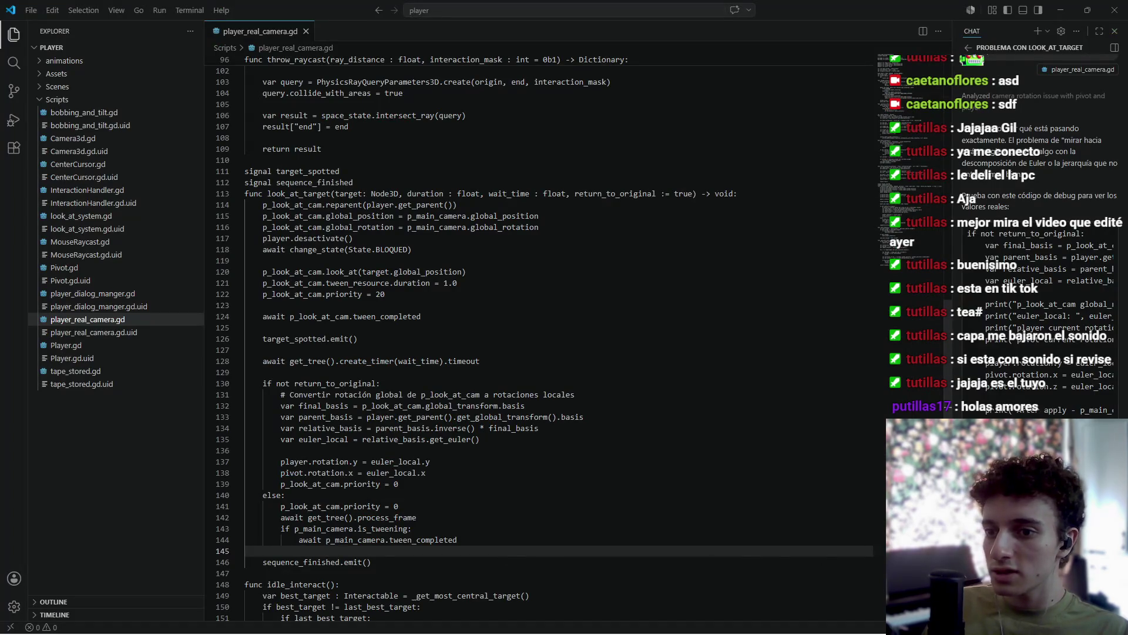
Send Copilot the euler_local and rotation values copied from Godot's Output panel.
{"action": "key", "text": "alt+Tab"}
{"action": "mouse_move", "coordinate": [559, 567]}
{"action": "left_mouse_down"}
{"action": "mouse_move", "coordinate": [217, 532]}
{"action": "mouse_move", "coordinate": [291, 521]}
{"action": "left_mouse_up"}
{"action": "key", "text": "alt+Tab"}
{"action": "key", "text": "ctrl+v"}
{"action": "key", "text": "Return"}
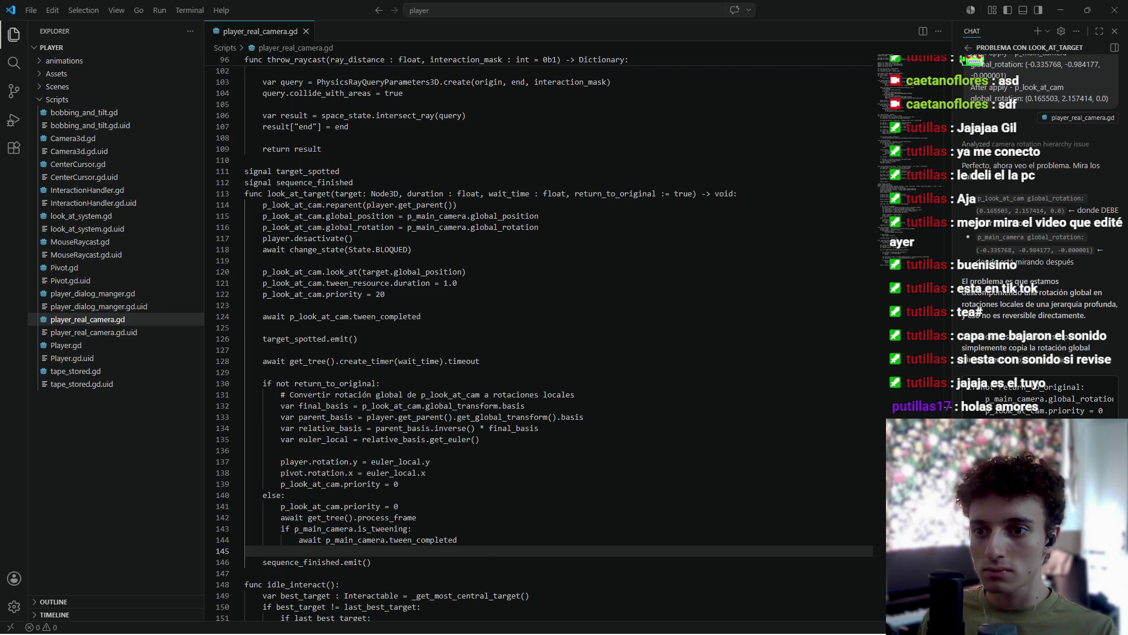
{"action": "scroll", "coordinate": [1034, 400], "scroll_direction": "right", "scroll_amount": 2}
{"action": "scroll", "coordinate": [1034, 399], "scroll_direction": "left", "scroll_amount": 3}
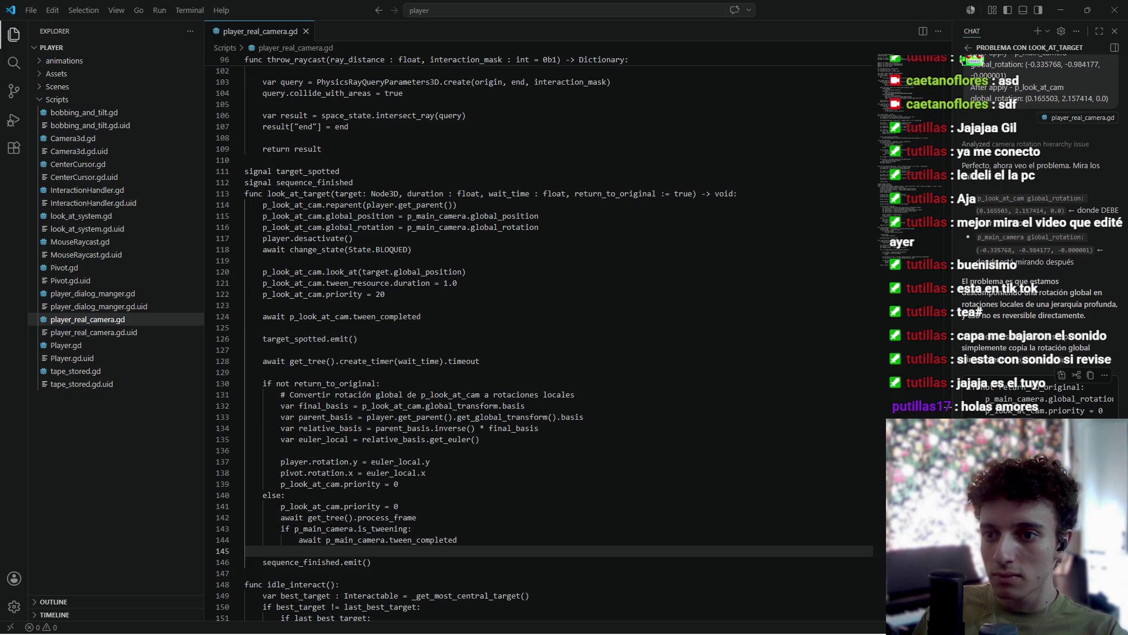
{"action": "scroll", "coordinate": [1035, 400], "scroll_direction": "right", "scroll_amount": 5}
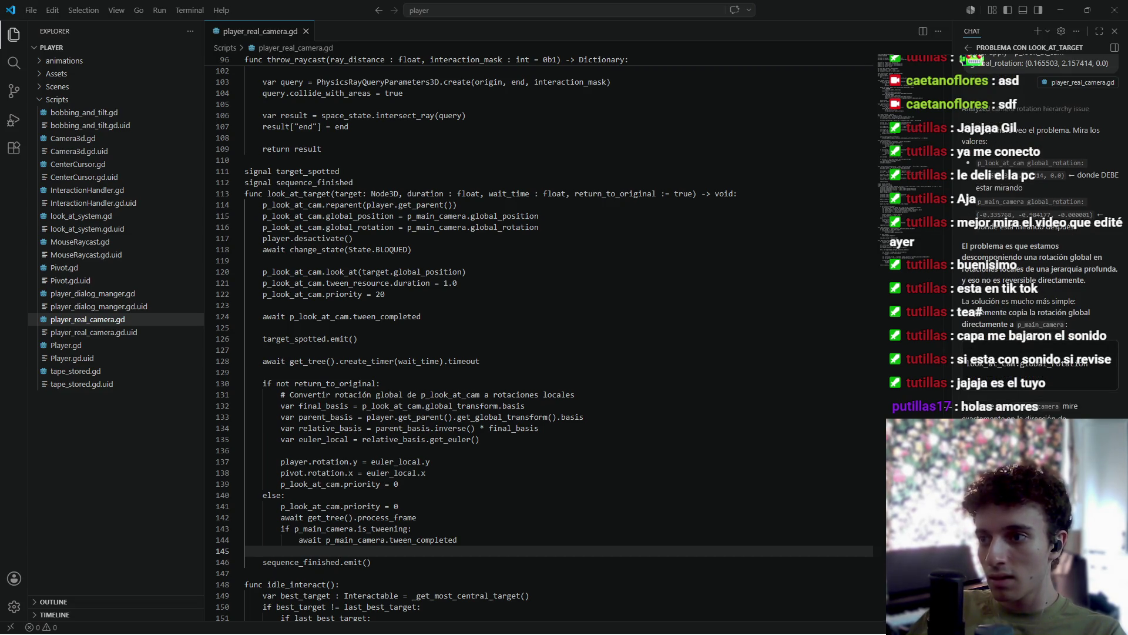
Send the player-camera follow-up and copy the suggested pivot and player rotation code.
{"action": "key", "text": "Return"}
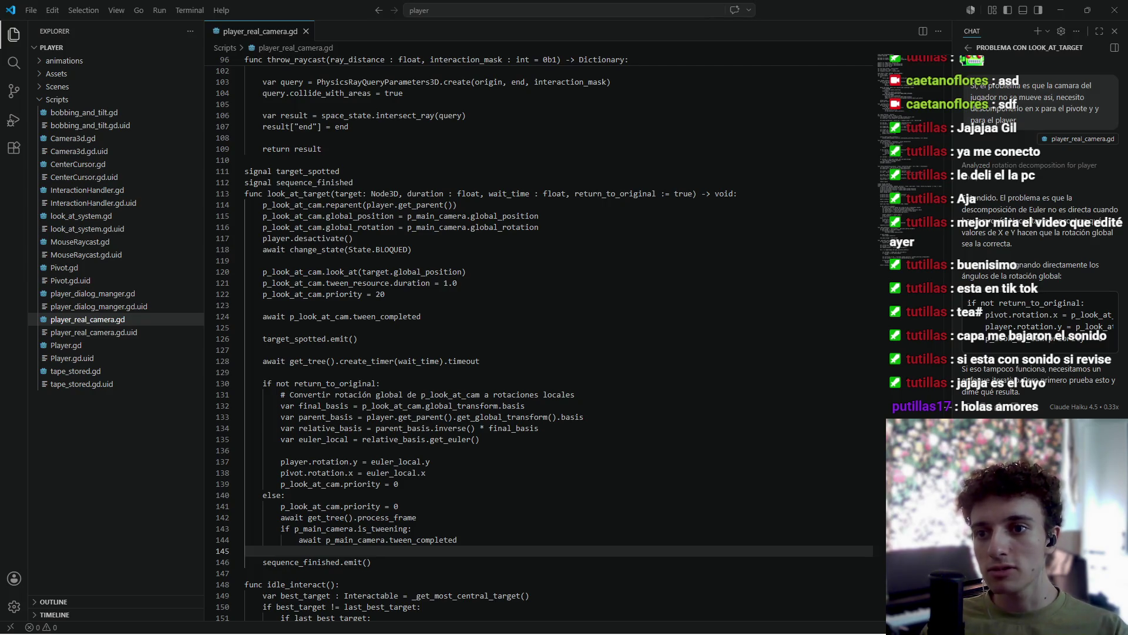
{"action": "mouse_move", "coordinate": [1025, 348]}
{"action": "left_mouse_down"}
{"action": "mouse_move", "coordinate": [1070, 348]}
{"action": "mouse_move", "coordinate": [1015, 352]}
{"action": "left_mouse_up"}
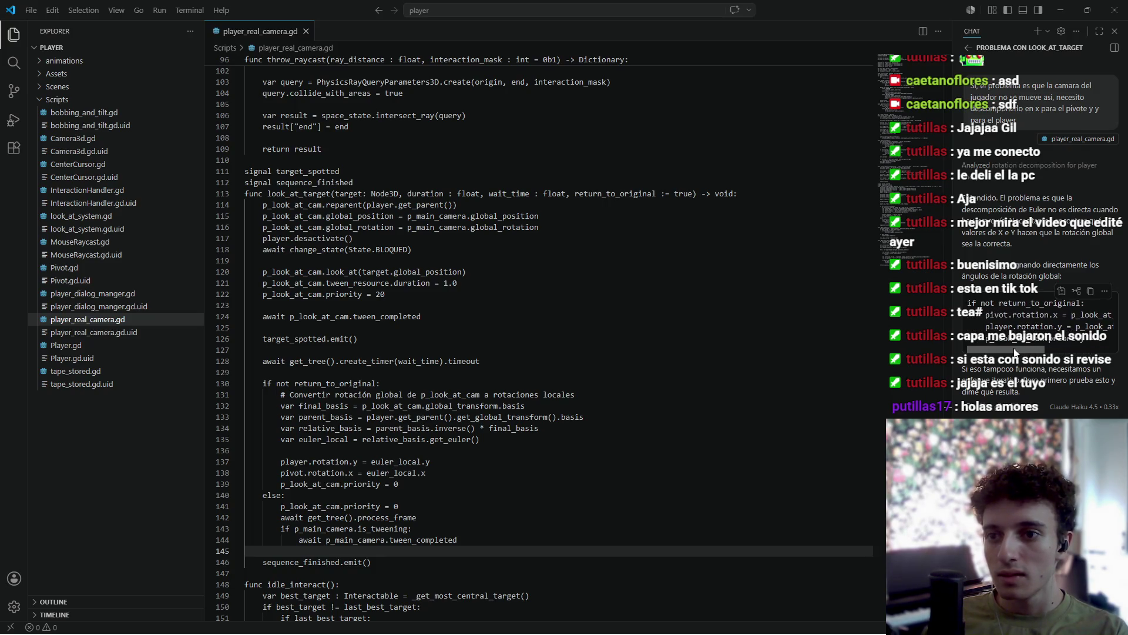
{"action": "key", "text": "alt+Tab"}
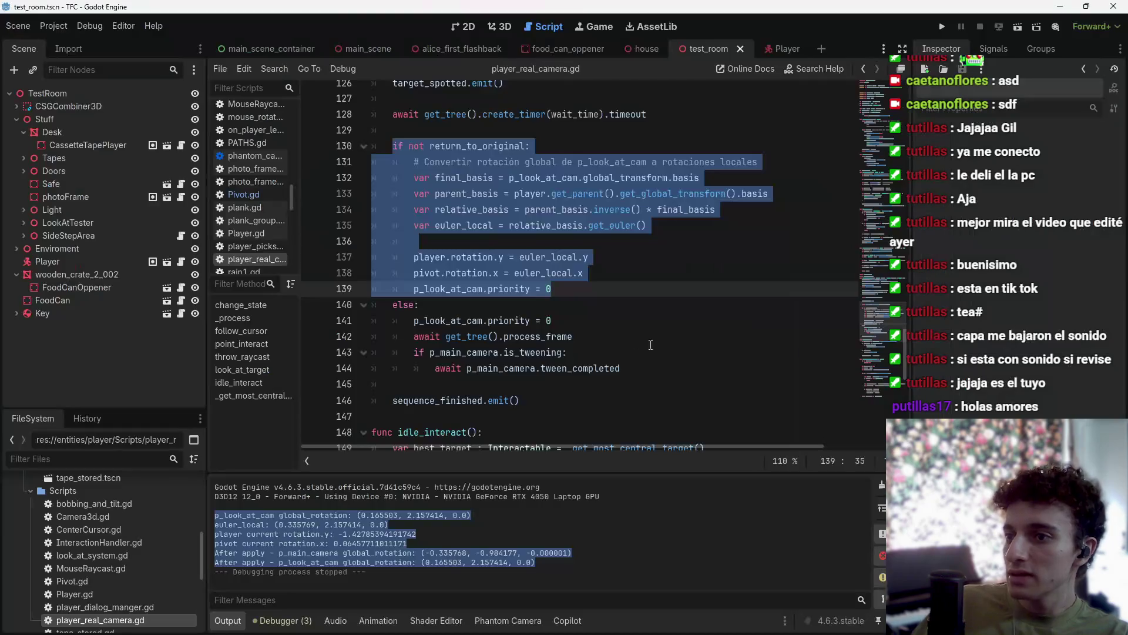
Replace lines 130–139 with the assistant's three rotation-assignment lines and save.
{"action": "left_click", "coordinate": [651, 345]}
{"action": "left_click_drag", "start_coordinate": [553, 289], "coordinate": [395, 145]}
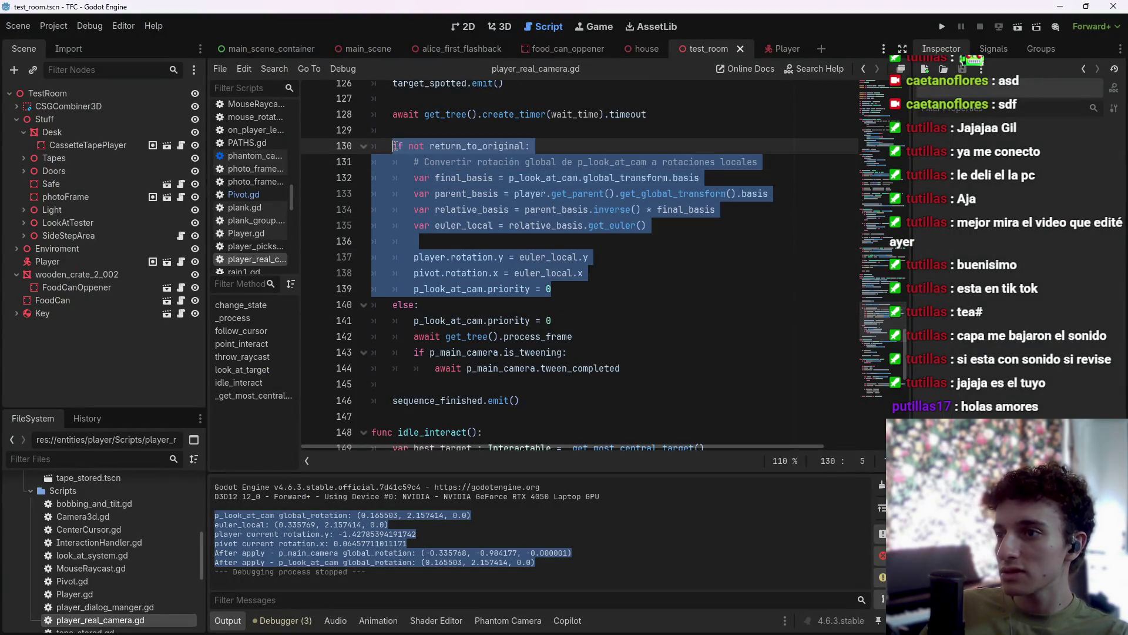
{"action": "type", "text": "if not return_to_original: \tpivot.rotation.x = p_look_at_cam.global_rotation.x \tplayer.rotation.y = p_look_at_cam.global_rotation.y \tp_look_at_cam.priority = 0"}
{"action": "left_click_drag", "start_coordinate": [551, 194], "coordinate": [412, 162]}
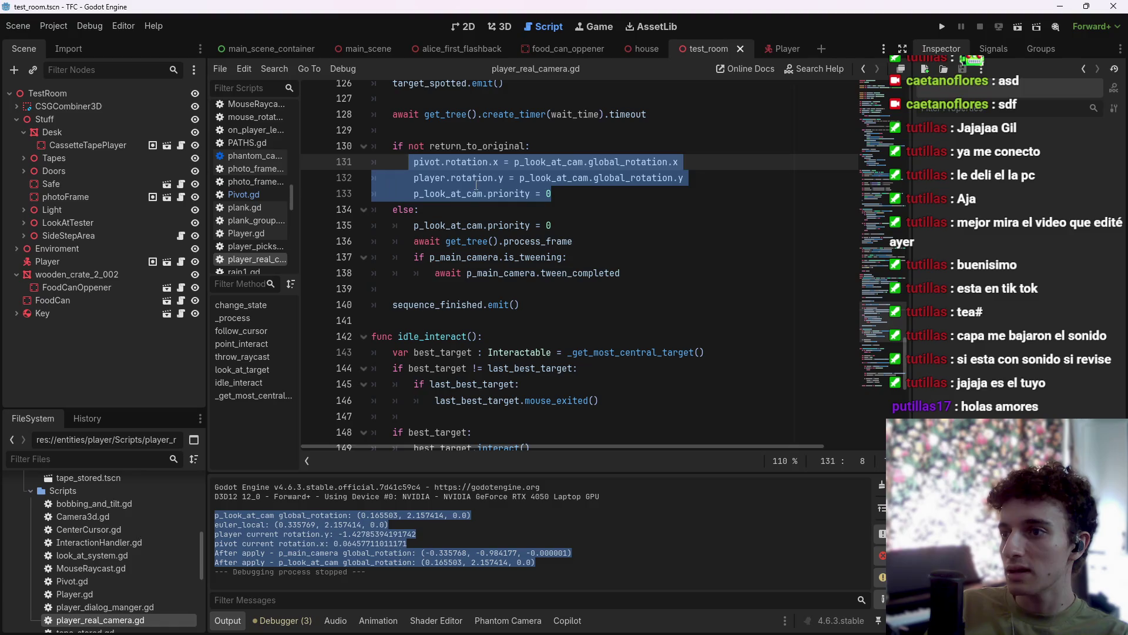
{"action": "left_click", "coordinate": [579, 195]}
{"action": "key", "text": "ctrl+s"}
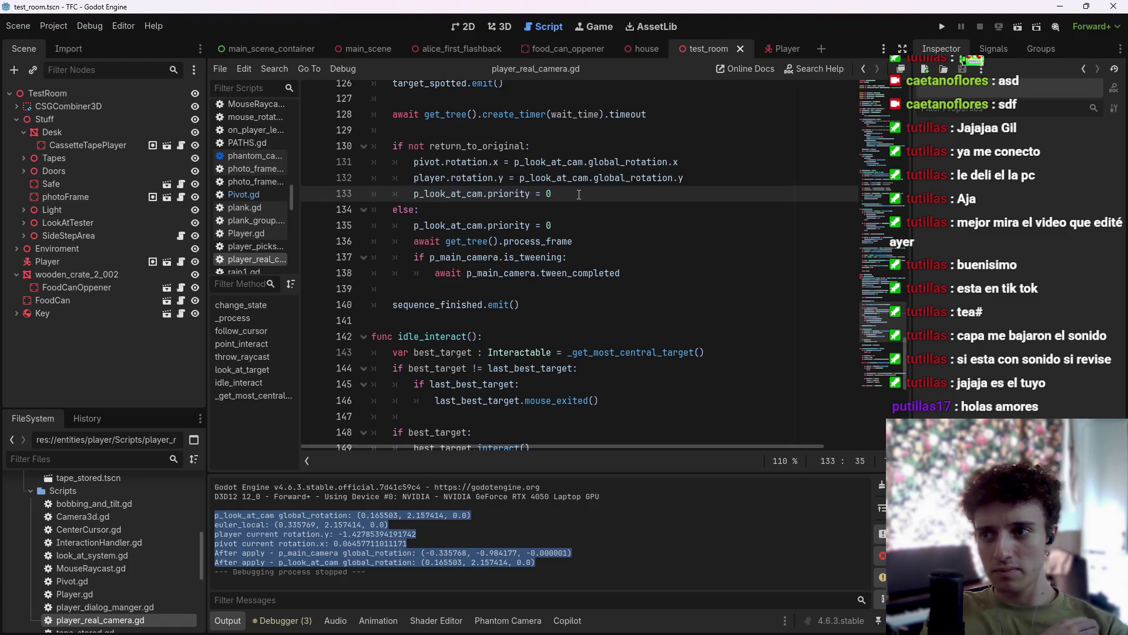
Switch the pivot and player assignments to global_rotation, then run the current scene.
{"action": "left_click", "coordinate": [449, 162]}
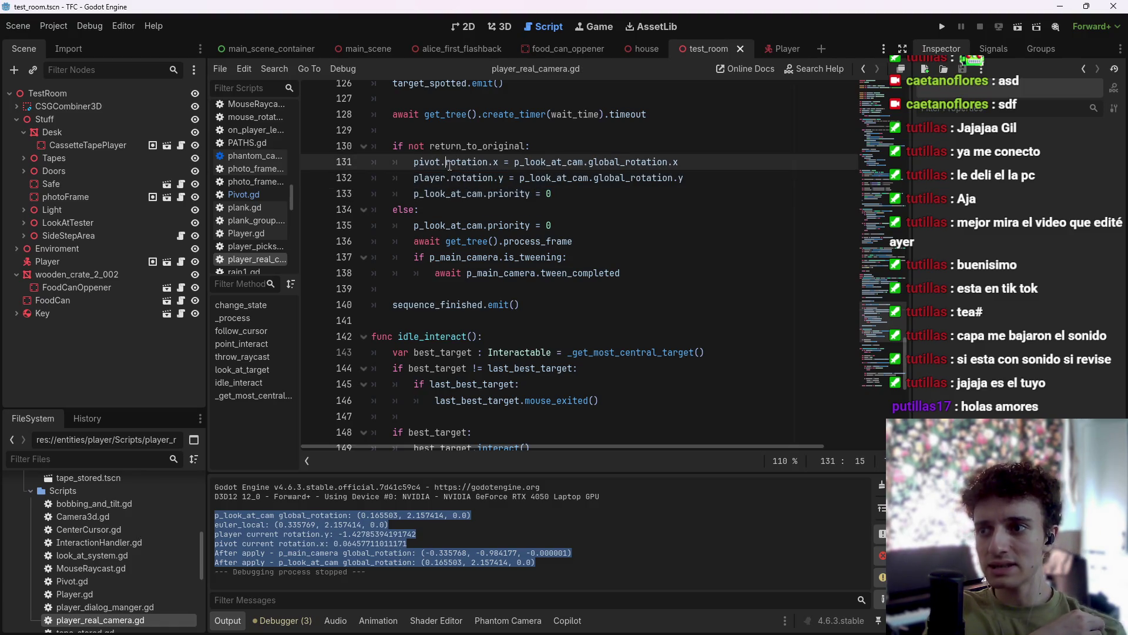
{"action": "type", "text": "gloval"}
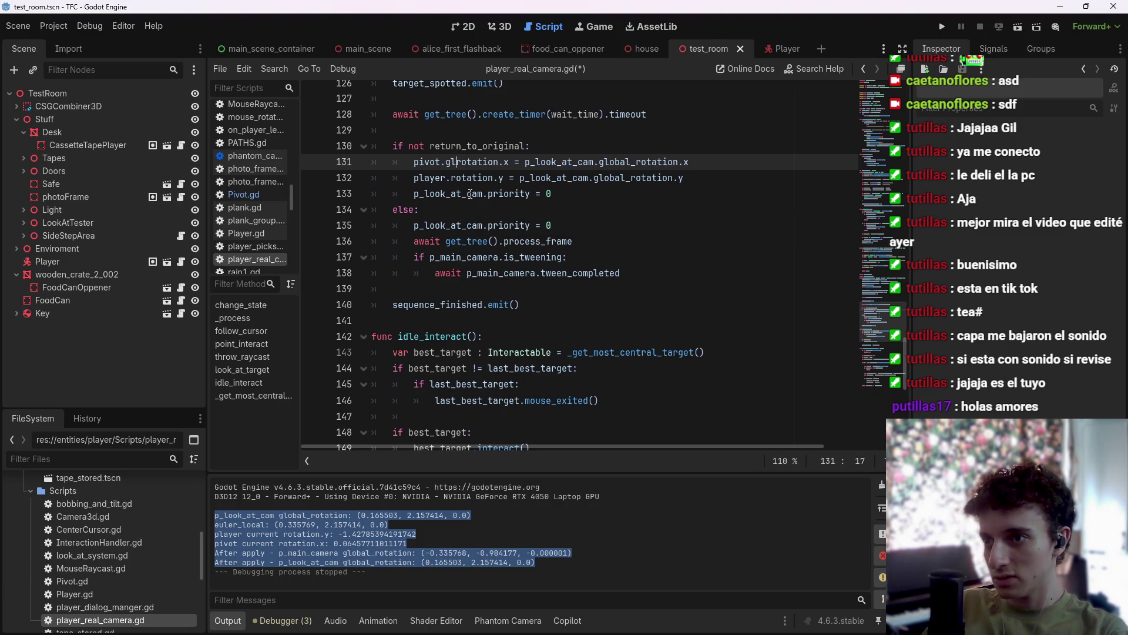
{"action": "key", "text": "ctrl+z"}
{"action": "key", "text": "ctrl+z"}
{"action": "key", "text": "ctrl+z"}
{"action": "key", "text": "ctrl+space"}
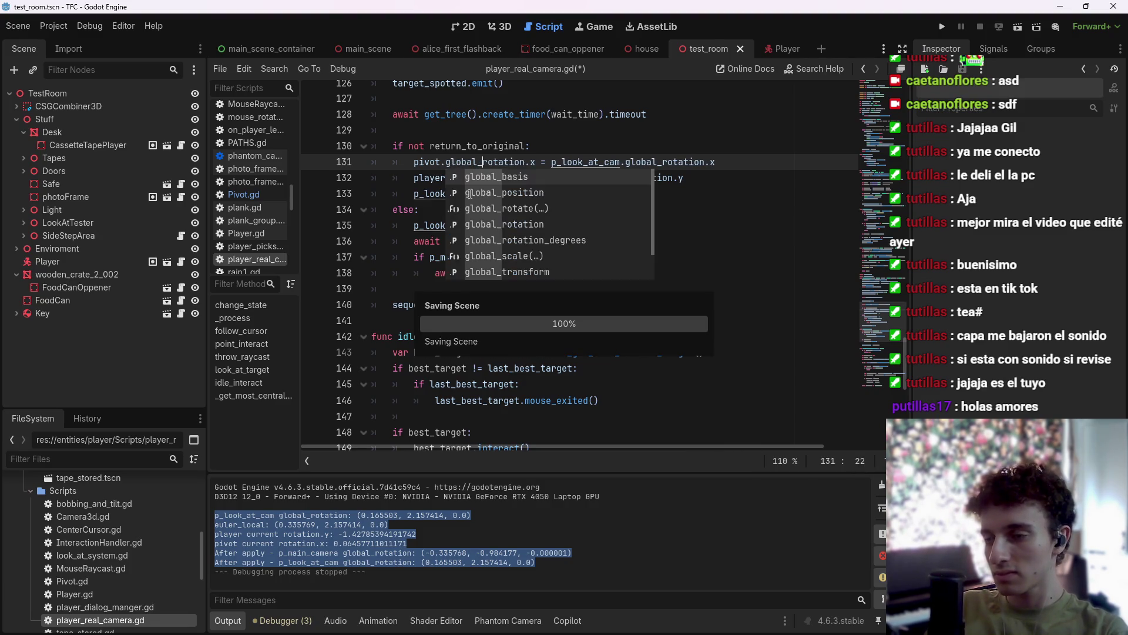
{"action": "key", "text": "Escape"}
{"action": "key", "text": "Down"}
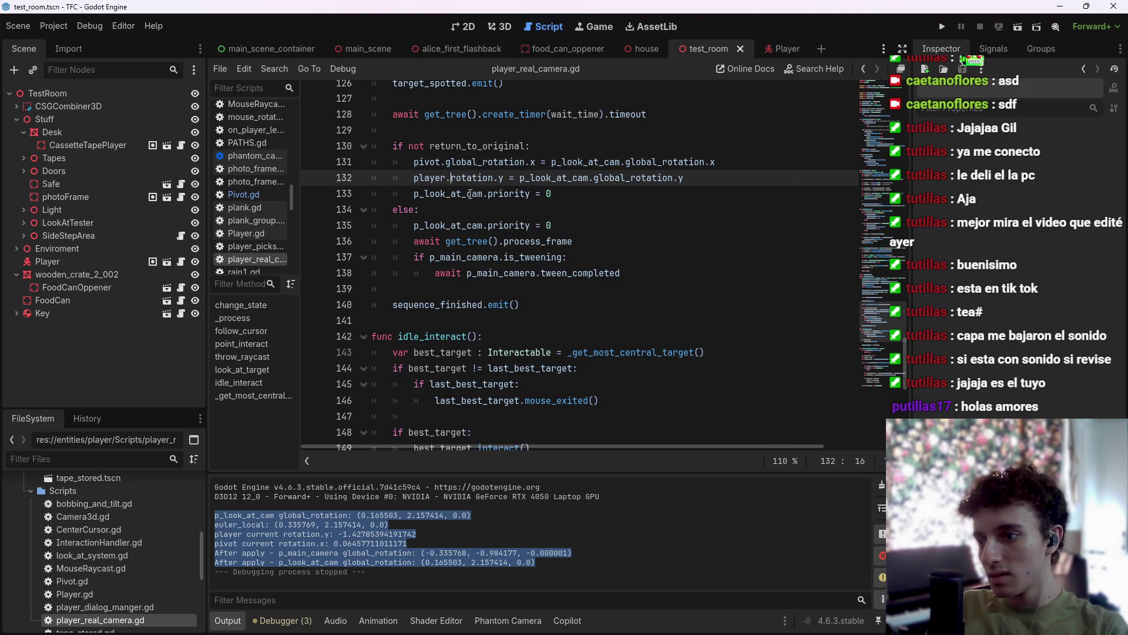
{"action": "type", "text": "global_"}
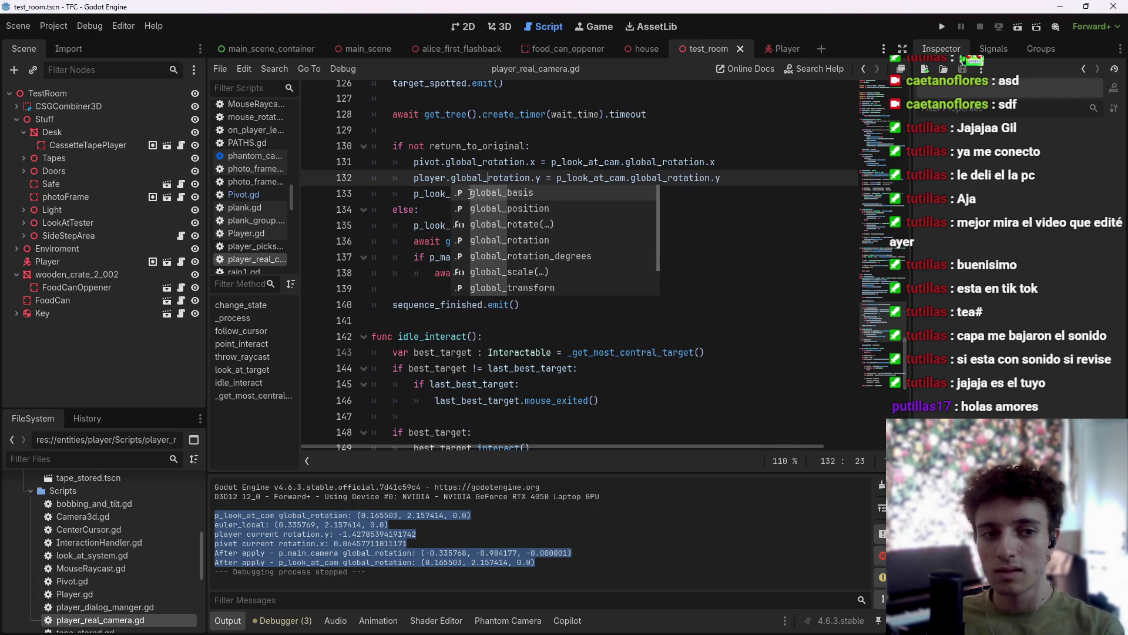
{"action": "left_click", "coordinate": [1017, 26]}
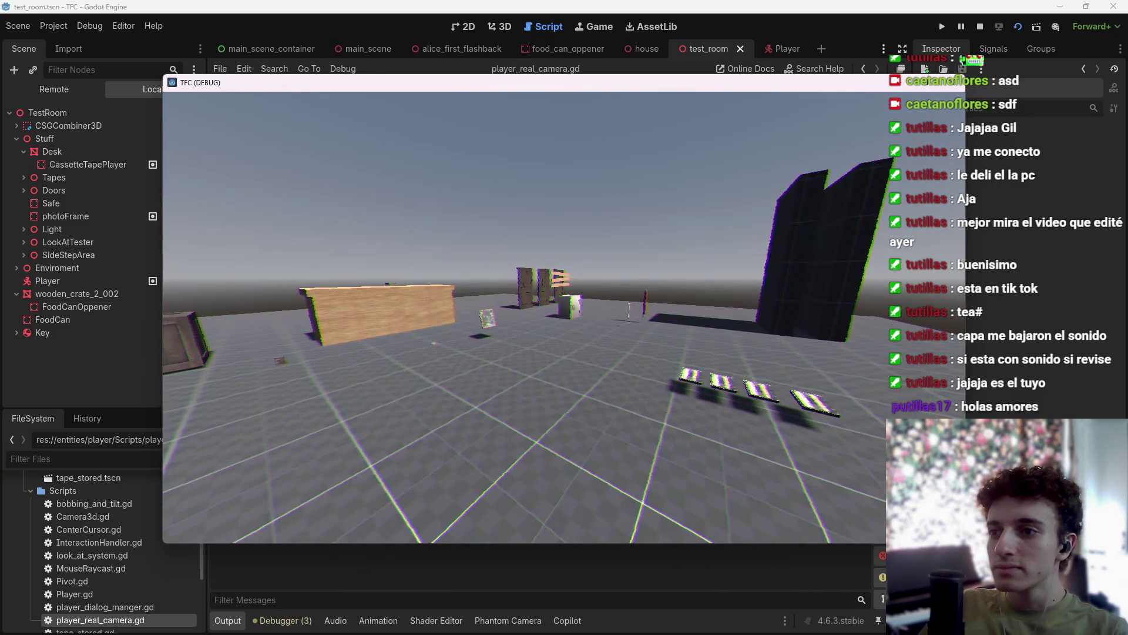
Stop the running test_room scene with F8.
{"action": "key", "text": "F8"}
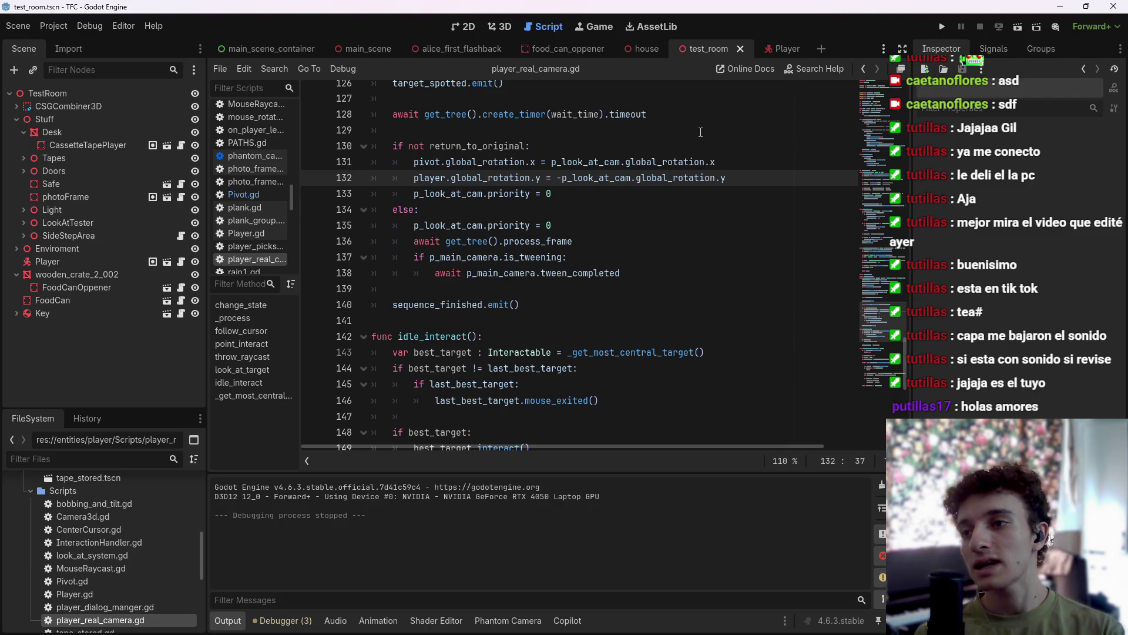
Add an x_delta variable from the main camera's and p_look_at_cam's global_rotation difference.
{"action": "left_click", "coordinate": [681, 147]}
{"action": "key", "text": "Return"}
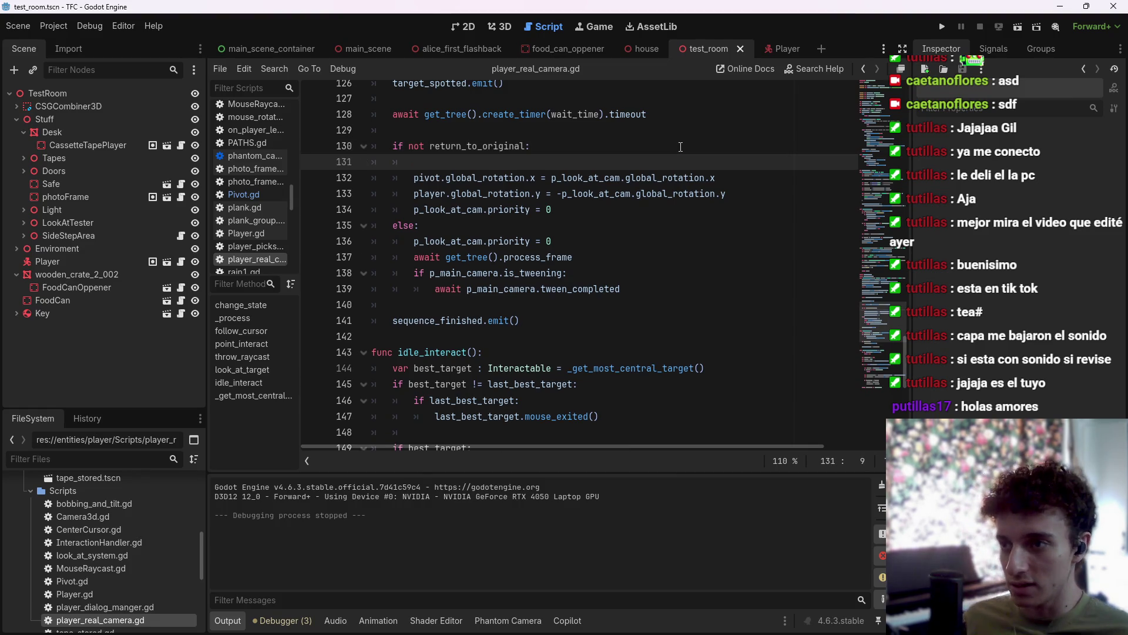
{"action": "type", "text": "va"}
{"action": "type", "text": "r x_det"}
{"action": "type", "text": "la ="}
{"action": "type", "text": " m_"}
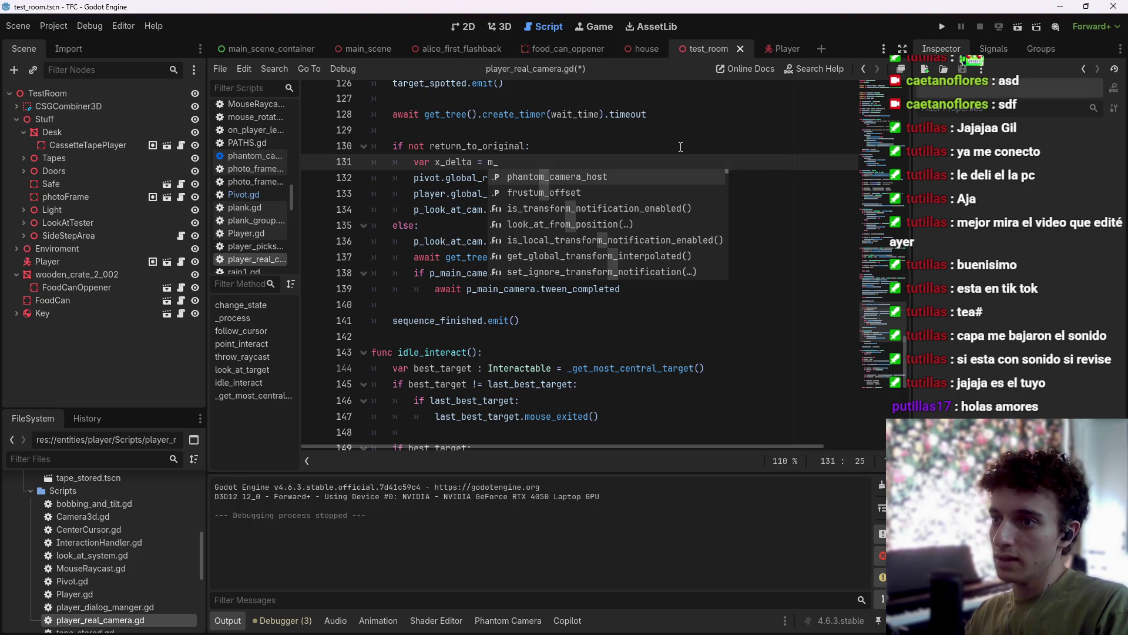
{"action": "key", "text": "BackSpace"}
{"action": "key", "text": "BackSpace"}
{"action": "type", "text": "p_ma"}
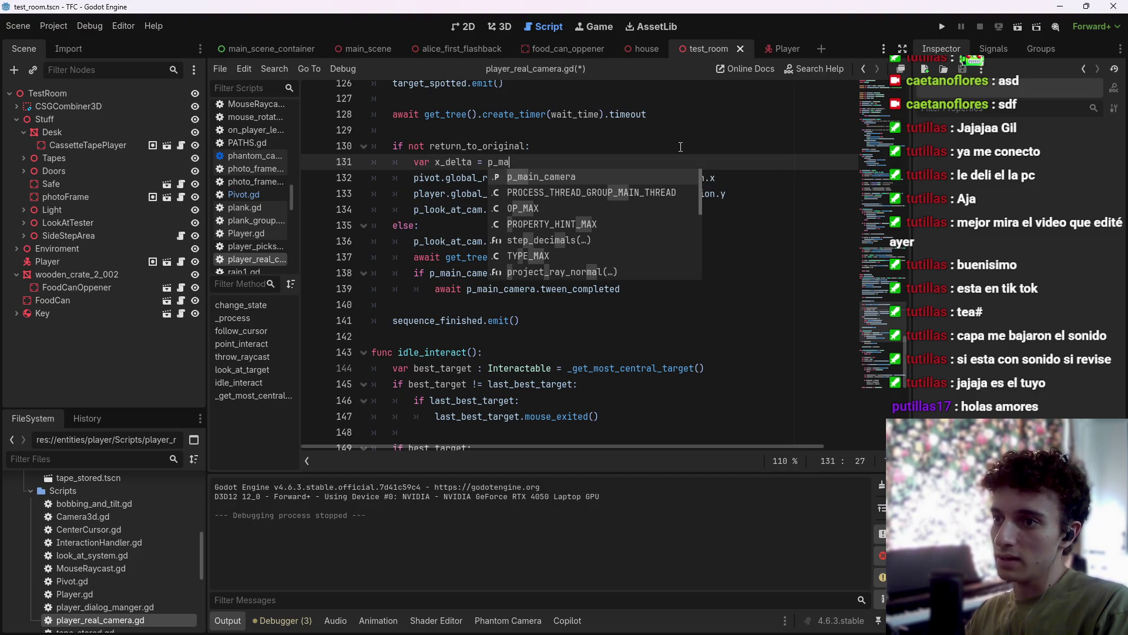
{"action": "type", "text": "in_camera.global_ro"}
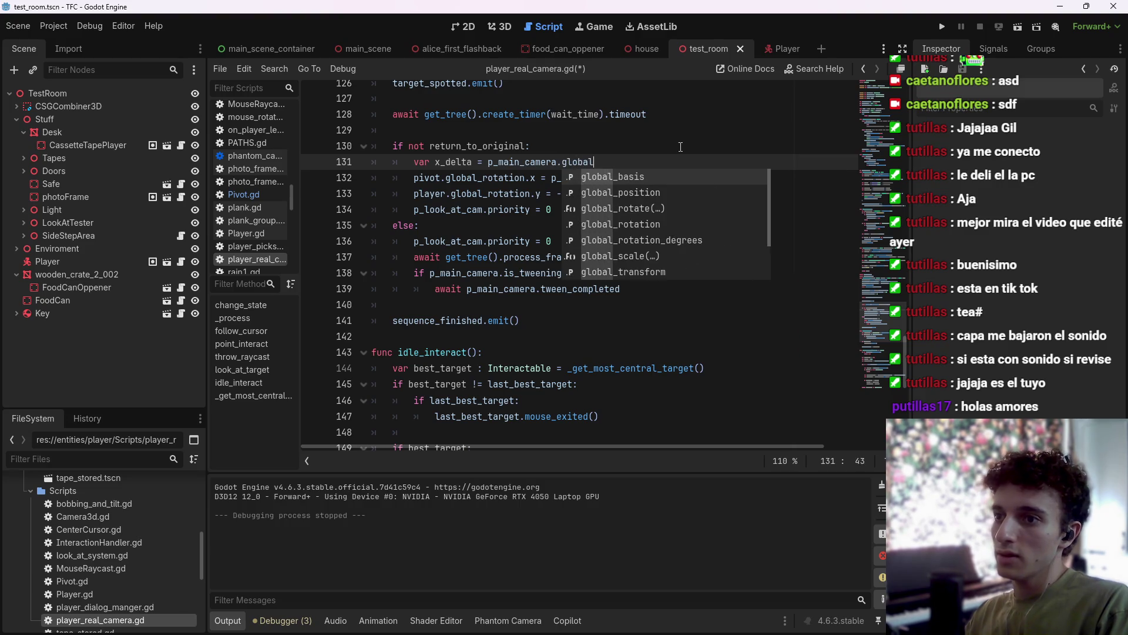
{"action": "key", "text": "Return"}
{"action": "key", "text": "ctrl+shift+Left"}
{"action": "key", "text": "ctrl+shift+Left"}
{"action": "key", "text": "End"}
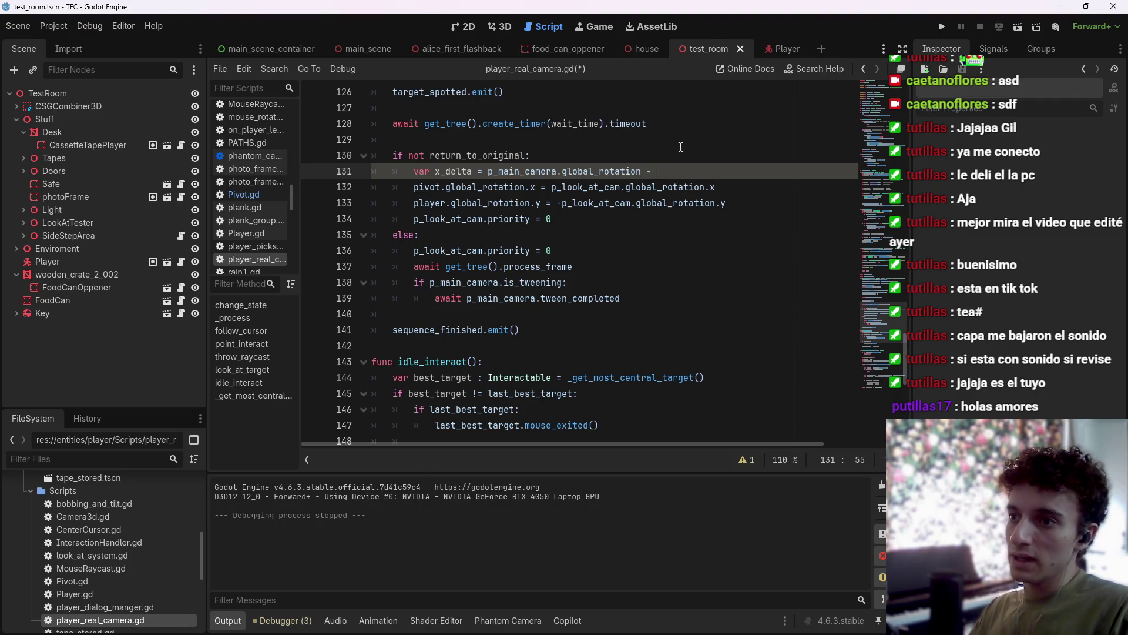
{"action": "type", "text": "p_"}
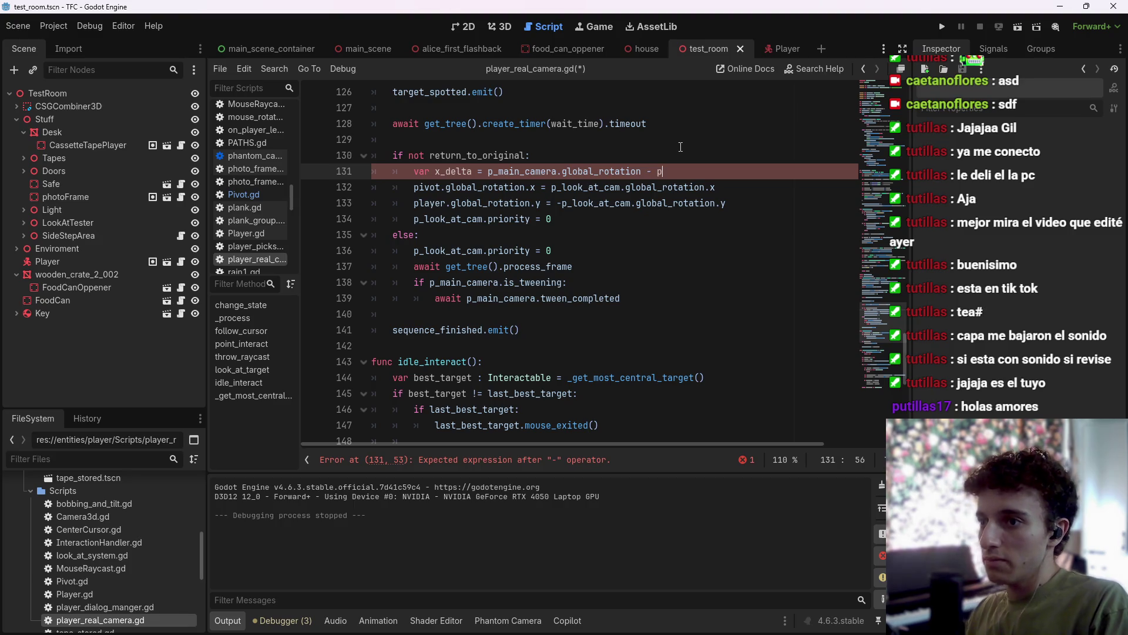
{"action": "key", "text": "Return"}
{"action": "type", "text": ".global_ro"}
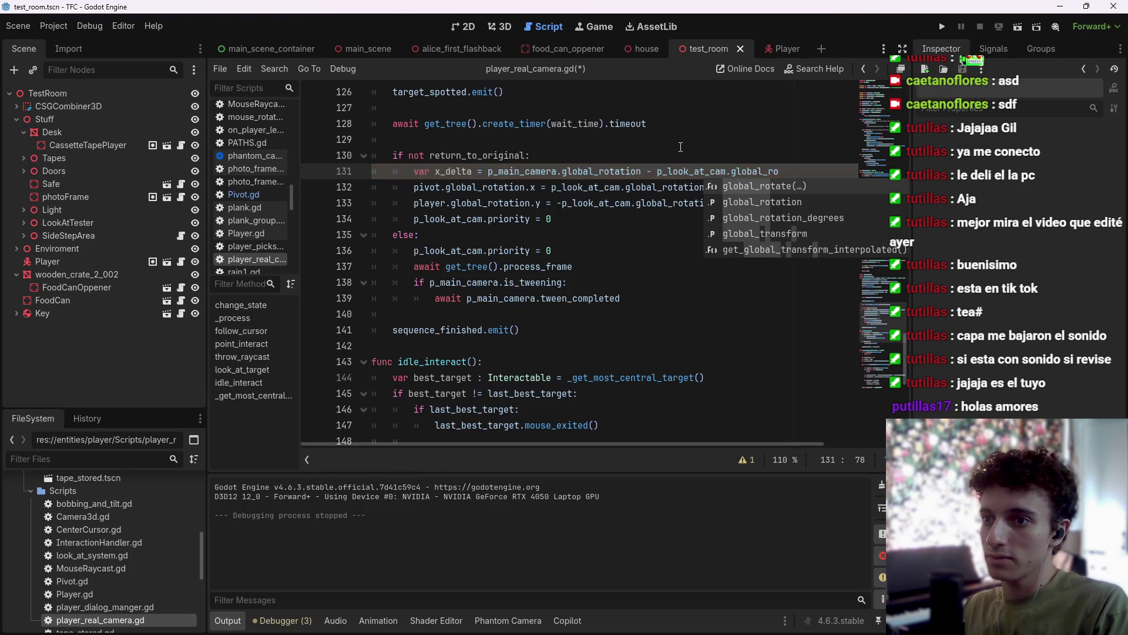
{"action": "key", "text": "Return"}
{"action": "key", "text": "ctrl+s"}
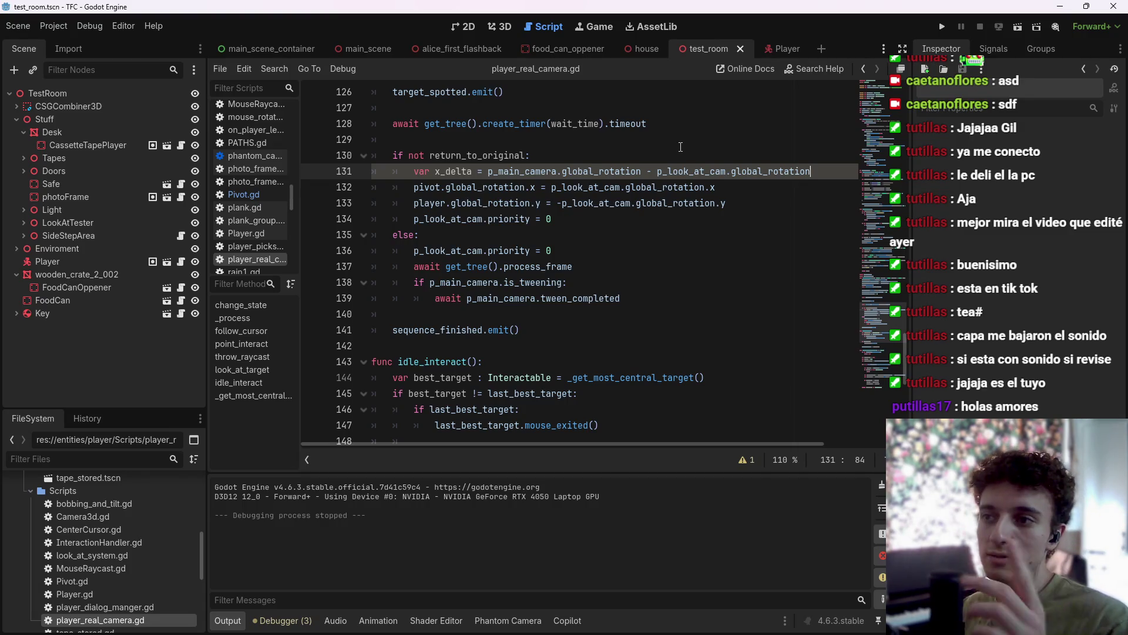
Add y_delta with the same difference, using the .x components for x_delta and .y for y_delta.
{"action": "key", "text": "Return"}
{"action": "type", "text": "var y_delta ="}
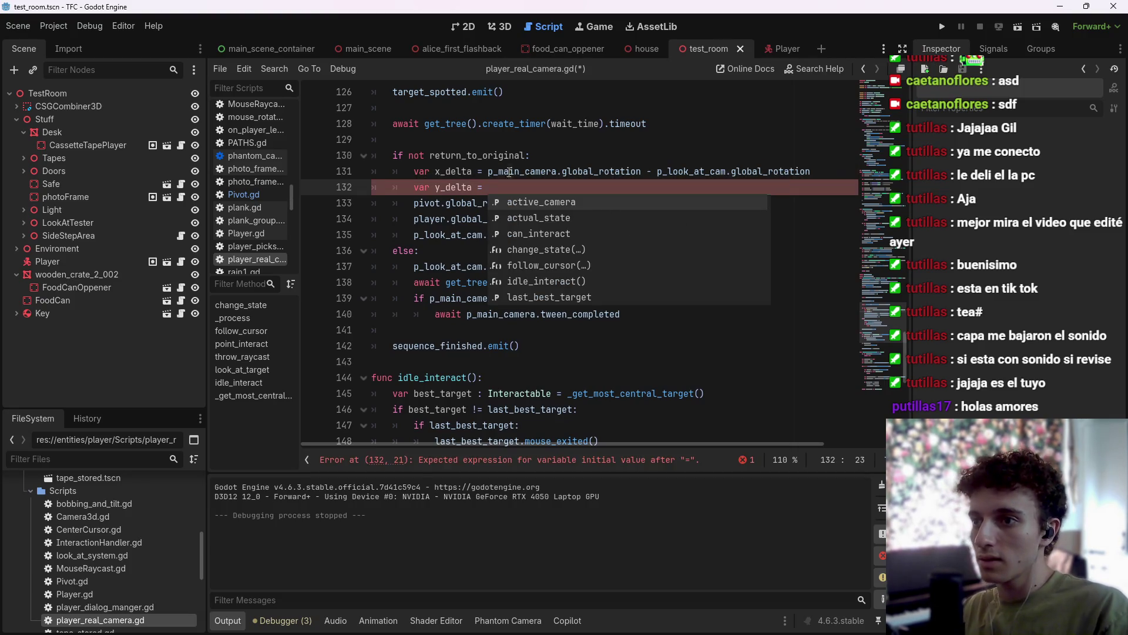
{"action": "left_click", "coordinate": [487, 171]}
{"action": "left_click_drag", "start_coordinate": [488, 171], "coordinate": [812, 171]}
{"action": "key", "text": "ctrl+c"}
{"action": "key", "text": "Down"}
{"action": "key", "text": "ctrl+v"}
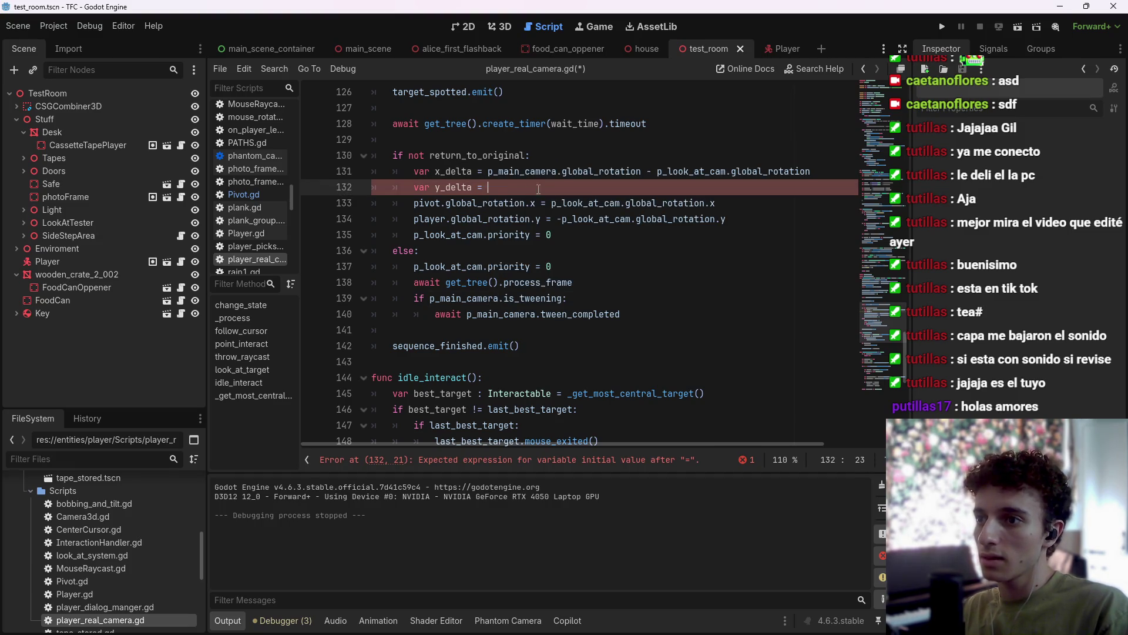
{"action": "left_click", "coordinate": [640, 171]}
{"action": "type", "text": ".x"}
{"action": "left_click", "coordinate": [851, 166]}
{"action": "type", "text": ".x"}
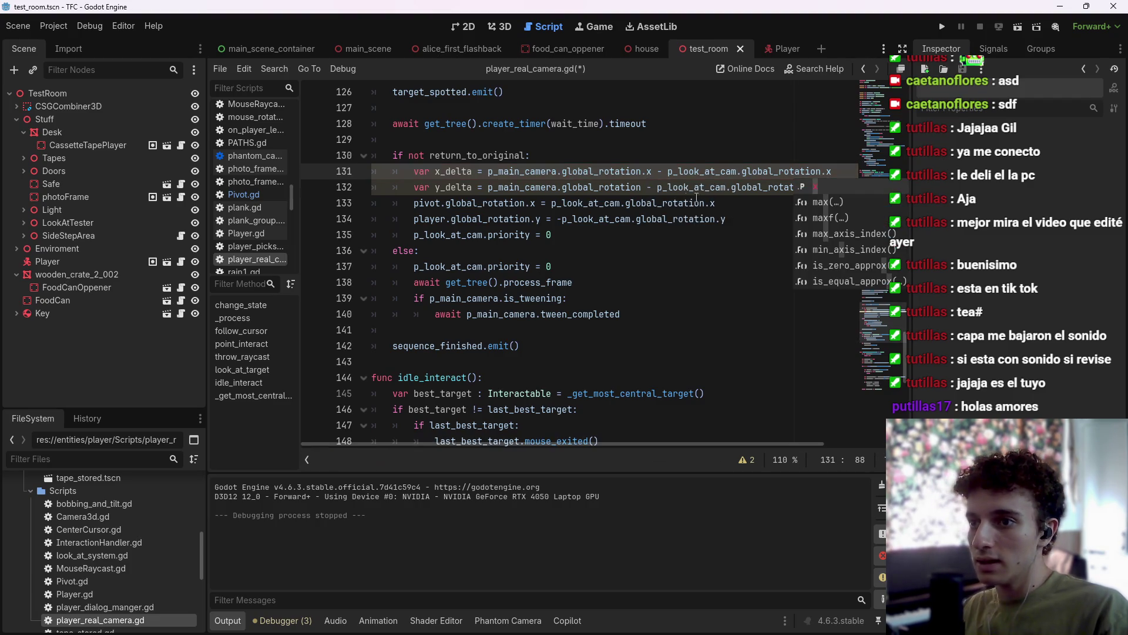
{"action": "left_click", "coordinate": [648, 187]}
{"action": "type", "text": ".y"}
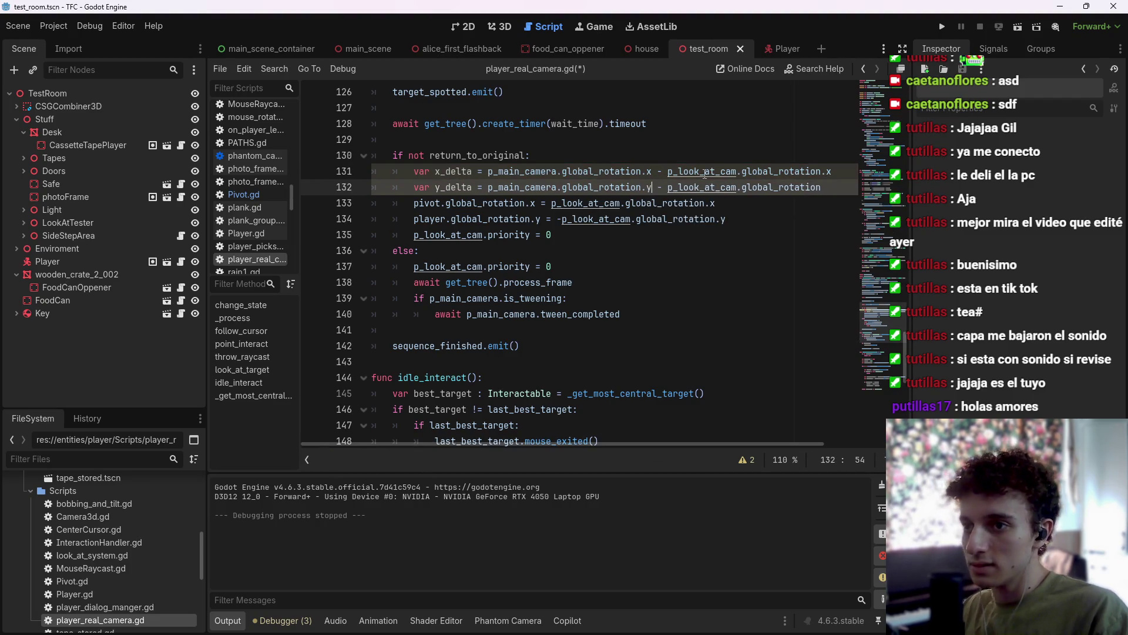
{"action": "type", "text": ".y"}
{"action": "key", "text": "ctrl+s"}
Replace the pivot rotation assignment with pivot.rotate_x(x_delta) and save.
{"action": "left_click_drag", "start_coordinate": [716, 203], "coordinate": [445, 202]}
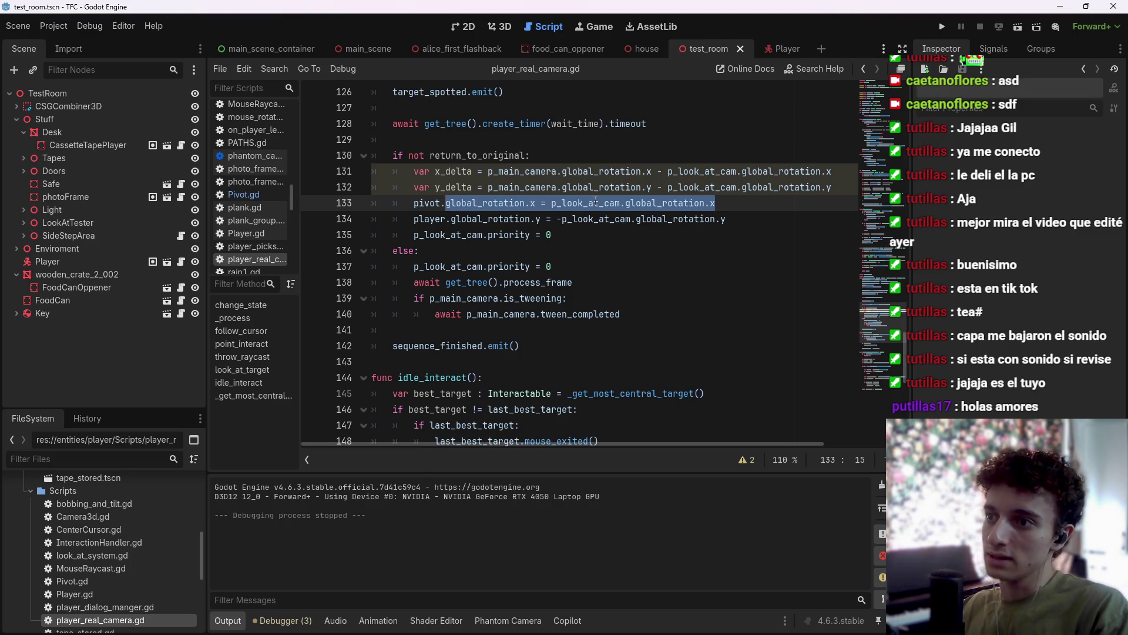
{"action": "type", "text": "rota"}
{"action": "key", "text": "Return"}
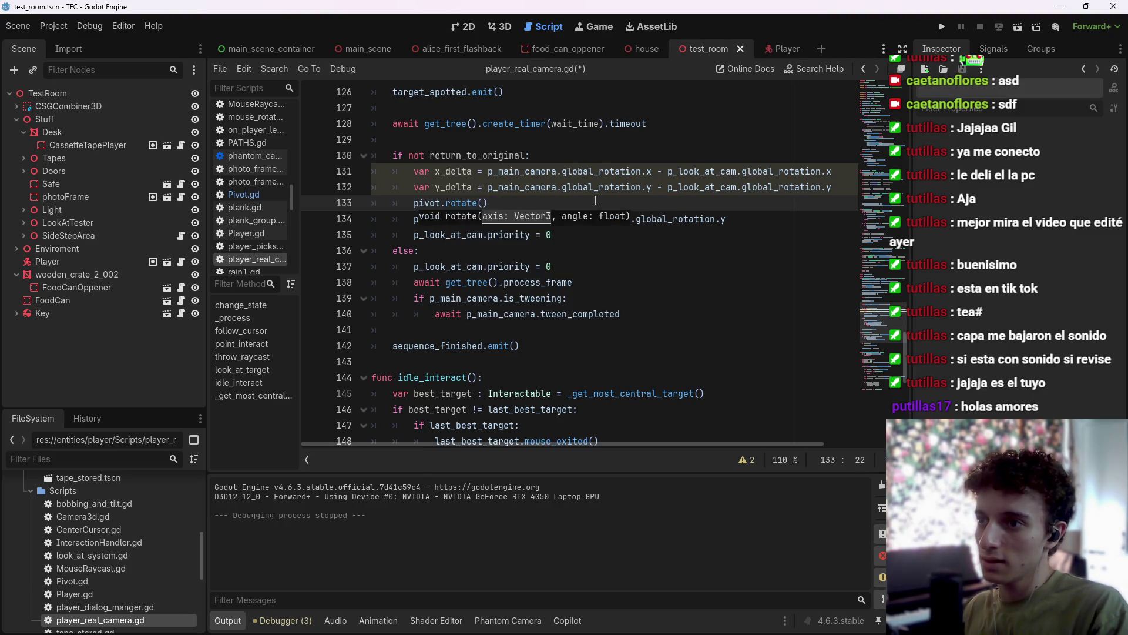
{"action": "key", "text": "BackSpace"}
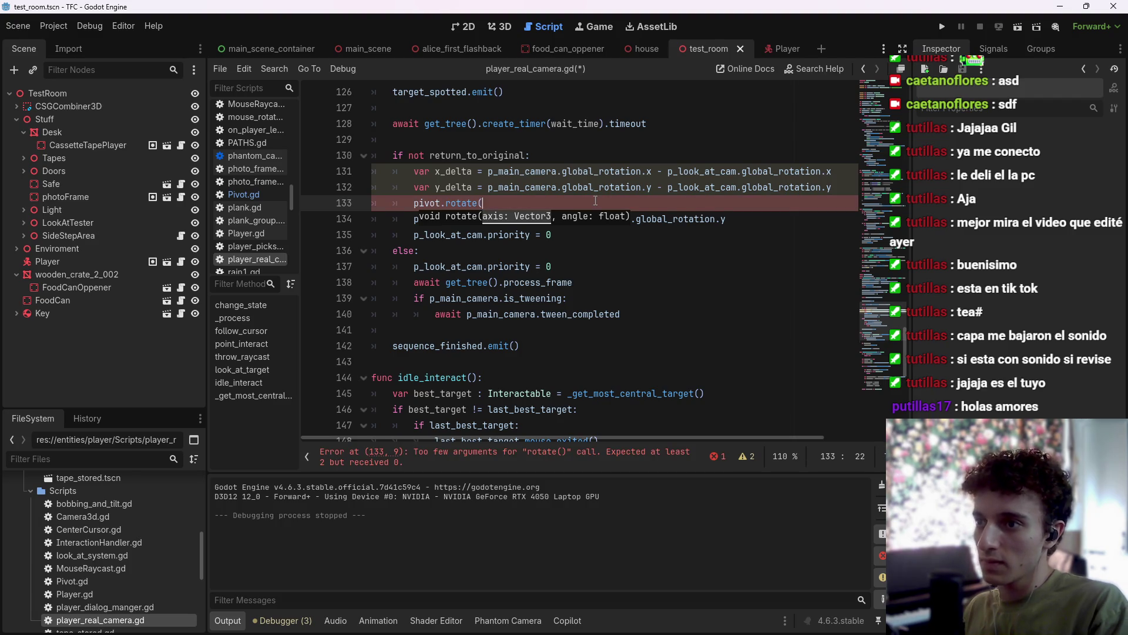
{"action": "key", "text": "Down"}
{"action": "key", "text": "Down"}
{"action": "key", "text": "Return"}
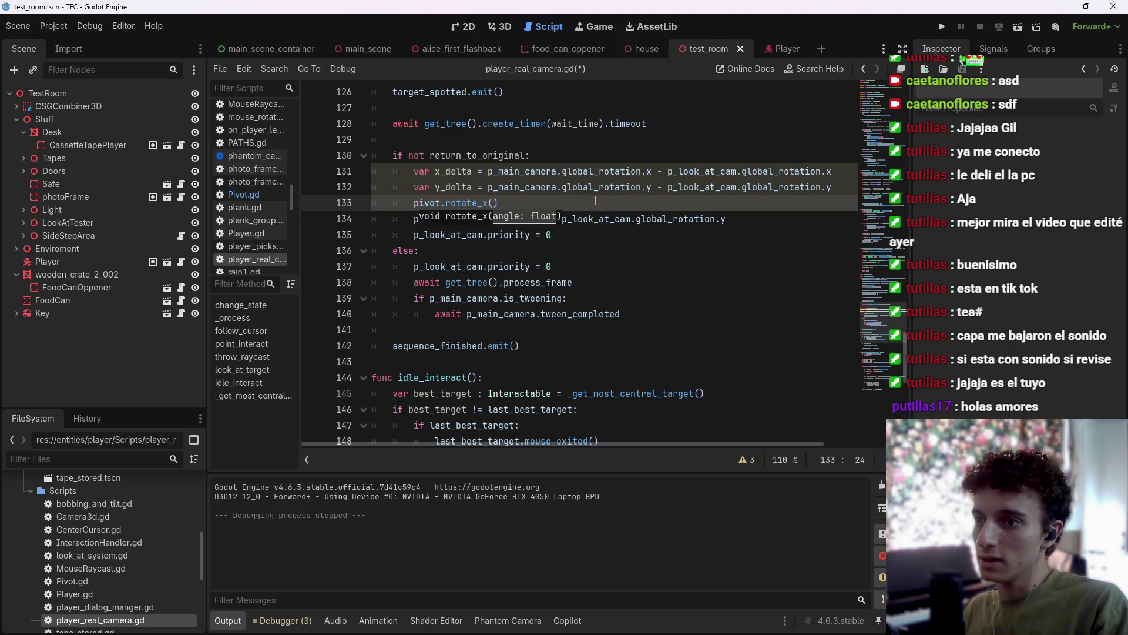
{"action": "type", "text": "x_delta"}
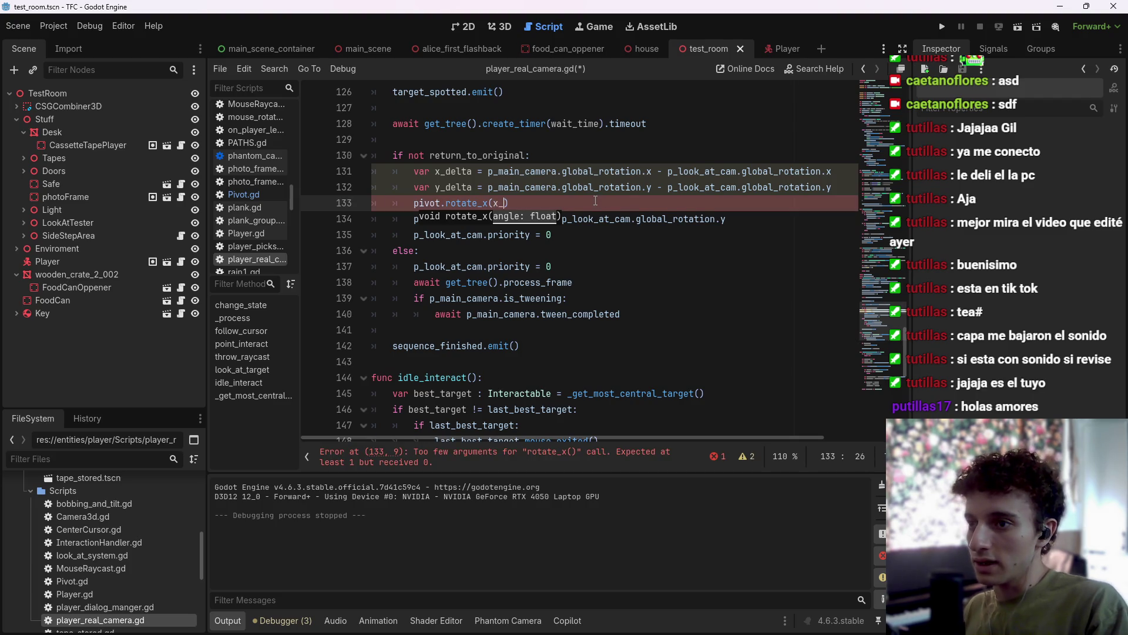
{"action": "type", "text": ")"}
{"action": "key", "text": "ctrl+s"}
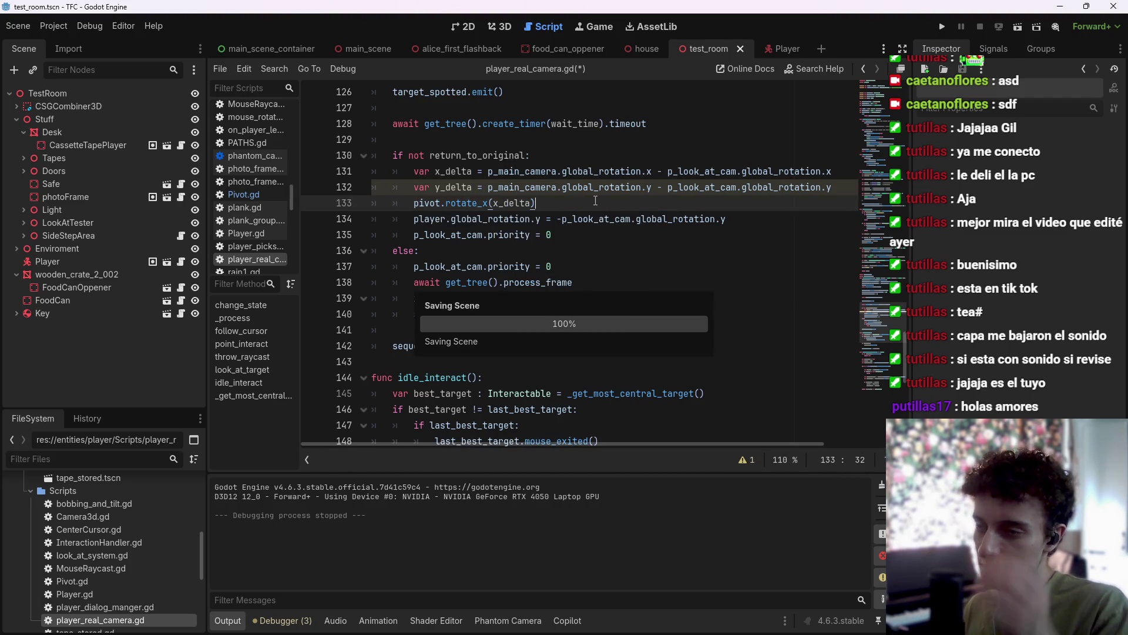
Replace the player rotation assignment with player.rotate_y(y_delta), save, and run the scene.
{"action": "left_click_drag", "start_coordinate": [727, 219], "coordinate": [448, 218]}
{"action": "key", "text": "BackSpace"}
{"action": "type", "text": "rota"}
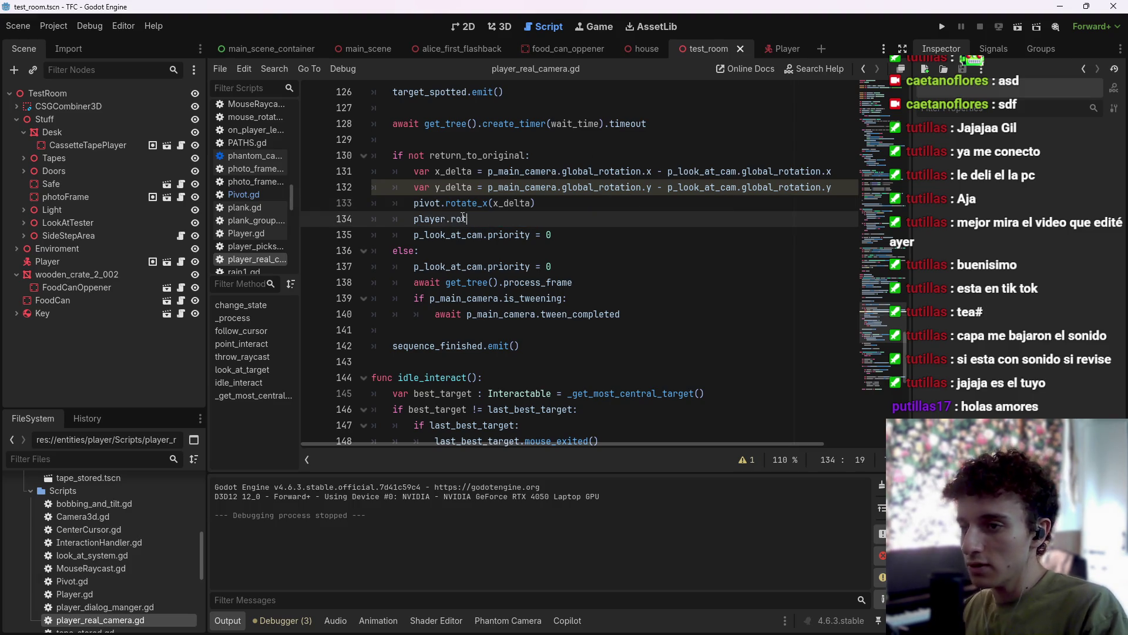
{"action": "key", "text": "Return"}
{"action": "key", "text": "BackSpace"}
{"action": "type", "text": "_"}
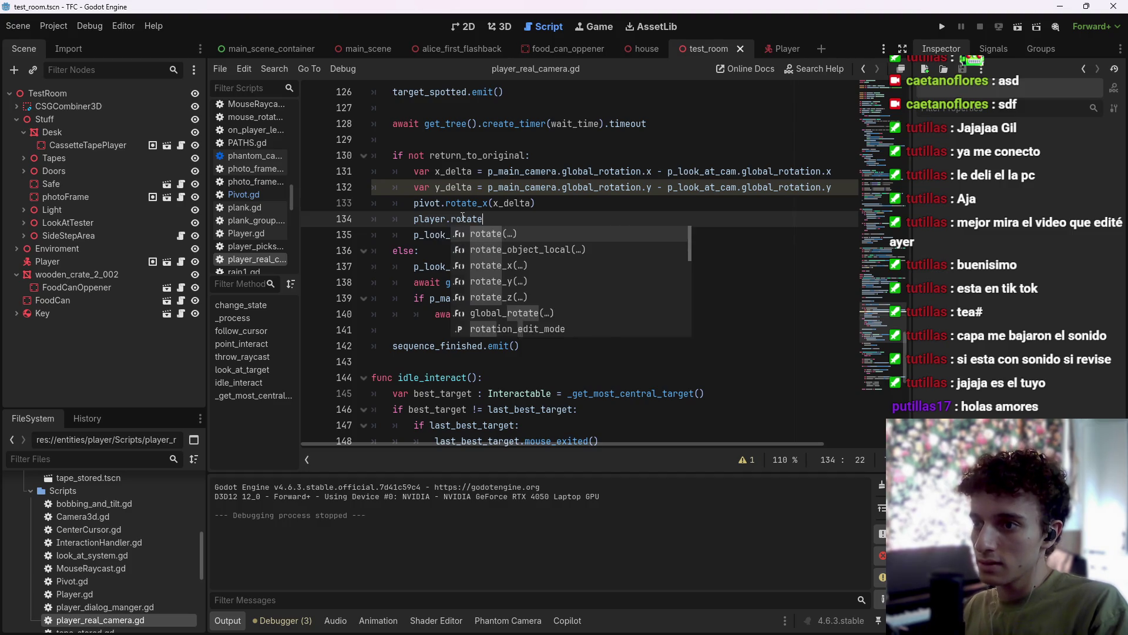
{"action": "key", "text": "Down"}
{"action": "key", "text": "Down"}
{"action": "key", "text": "Return"}
{"action": "type", "text": "y(y"}
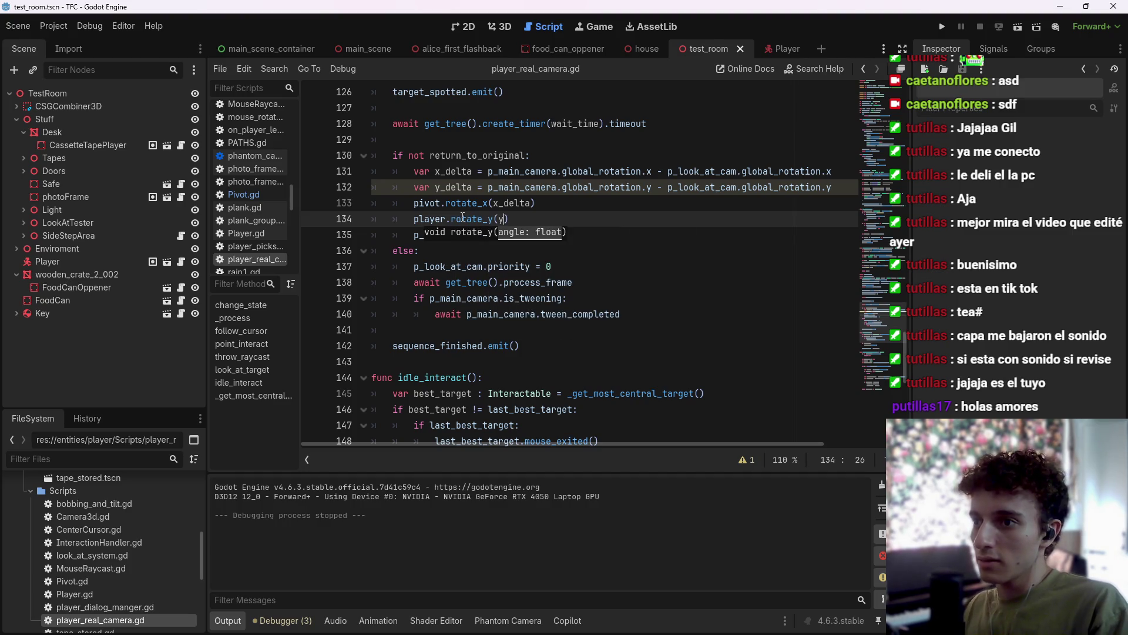
{"action": "type", "text": "_"}
{"action": "key", "text": "Return"}
{"action": "key", "text": "ctrl+s"}
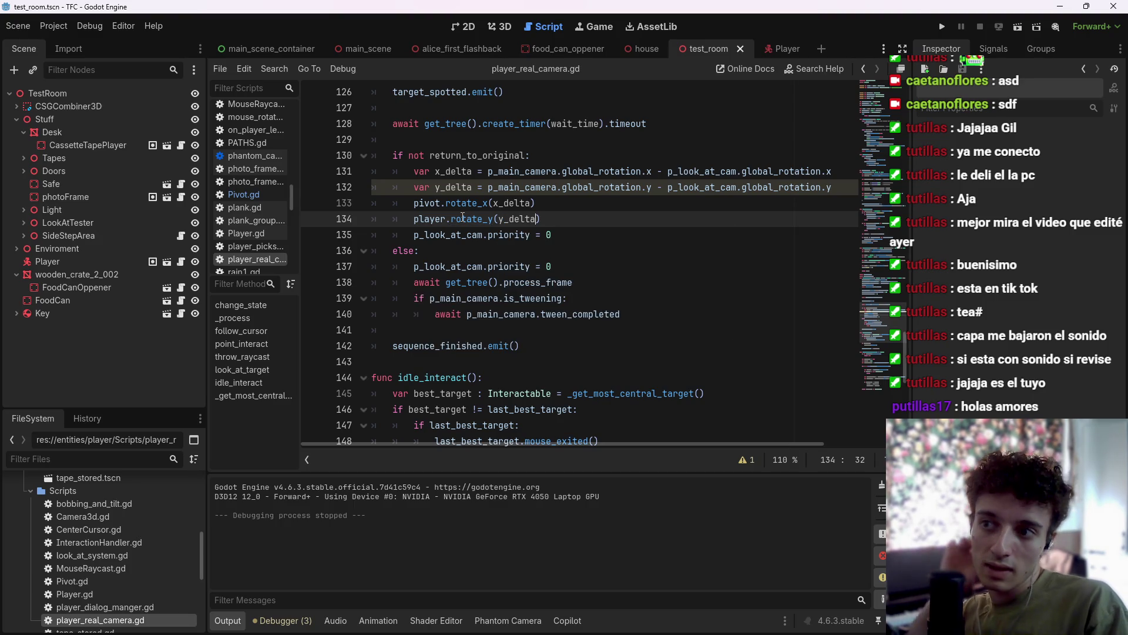
{"action": "key", "text": "Right"}
{"action": "key", "text": "ctrl+s"}
{"action": "key", "text": "ctrl+s"}
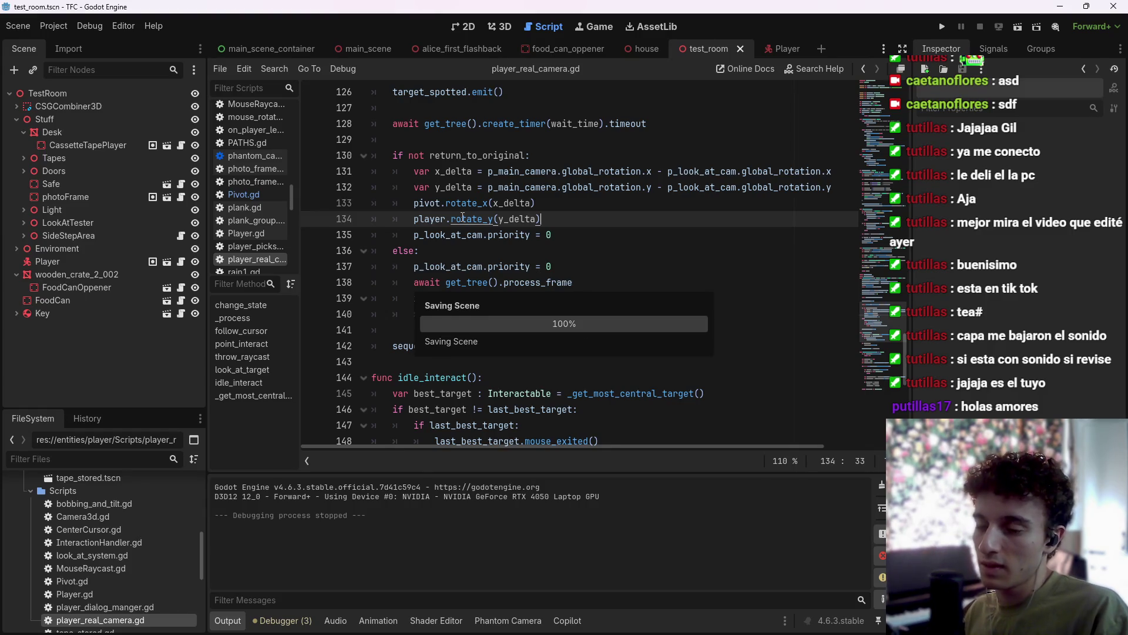
{"action": "left_click", "coordinate": [1012, 26]}
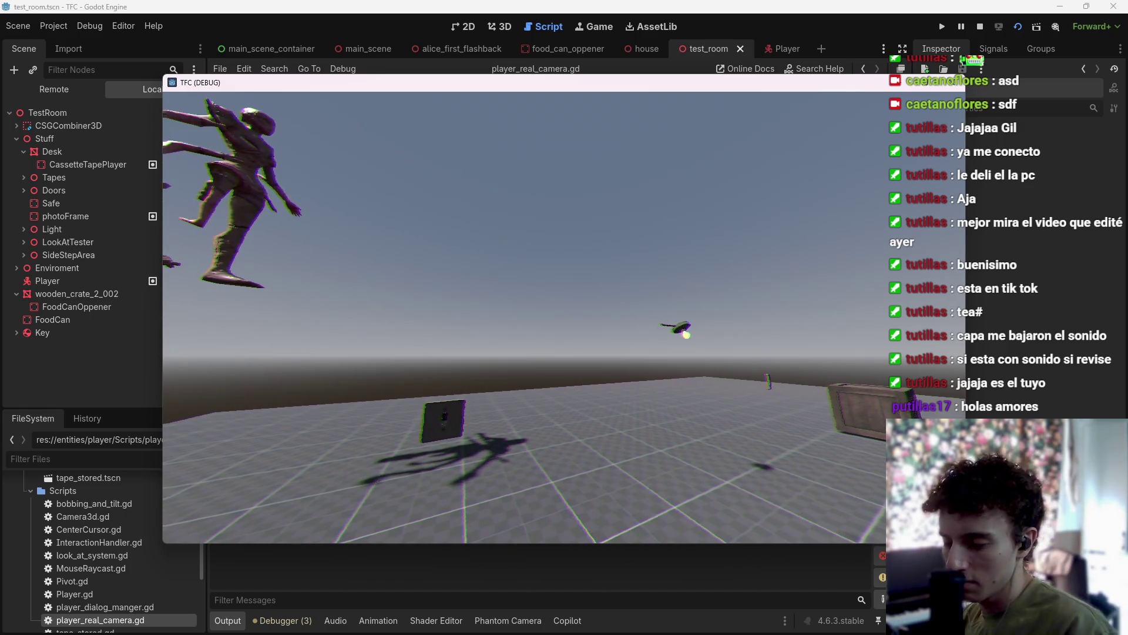
{"action": "key", "text": "F8"}
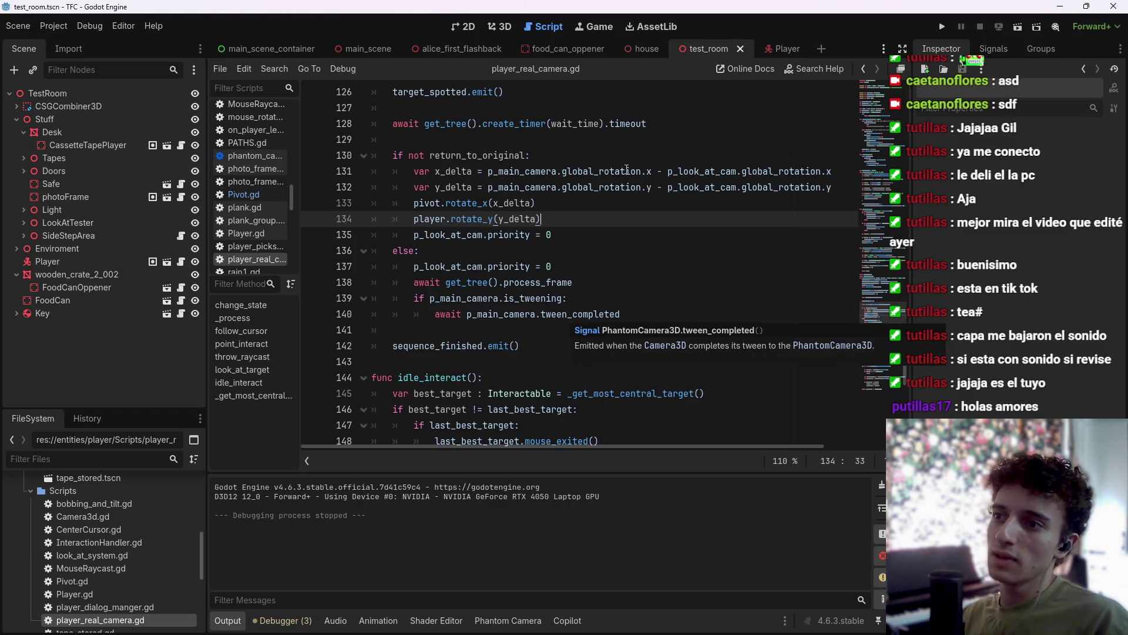
Negate both x_delta and y_delta in the rotate calls and test-run the scene.
{"action": "left_click", "coordinate": [493, 203]}
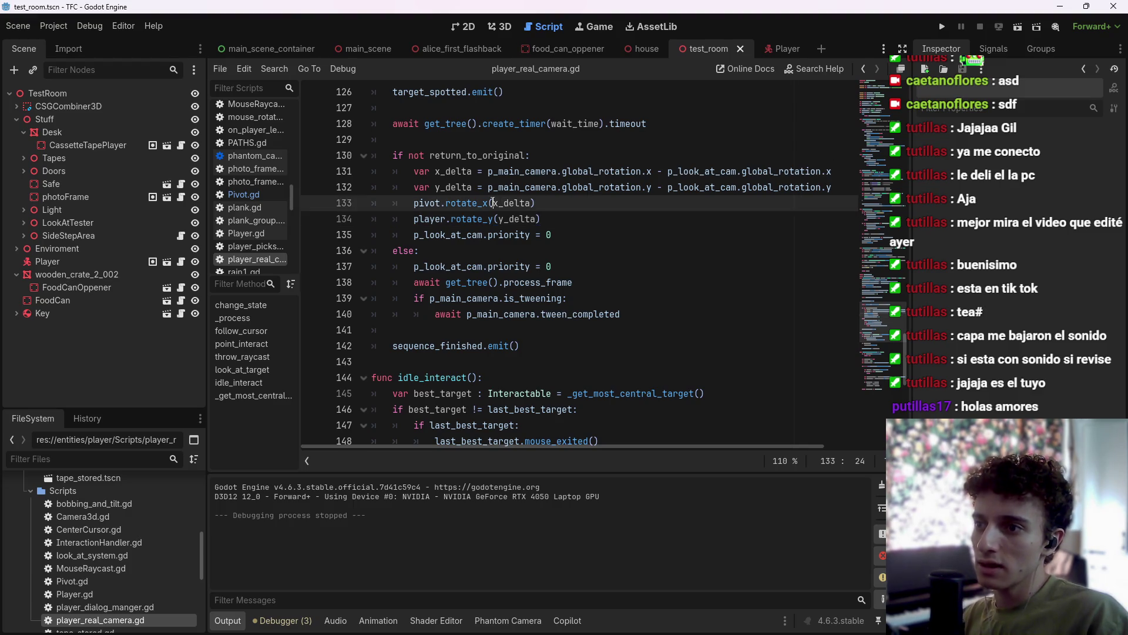
{"action": "type", "text": "-"}
{"action": "left_click", "coordinate": [500, 219]}
{"action": "type", "text": "-"}
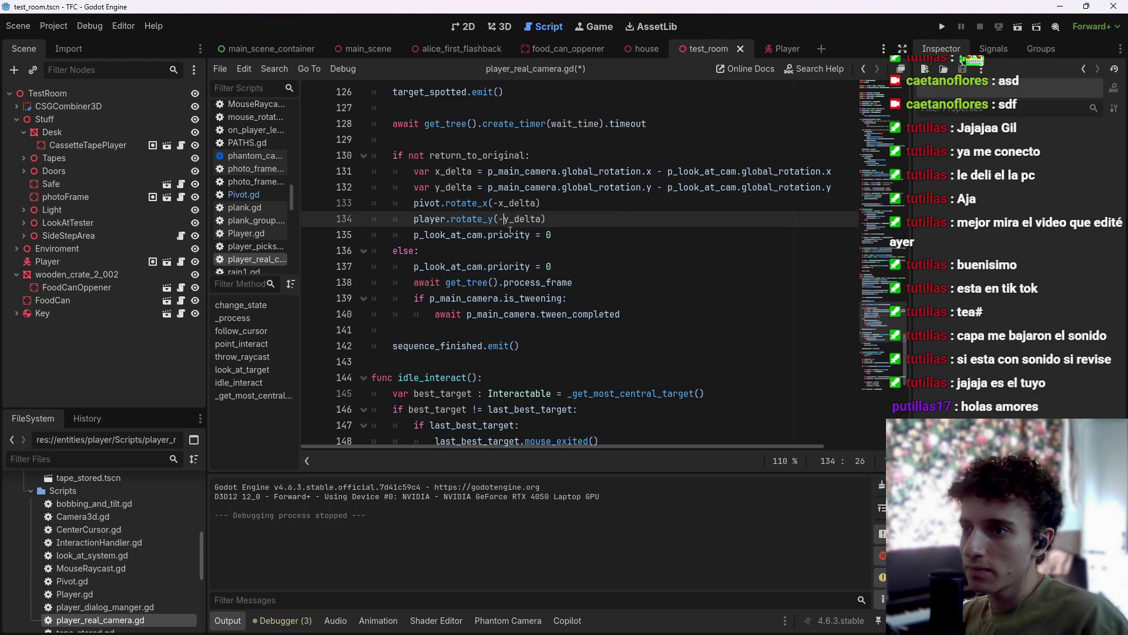
{"action": "left_click", "coordinate": [573, 223]}
{"action": "key", "text": "F6"}
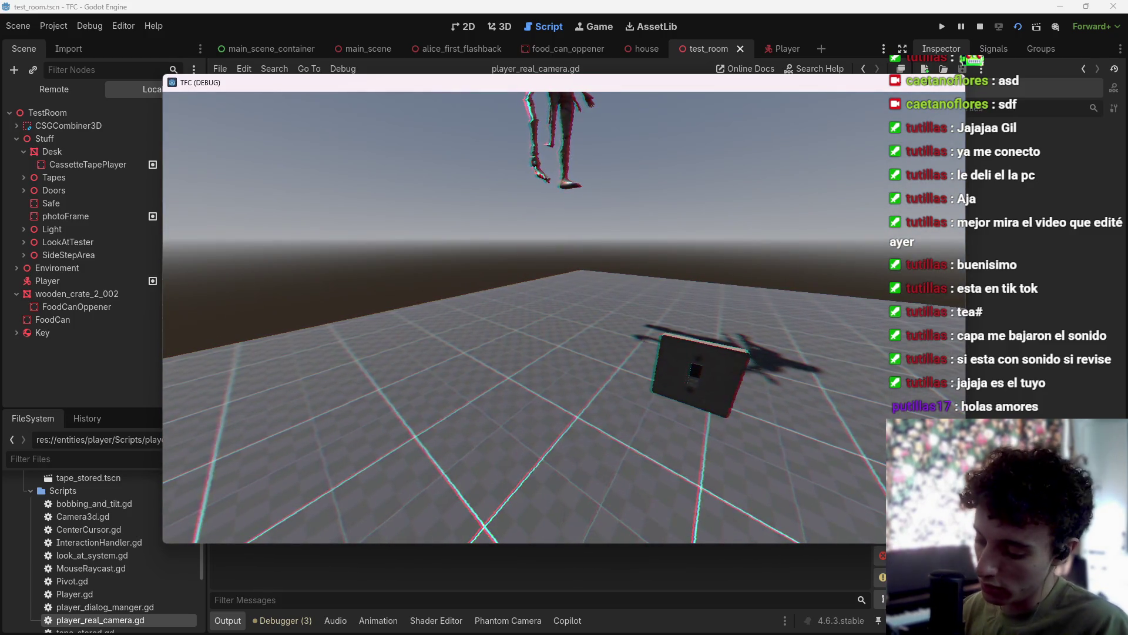
{"action": "key", "text": "F8"}
Restore pivot.rotate_x(x_delta) without a minus, keeping -y_delta, and retest by walking around.
{"action": "left_click", "coordinate": [497, 202]}
{"action": "key", "text": "BackSpace"}
{"action": "key", "text": "F5"}
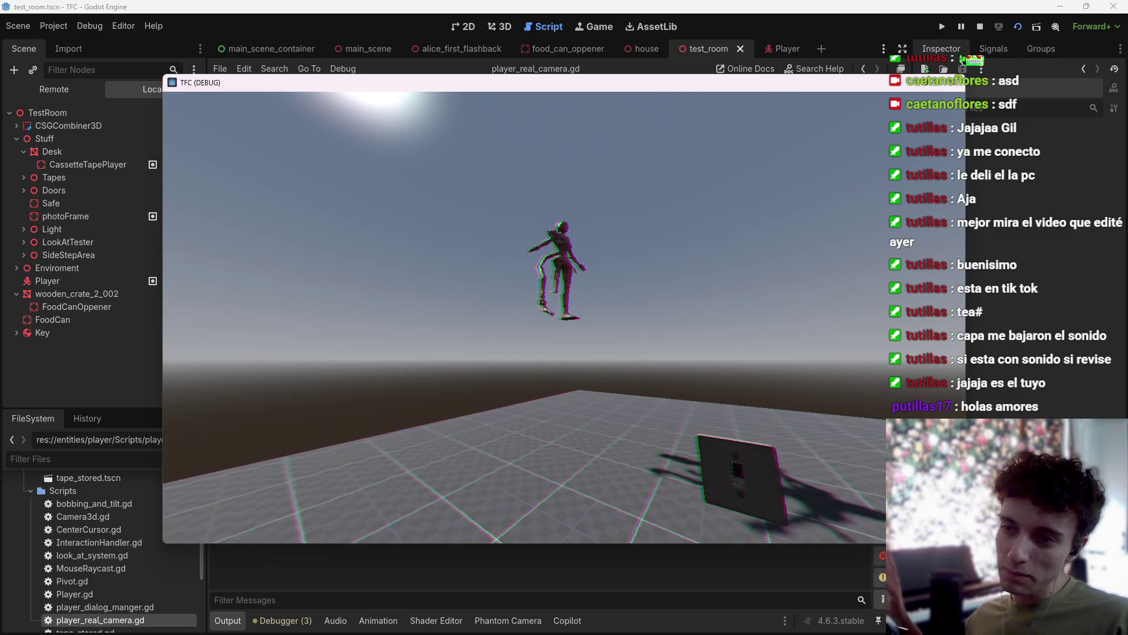
{"action": "key", "text": "F8"}
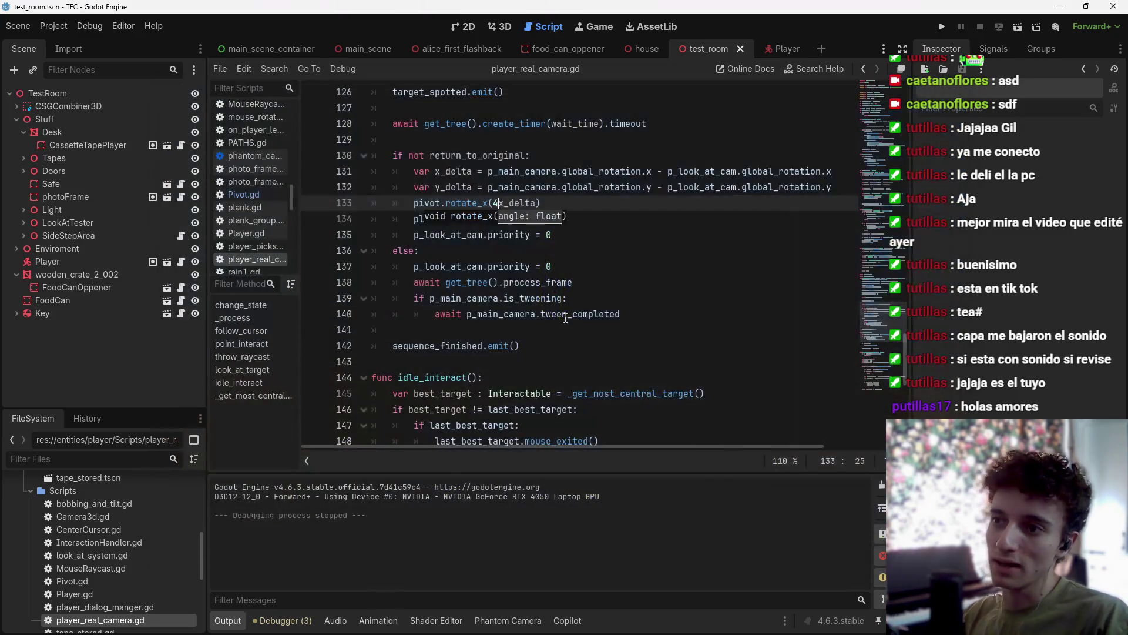
{"action": "key", "text": "BackSpace"}
{"action": "left_click", "coordinate": [1020, 26]}
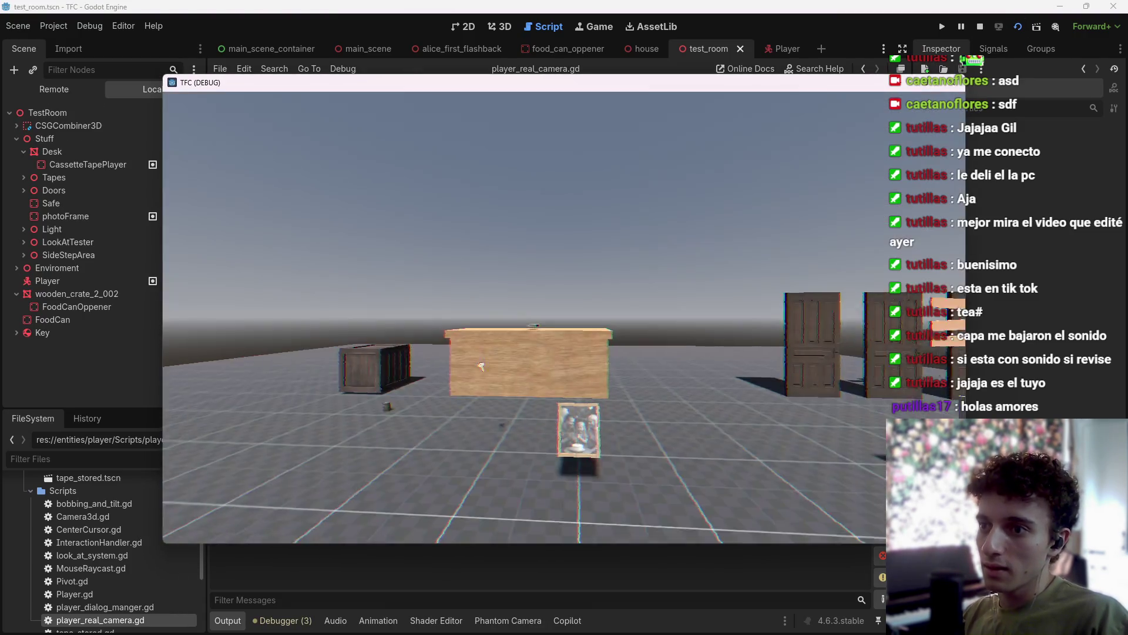
{"action": "left_click", "coordinate": [481, 366]}
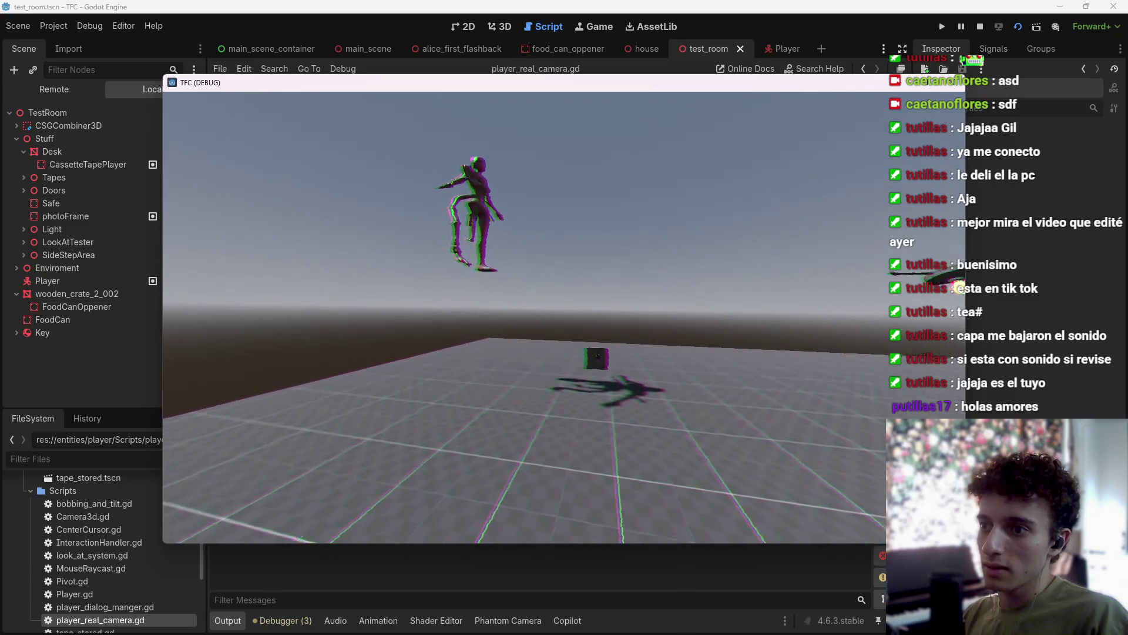
{"action": "key", "text": "w"}
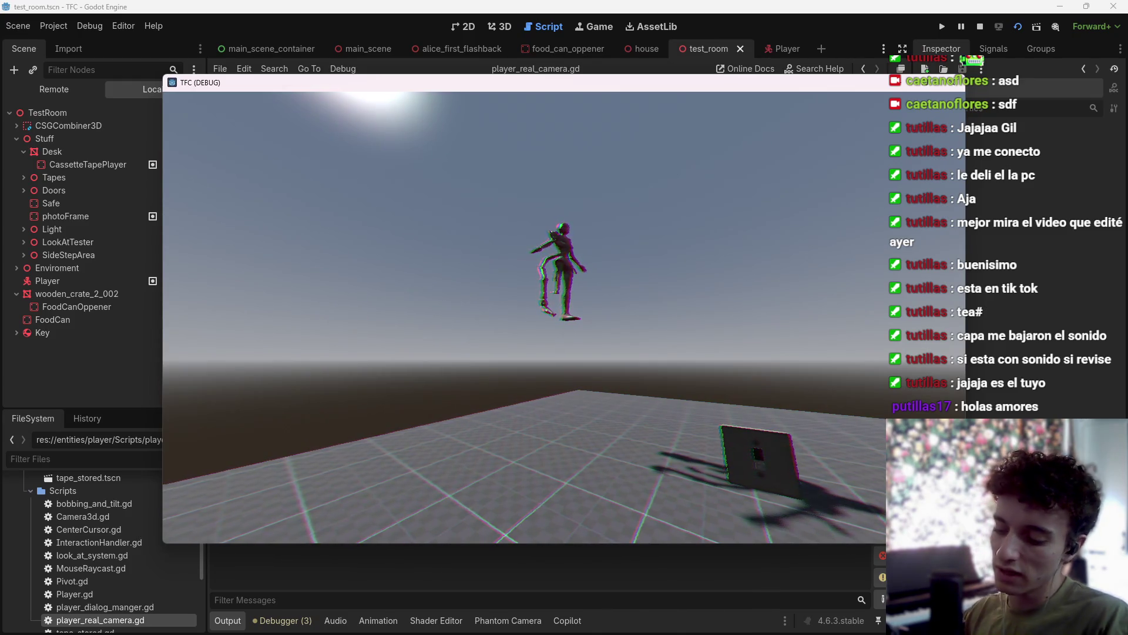
{"action": "key", "text": "F8"}
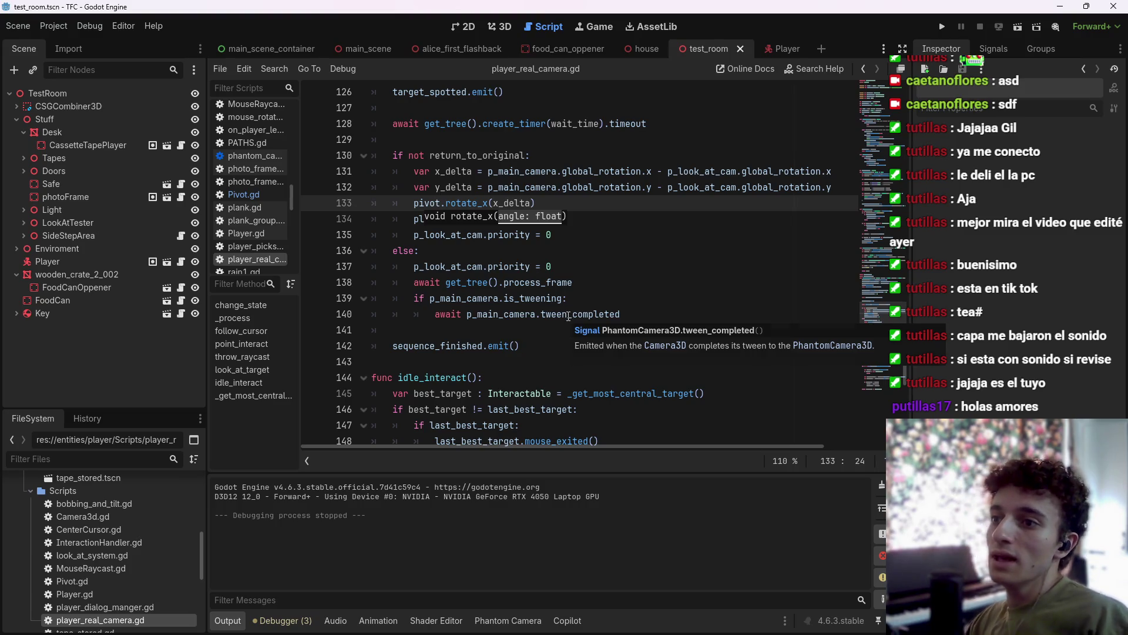
Save, check PLookAtCam in the Player scene, and select the existing reparent line 114.
{"action": "left_click", "coordinate": [588, 266]}
{"action": "key", "text": "ctrl+s"}
{"action": "left_click", "coordinate": [798, 50]}
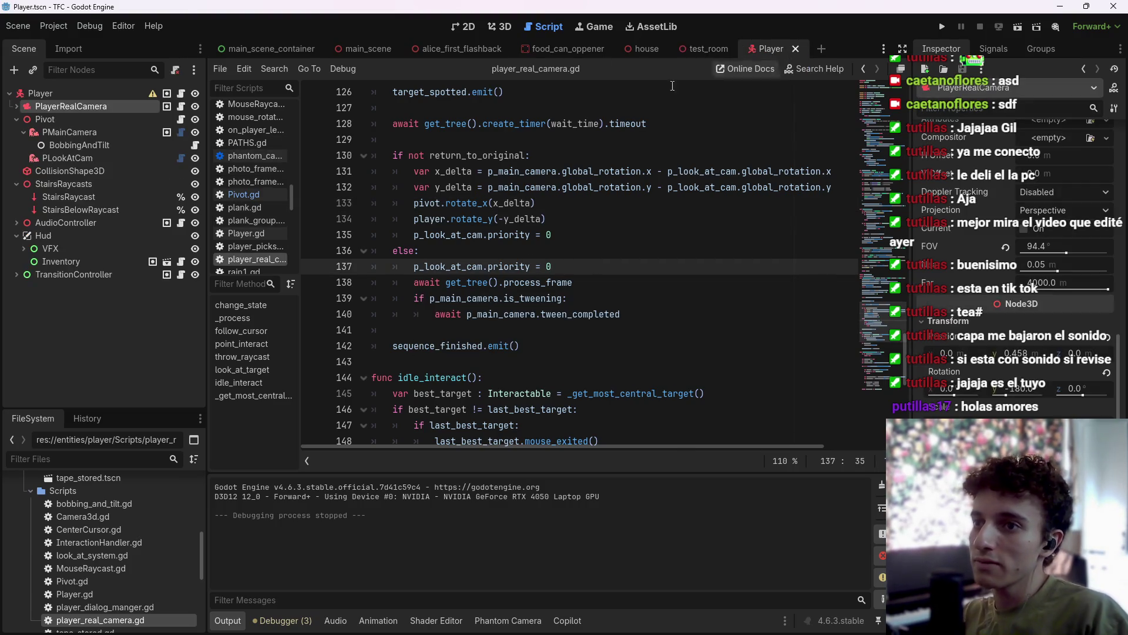
{"action": "left_click", "coordinate": [68, 161]}
{"action": "scroll", "coordinate": [572, 288], "scroll_direction": "up", "scroll_amount": 4}
{"action": "scroll", "coordinate": [571, 288], "scroll_direction": "up", "scroll_amount": 3}
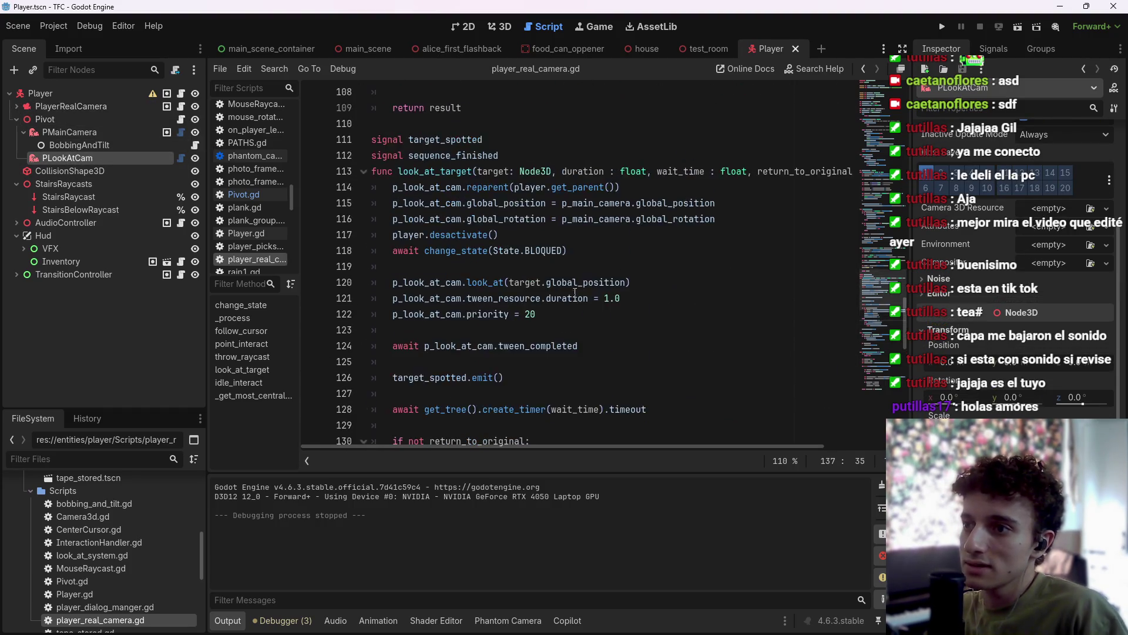
{"action": "left_click", "coordinate": [665, 236]}
{"action": "left_click_drag", "start_coordinate": [665, 236], "coordinate": [393, 235]}
{"action": "key", "text": "ctrl+c"}
{"action": "scroll", "coordinate": [566, 289], "scroll_direction": "down", "scroll_amount": 7}
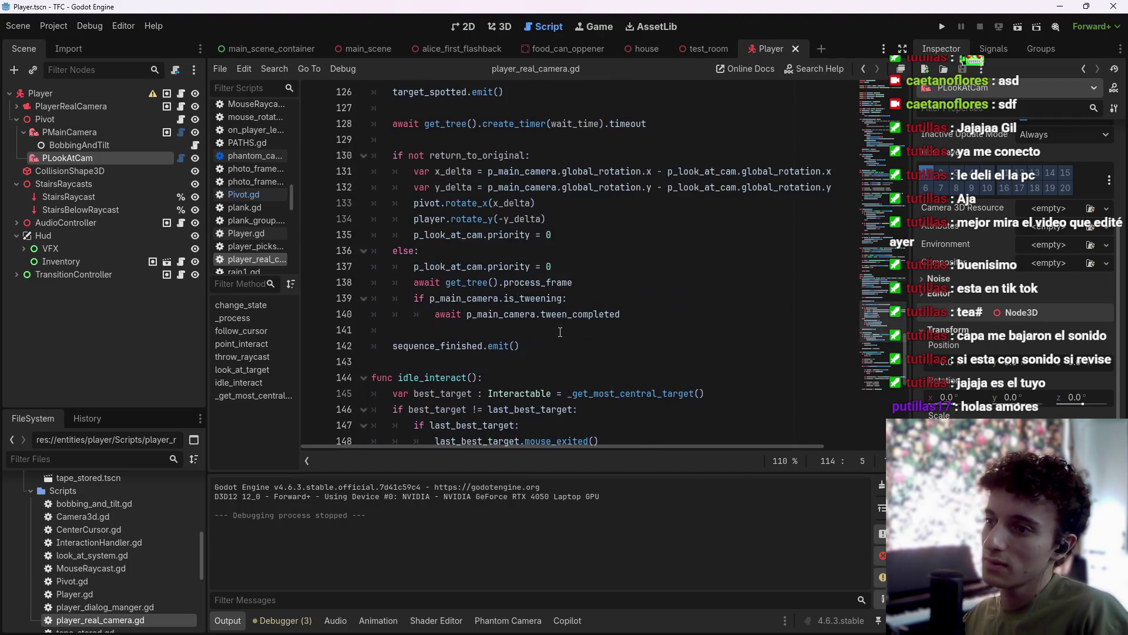
Add p_look_at_cam.reparent(pivot) before sequence_finished.emit() on line 142 and save.
{"action": "left_click", "coordinate": [568, 337]}
{"action": "key", "text": "Return"}
{"action": "key", "text": "ctrl+v"}
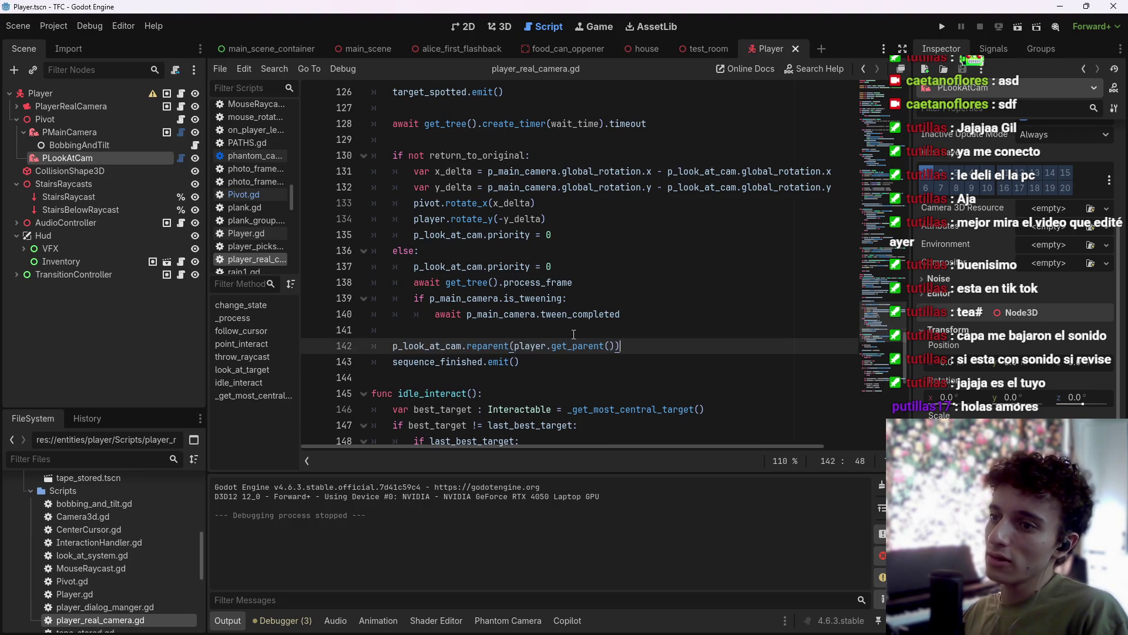
{"action": "key", "text": "shift+Right"}
{"action": "key", "text": "ctrl+shift+Left"}
{"action": "key", "text": "ctrl+shift+Left"}
{"action": "key", "text": "ctrl+shift+Left"}
{"action": "key", "text": "BackSpace"}
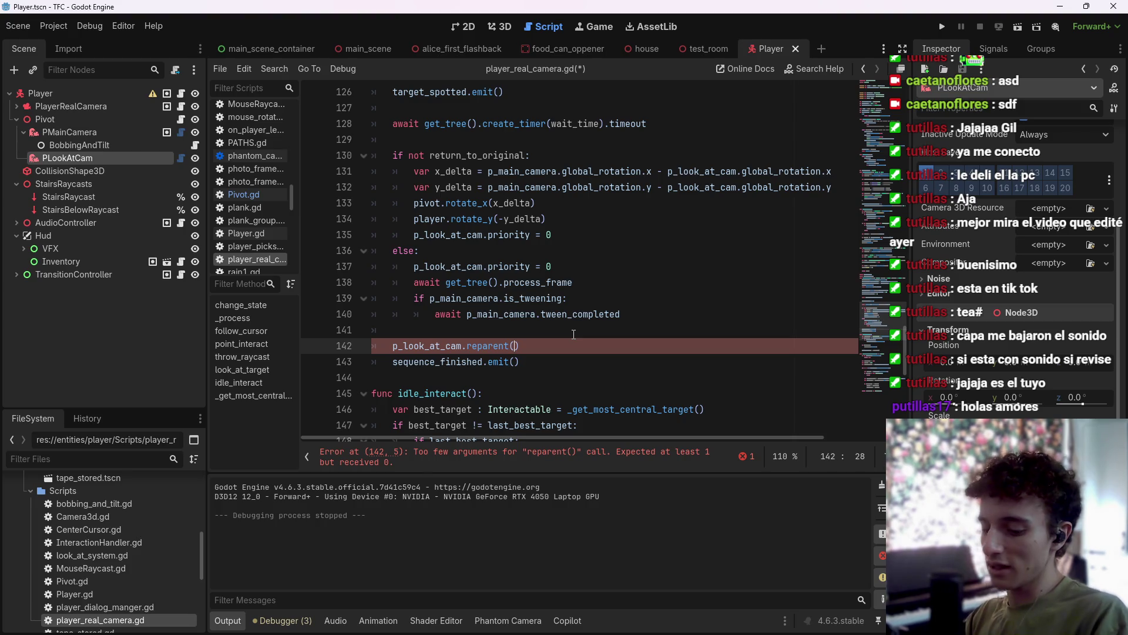
{"action": "type", "text": "p_"}
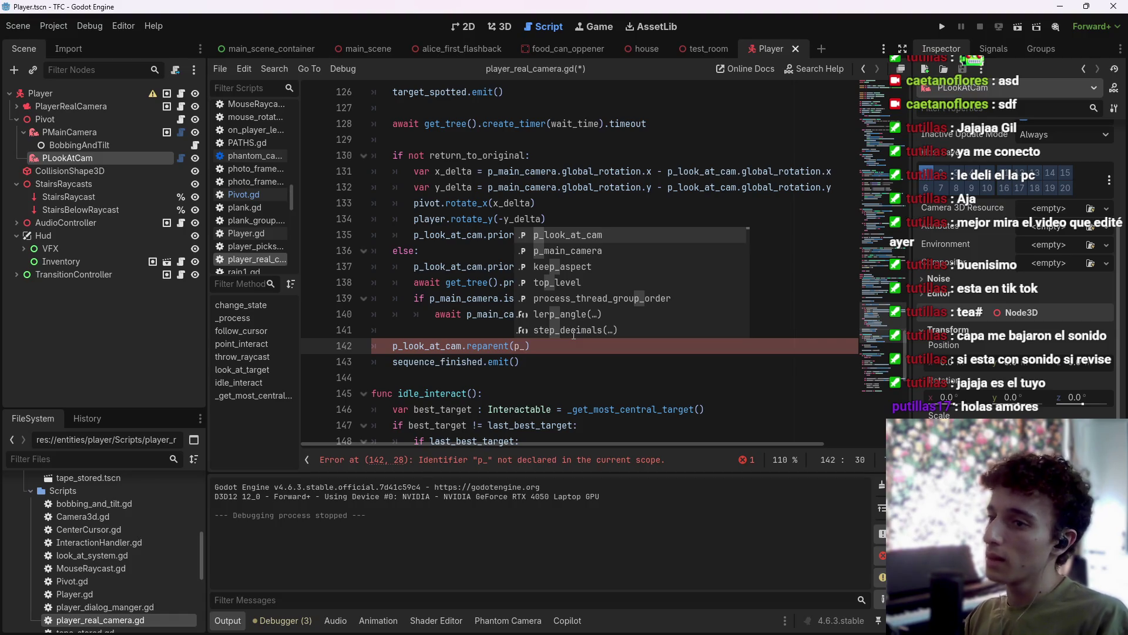
{"action": "key", "text": "Escape"}
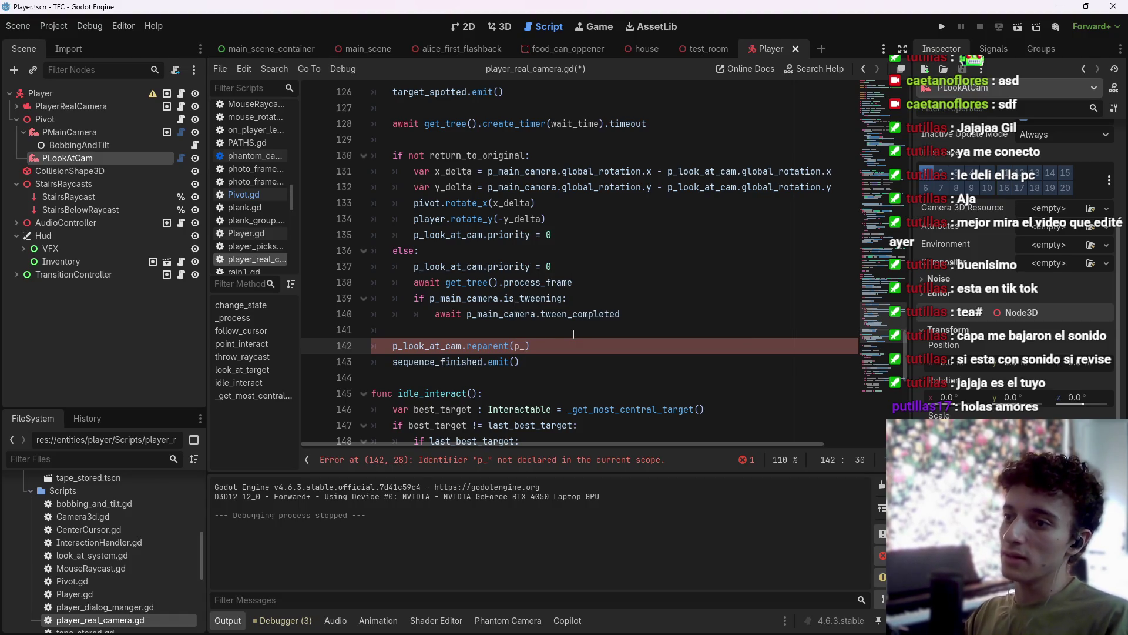
{"action": "key", "text": "BackSpace"}
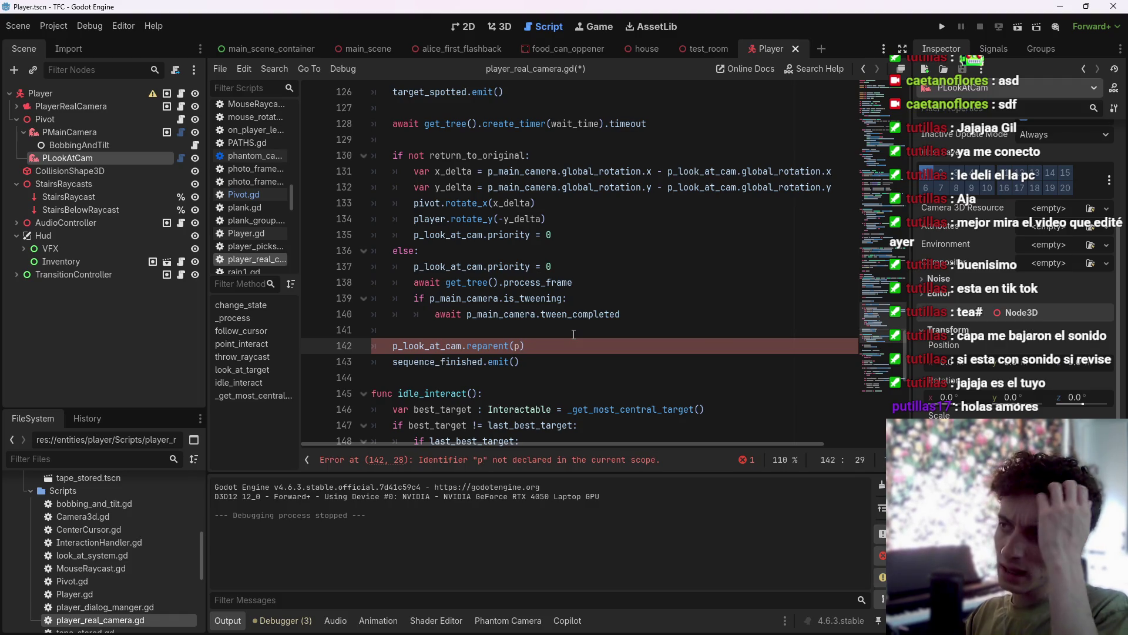
{"action": "type", "text": "ivot)"}
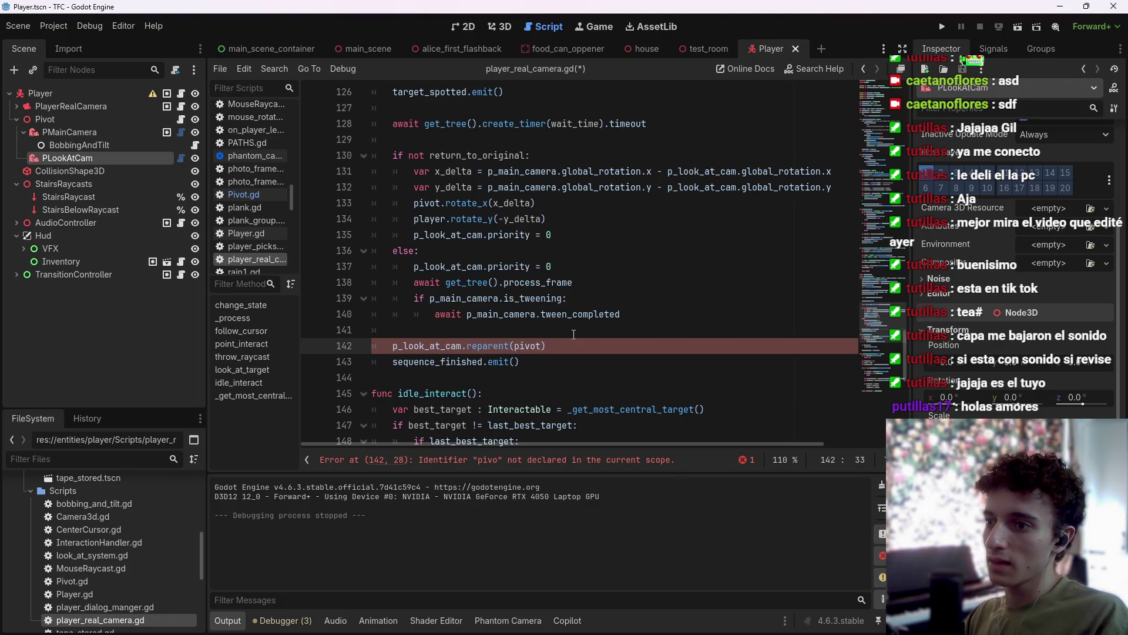
{"action": "key", "text": "ctrl+s"}
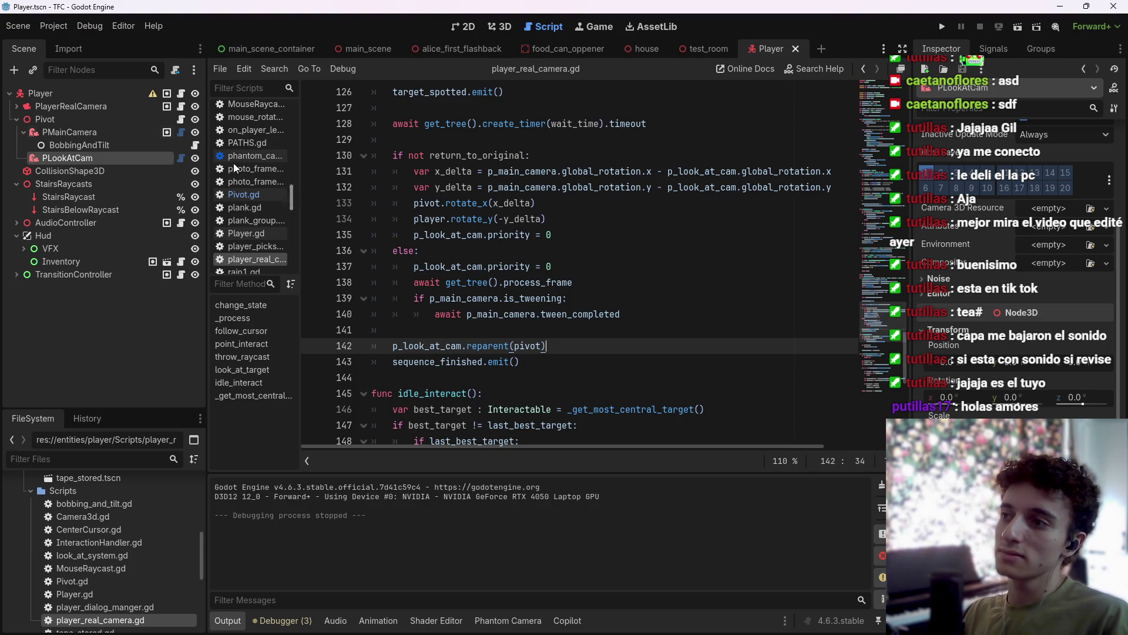
Inspect PlayerRealCamera and PLookAtCam's Camera 3D Resource options in the Inspector.
{"action": "left_click", "coordinate": [113, 106]}
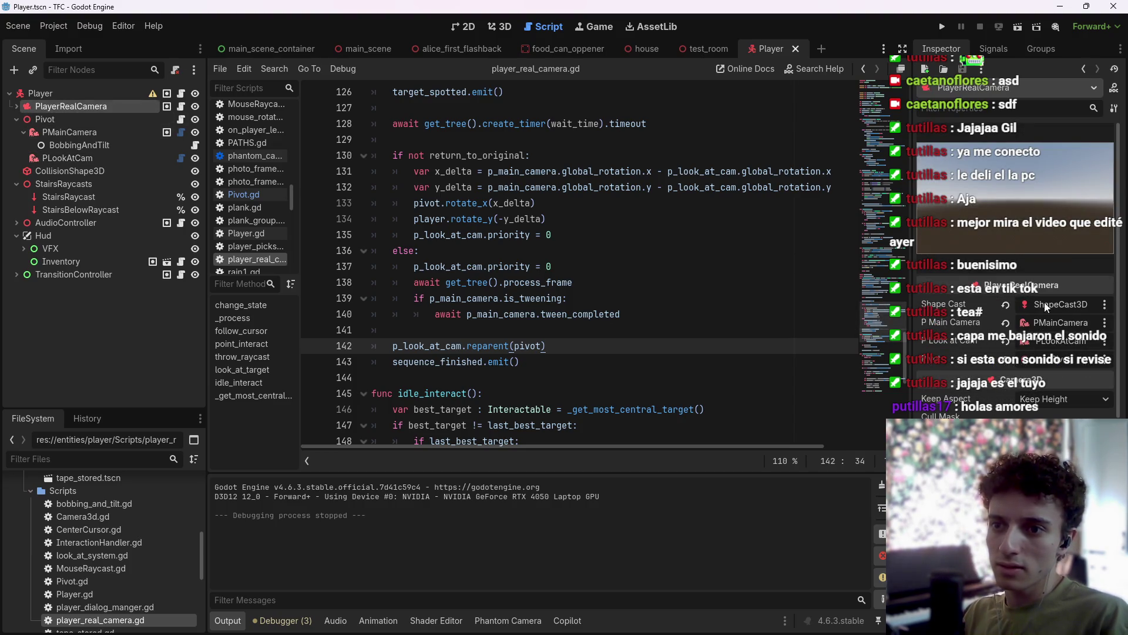
{"action": "left_click", "coordinate": [631, 351]}
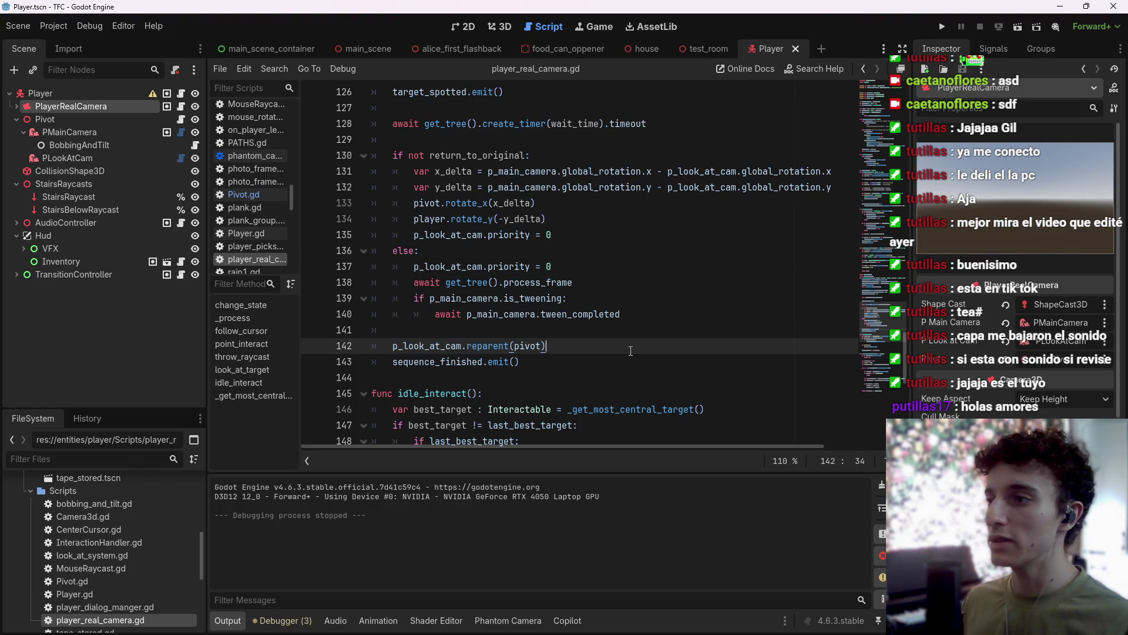
{"action": "left_click", "coordinate": [107, 157]}
{"action": "scroll", "coordinate": [1001, 249], "scroll_direction": "up", "scroll_amount": 3}
{"action": "left_click", "coordinate": [1049, 340]}
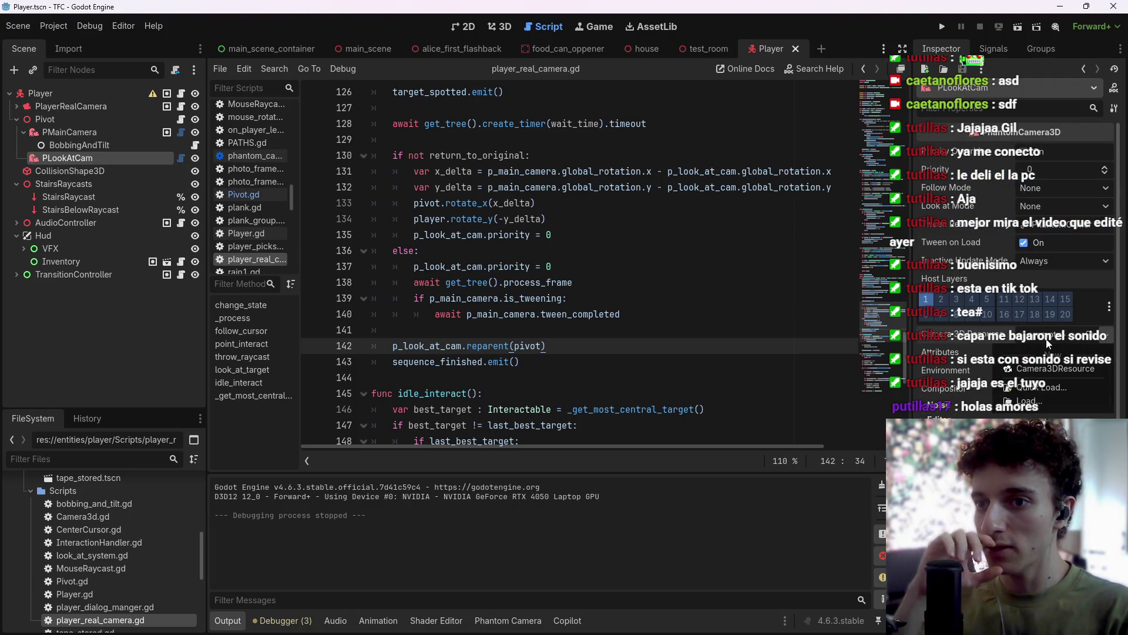
{"action": "left_click", "coordinate": [1050, 341]}
{"action": "left_click", "coordinate": [1053, 355]}
{"action": "left_click", "coordinate": [1054, 370]}
{"action": "left_click", "coordinate": [1054, 371]}
{"action": "key", "text": "Escape"}
Give PLookAtCam a new Camera3DResource, save the Player scene, and open test_room.
{"action": "left_click", "coordinate": [1055, 340]}
{"action": "left_click", "coordinate": [1058, 353]}
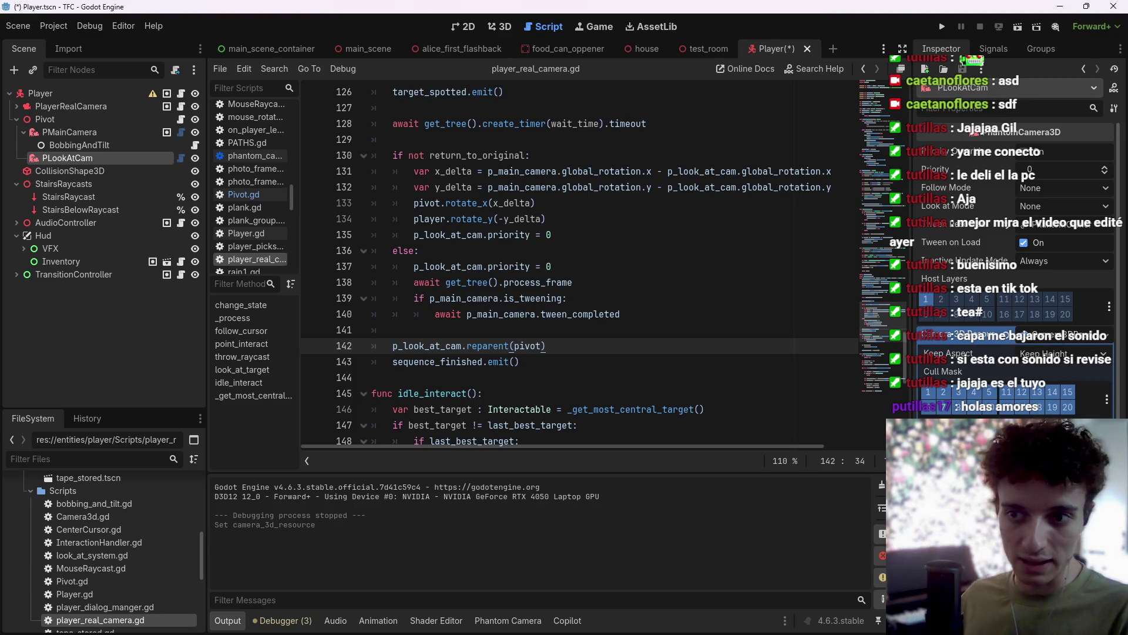
{"action": "key", "text": "ctrl+s"}
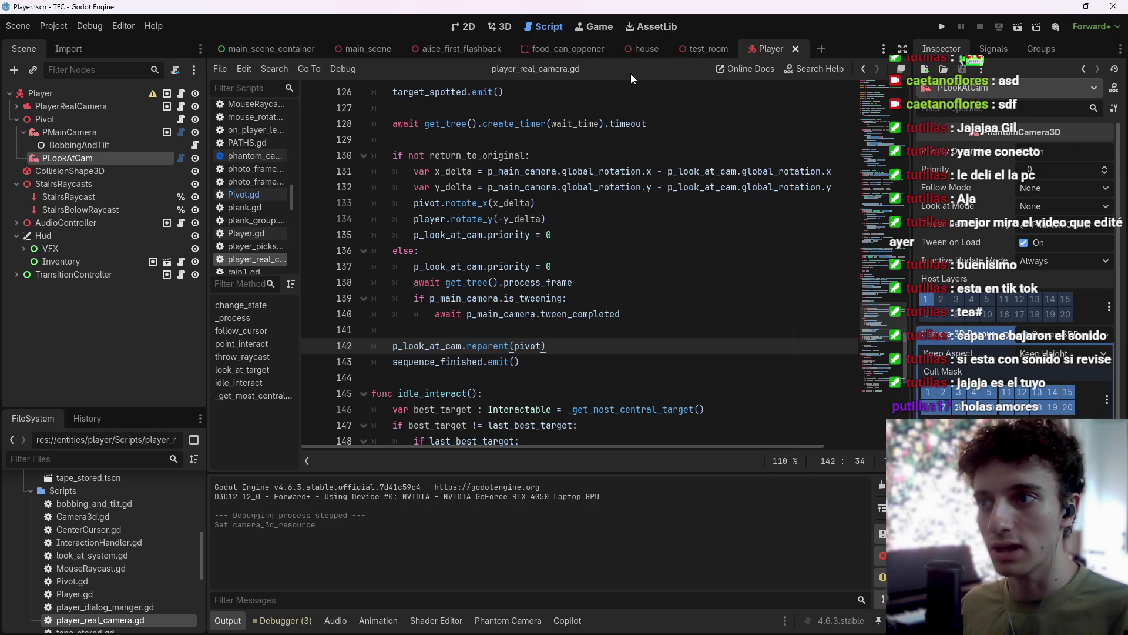
{"action": "left_click", "coordinate": [705, 47]}
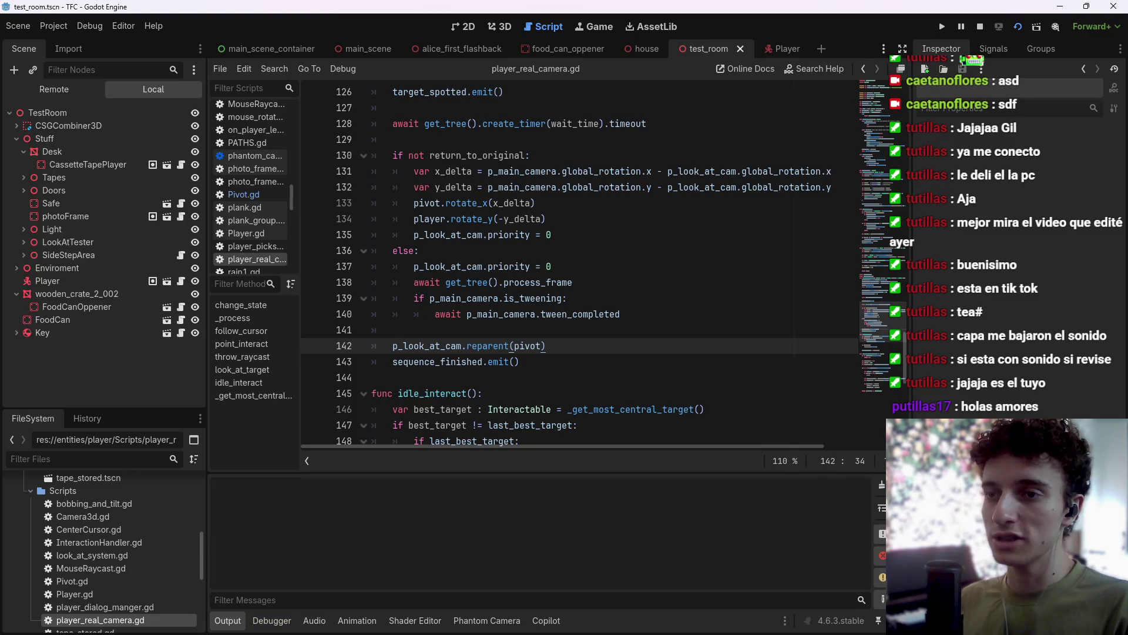
Test-run the current test_room scene with F6, stop it, and save.
{"action": "key", "text": "F6"}
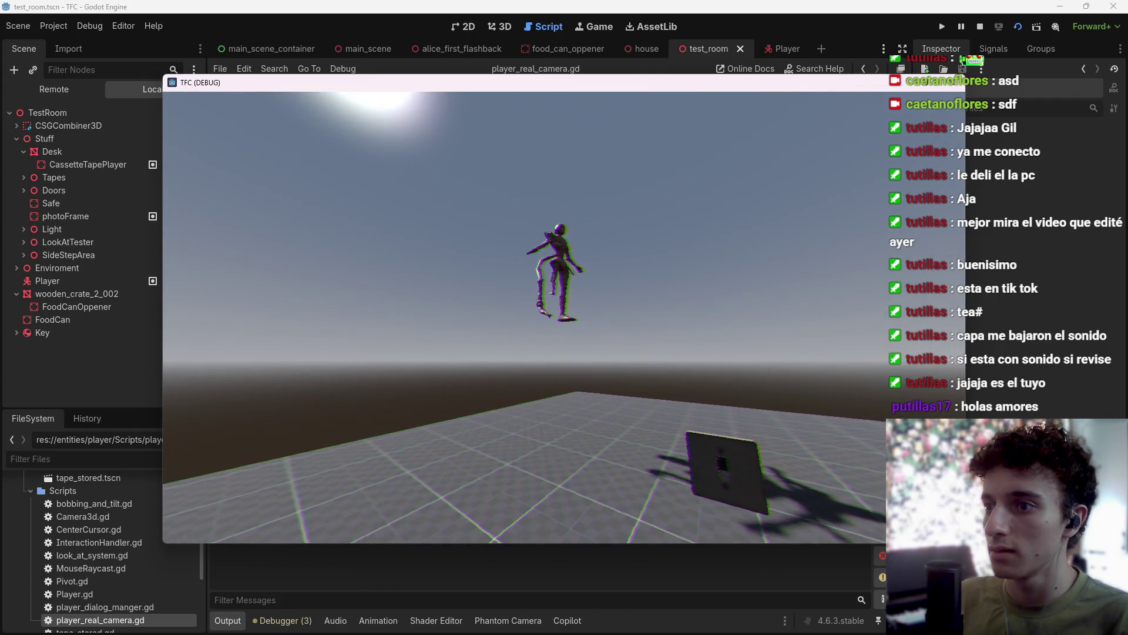
{"action": "key", "text": "F8"}
{"action": "key", "text": "ctrl+s"}
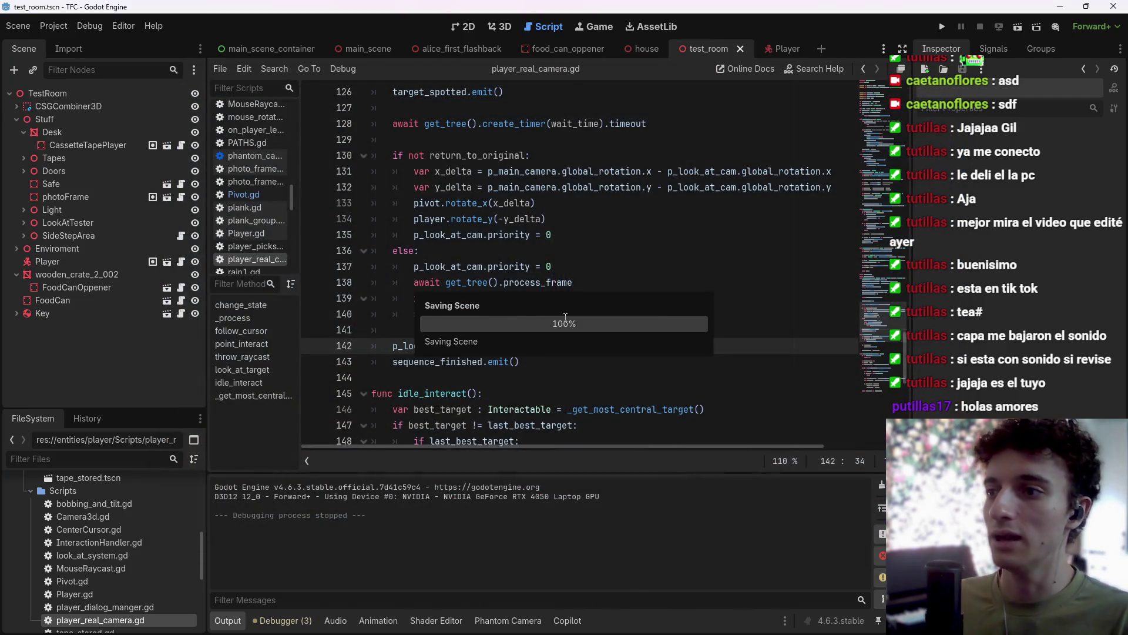
{"action": "left_click", "coordinate": [783, 55]}
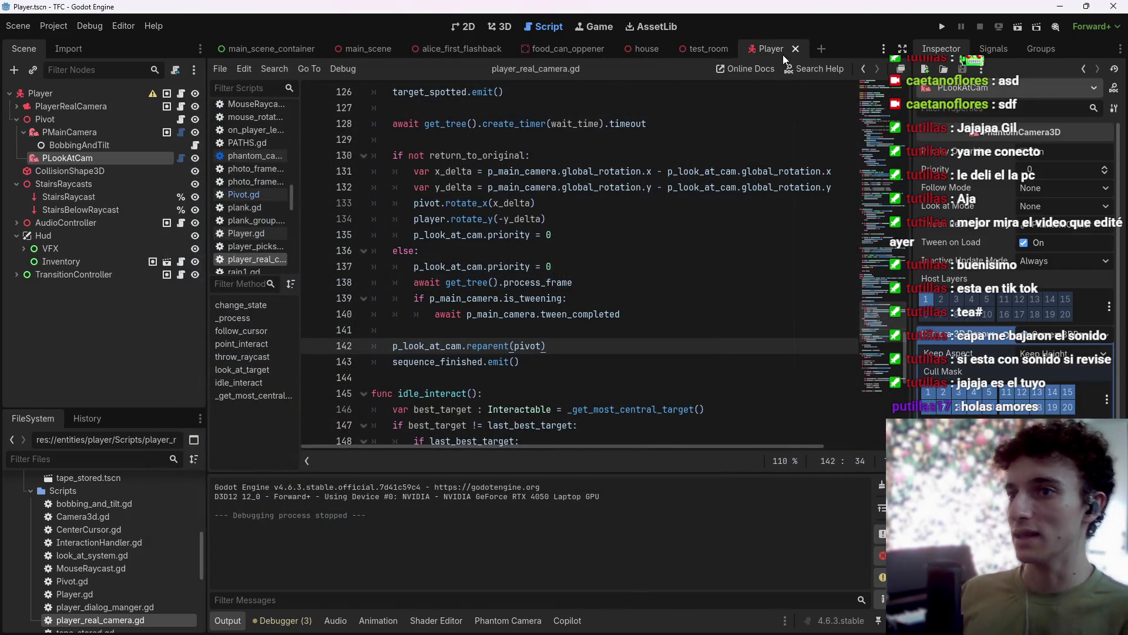
{"action": "left_click", "coordinate": [711, 51]}
Save the Player scene, then run test_room again and stop the game.
{"action": "left_click", "coordinate": [786, 49]}
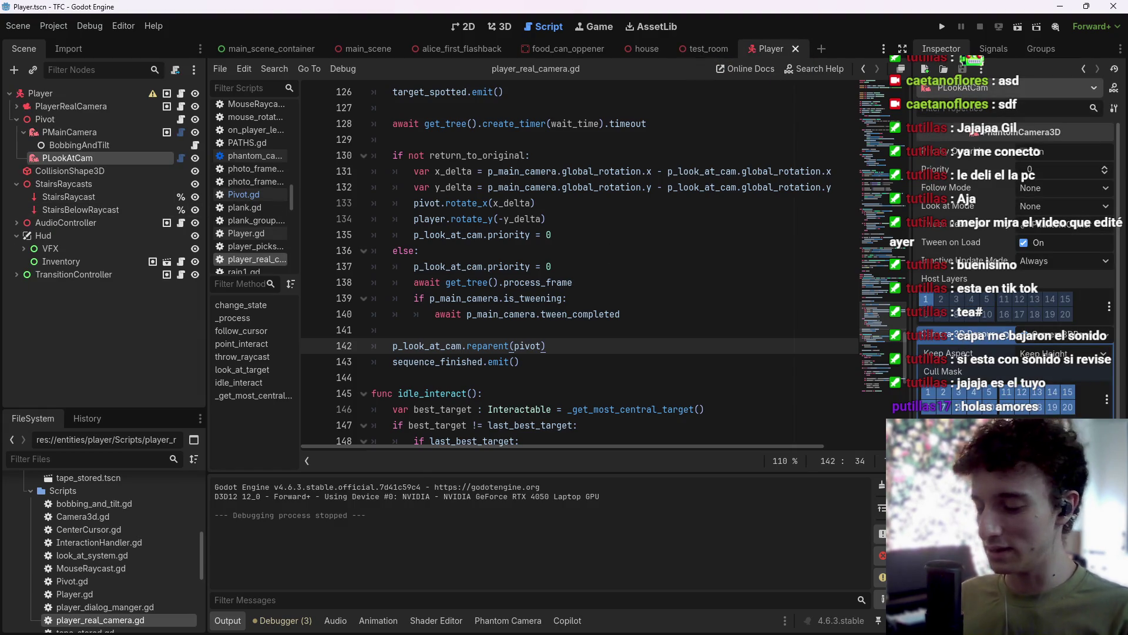
{"action": "key", "text": "ctrl+s"}
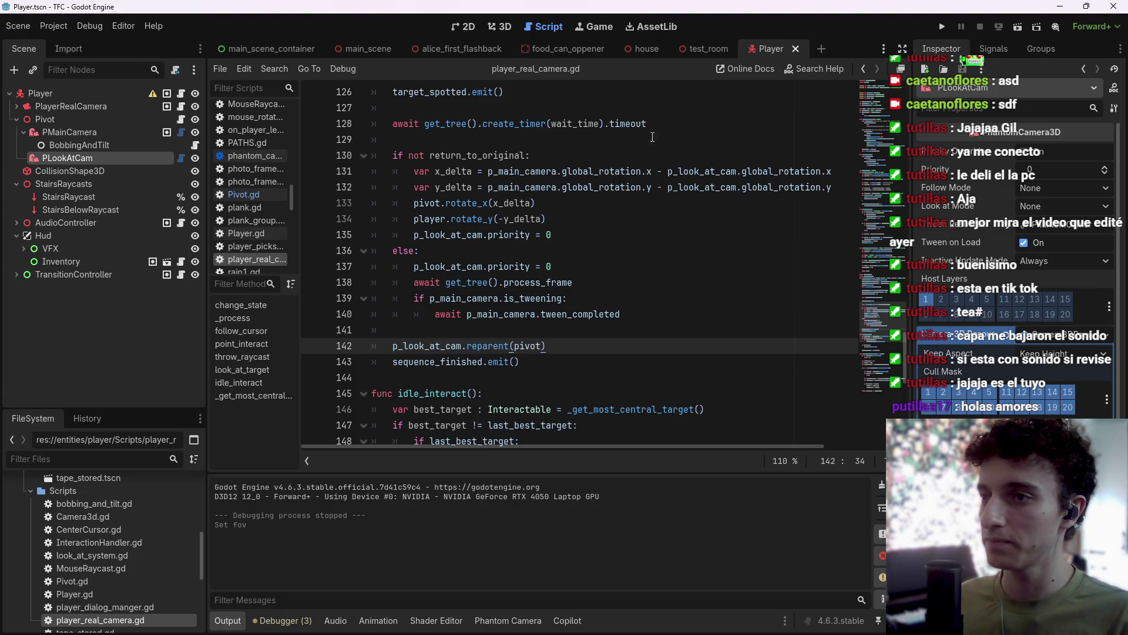
{"action": "left_click", "coordinate": [705, 48]}
{"action": "left_click", "coordinate": [1018, 26]}
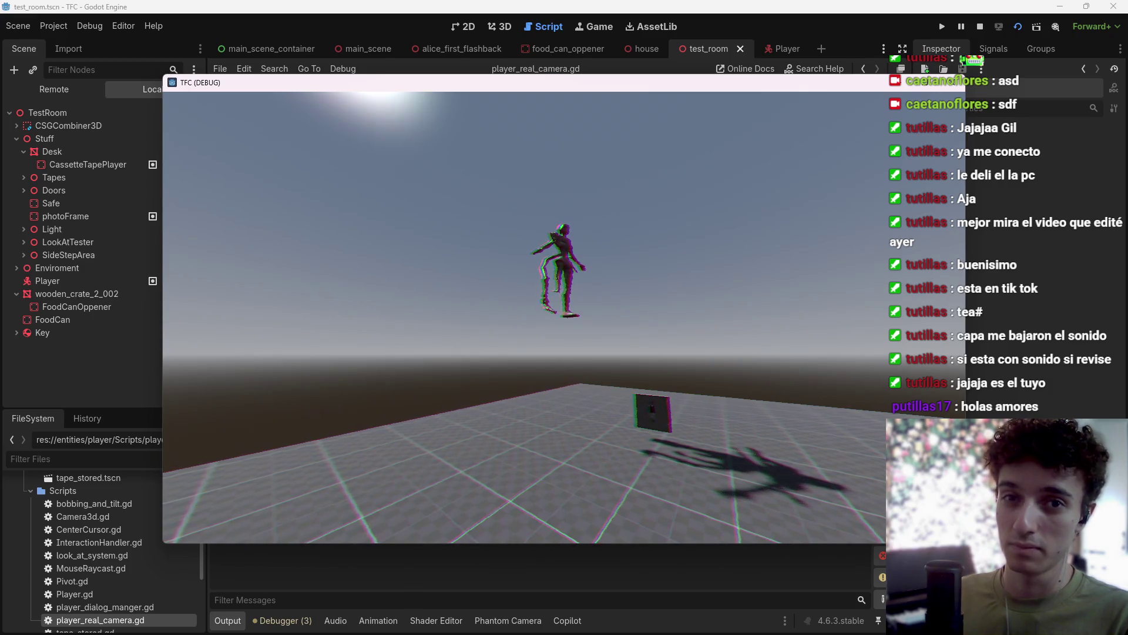
{"action": "key", "text": "F8"}
In the Player scene, change PLookAtCam's Camera 3D Resource setting in the Inspector and save.
{"action": "key", "text": "ctrl+s"}
{"action": "left_click", "coordinate": [774, 47]}
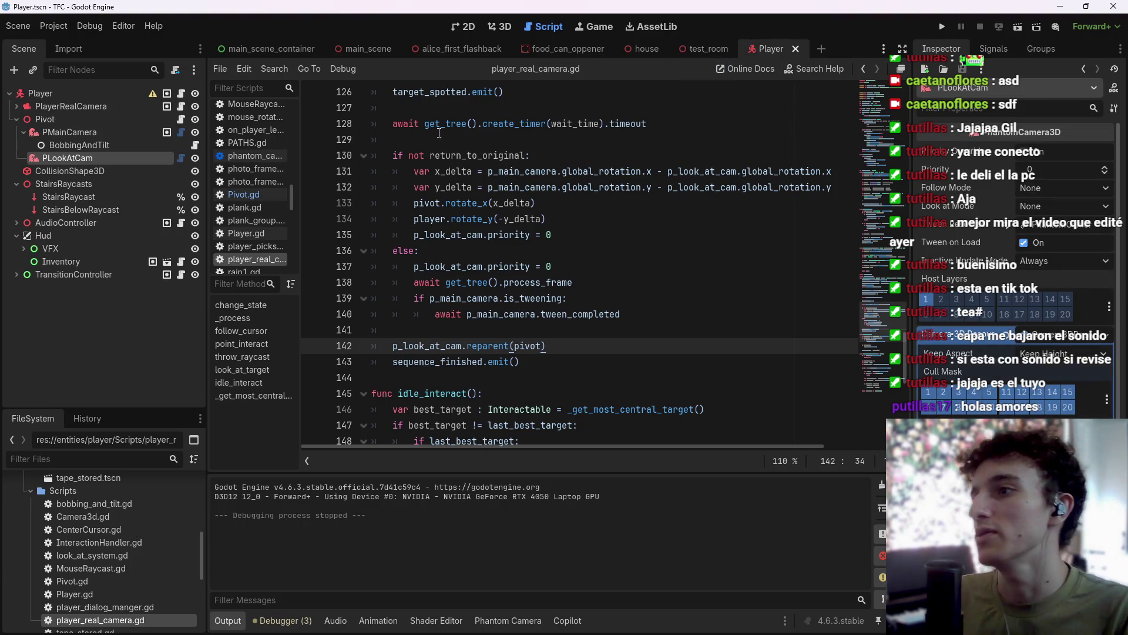
{"action": "left_click", "coordinate": [996, 346]}
{"action": "key", "text": "ctrl+s"}
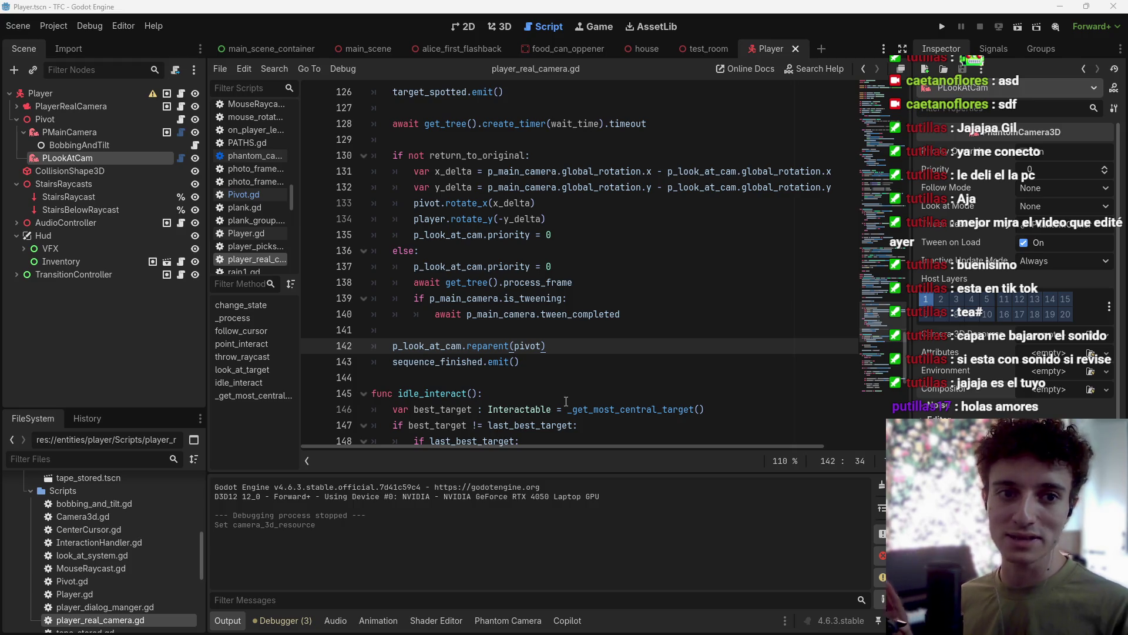
{"action": "key", "text": "ctrl+s"}
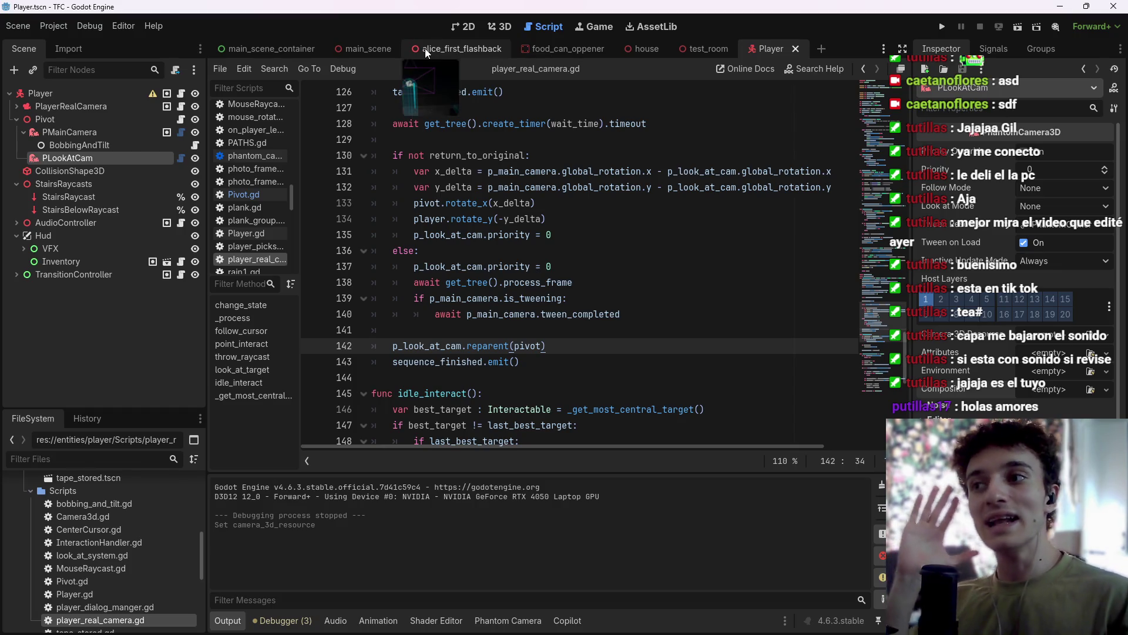
{"action": "left_click", "coordinate": [506, 26]}
{"action": "mouse_move", "coordinate": [547, 276]}
{"action": "left_mouse_down"}
{"action": "mouse_move", "coordinate": [547, 246]}
{"action": "mouse_move", "coordinate": [555, 253]}
{"action": "mouse_move", "coordinate": [523, 223]}
{"action": "mouse_move", "coordinate": [494, 206]}
{"action": "mouse_move", "coordinate": [441, 203]}
{"action": "mouse_move", "coordinate": [424, 186]}
{"action": "left_mouse_up"}
{"action": "scroll", "coordinate": [505, 215], "scroll_direction": "down", "scroll_amount": 3}
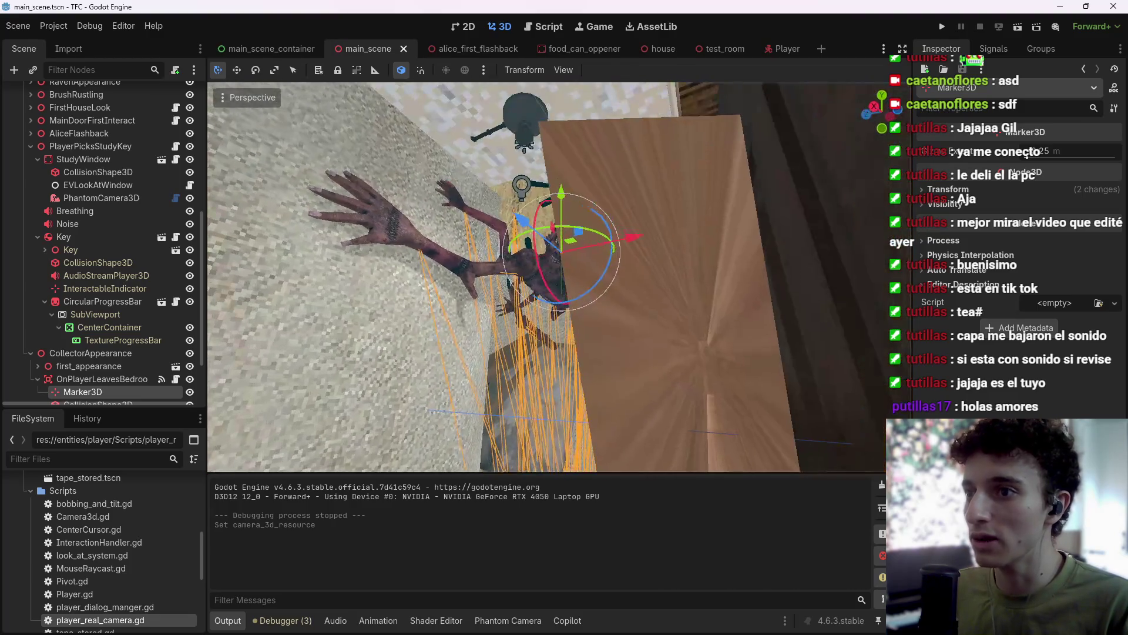
{"action": "key", "text": "s"}
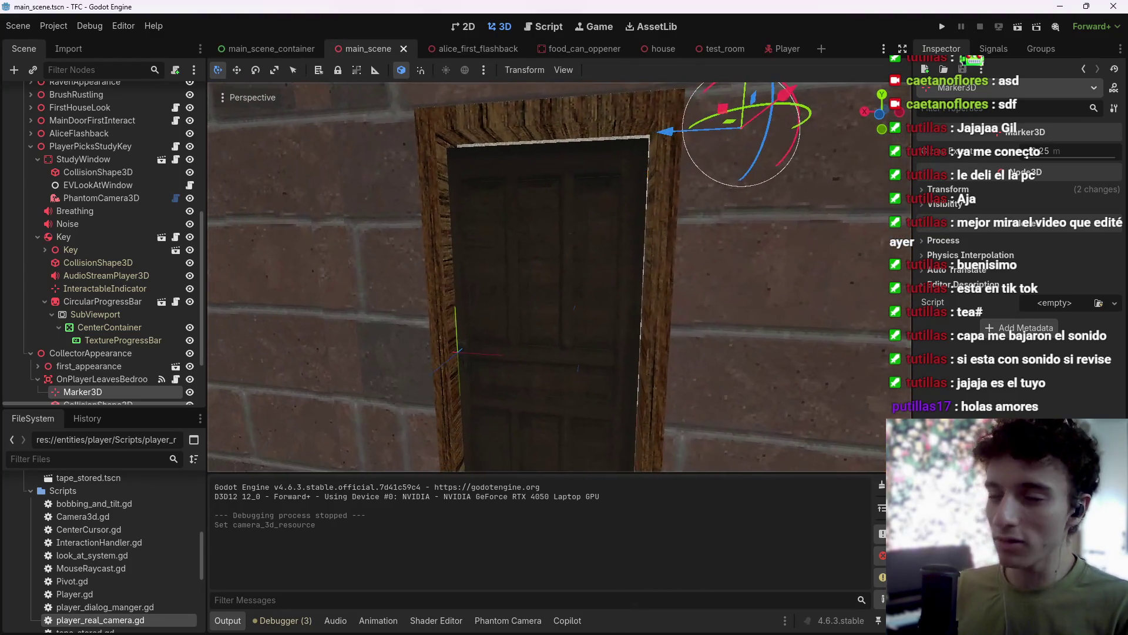
{"action": "key", "text": "a"}
{"action": "key", "text": "w"}
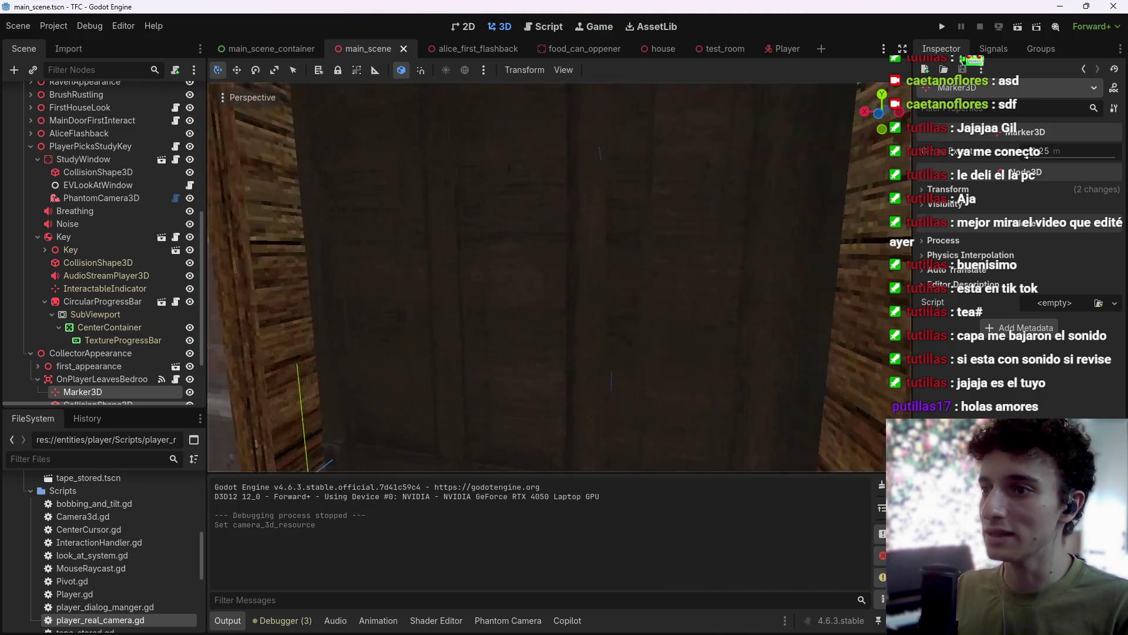
{"action": "key", "text": "a"}
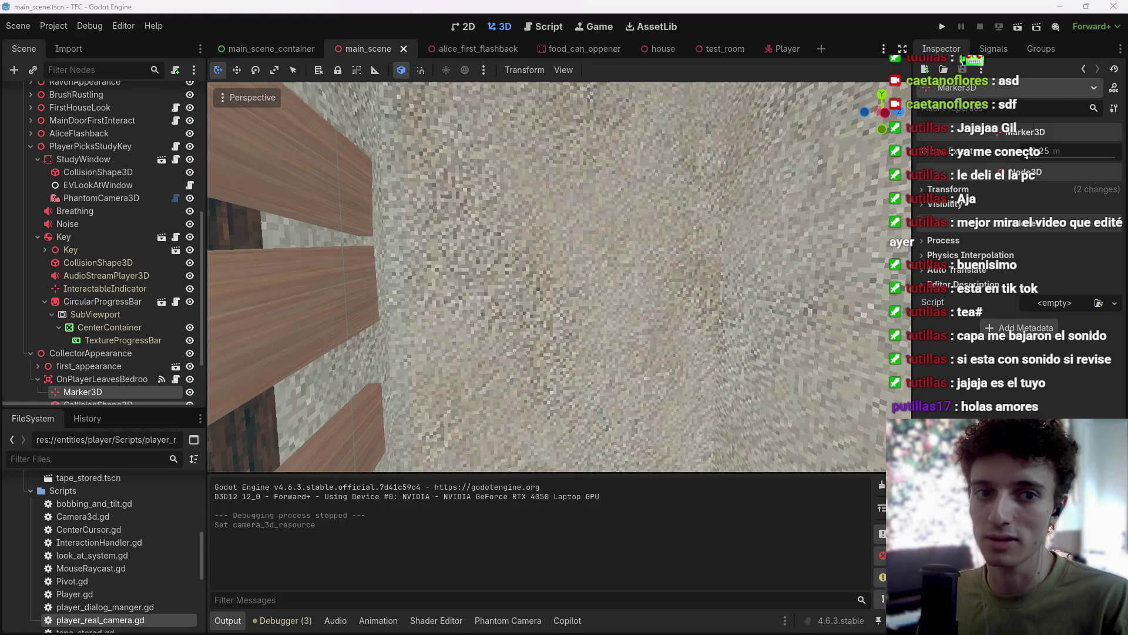
{"action": "key", "text": "w"}
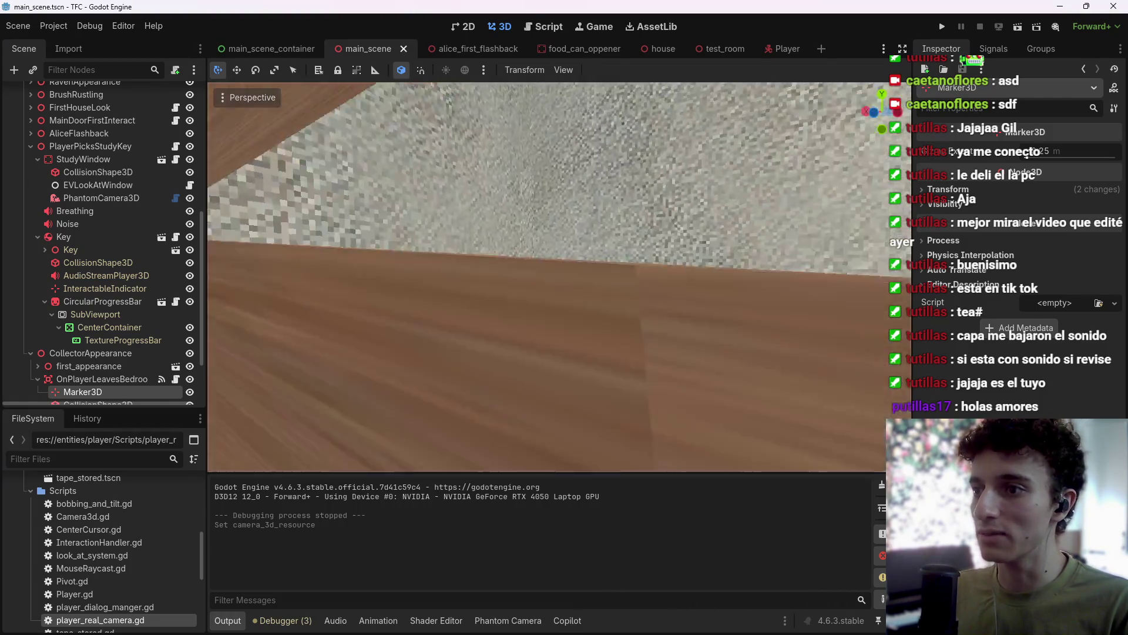
{"action": "key", "text": "s"}
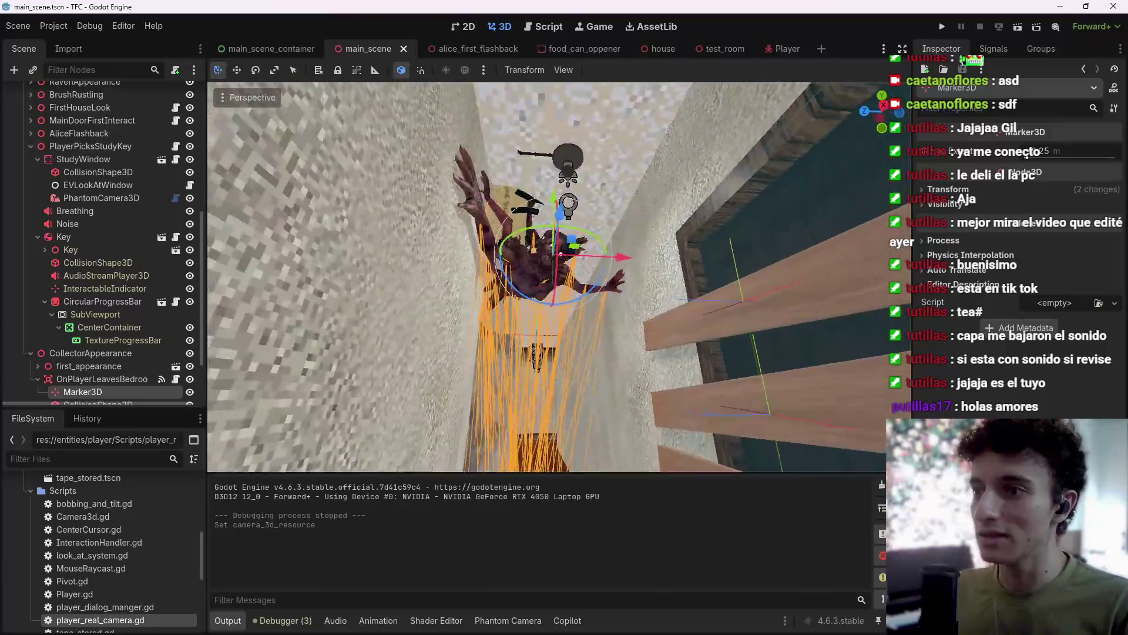
{"action": "key", "text": "w"}
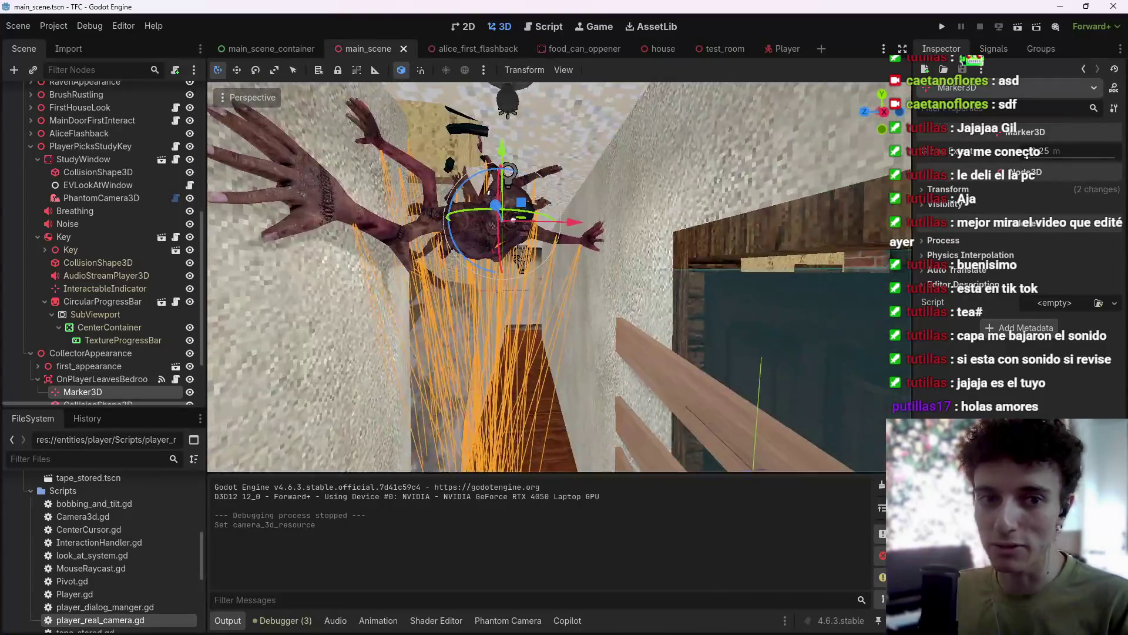
{"action": "key", "text": "w"}
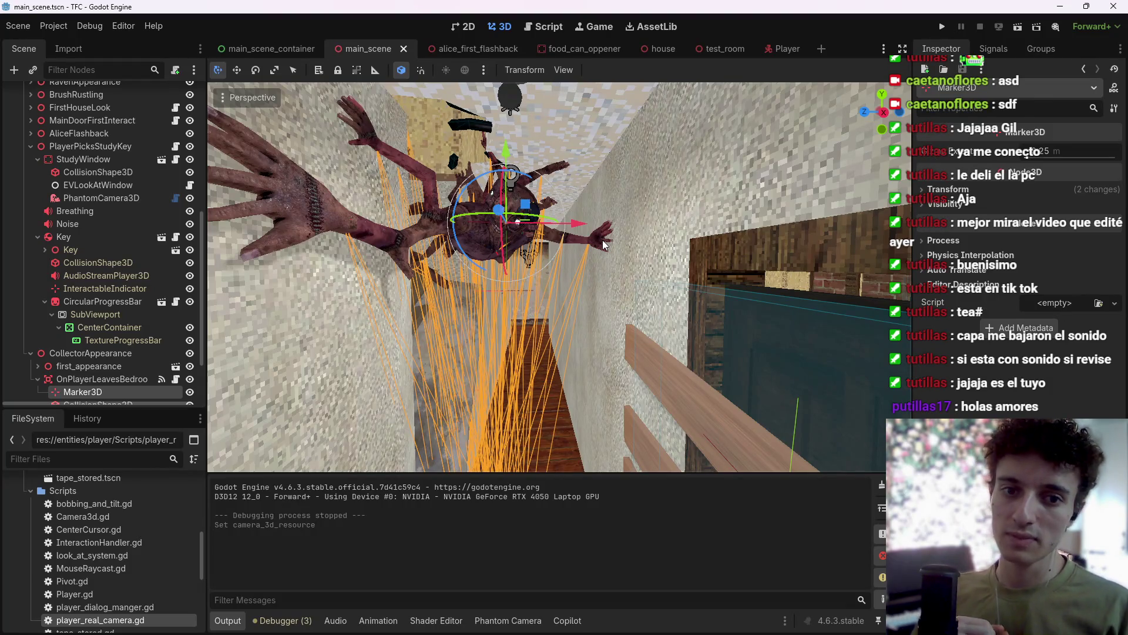
{"action": "left_click", "coordinate": [227, 621]}
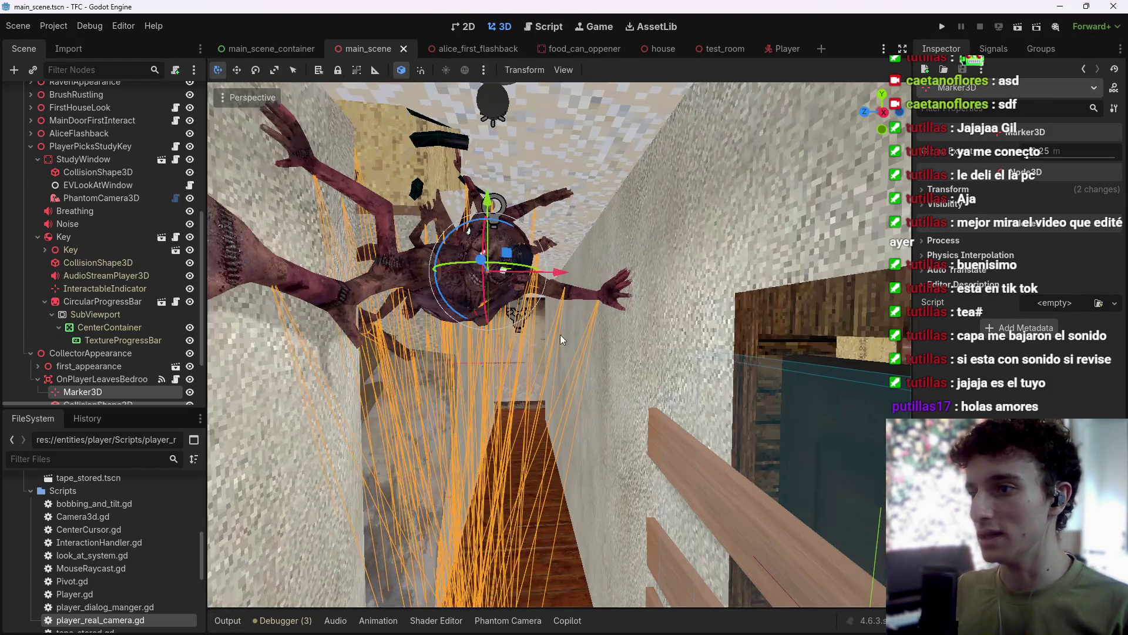
{"action": "key", "text": "w"}
{"action": "key", "text": "s"}
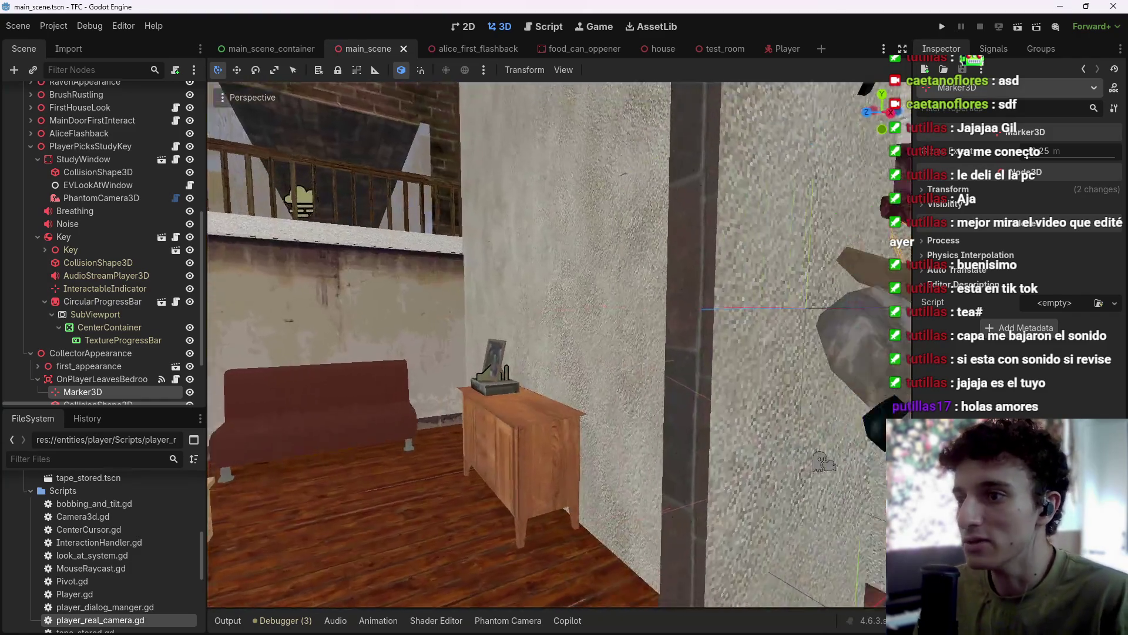
{"action": "key", "text": "s"}
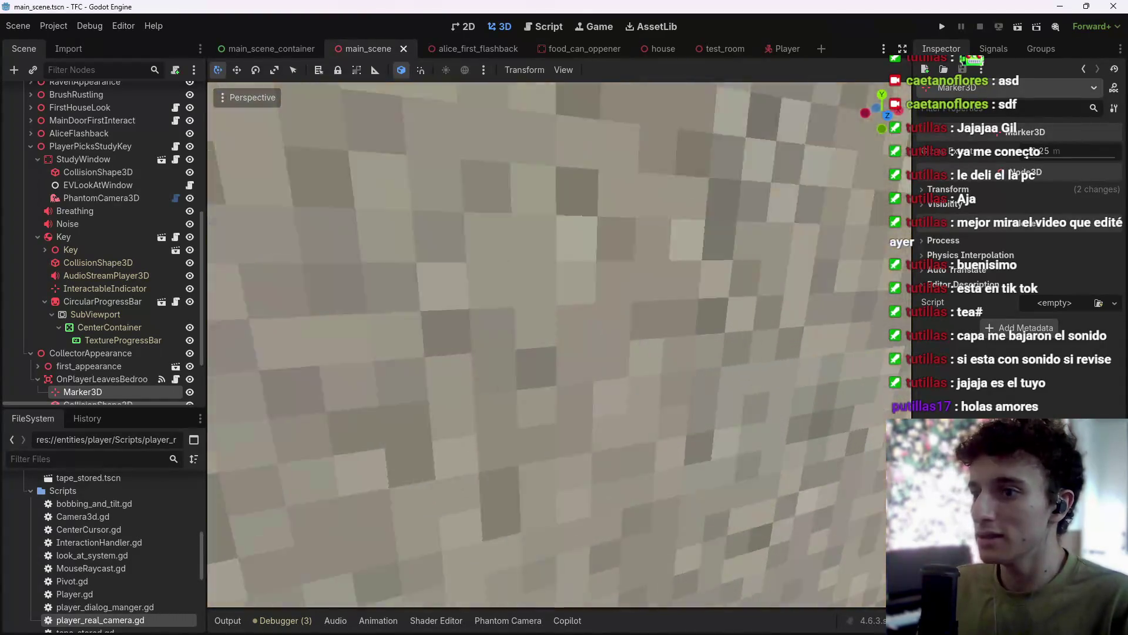
{"action": "key", "text": "s"}
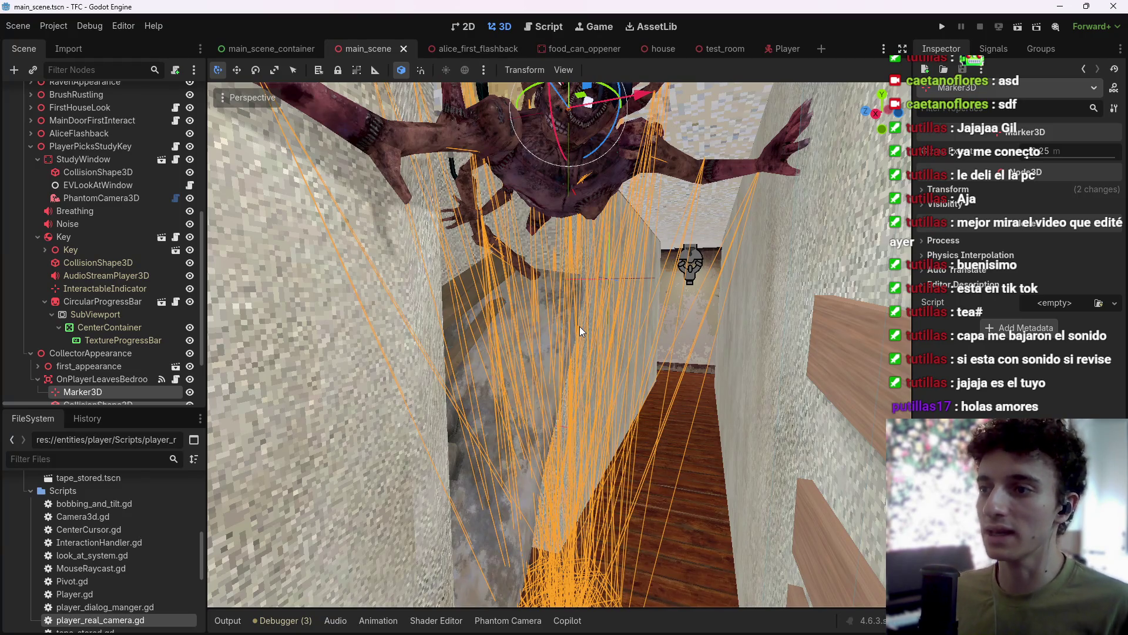
{"action": "key", "text": "w"}
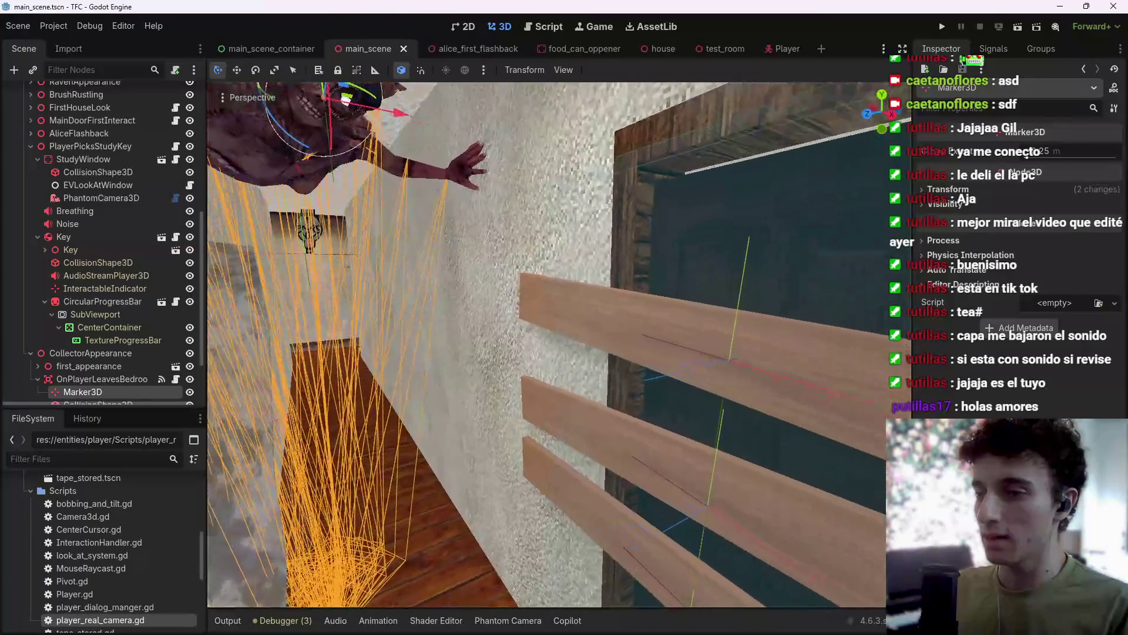
{"action": "key", "text": "s"}
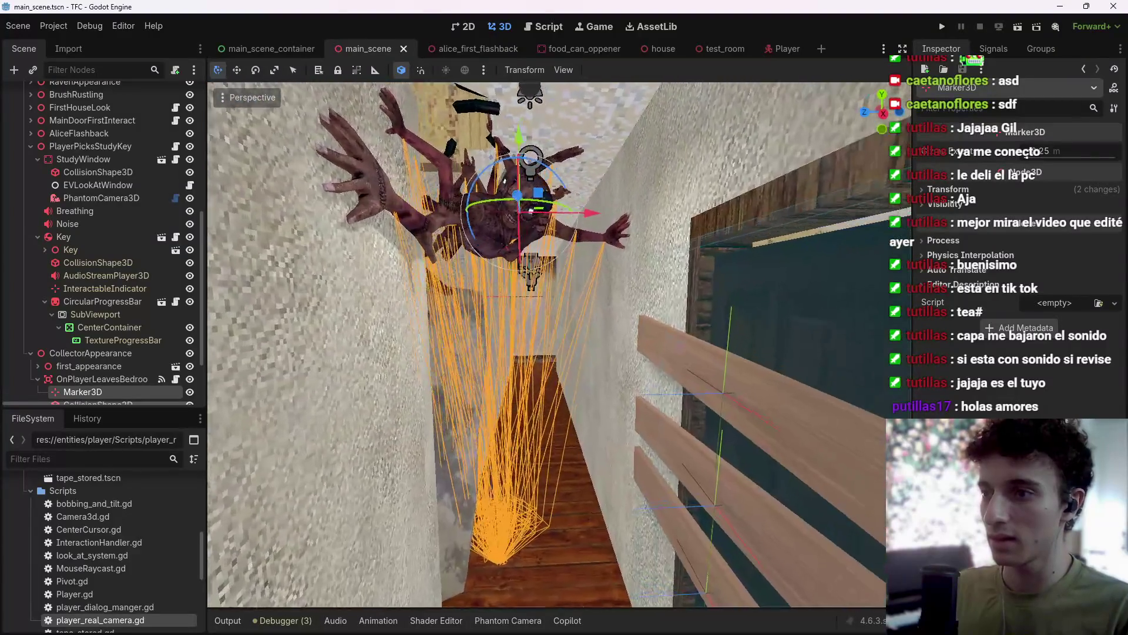
{"action": "key", "text": "w"}
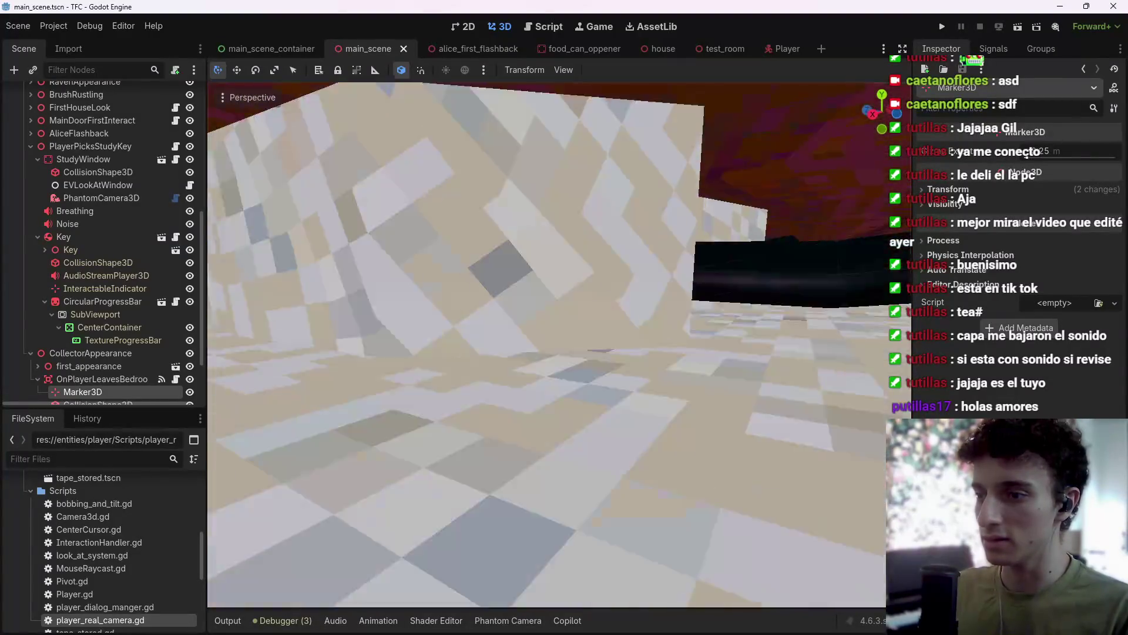
{"action": "key", "text": "s"}
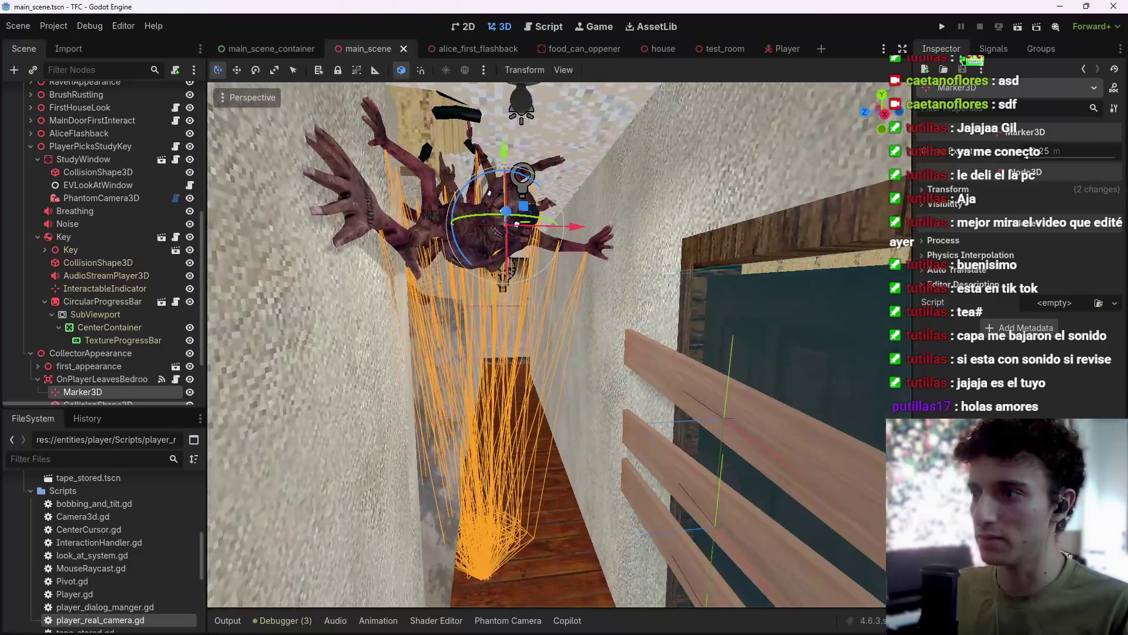
{"action": "scroll", "coordinate": [90, 323], "scroll_direction": "down", "scroll_amount": 3}
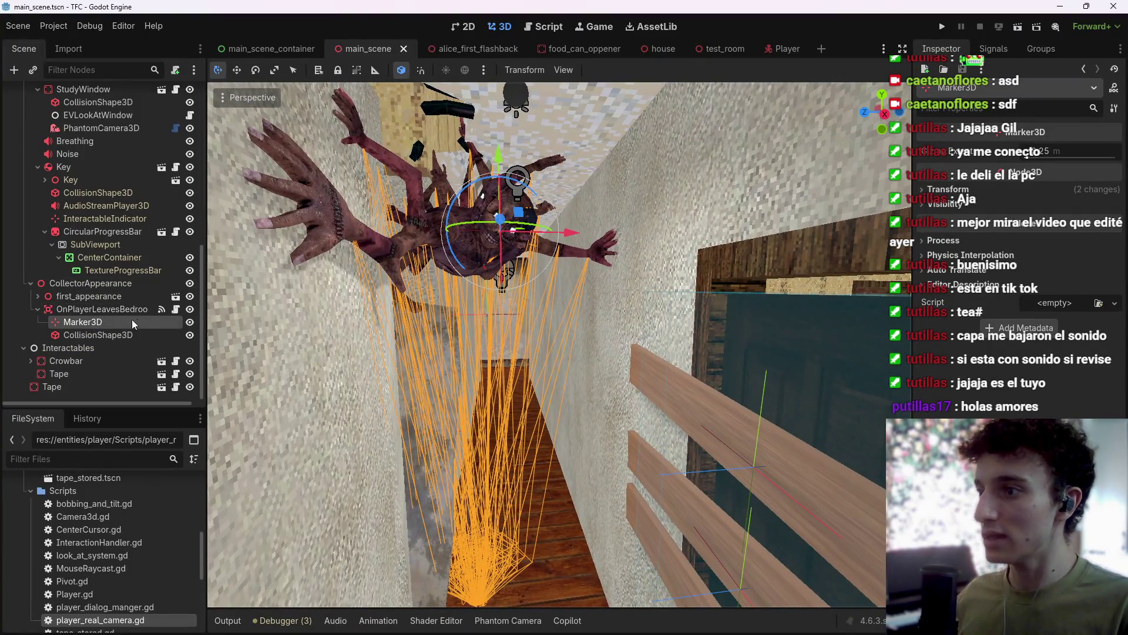
{"action": "left_click", "coordinate": [175, 309]}
Append ', false' as a fourth argument to look_at_target(marker_3d, 0.4, 0.4) on line 8 and save.
{"action": "left_click", "coordinate": [676, 221]}
{"action": "left_click", "coordinate": [733, 204]}
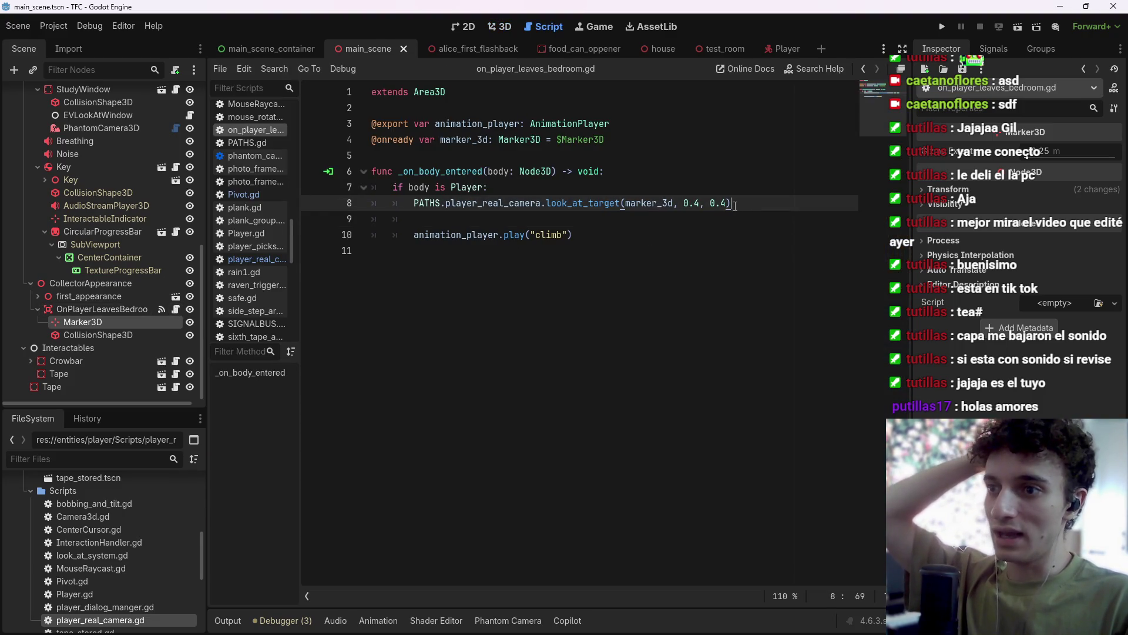
{"action": "key", "text": "Left"}
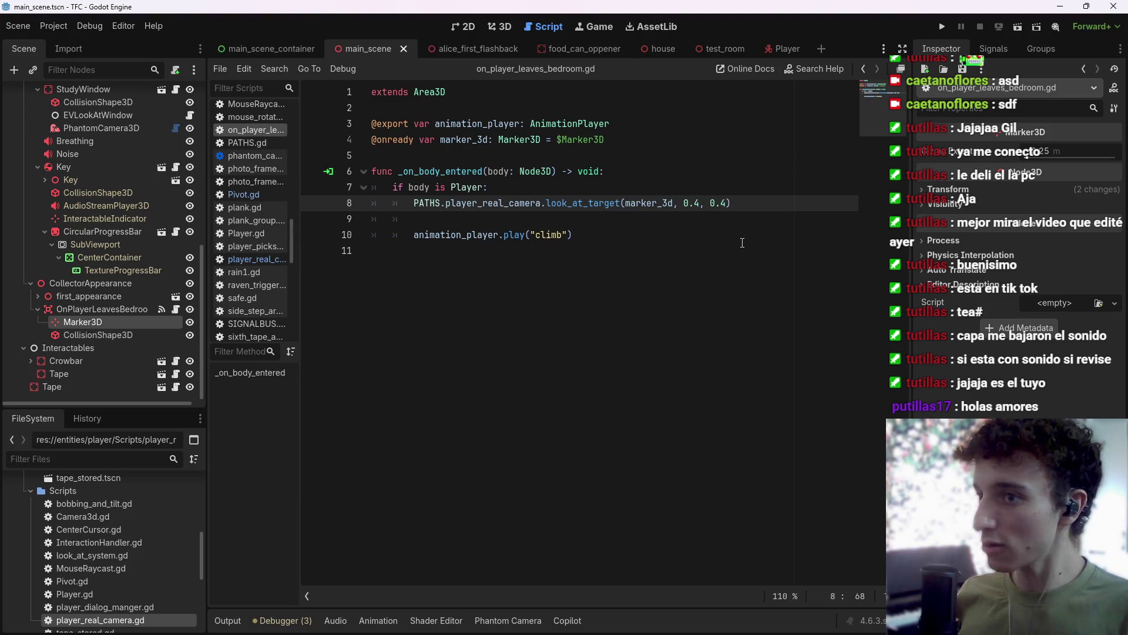
{"action": "key", "text": "Left"}
{"action": "key", "text": "Left"}
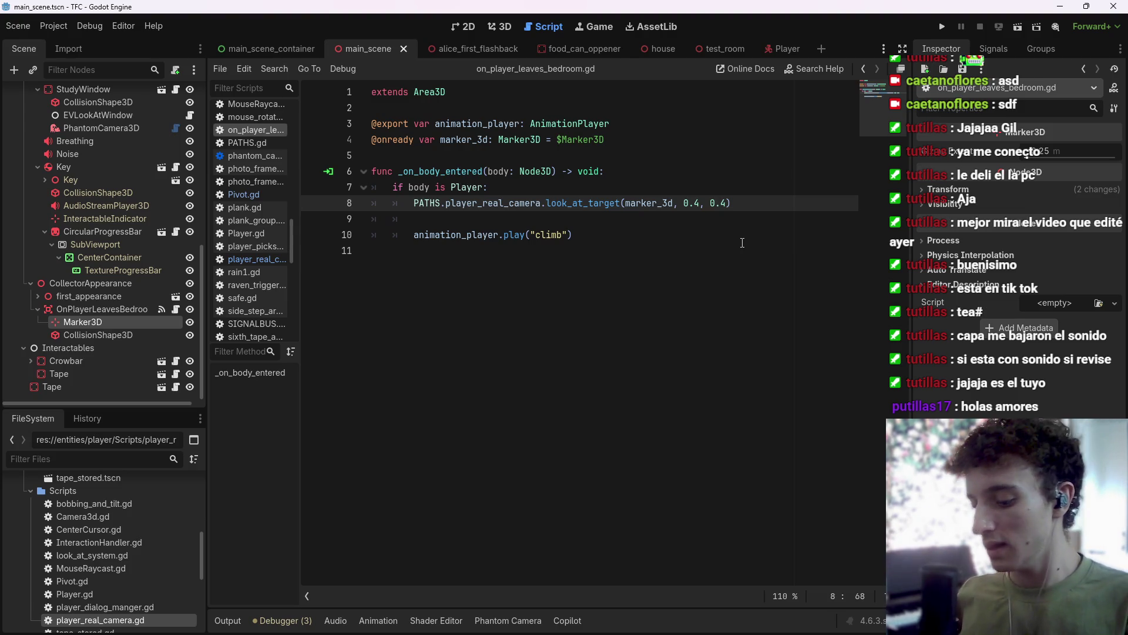
{"action": "type", "text": ", false"}
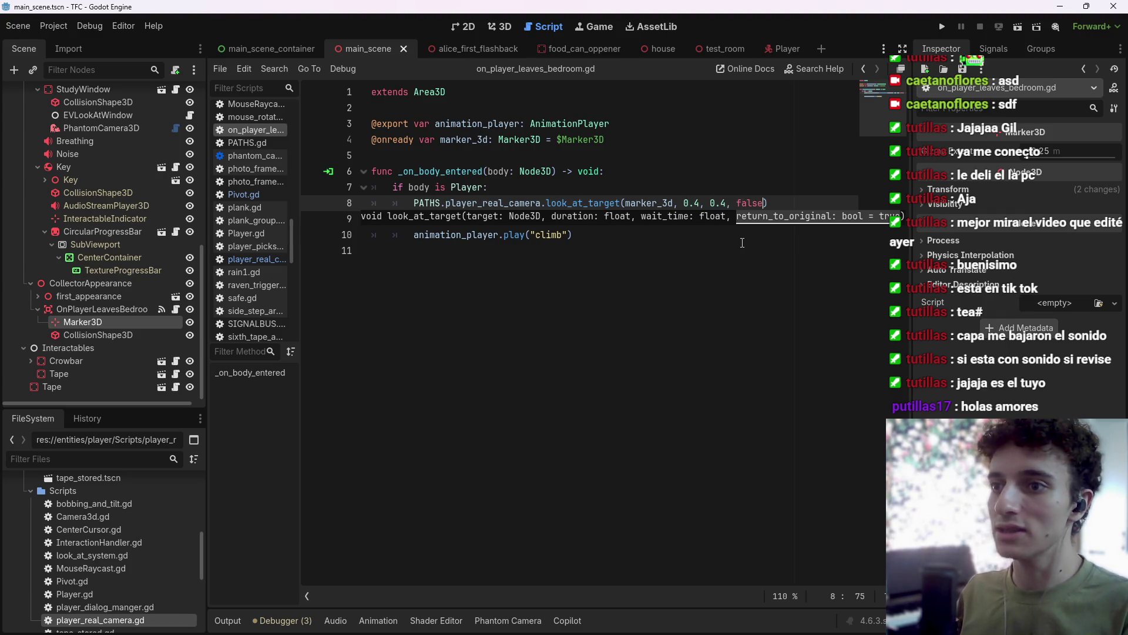
{"action": "key", "text": "ctrl+s"}
{"action": "key", "text": "End"}
{"action": "key", "text": "ctrl+s"}
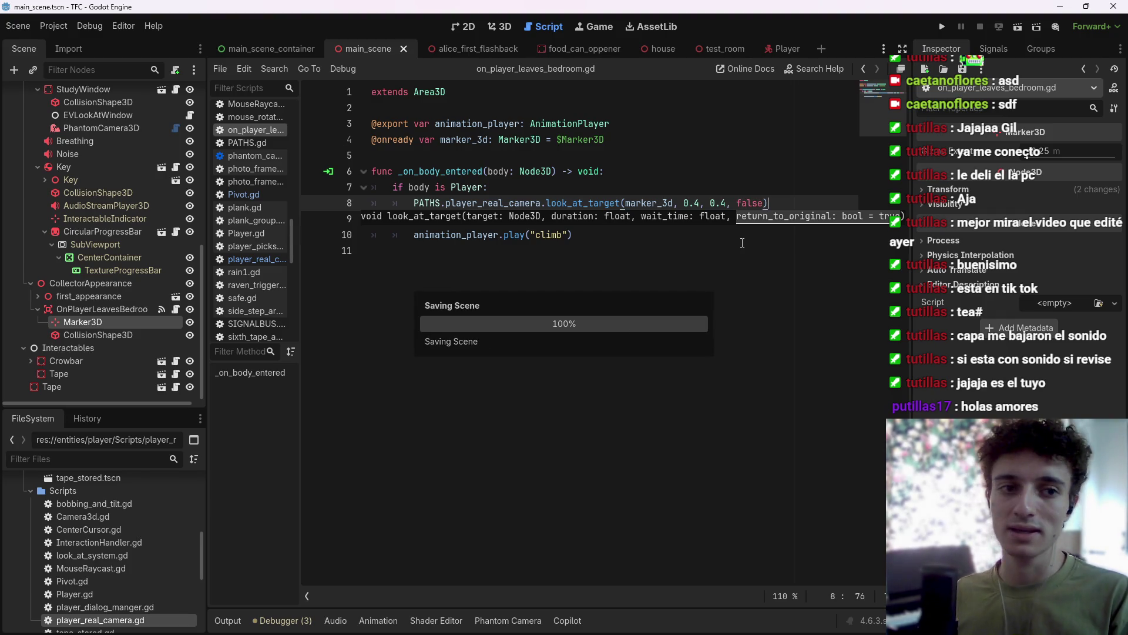
{"action": "left_click", "coordinate": [745, 235]}
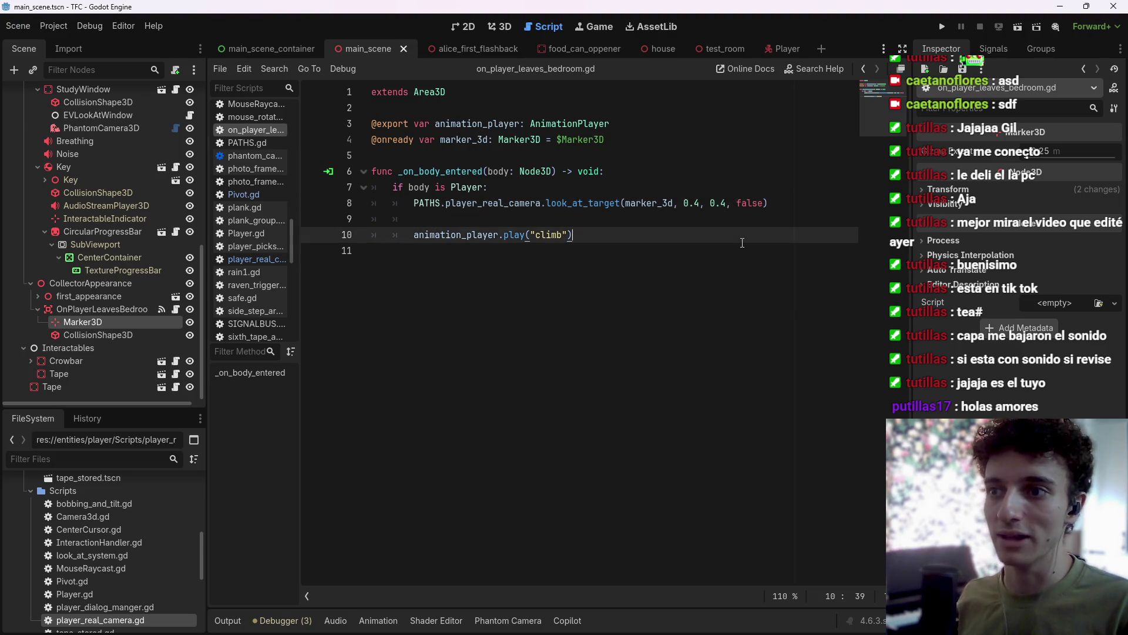
{"action": "left_click", "coordinate": [748, 225]}
{"action": "key", "text": "ctrl+s"}
{"action": "type", "text": "await get_"}
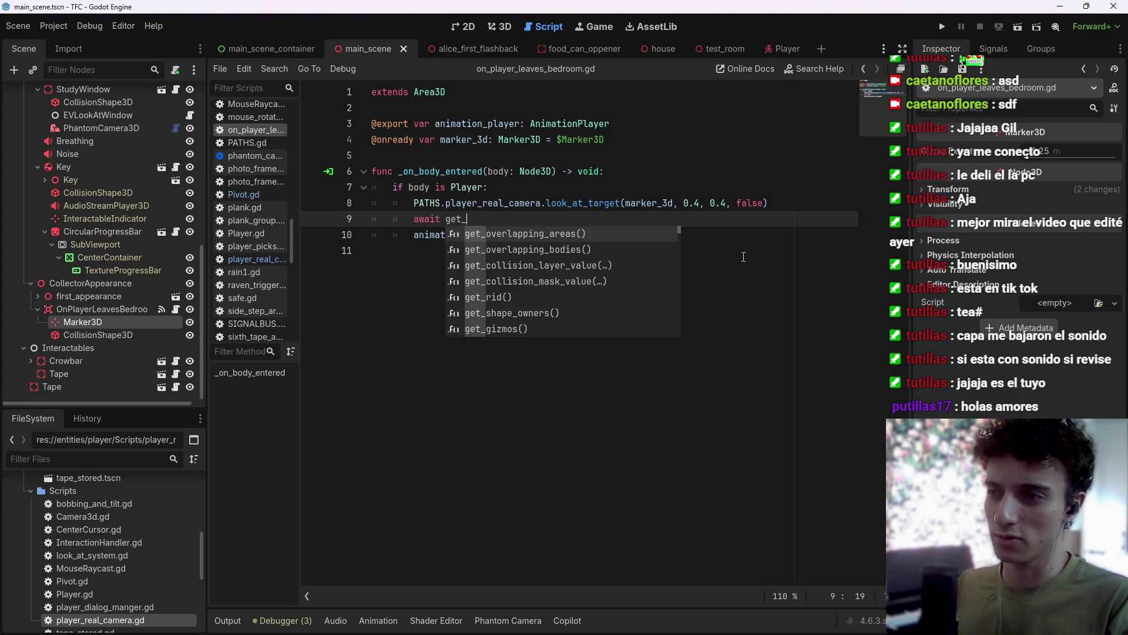
Complete the line await get_tree().create_timer(0.8).timeout and save the script.
{"action": "type", "text": "tree()."}
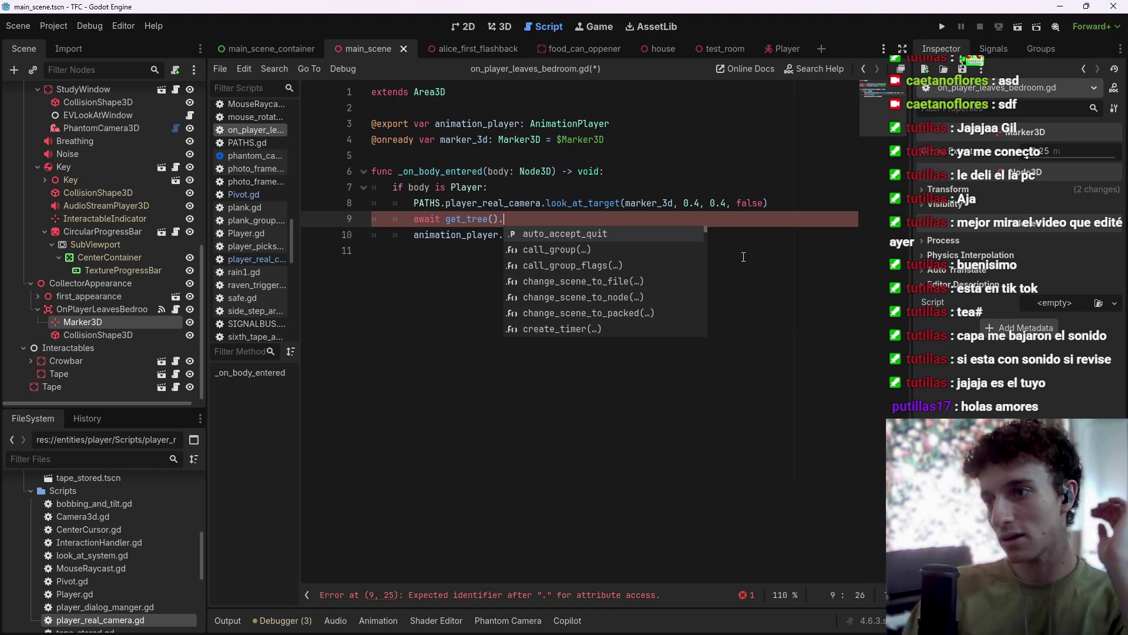
{"action": "type", "text": "create"}
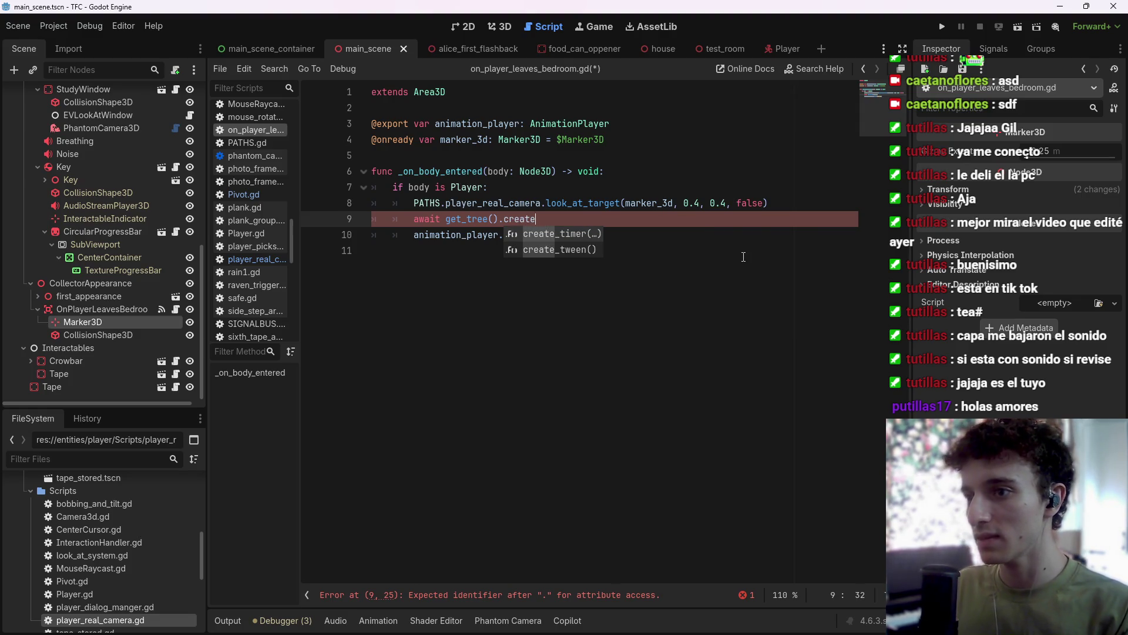
{"action": "key", "text": "Return"}
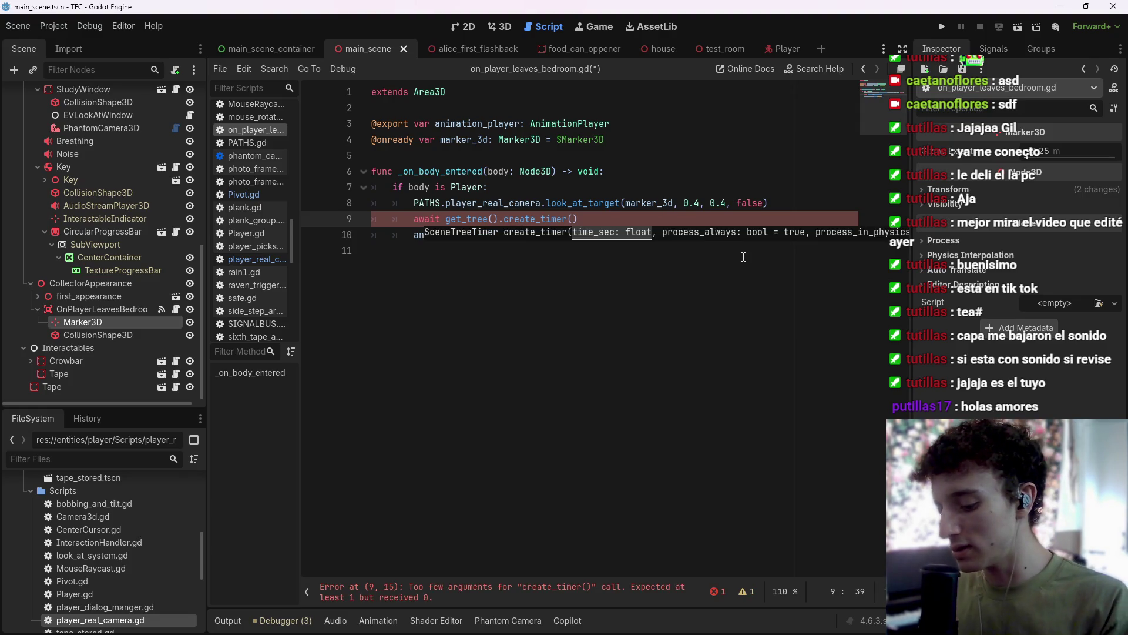
{"action": "type", "text": "8.0"}
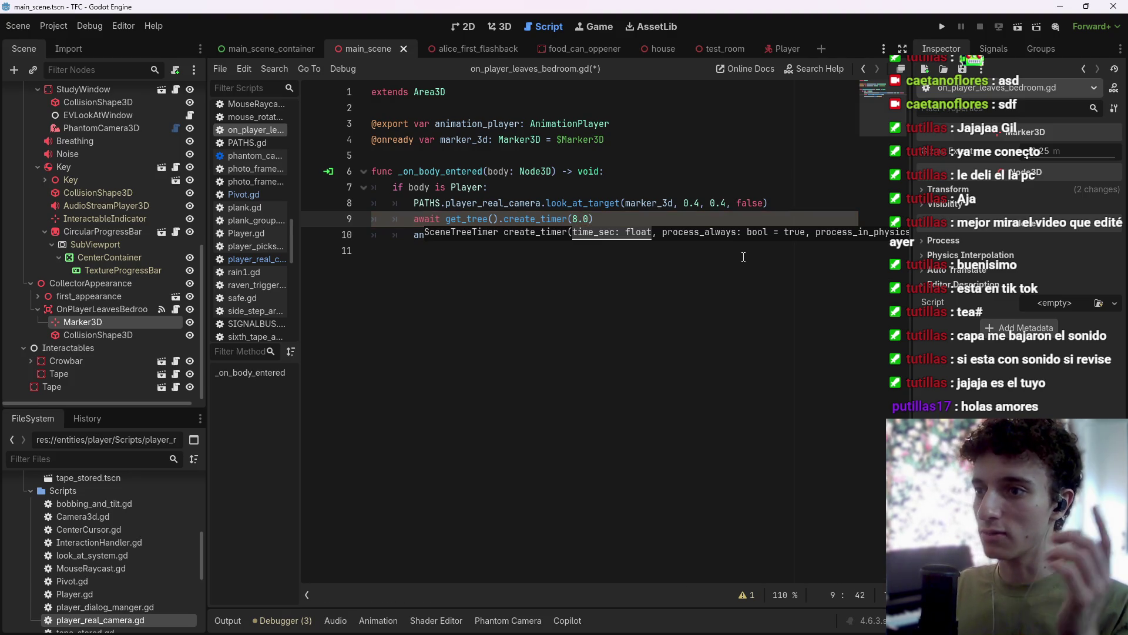
{"action": "type", "text": ".8"}
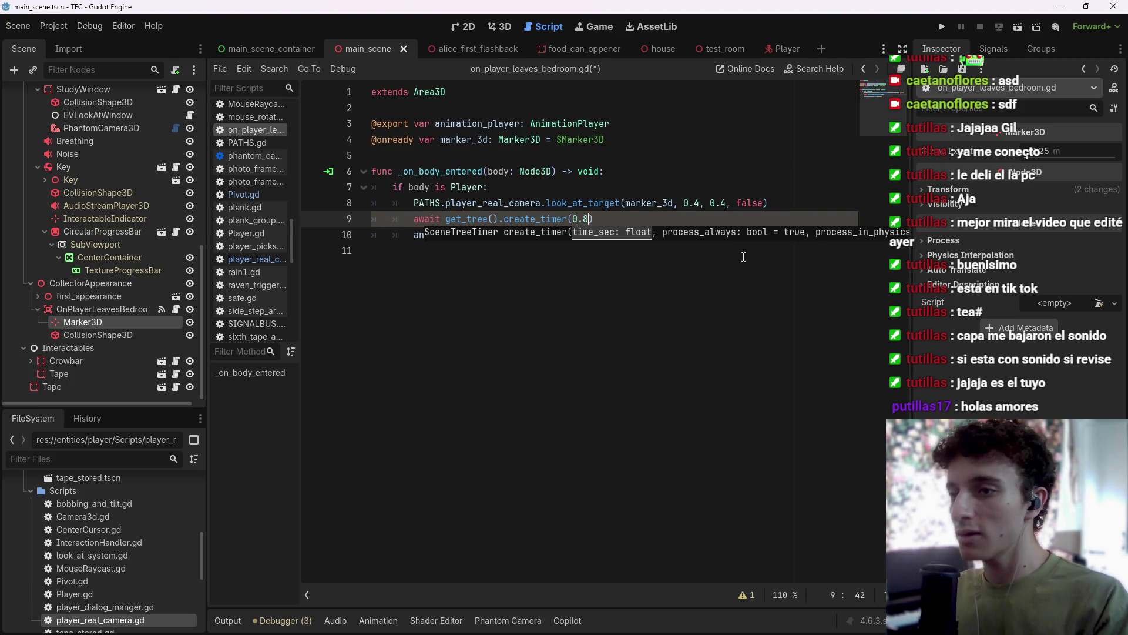
{"action": "key", "text": "ctrl+s"}
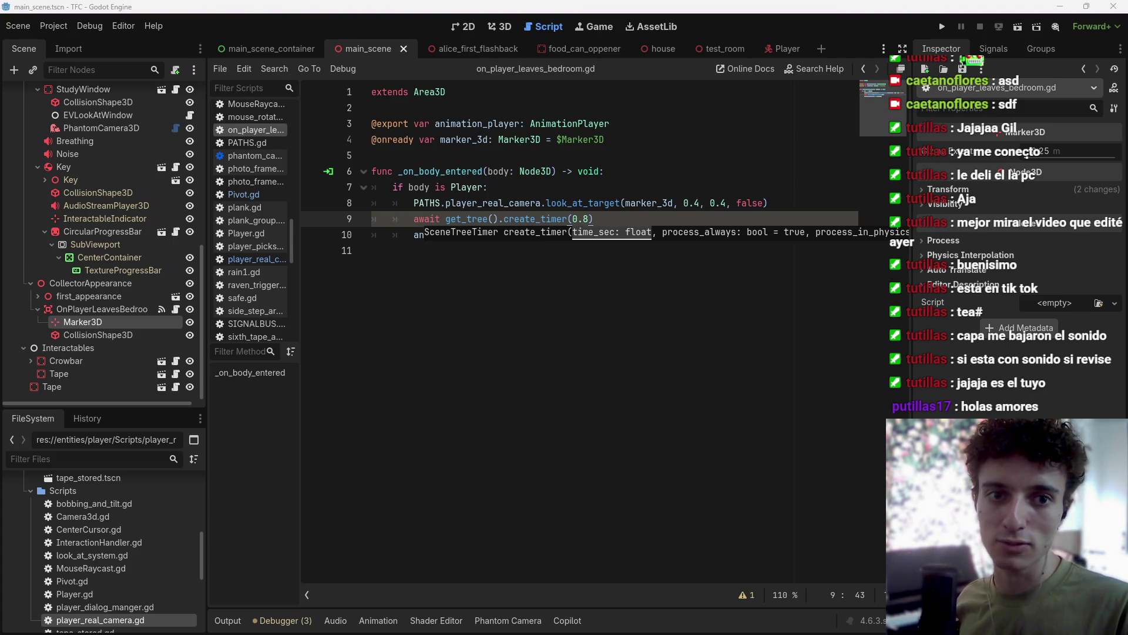
{"action": "left_click", "coordinate": [694, 222]}
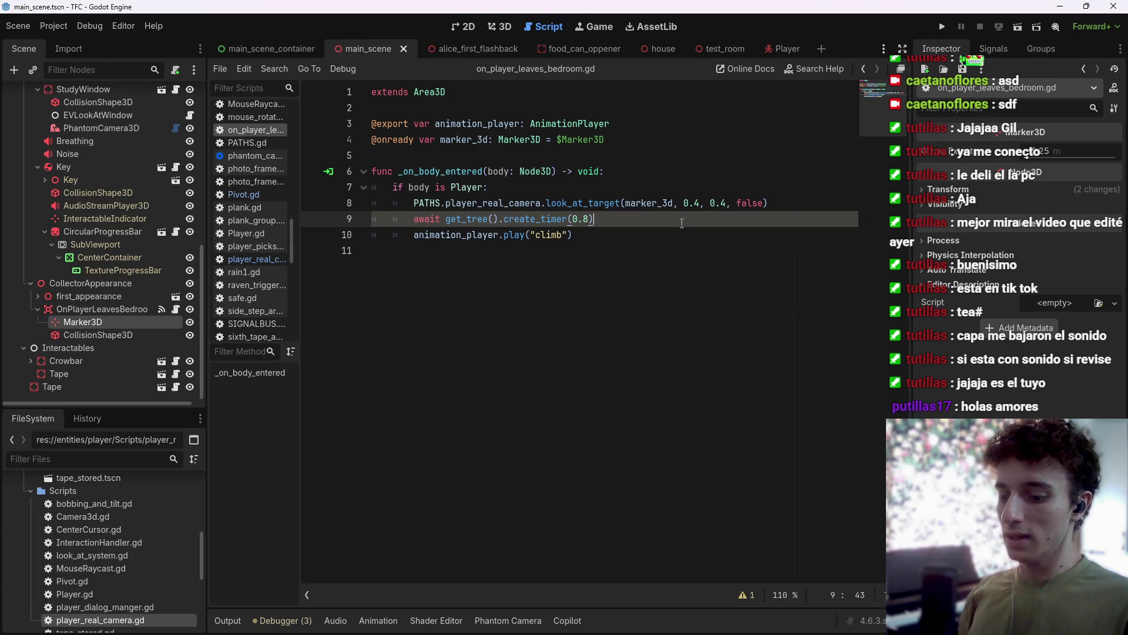
{"action": "type", "text": ".ti"}
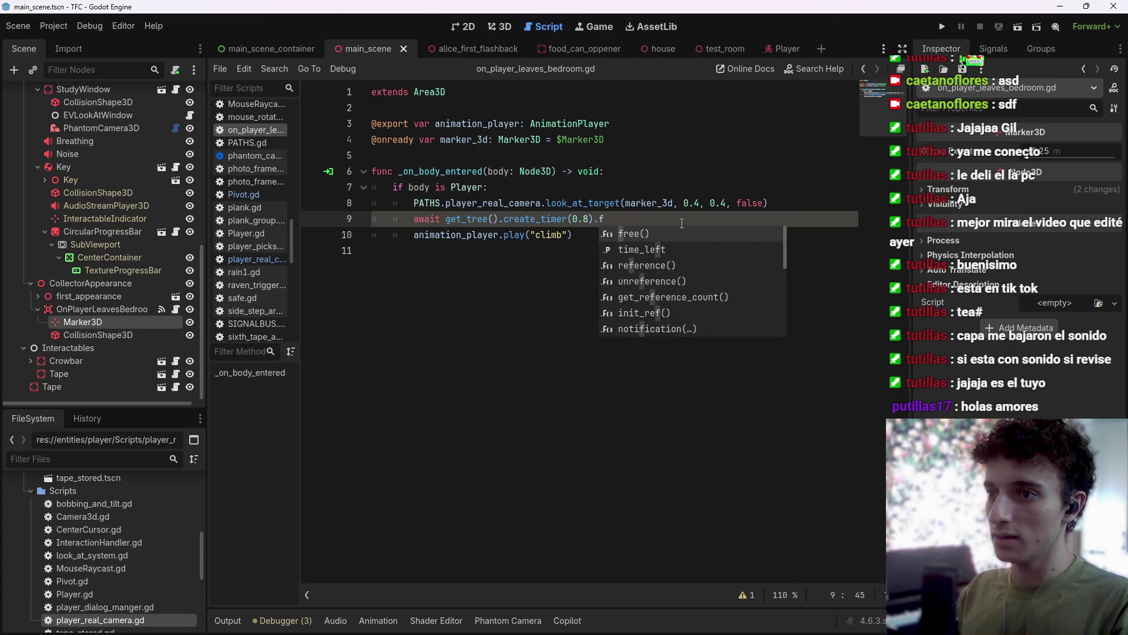
{"action": "key", "text": "Return"}
{"action": "key", "text": "ctrl+s"}
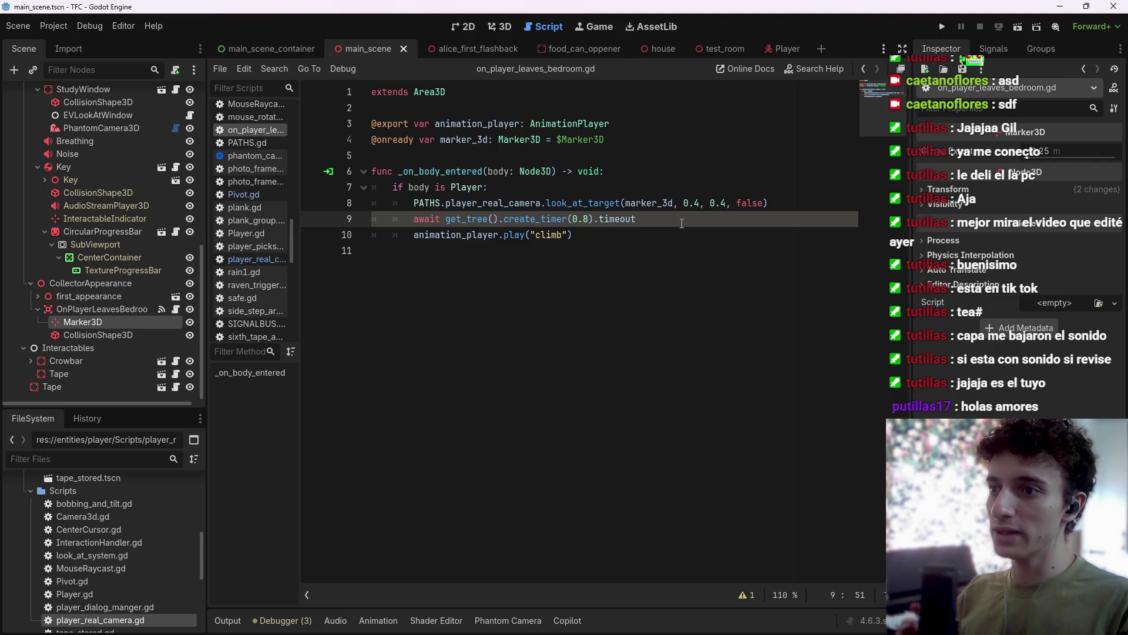
Cut the animation_player.play("climb") statement from below the timer, removing leftover blank lines.
{"action": "key", "text": "Return"}
{"action": "type", "text": "pla"}
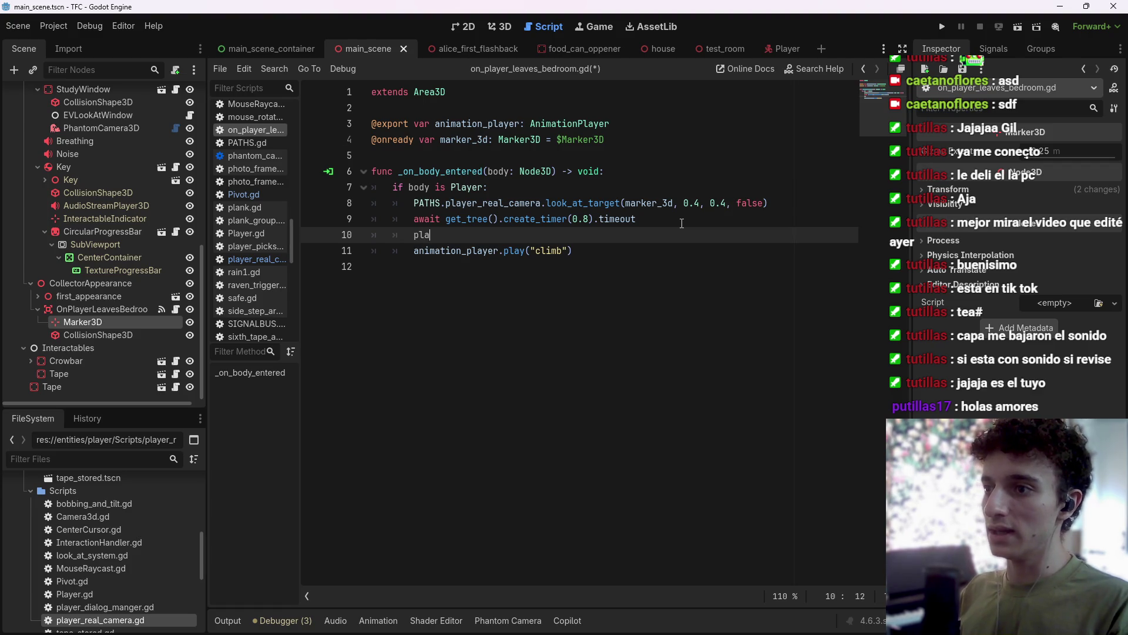
{"action": "key", "text": "BackSpace"}
{"action": "key", "text": "BackSpace"}
{"action": "key", "text": "BackSpace"}
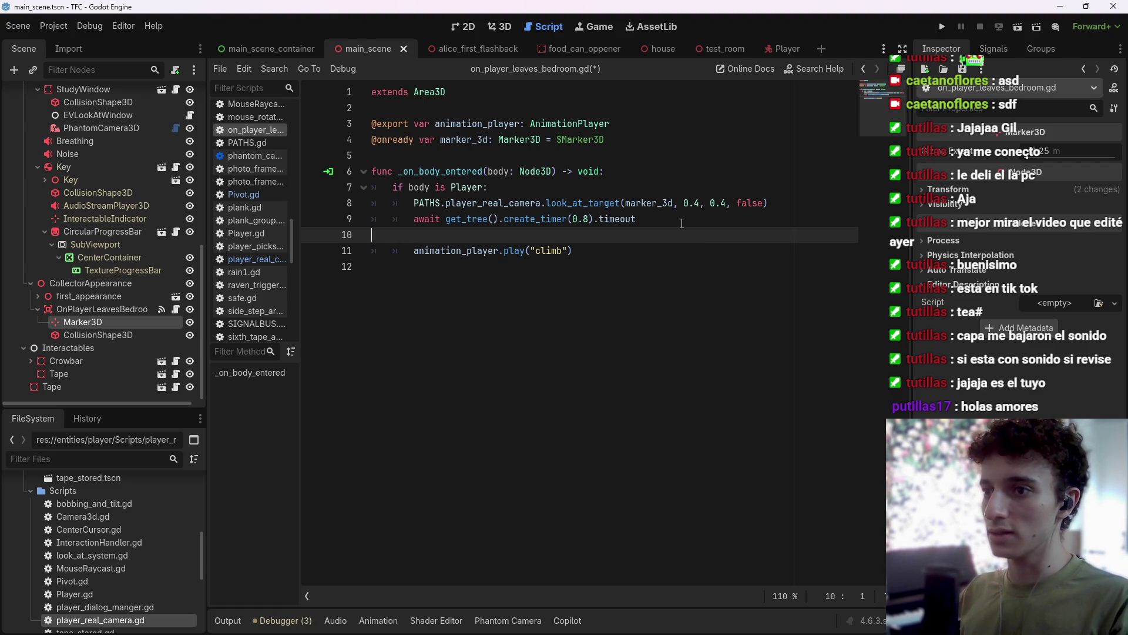
{"action": "key", "text": "BackSpace"}
{"action": "key", "text": "ctrl+s"}
{"action": "left_click_drag", "start_coordinate": [563, 234], "coordinate": [418, 235]}
{"action": "left_click_drag", "start_coordinate": [573, 235], "coordinate": [412, 235]}
{"action": "key", "text": "BackSpace"}
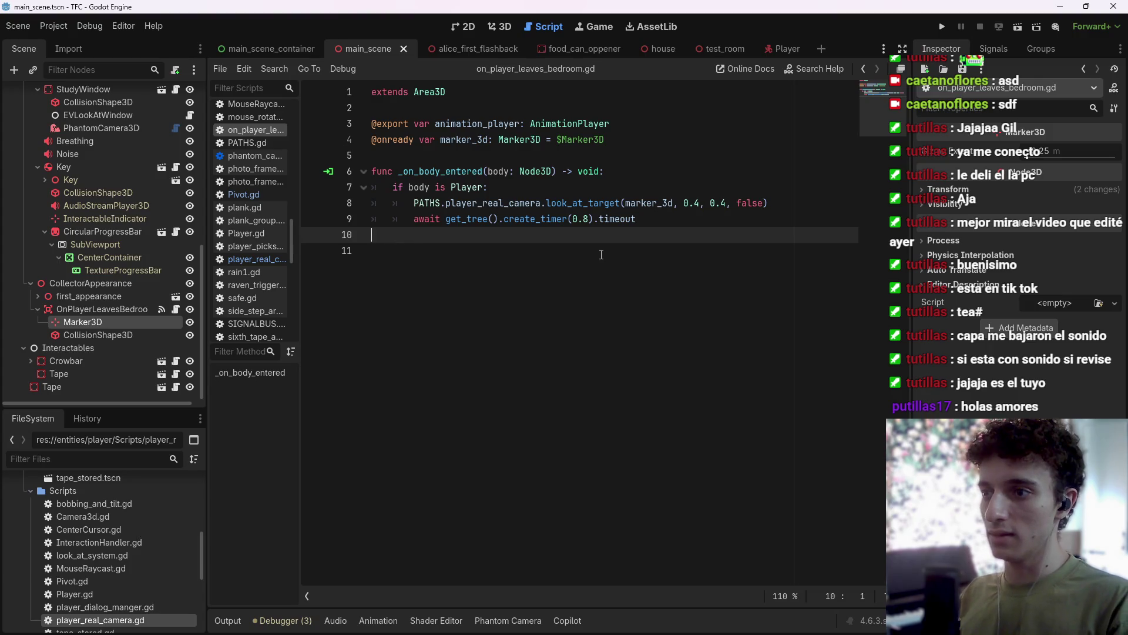
{"action": "key", "text": "BackSpace"}
{"action": "key", "text": "ctrl+s"}
Paste the climb animation call right after look_at_target, add a blank line after the await, and save.
{"action": "left_click", "coordinate": [782, 203]}
{"action": "key", "text": "Return"}
{"action": "type", "text": "animation_player.play(\"climb\")"}
{"action": "key", "text": "ctrl+s"}
{"action": "left_click", "coordinate": [673, 235]}
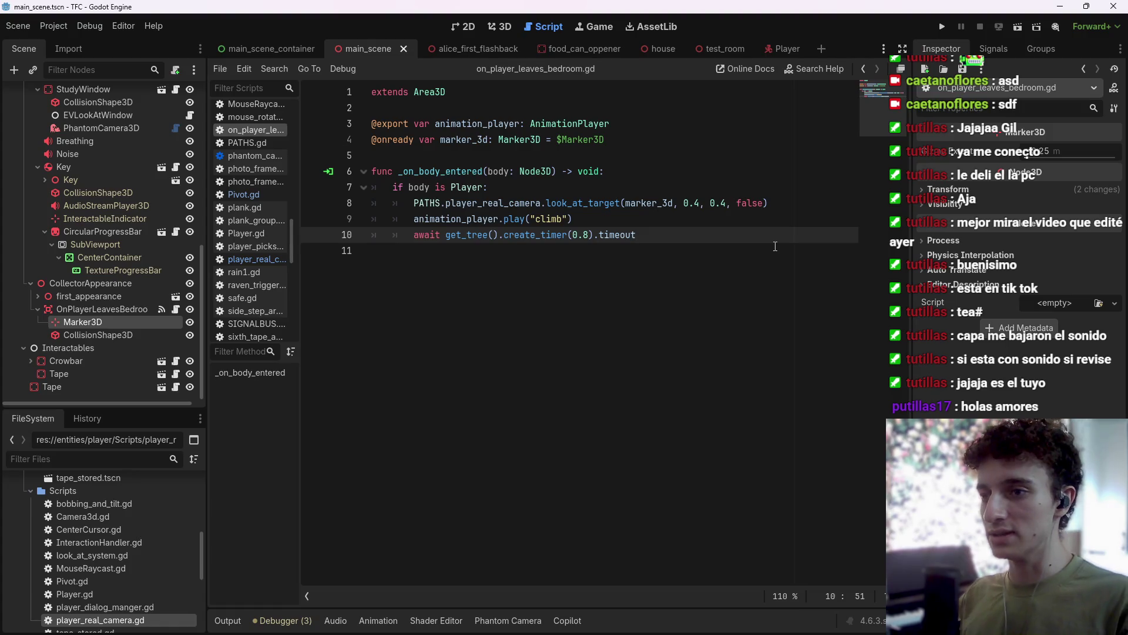
{"action": "key", "text": "Return"}
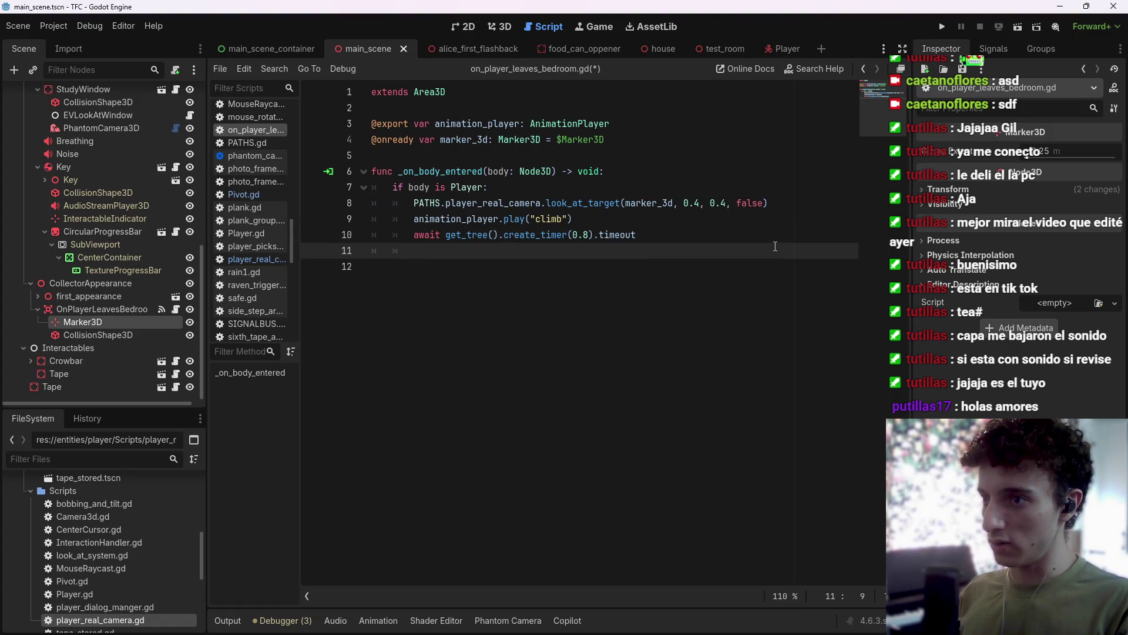
{"action": "key", "text": "ctrl+s"}
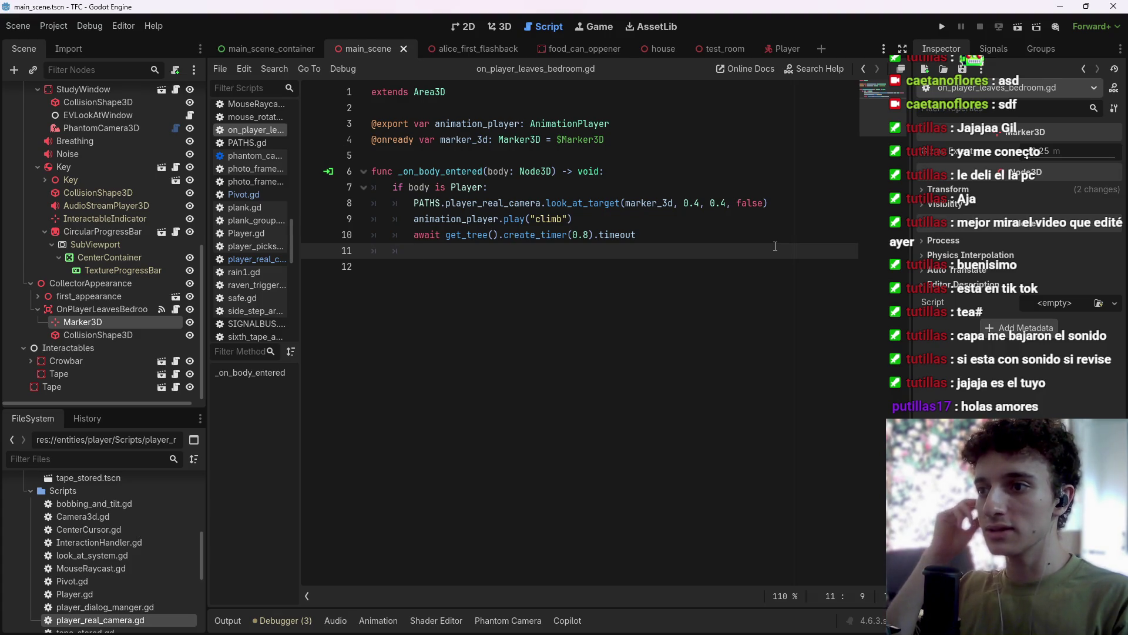
{"action": "key", "text": "super"}
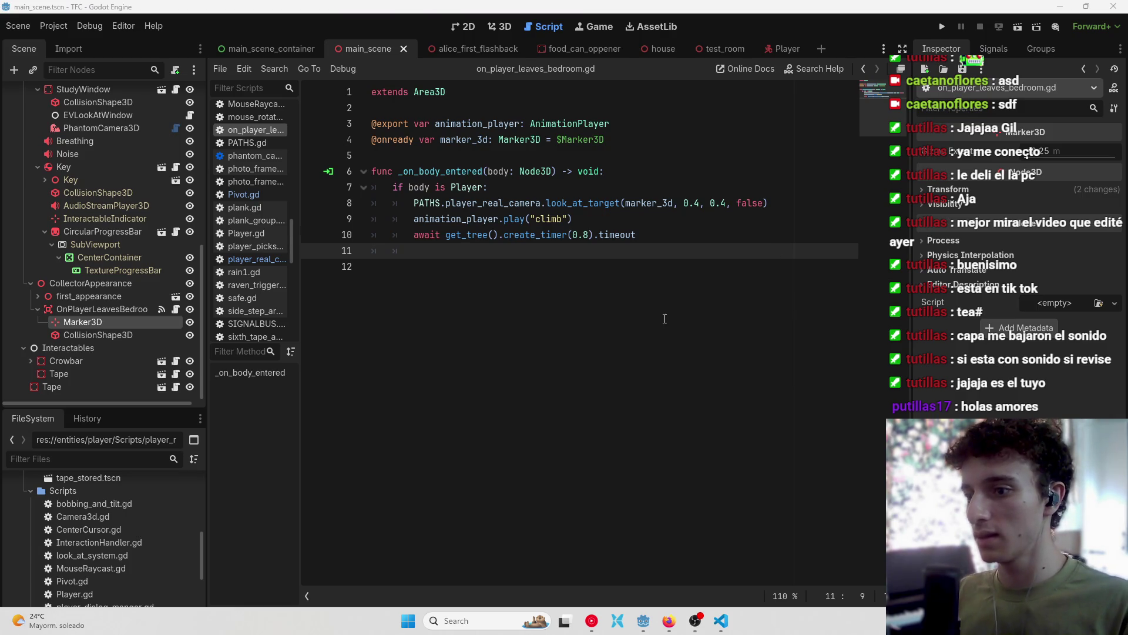
{"action": "left_click", "coordinate": [473, 620]}
In Trello, move the Collector asomandose por la esquina, Poner sopa de tomate en plato and Terminar flashback Alice cards into MIERCOLES.
{"action": "type", "text": "trello"}
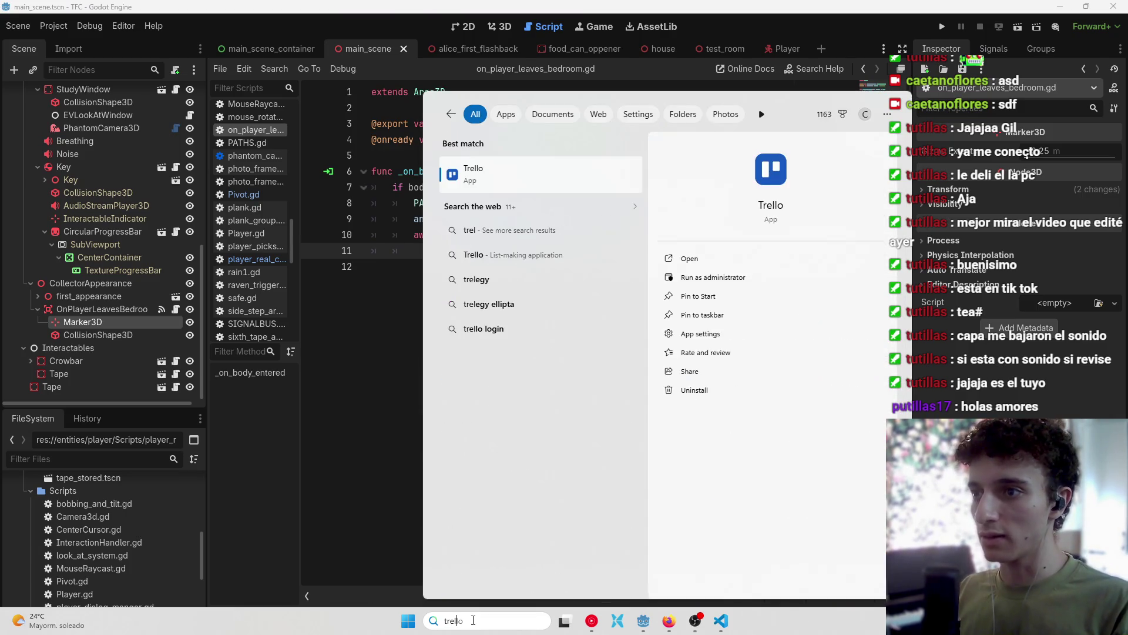
{"action": "key", "text": "Escape"}
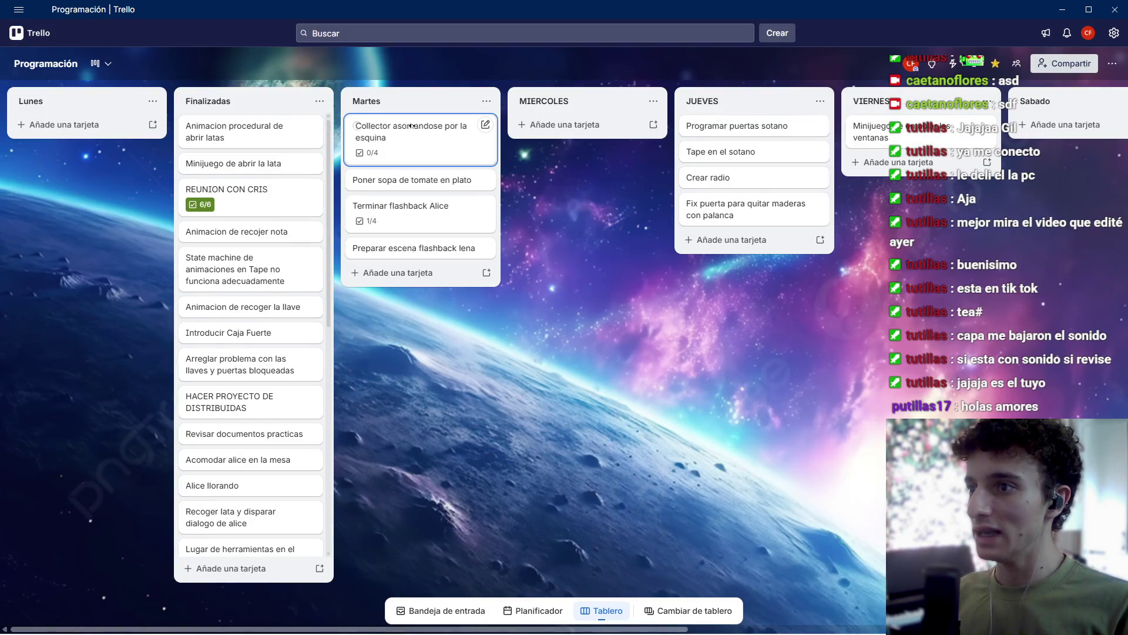
{"action": "scroll", "coordinate": [538, 178], "scroll_direction": "right", "scroll_amount": 1}
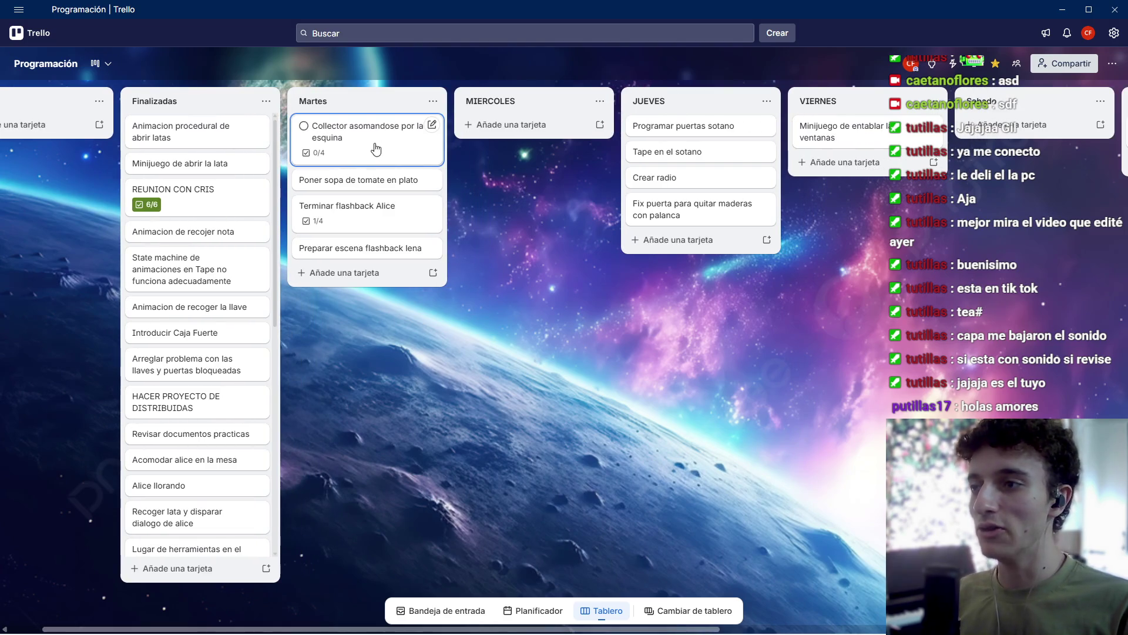
{"action": "left_click_drag", "start_coordinate": [377, 150], "coordinate": [506, 139]}
{"action": "left_click_drag", "start_coordinate": [353, 128], "coordinate": [502, 182]}
{"action": "mouse_move", "coordinate": [315, 134]}
{"action": "left_mouse_down"}
{"action": "mouse_move", "coordinate": [510, 208]}
{"action": "mouse_move", "coordinate": [529, 248]}
{"action": "left_mouse_up"}
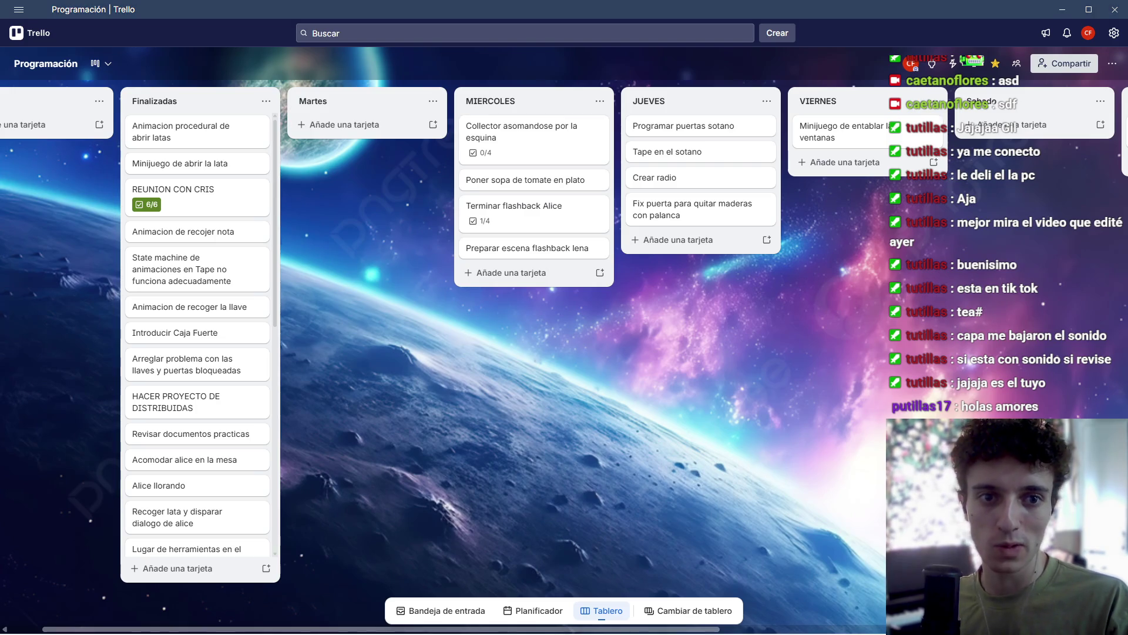
{"action": "key", "text": "alt+Tab"}
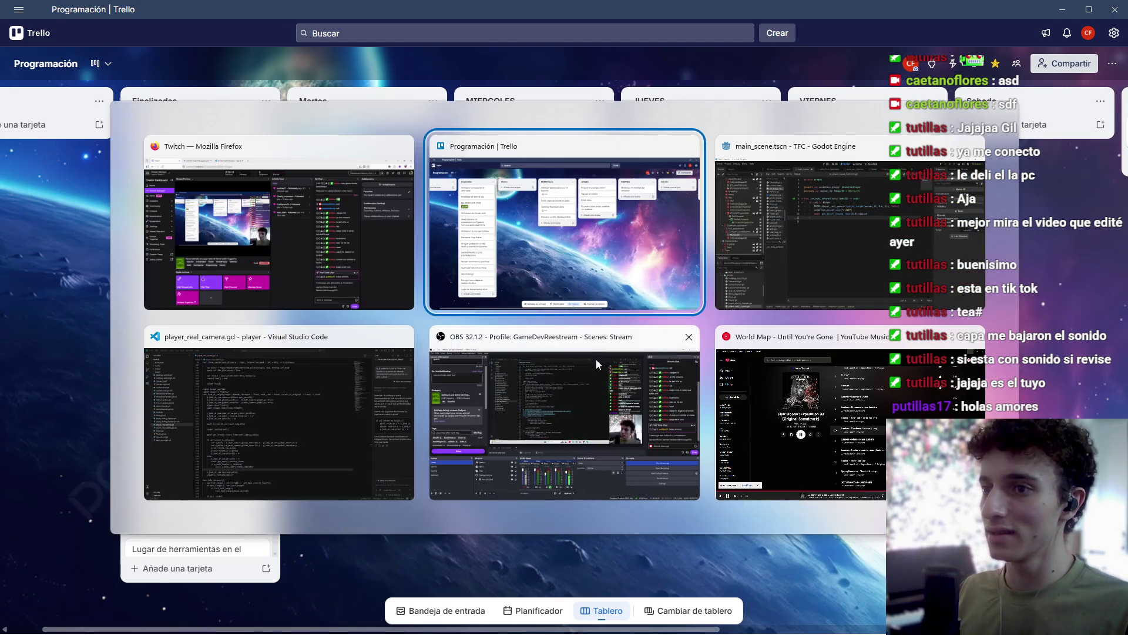
{"action": "key", "text": "alt+Tab"}
{"action": "key", "text": "ctrl+s"}
{"action": "left_click", "coordinate": [620, 255]}
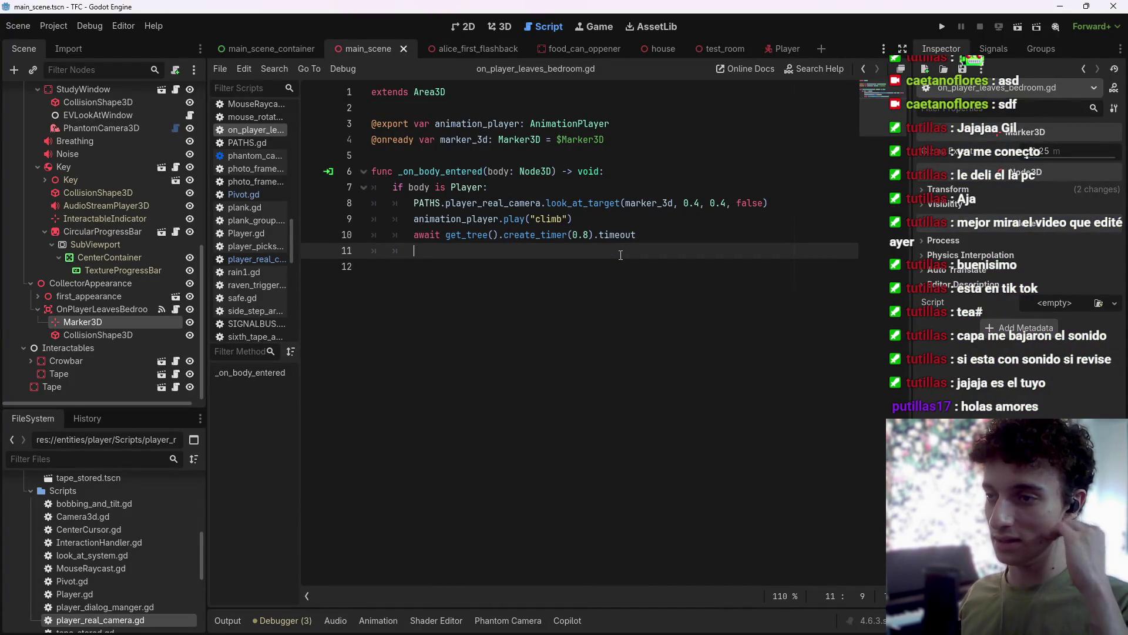
Tick 'Importar collector' on the Collector asomandose por la esquina card's checklist, then return to Godot.
{"action": "key", "text": "alt+Tab"}
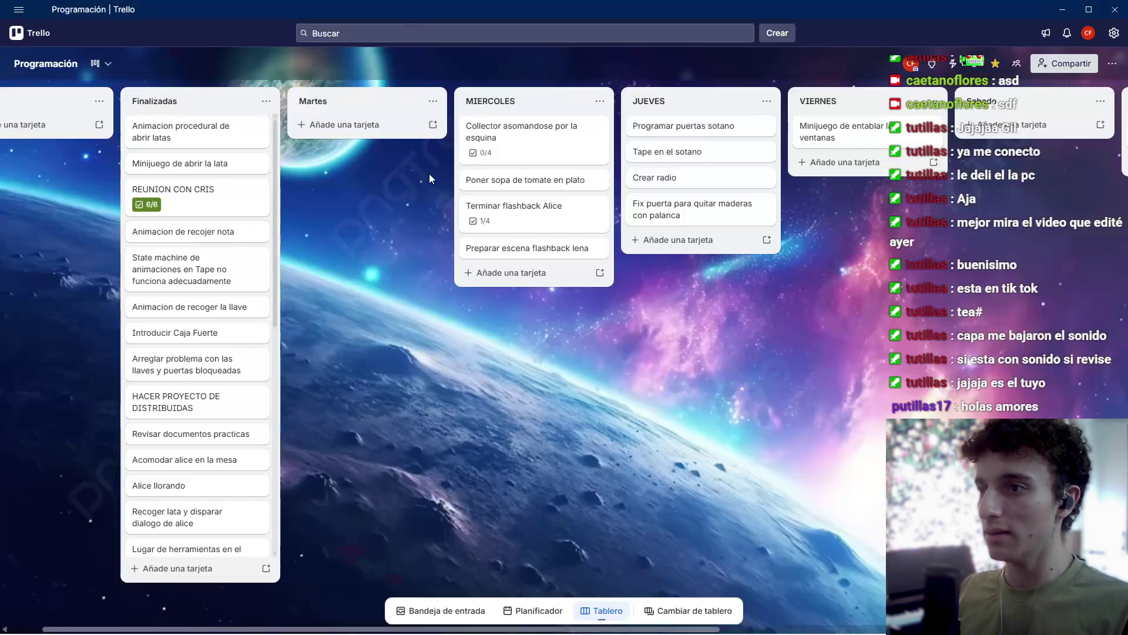
{"action": "left_click", "coordinate": [509, 154]}
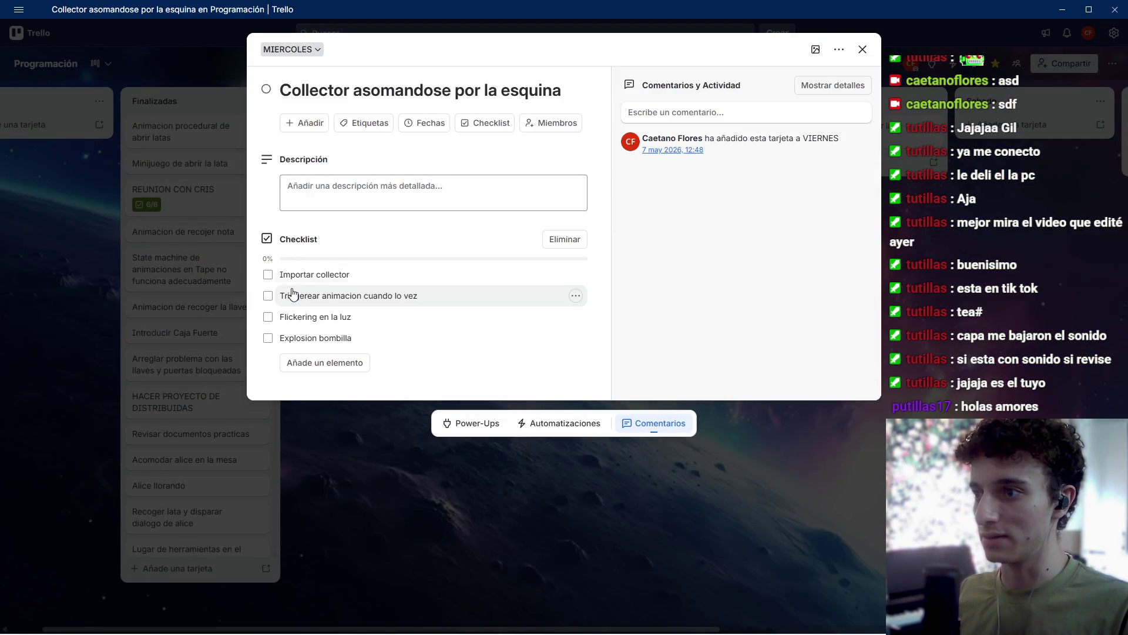
{"action": "left_click", "coordinate": [349, 275]}
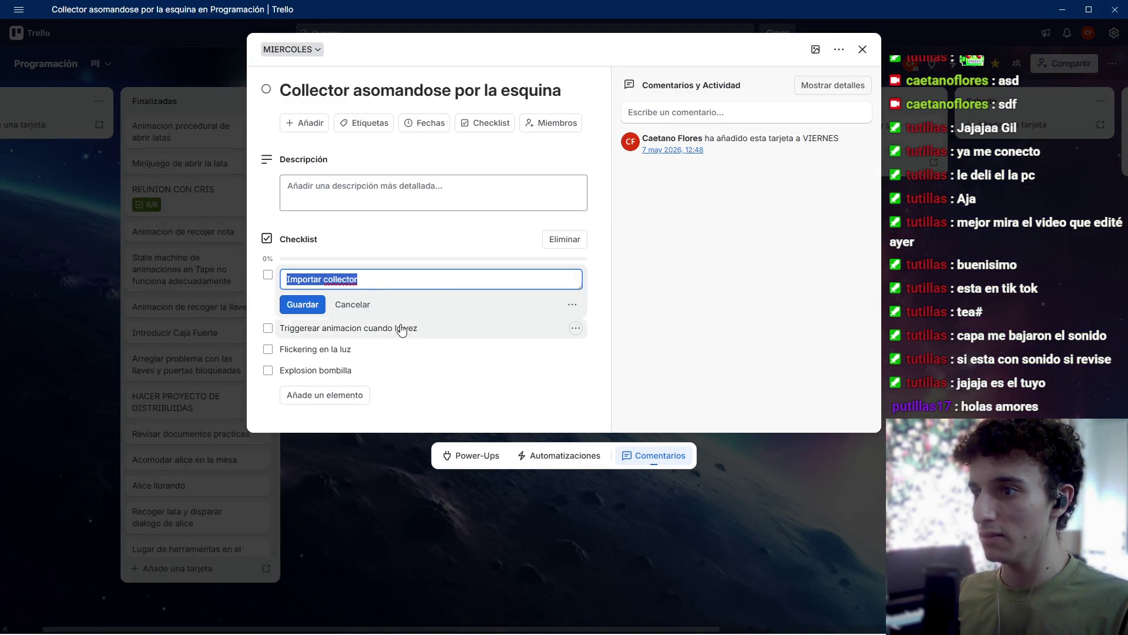
{"action": "left_click", "coordinate": [268, 275]}
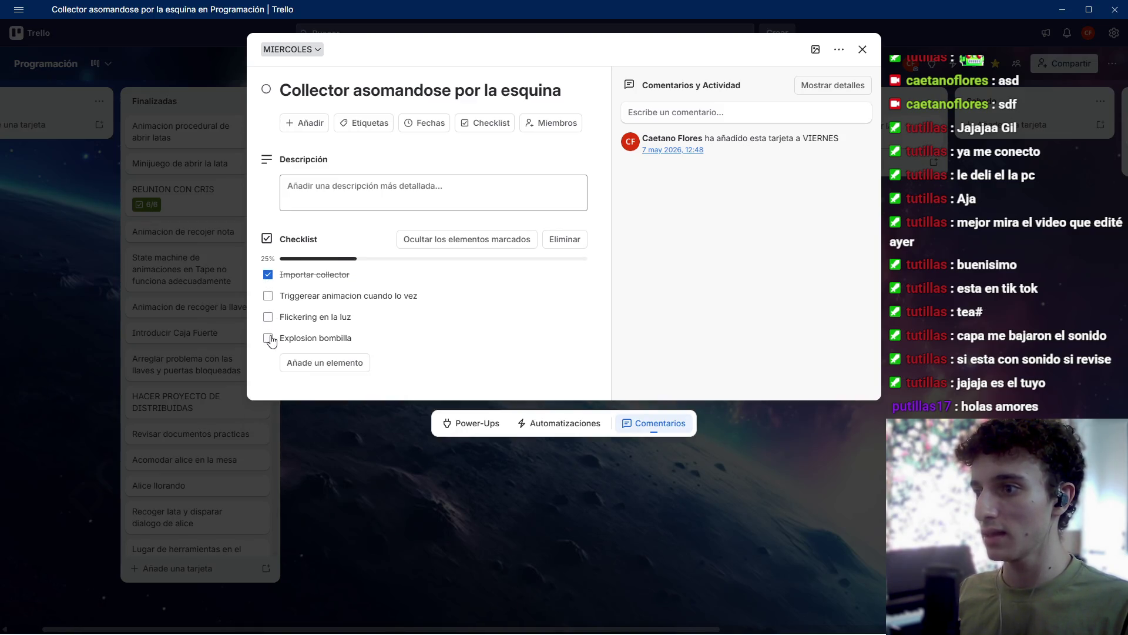
{"action": "left_click", "coordinate": [393, 446]}
{"action": "key", "text": "alt+Tab"}
{"action": "key", "text": "ctrl+s"}
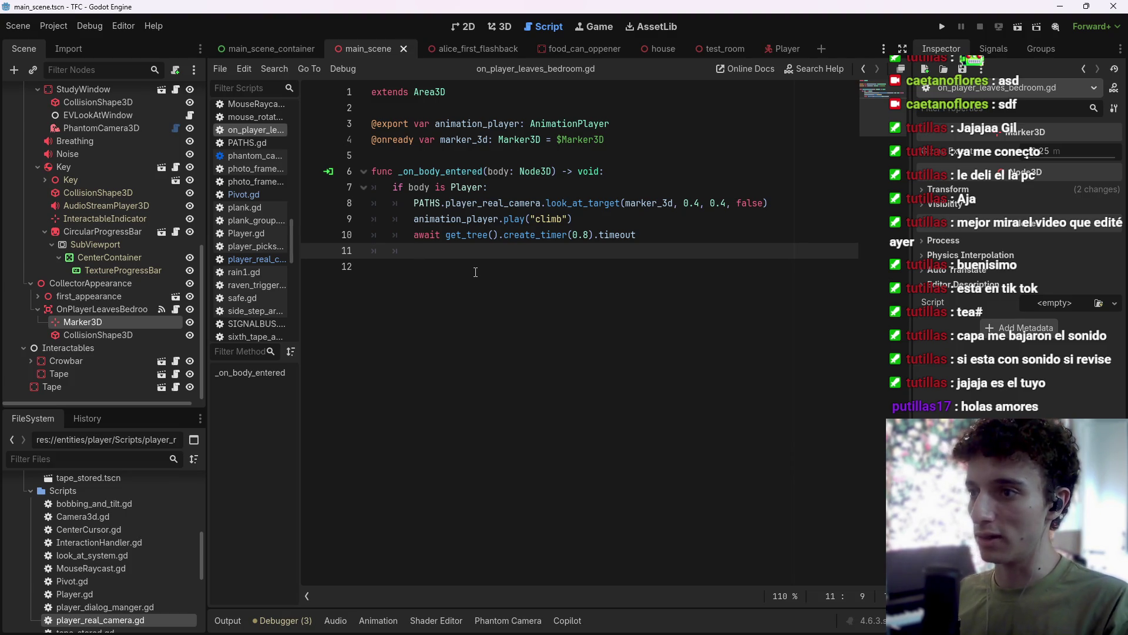
Add PATHS.player.activate() after the timer line and save.
{"action": "type", "text": "PATHS."}
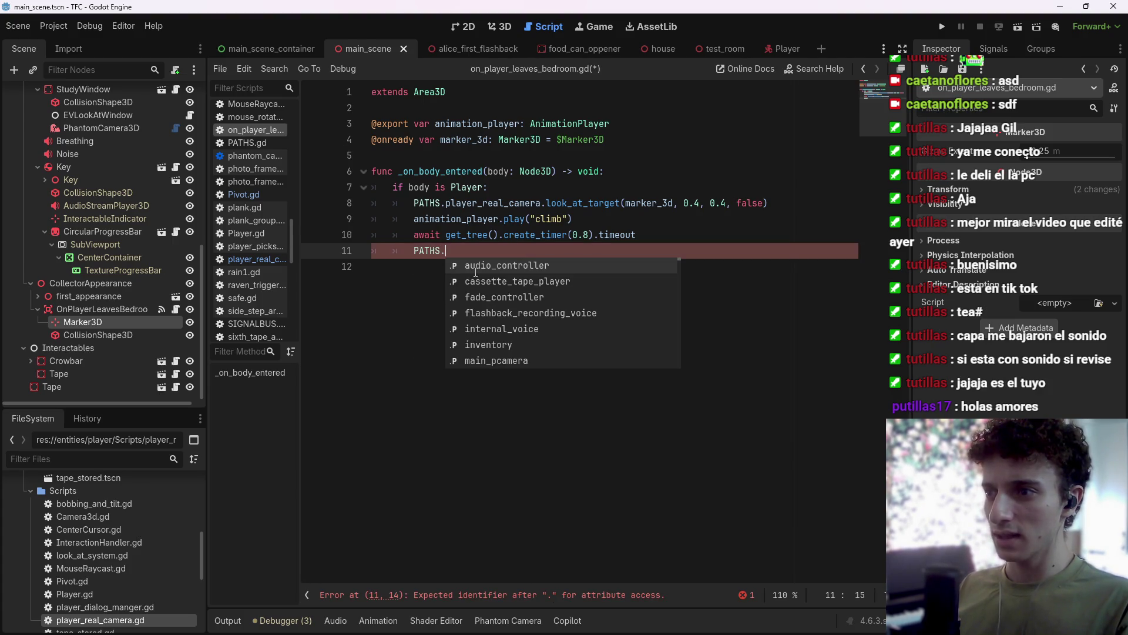
{"action": "type", "text": "player."}
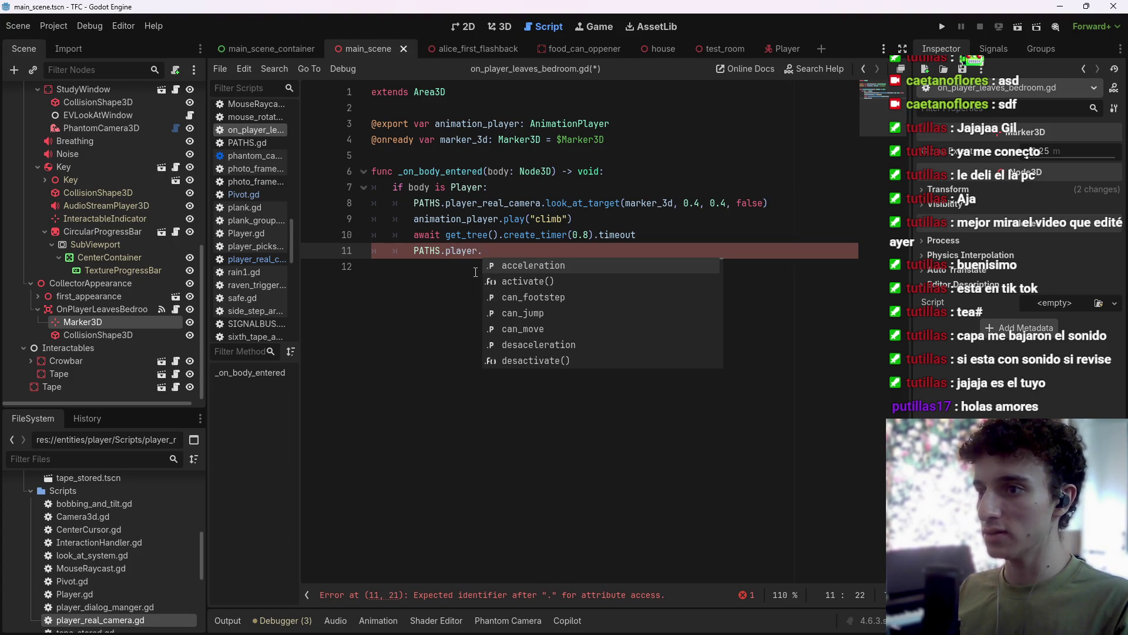
{"action": "type", "text": "a"}
{"action": "key", "text": "Down"}
{"action": "key", "text": "Return"}
{"action": "key", "text": "ctrl+s"}
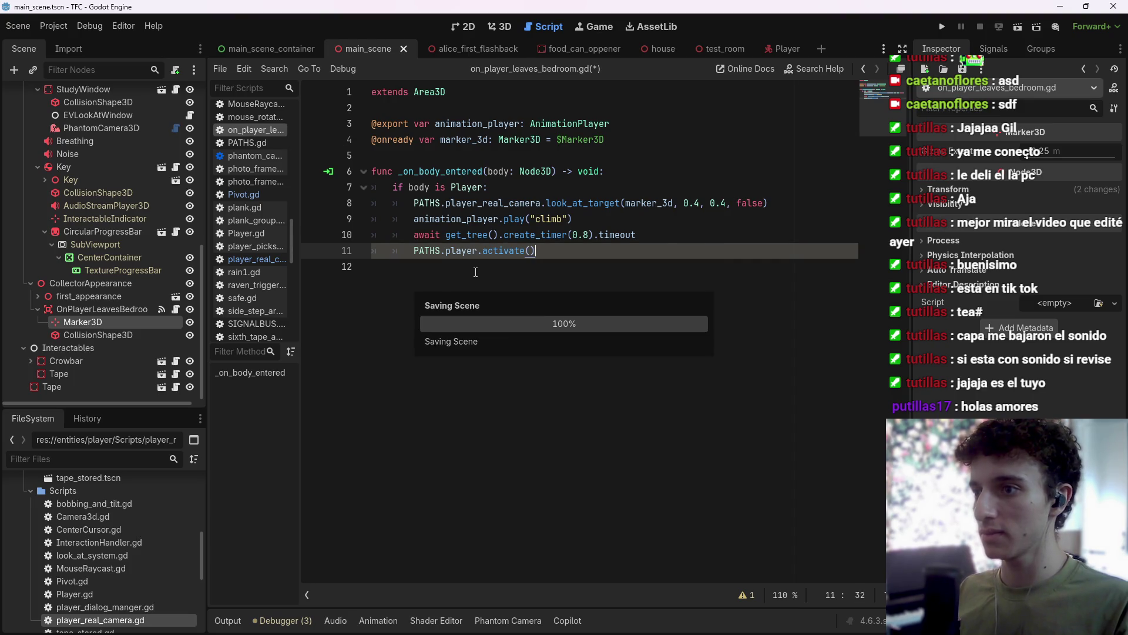
{"action": "key", "text": "Return"}
Add PATHS.player_real_camera.change_state(PATHS.player_real_camera.State.IDLE) on the next line and save.
{"action": "type", "text": "PATHS."}
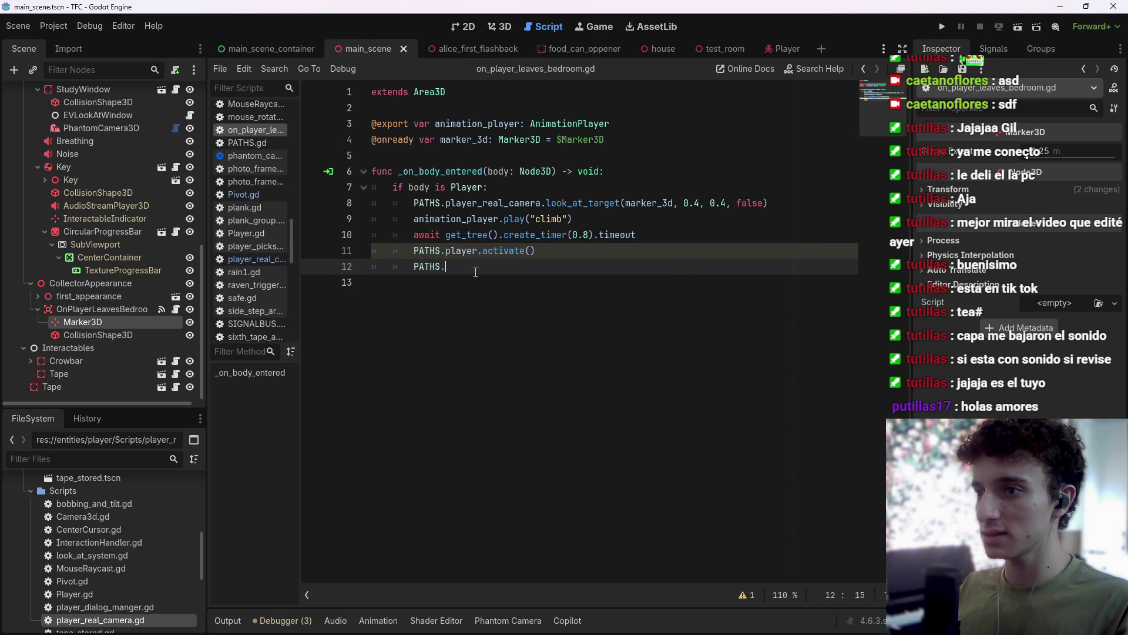
{"action": "type", "text": "player"}
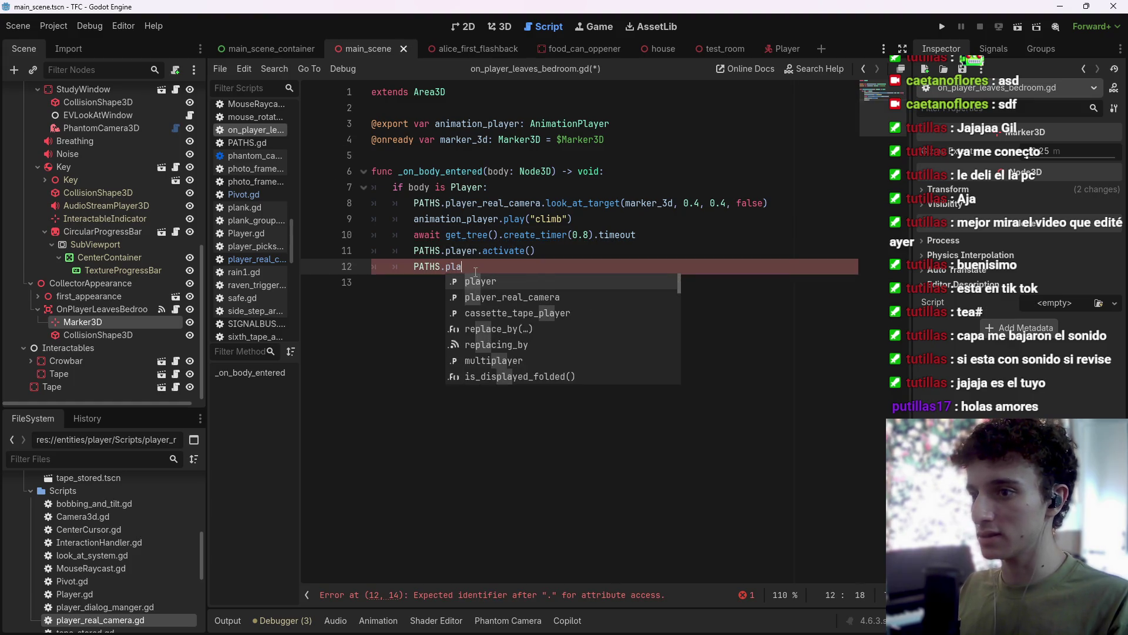
{"action": "key", "text": "Escape"}
{"action": "key", "text": "ctrl+space"}
{"action": "key", "text": "Down"}
{"action": "key", "text": "Return"}
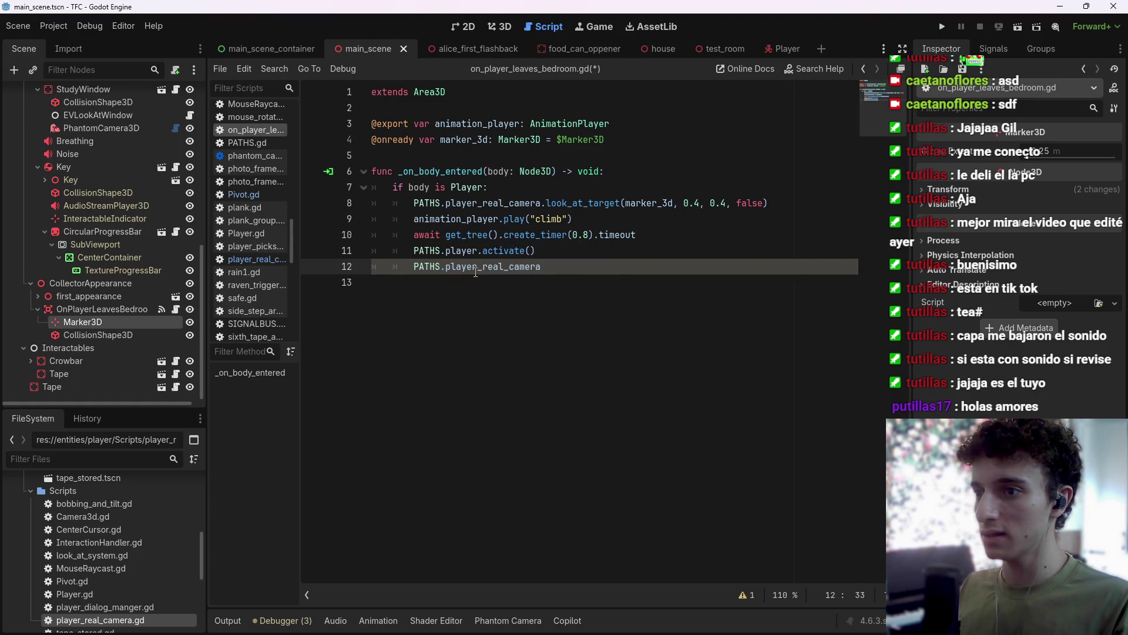
{"action": "type", "text": ".change_state("}
{"action": "key", "text": "Return"}
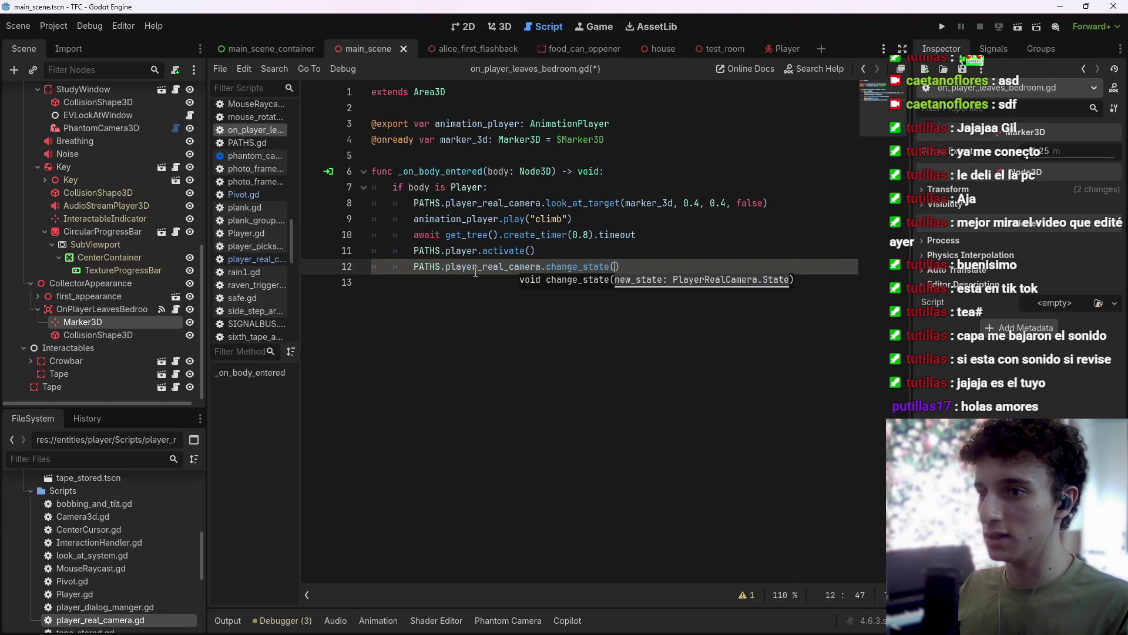
{"action": "type", "text": "PATHS.pl"}
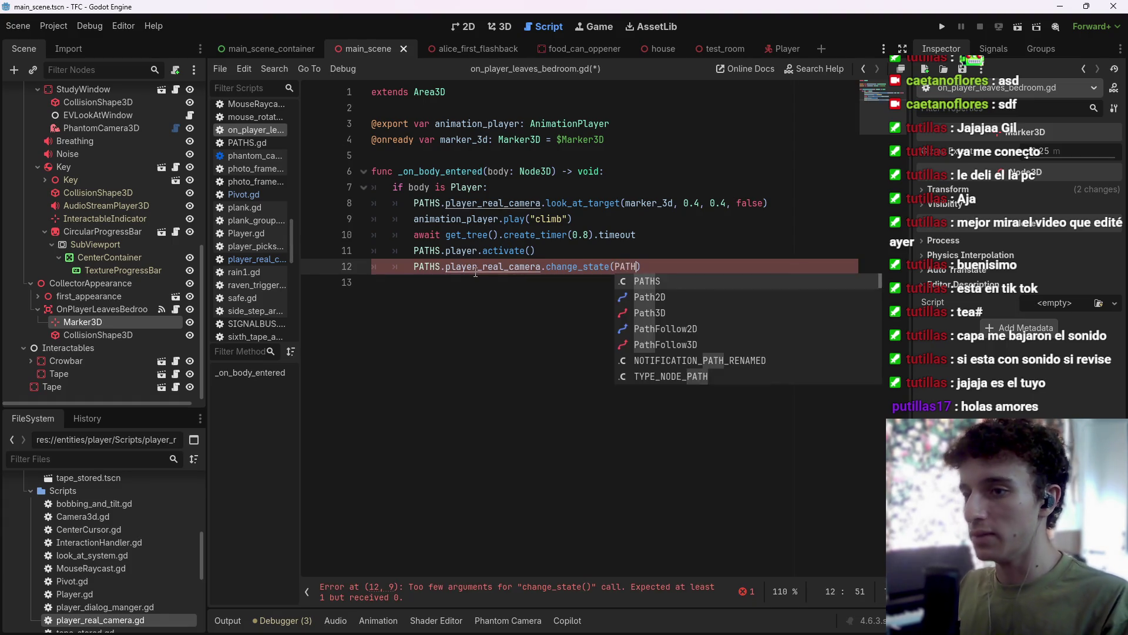
{"action": "type", "text": "ayer_"}
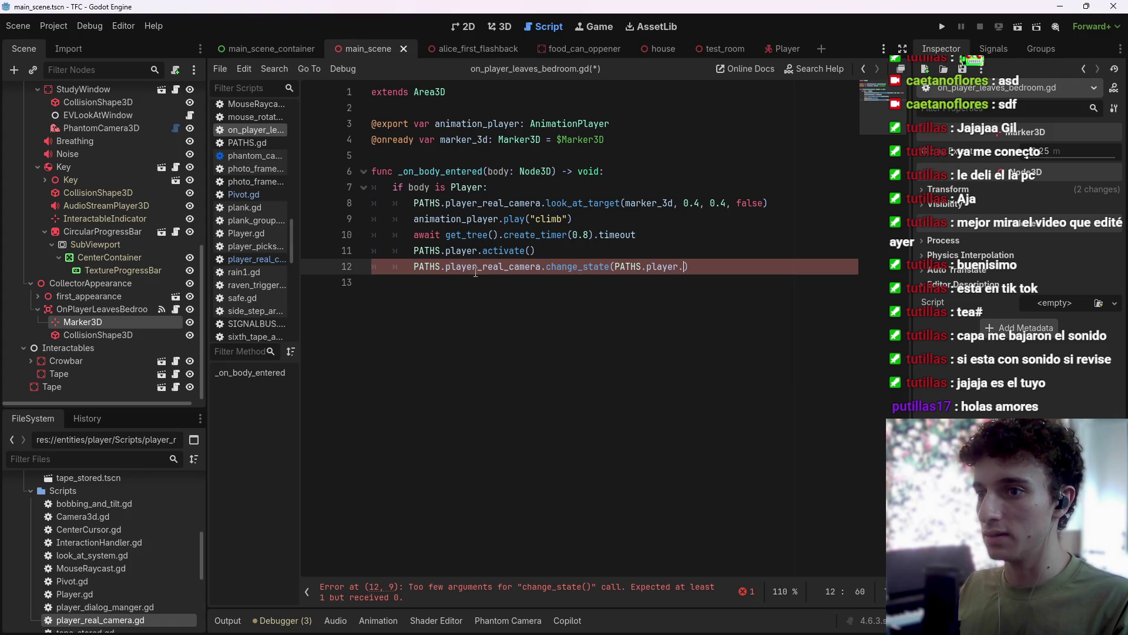
{"action": "type", "text": "r"}
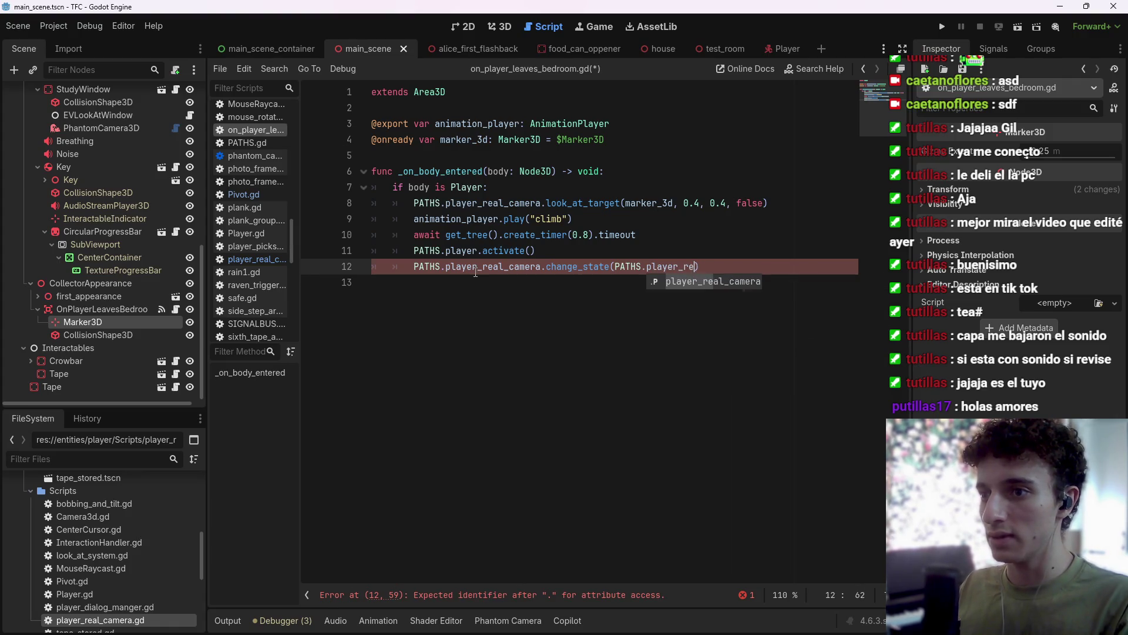
{"action": "key", "text": "Return"}
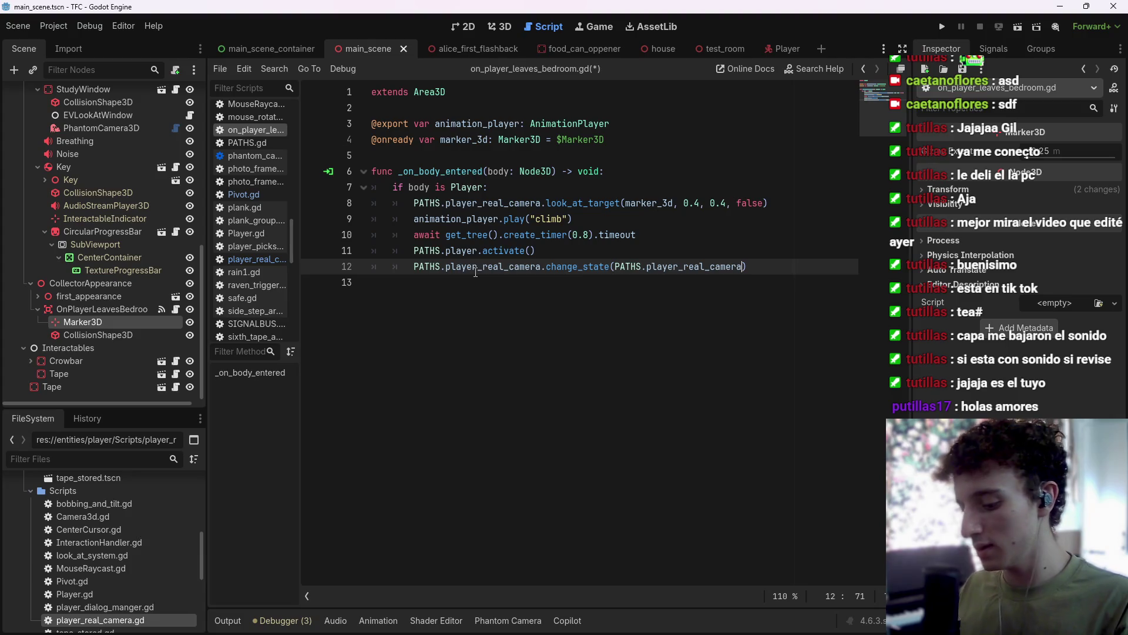
{"action": "type", "text": ".State."}
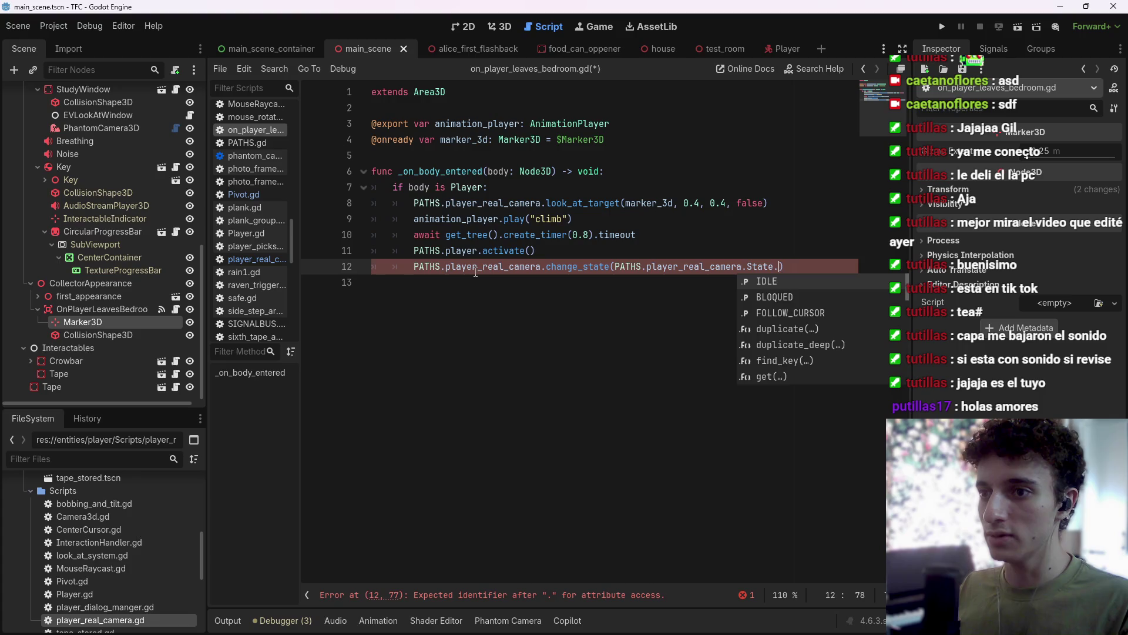
{"action": "key", "text": "Return"}
{"action": "key", "text": "End"}
{"action": "key", "text": "ctrl+s"}
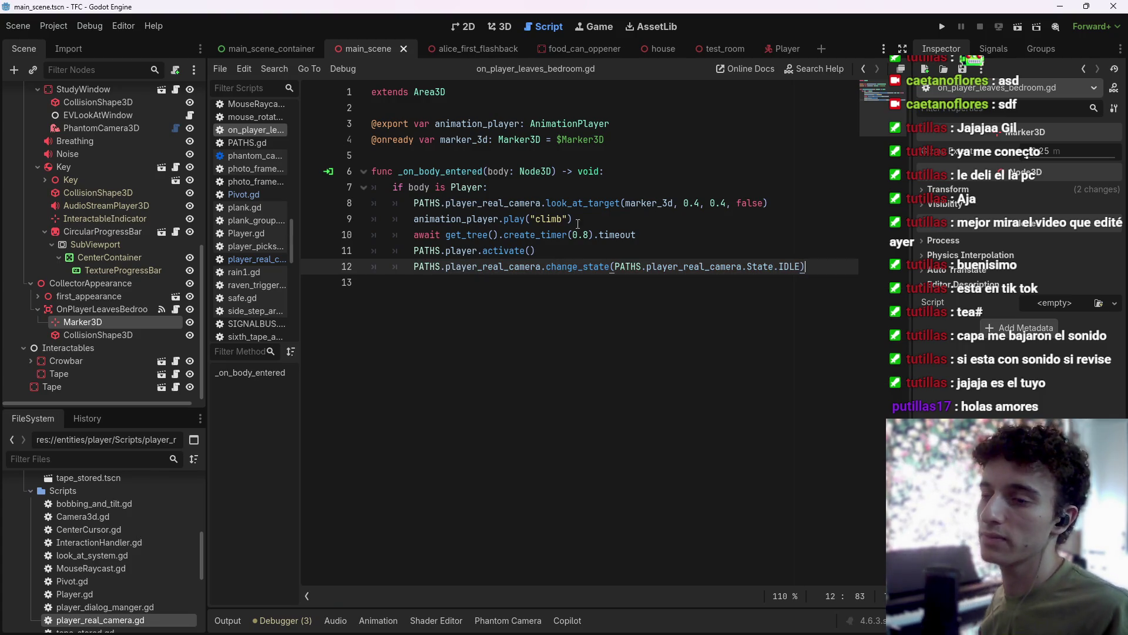
{"action": "key", "text": "ctrl+s"}
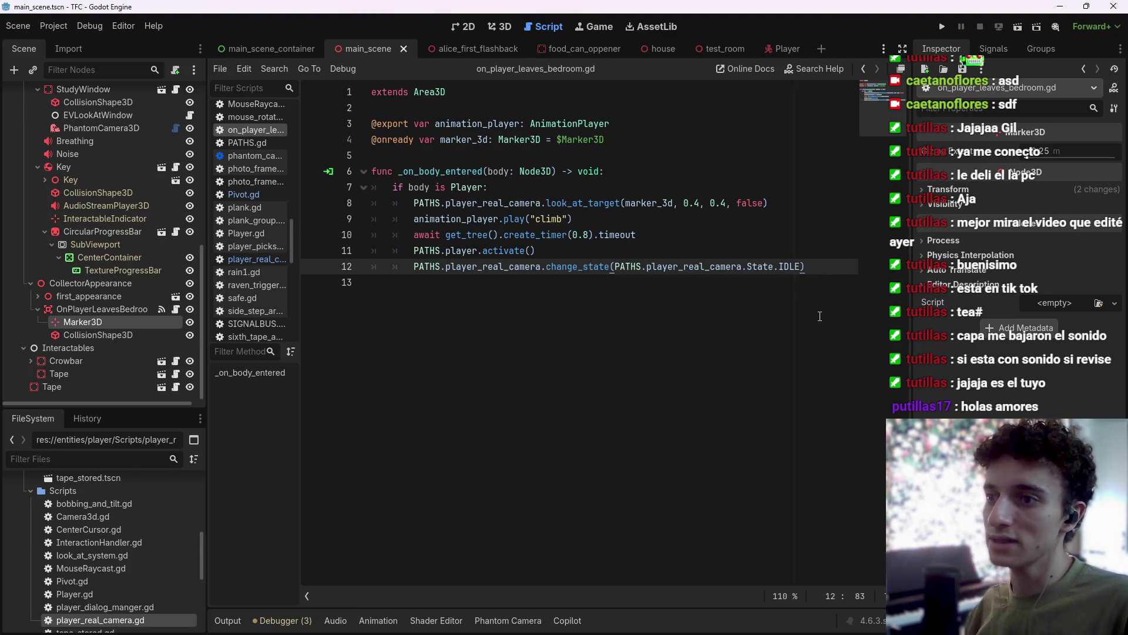
{"action": "key", "text": "ctrl+s"}
{"action": "key", "text": "ctrl+s"}
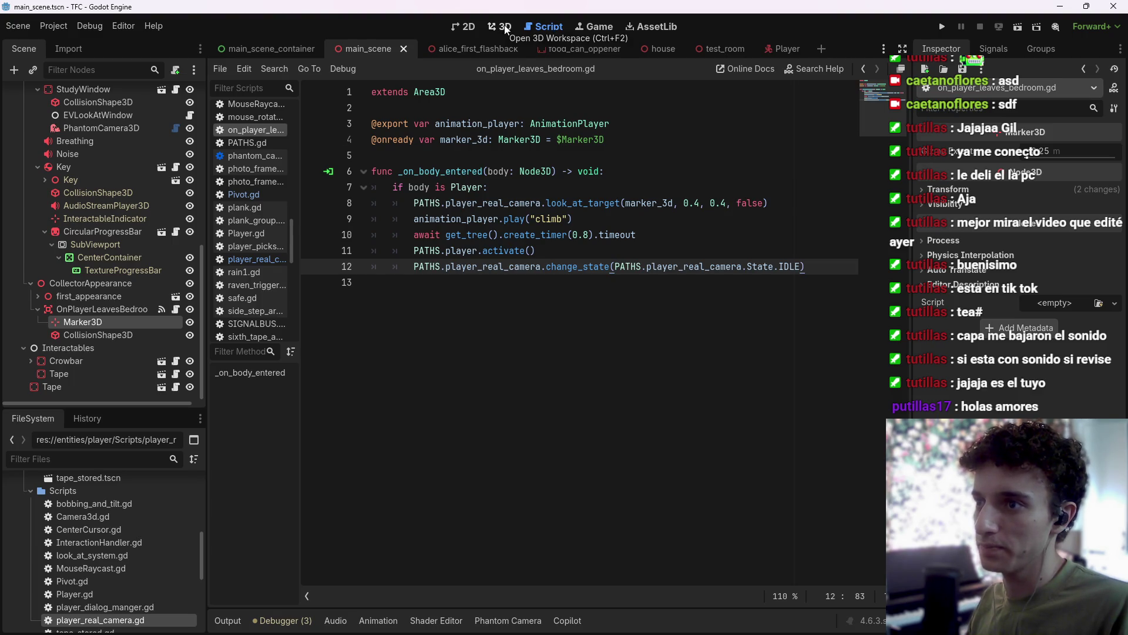
In the 3D view, tidy the Scene tree by collapsing the PlayerPicksStudyKey and Interactables branches.
{"action": "left_click", "coordinate": [505, 25]}
{"action": "scroll", "coordinate": [612, 208], "scroll_direction": "up", "scroll_amount": 5}
{"action": "scroll", "coordinate": [547, 344], "scroll_direction": "down", "scroll_amount": 5}
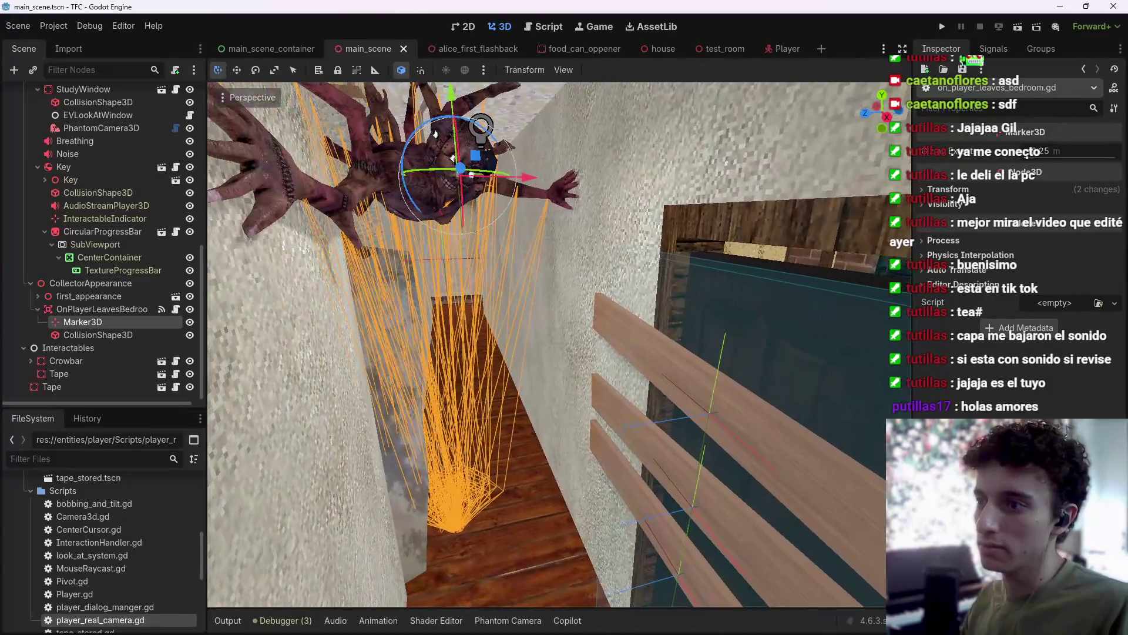
{"action": "scroll", "coordinate": [72, 189], "scroll_direction": "up", "scroll_amount": 10}
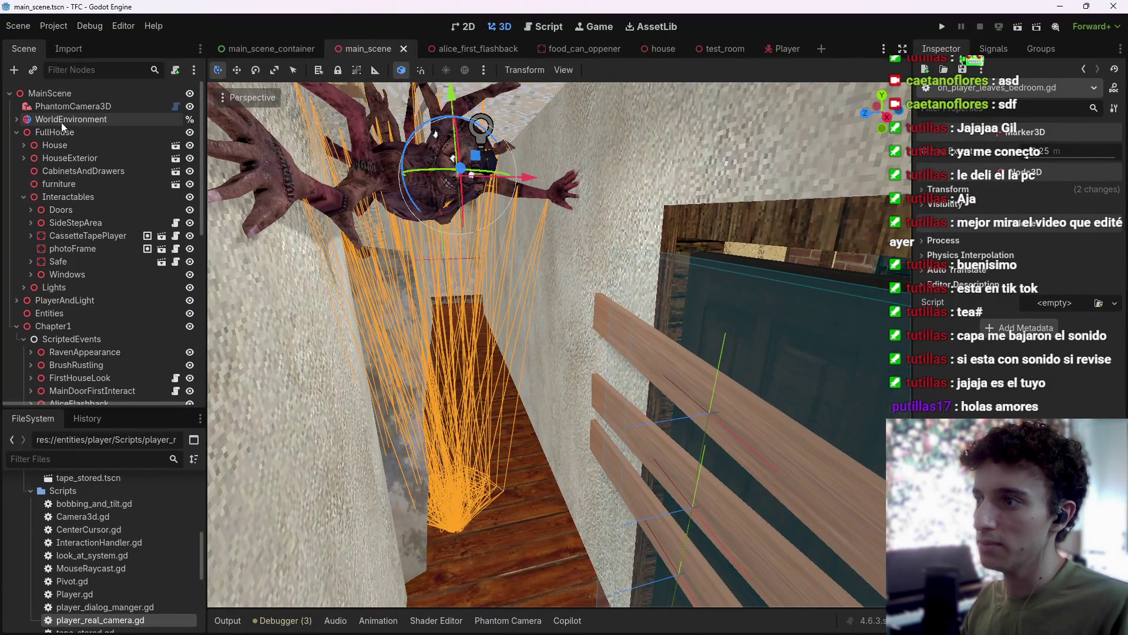
{"action": "scroll", "coordinate": [26, 297], "scroll_direction": "down", "scroll_amount": 3}
{"action": "left_click", "coordinate": [14, 248]}
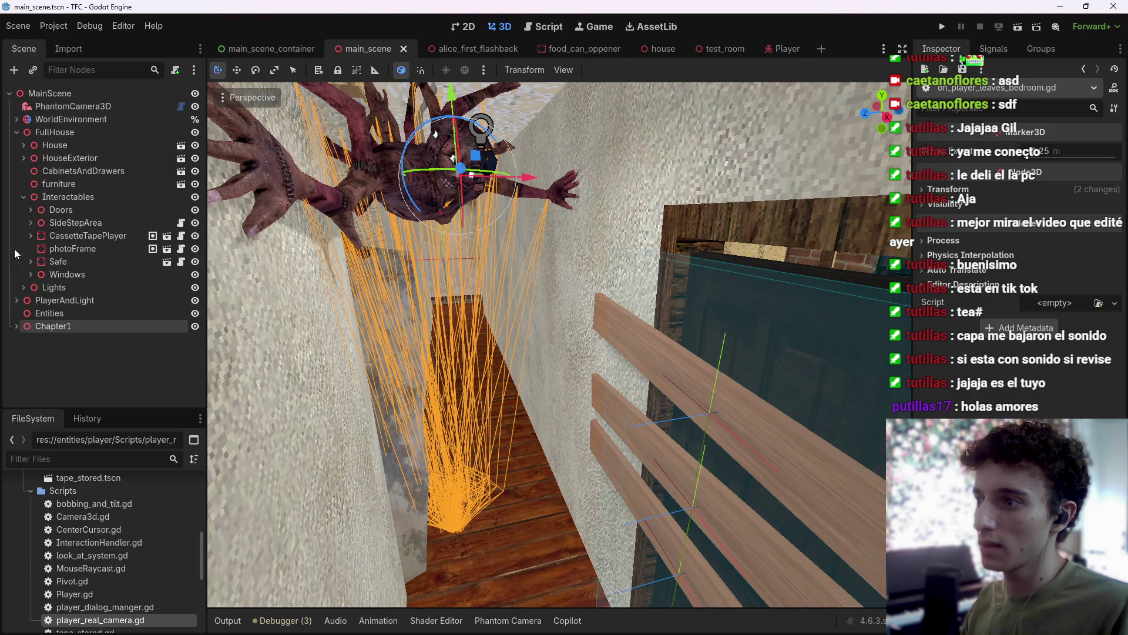
{"action": "left_click", "coordinate": [16, 326]}
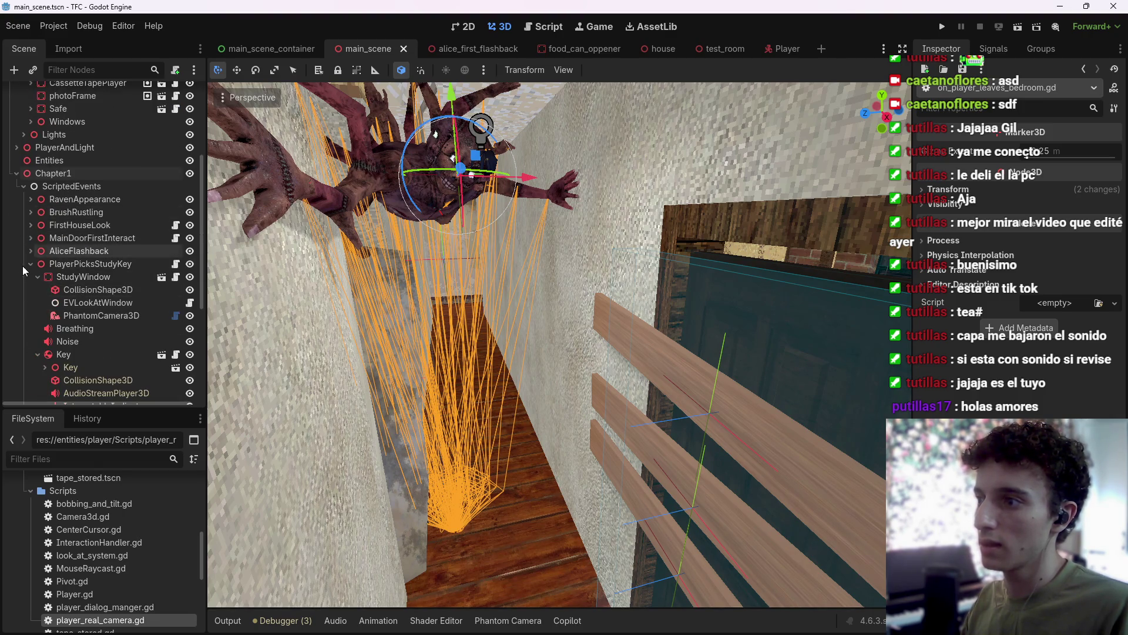
{"action": "scroll", "coordinate": [23, 267], "scroll_direction": "down", "scroll_amount": 6}
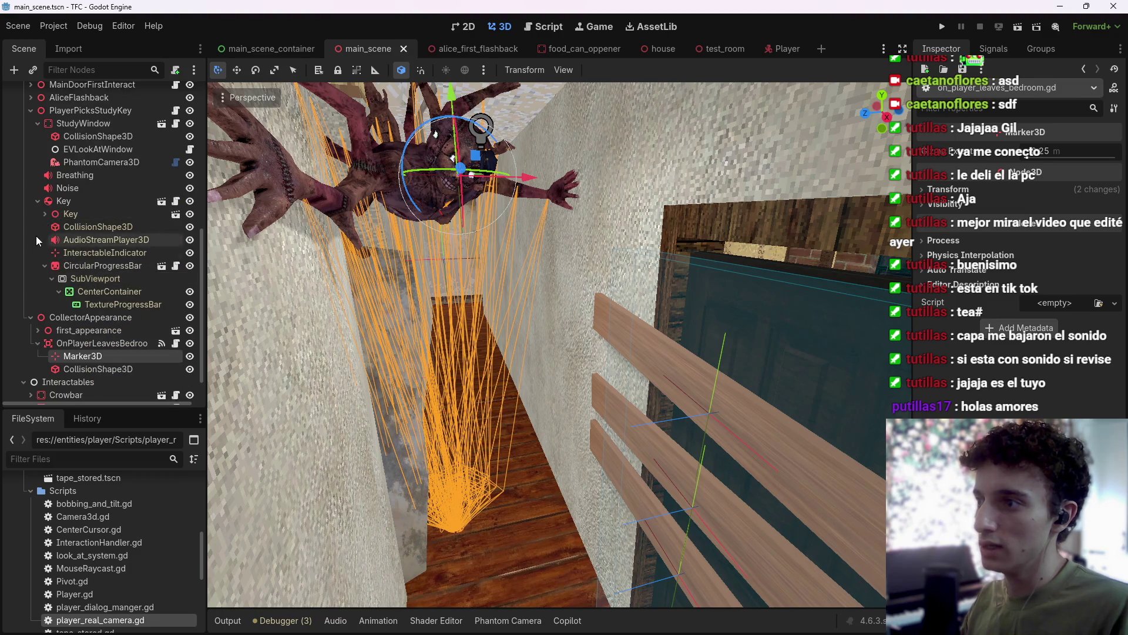
{"action": "left_click", "coordinate": [27, 190]}
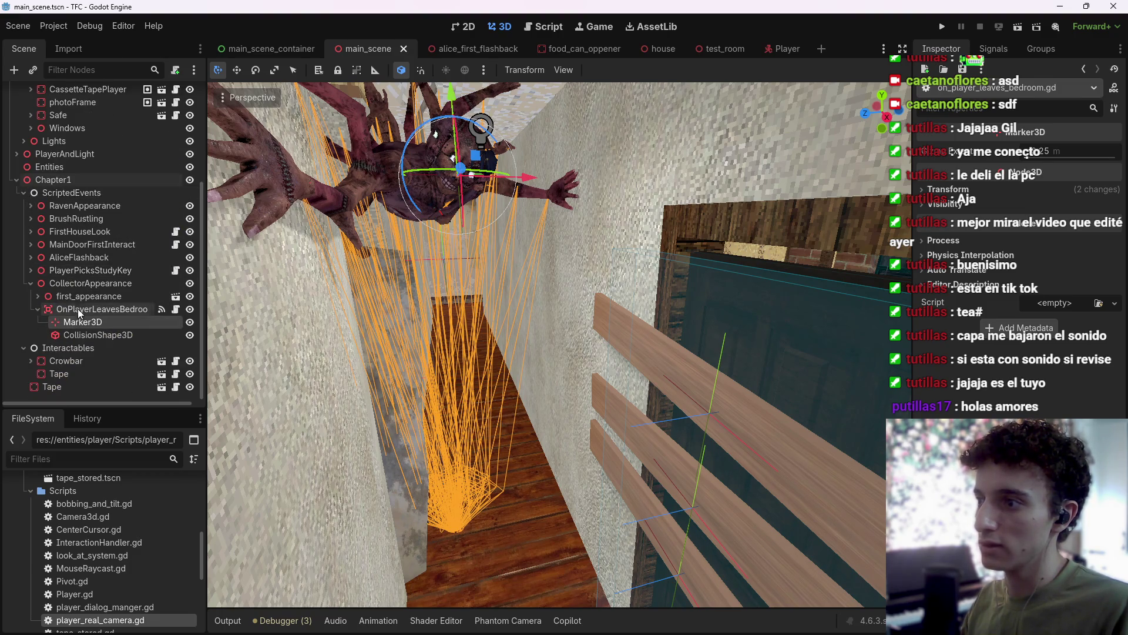
{"action": "left_click", "coordinate": [97, 281]}
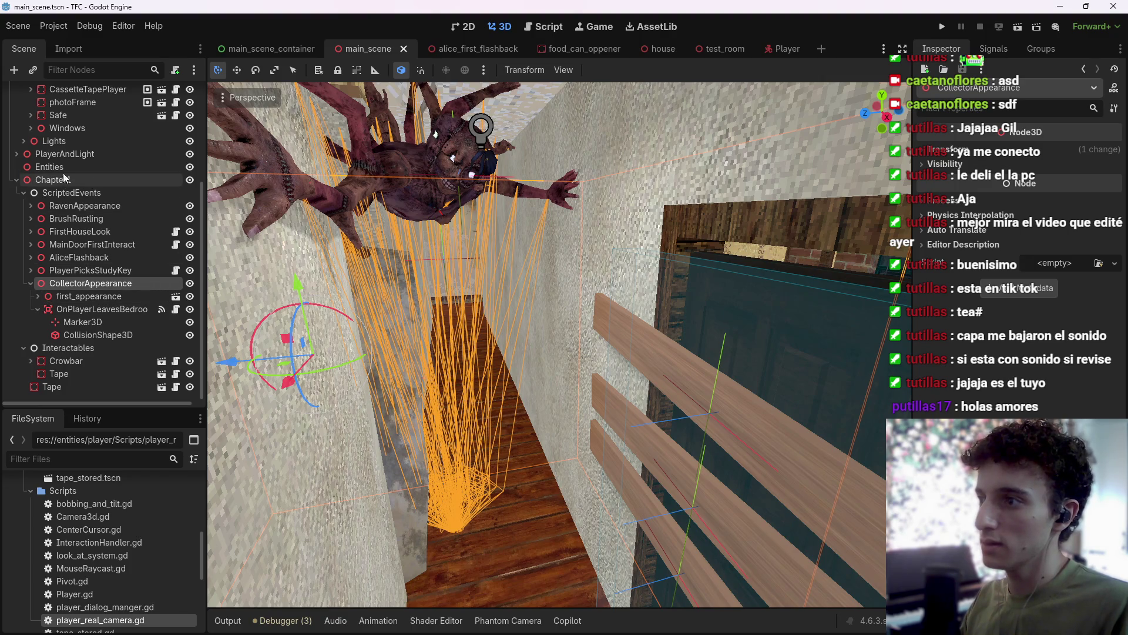
{"action": "scroll", "coordinate": [68, 171], "scroll_direction": "up", "scroll_amount": 5}
{"action": "left_click", "coordinate": [22, 166]}
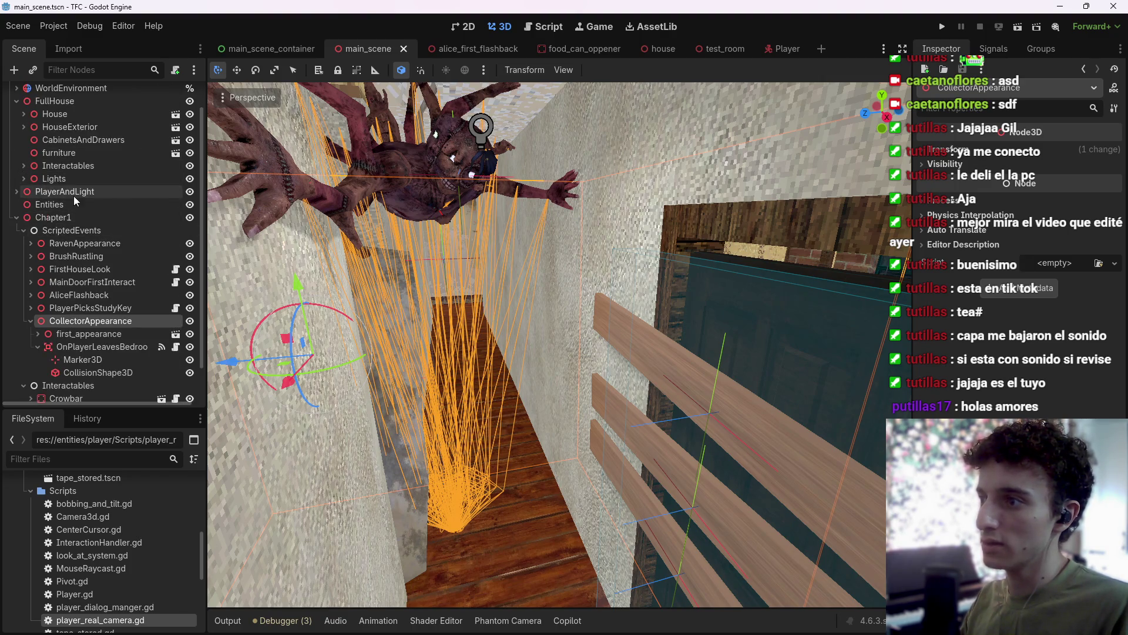
Focus on the Player under PlayerAndLight, drag it along the X axis, save, and test-run the game.
{"action": "left_click", "coordinate": [16, 192]}
{"action": "left_click", "coordinate": [54, 205]}
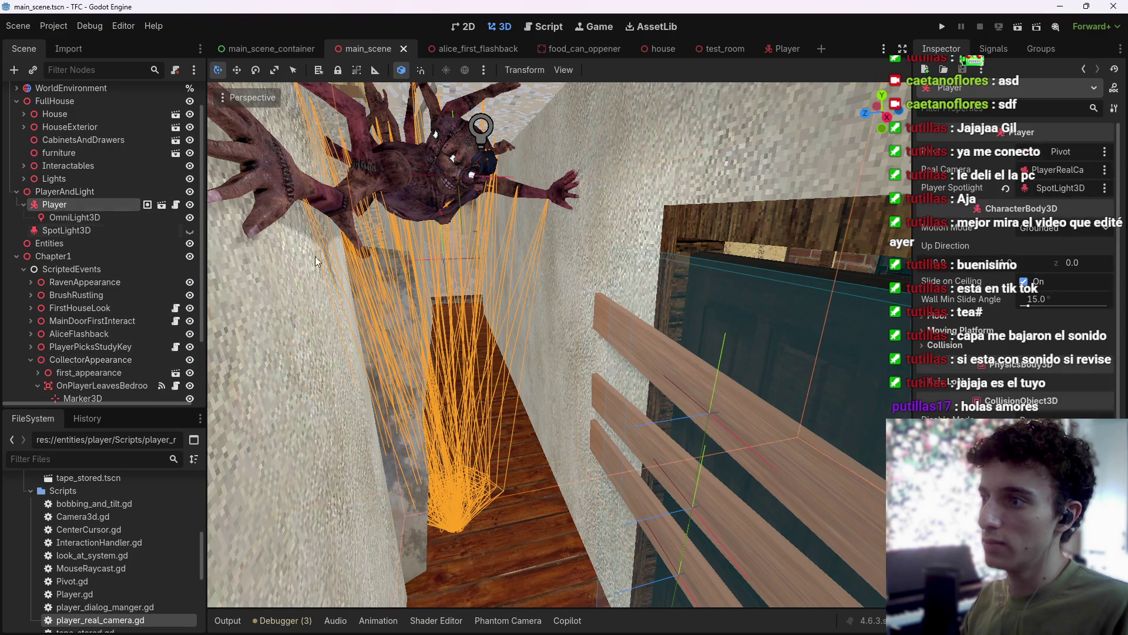
{"action": "key", "text": "f"}
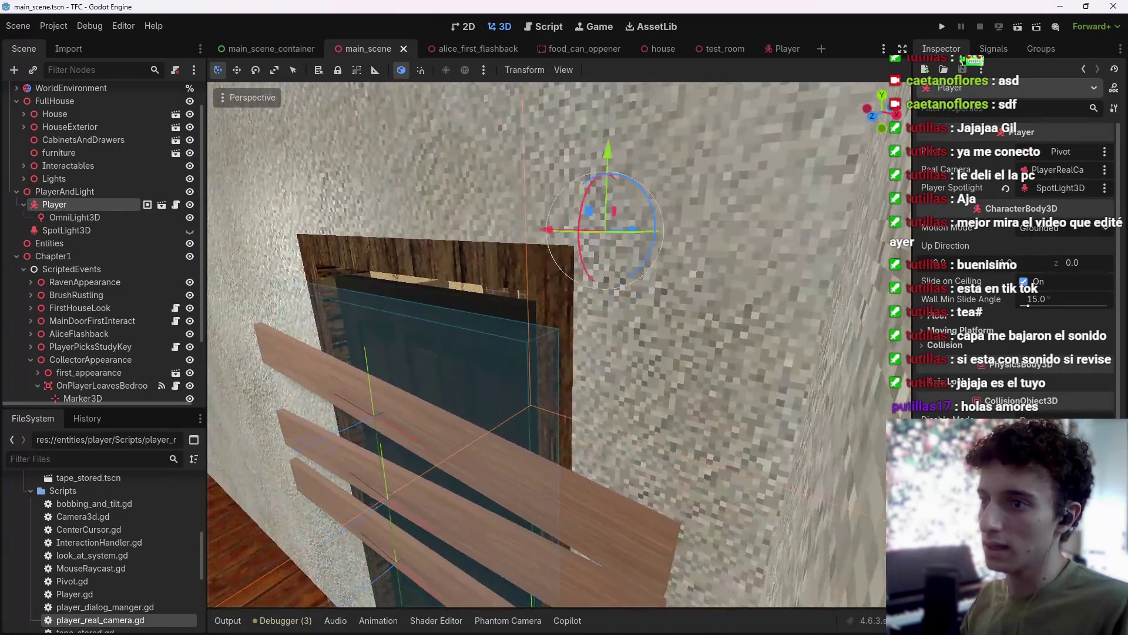
{"action": "left_click_drag", "start_coordinate": [446, 240], "coordinate": [563, 221]}
{"action": "mouse_move", "coordinate": [721, 211]}
{"action": "left_mouse_down"}
{"action": "mouse_move", "coordinate": [403, 283]}
{"action": "mouse_move", "coordinate": [260, 240]}
{"action": "mouse_move", "coordinate": [281, 244]}
{"action": "mouse_move", "coordinate": [274, 277]}
{"action": "left_mouse_up"}
{"action": "key", "text": "f"}
{"action": "key", "text": "ctrl+s"}
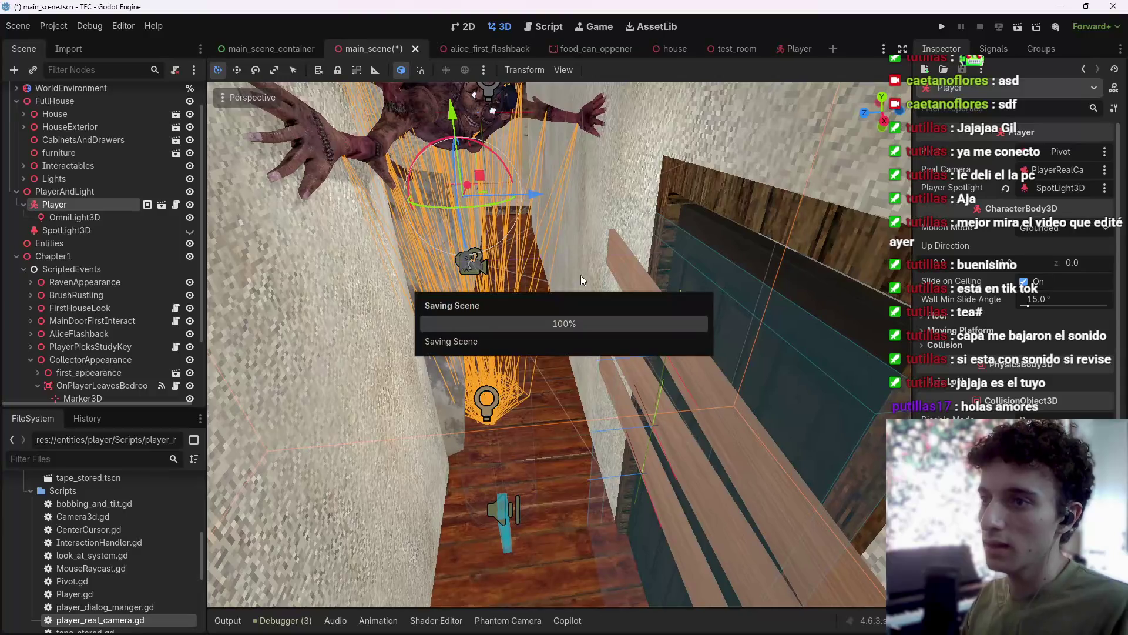
{"action": "key", "text": "F5"}
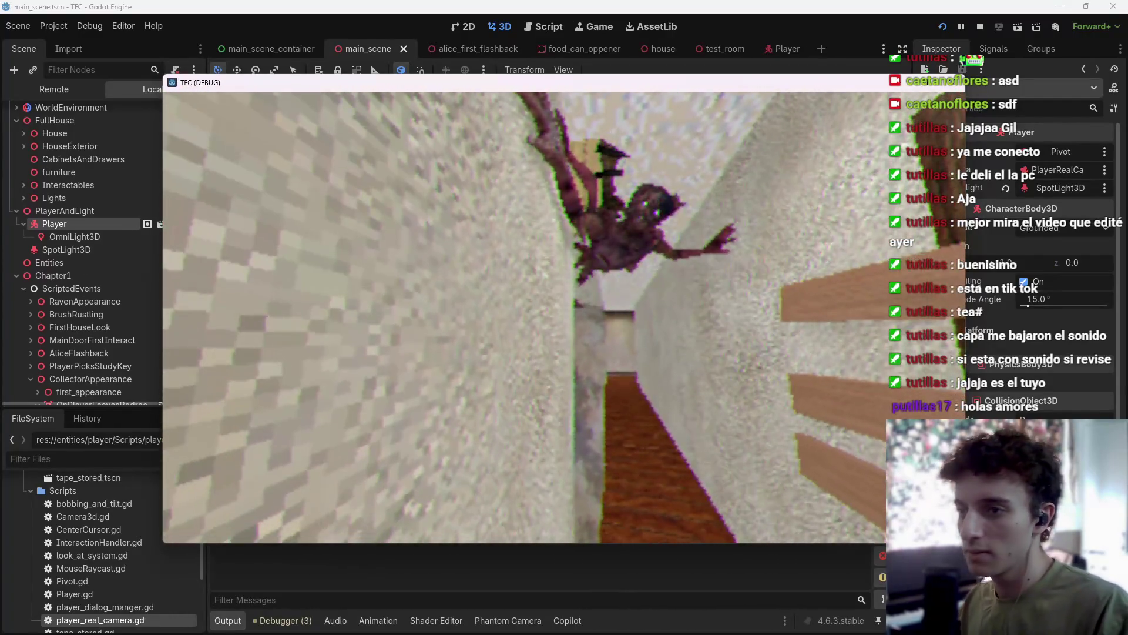
Stop the running game test with F8 and save.
{"action": "key", "text": "F8"}
{"action": "key", "text": "ctrl+s"}
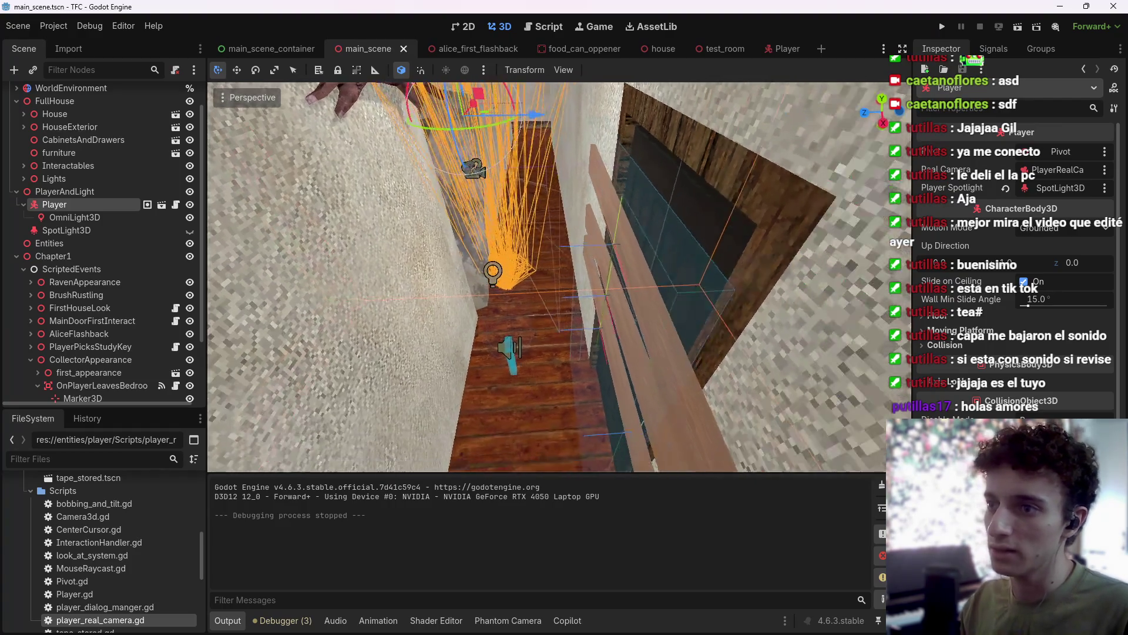
Toggle a Collision Mask layer on OnPlayerLeavesBedroom, save, and run a quick test of the game.
{"action": "scroll", "coordinate": [111, 297], "scroll_direction": "down", "scroll_amount": 3}
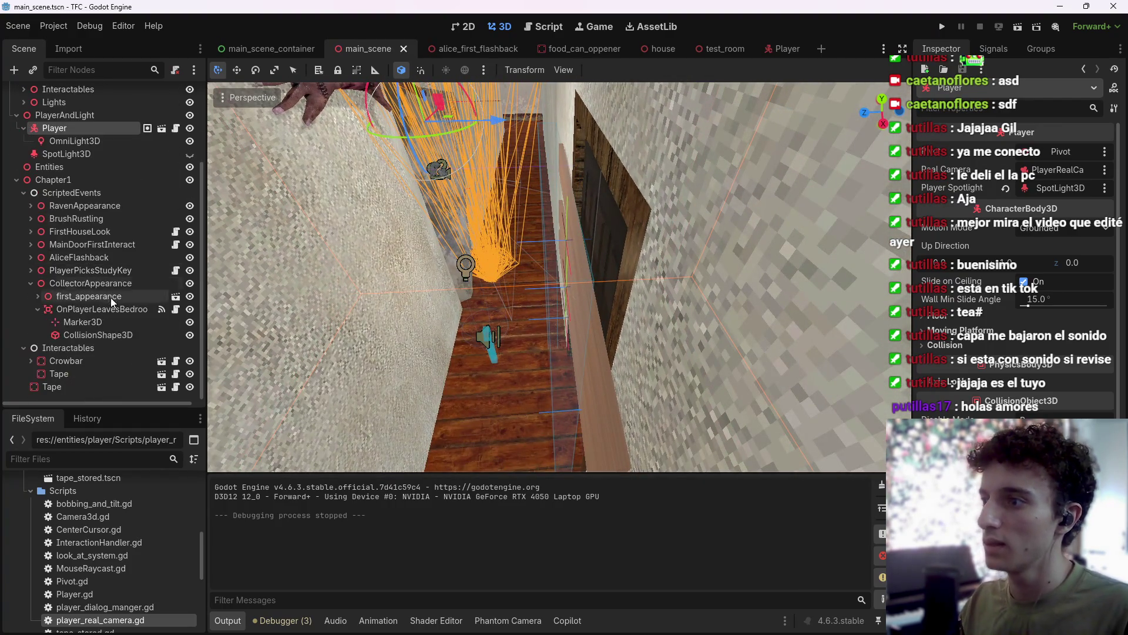
{"action": "left_click", "coordinate": [98, 310]}
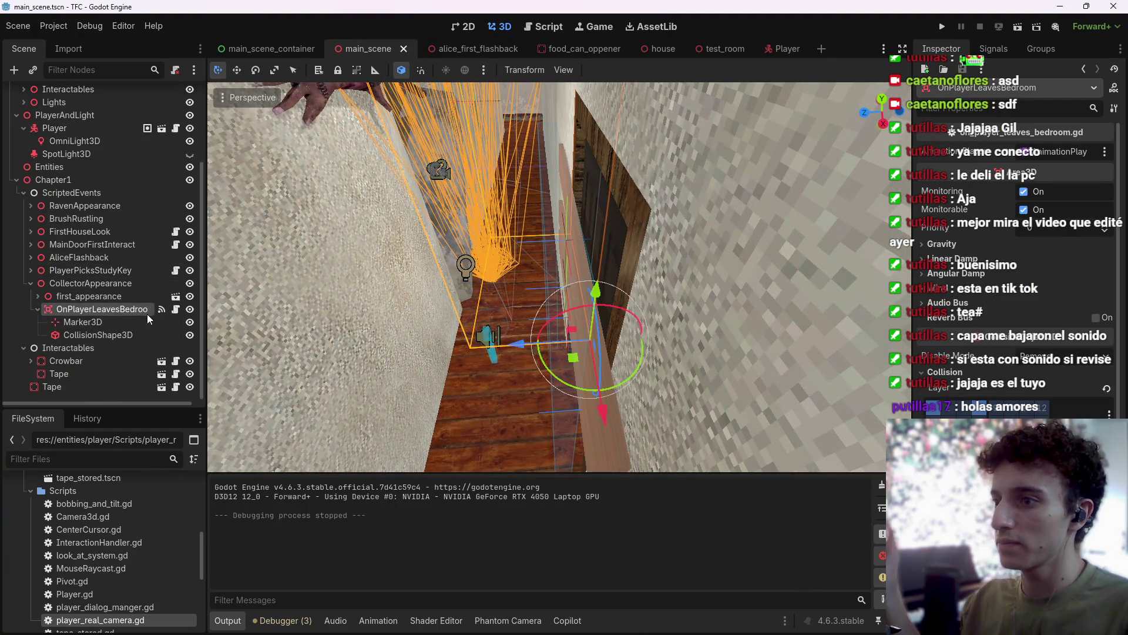
{"action": "left_click", "coordinate": [985, 412]}
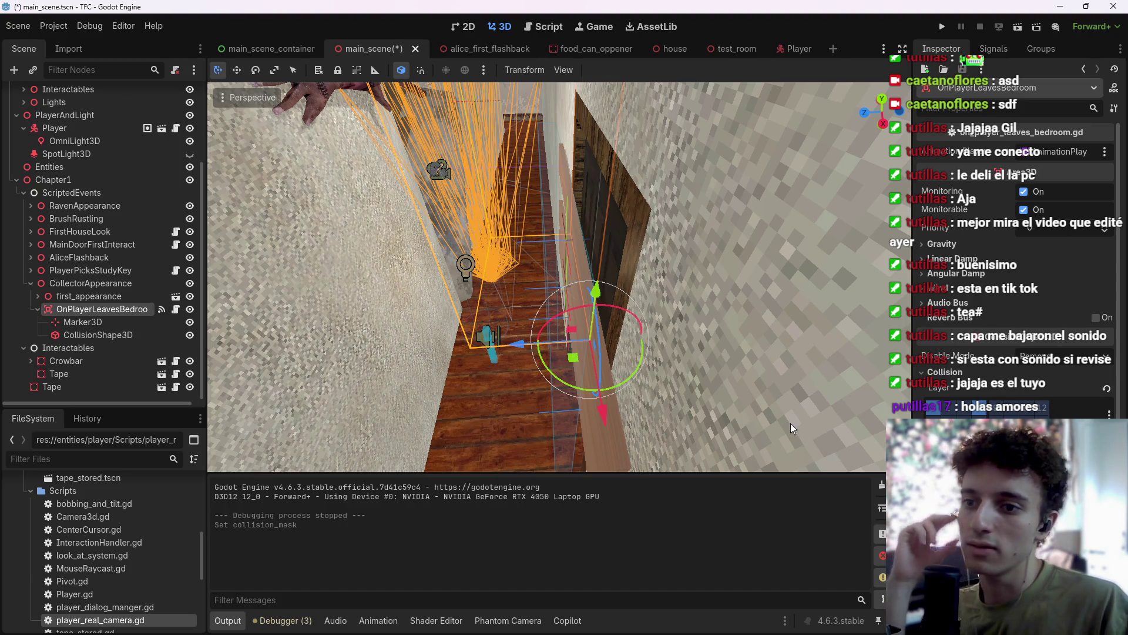
{"action": "key", "text": "ctrl+s"}
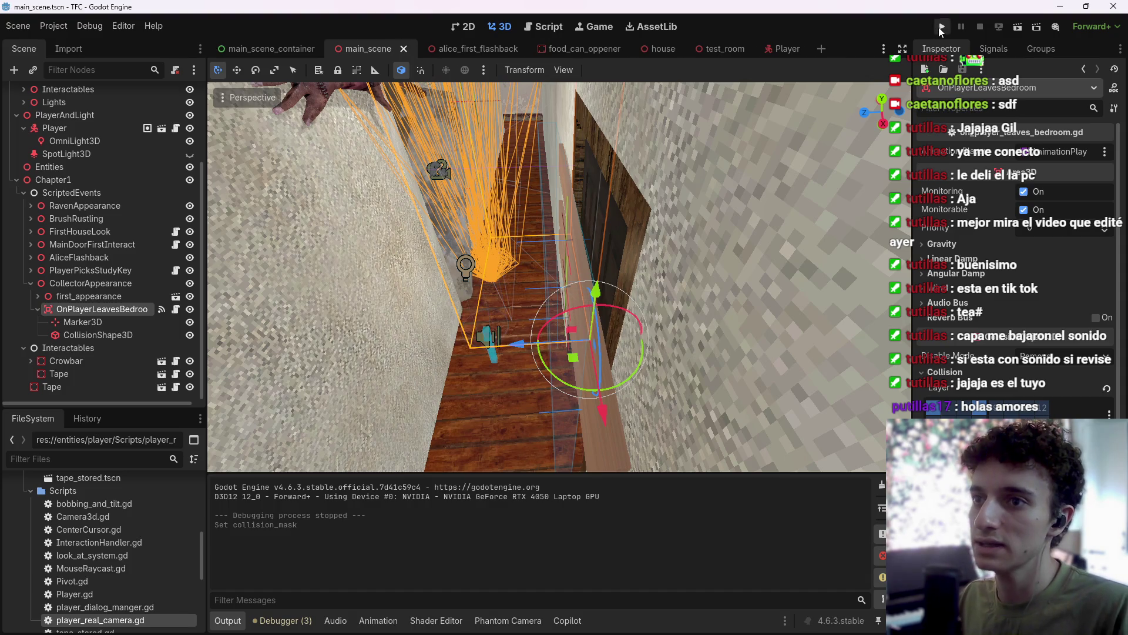
{"action": "left_click", "coordinate": [941, 27]}
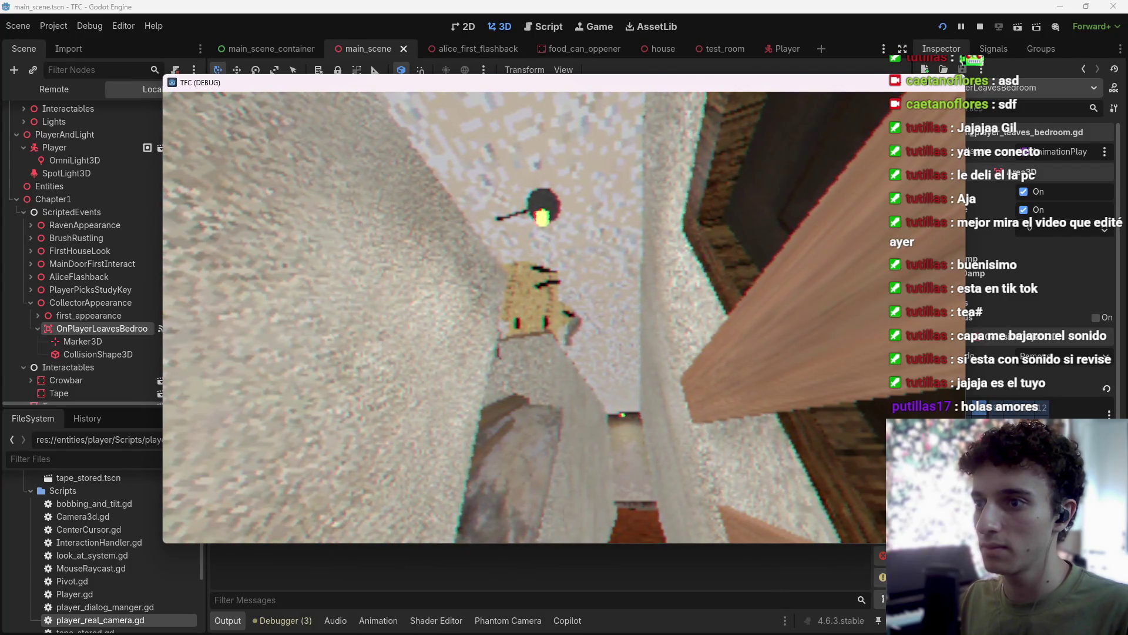
{"action": "key", "text": "F8"}
{"action": "key", "text": "ctrl+s"}
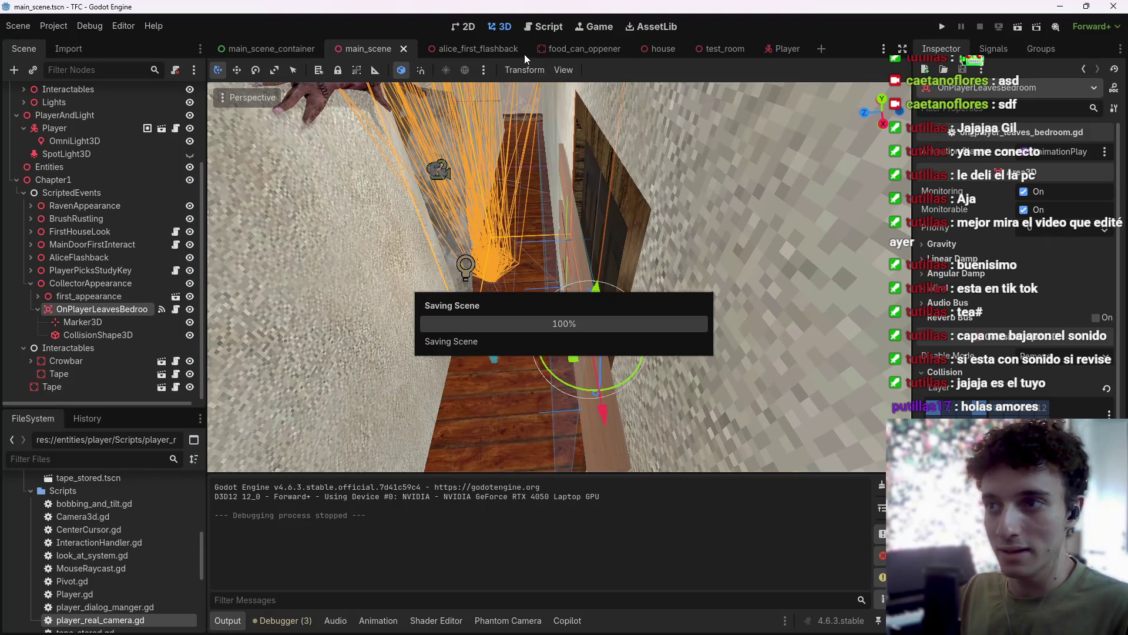
{"action": "left_click", "coordinate": [551, 25]}
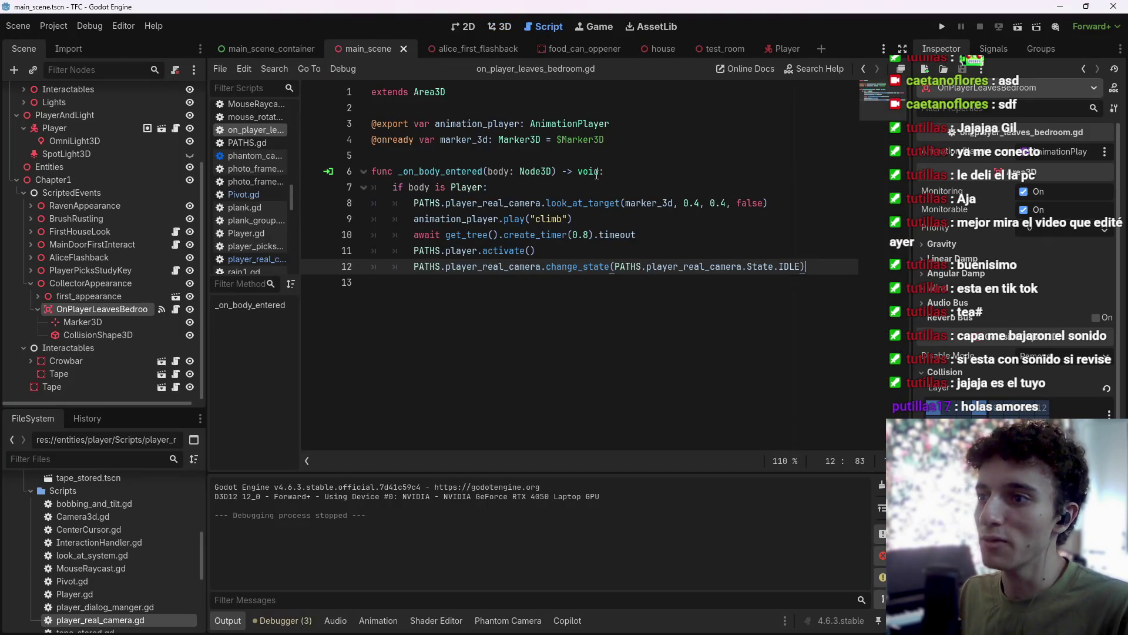
Change the climb animation call to play("climb", -1, 1.3) and save the script.
{"action": "left_click", "coordinate": [704, 203]}
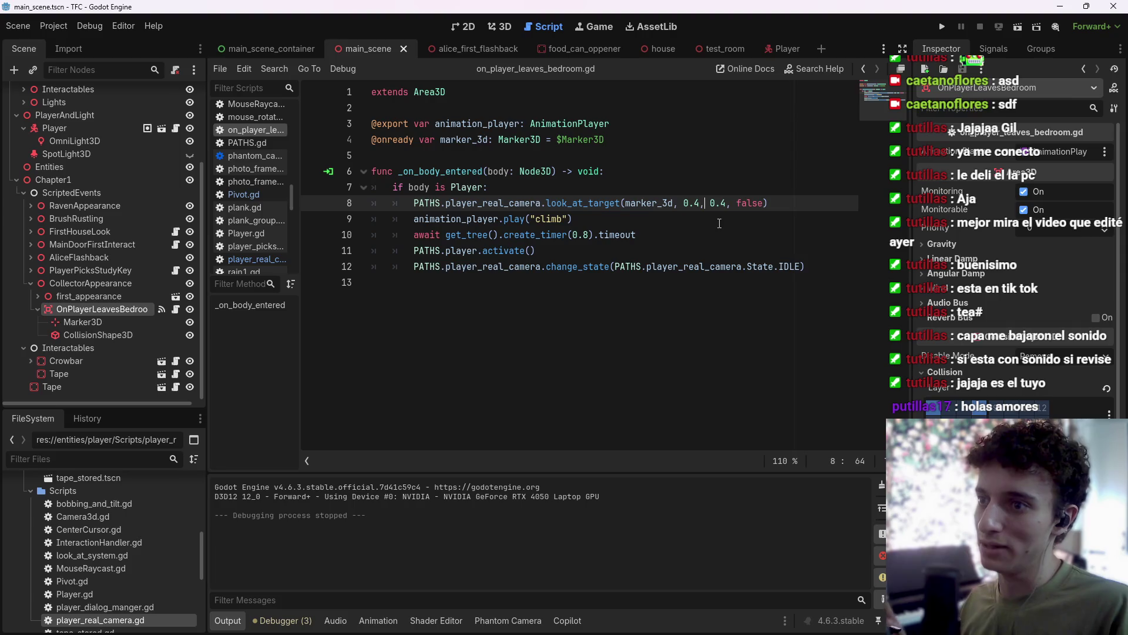
{"action": "left_click", "coordinate": [605, 223]}
{"action": "left_click", "coordinate": [698, 203]}
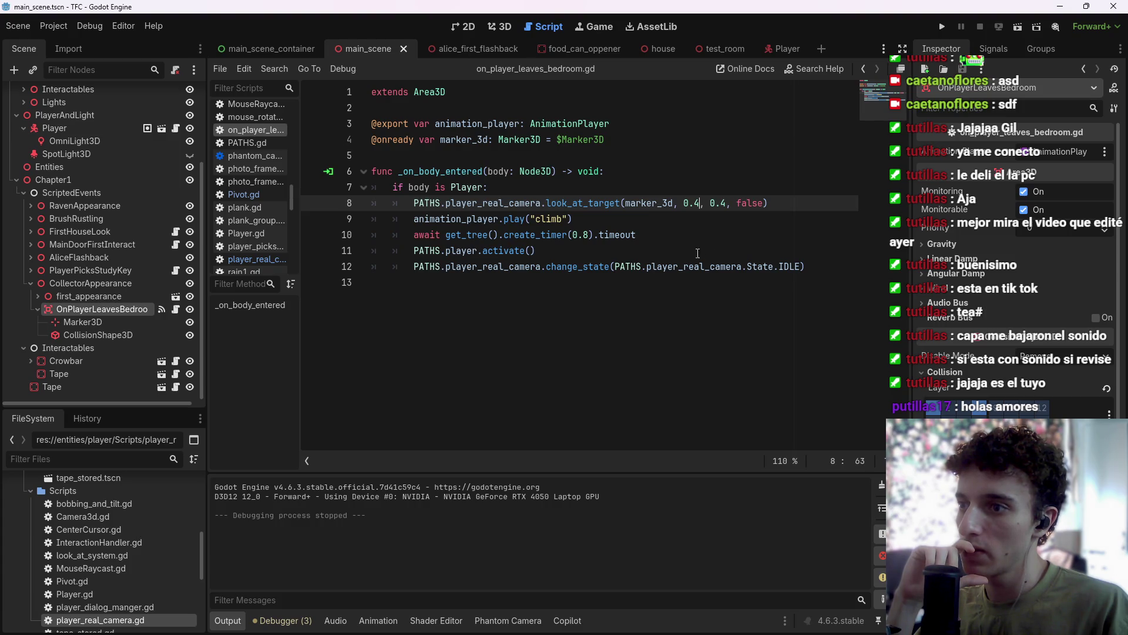
{"action": "left_click", "coordinate": [618, 222]}
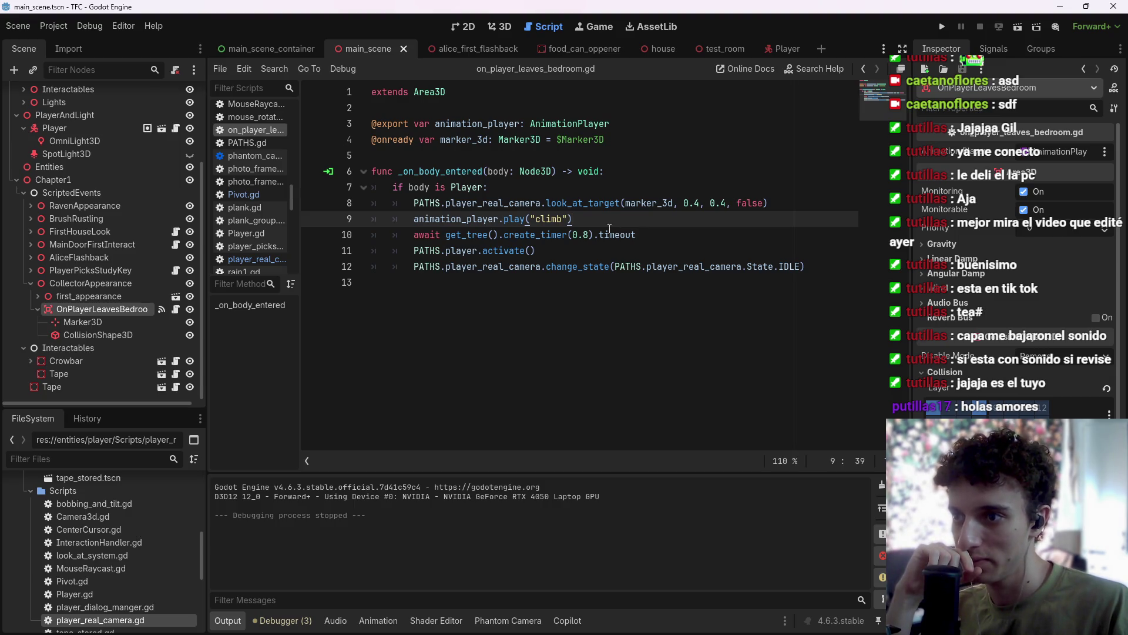
{"action": "left_click", "coordinate": [570, 219]}
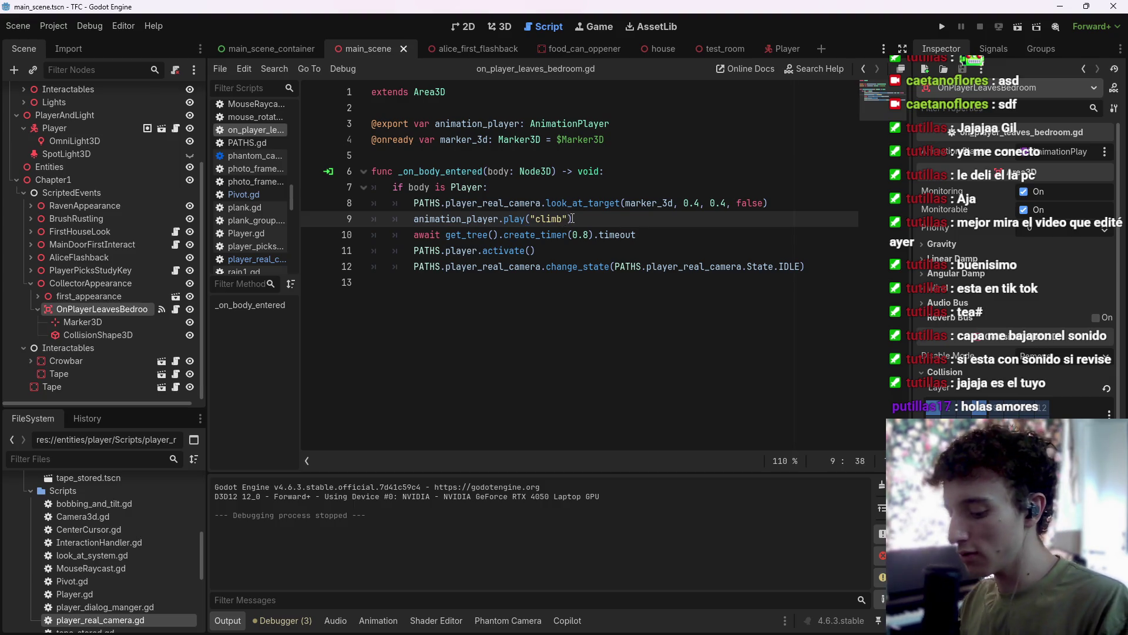
{"action": "type", "text": ", -1, 1.3"}
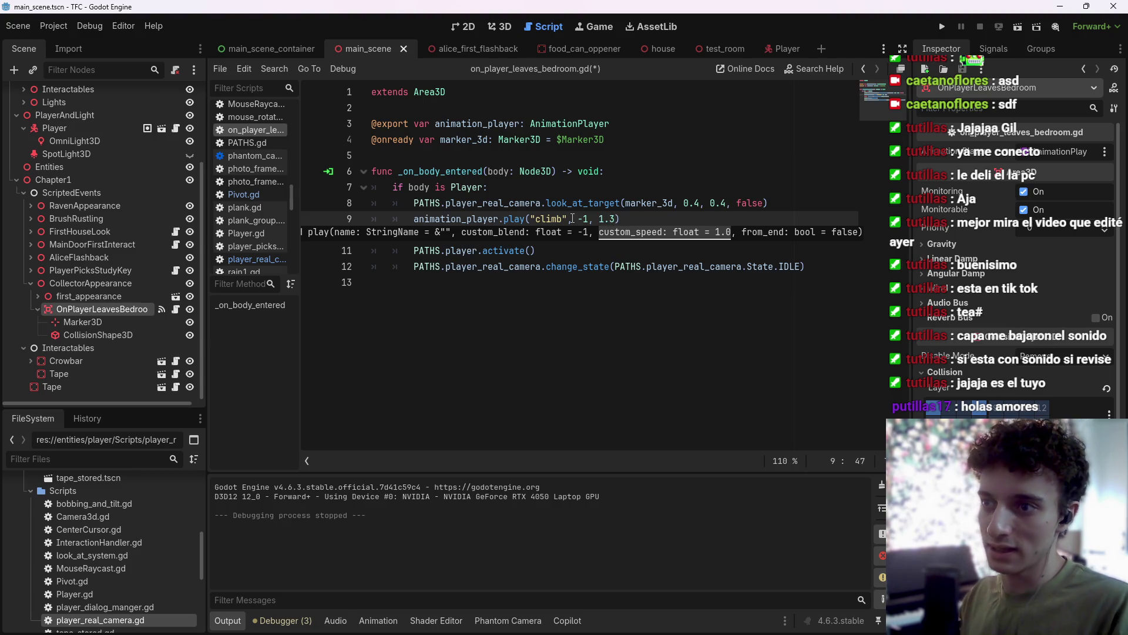
{"action": "type", "text": ")"}
{"action": "key", "text": "ctrl+s"}
Delete the 0.8-second timer wait line and set look_at_target's second value to 0.8.
{"action": "left_click", "coordinate": [700, 203]}
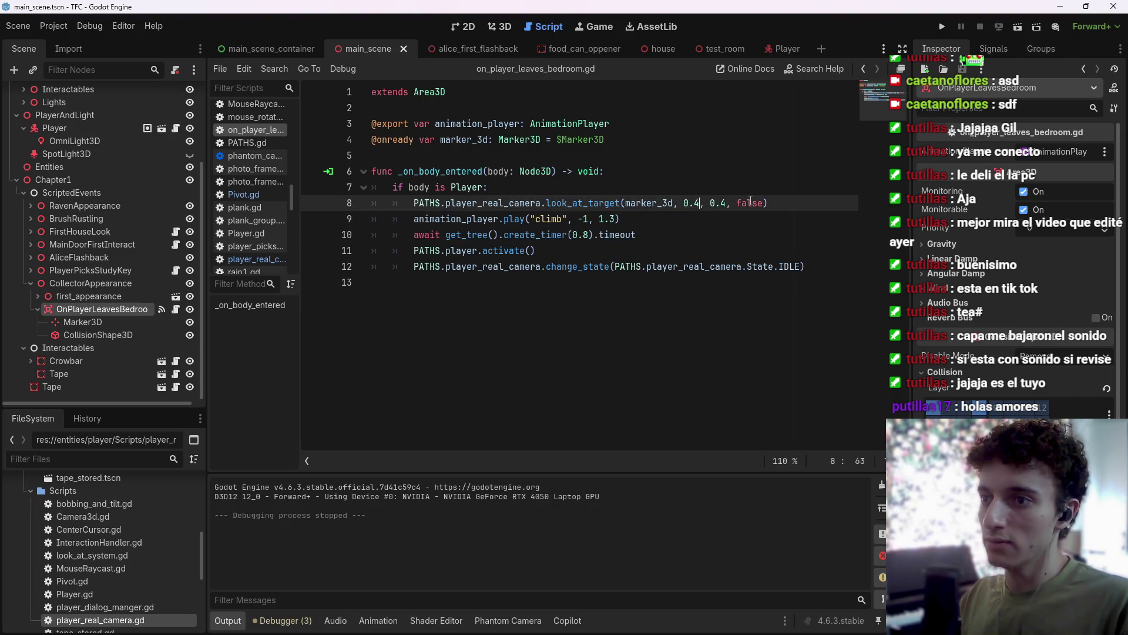
{"action": "type", "text": "1"}
{"action": "key", "text": "ctrl+s"}
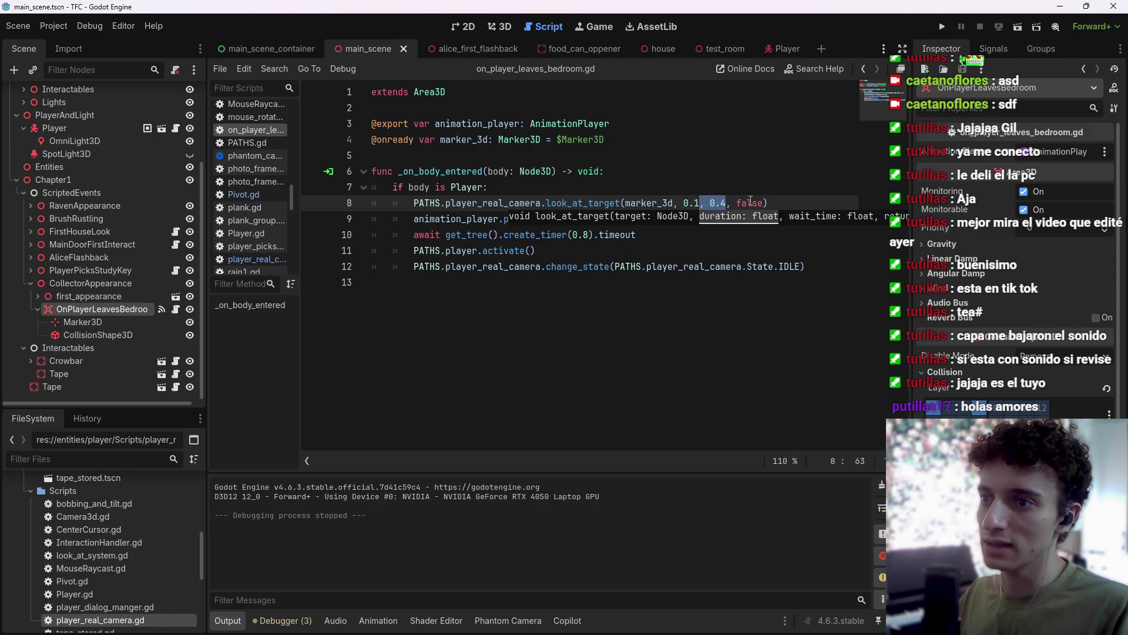
{"action": "left_click_drag", "start_coordinate": [638, 234], "coordinate": [391, 234]}
{"action": "key", "text": "BackSpace"}
{"action": "key", "text": "BackSpace"}
{"action": "key", "text": "ctrl+s"}
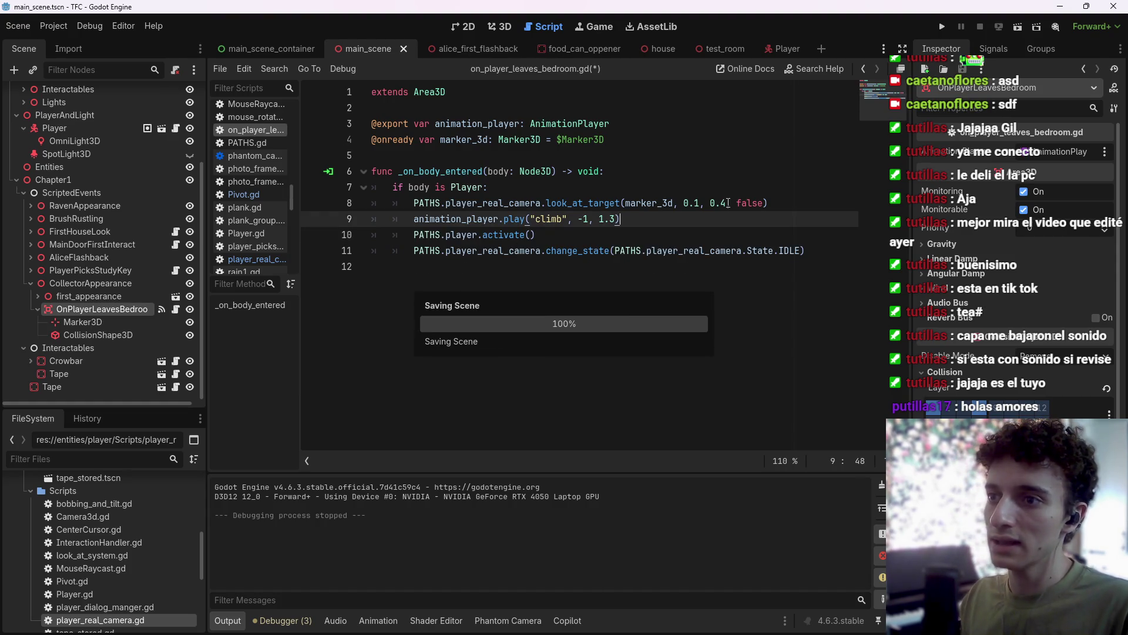
{"action": "left_click", "coordinate": [727, 204]}
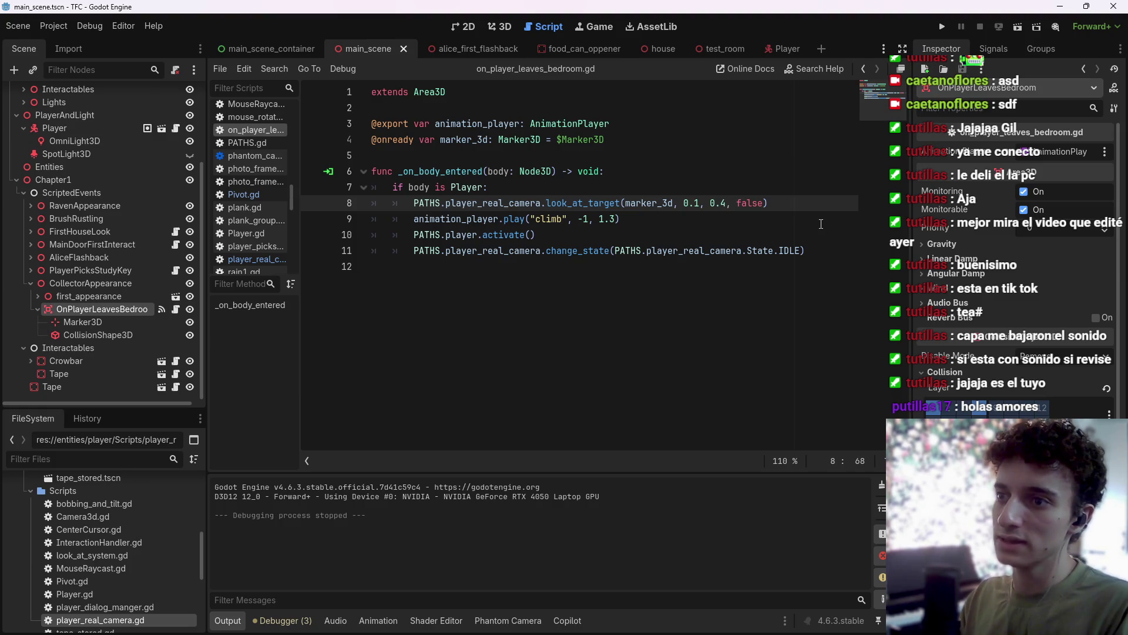
{"action": "key", "text": "ctrl+s"}
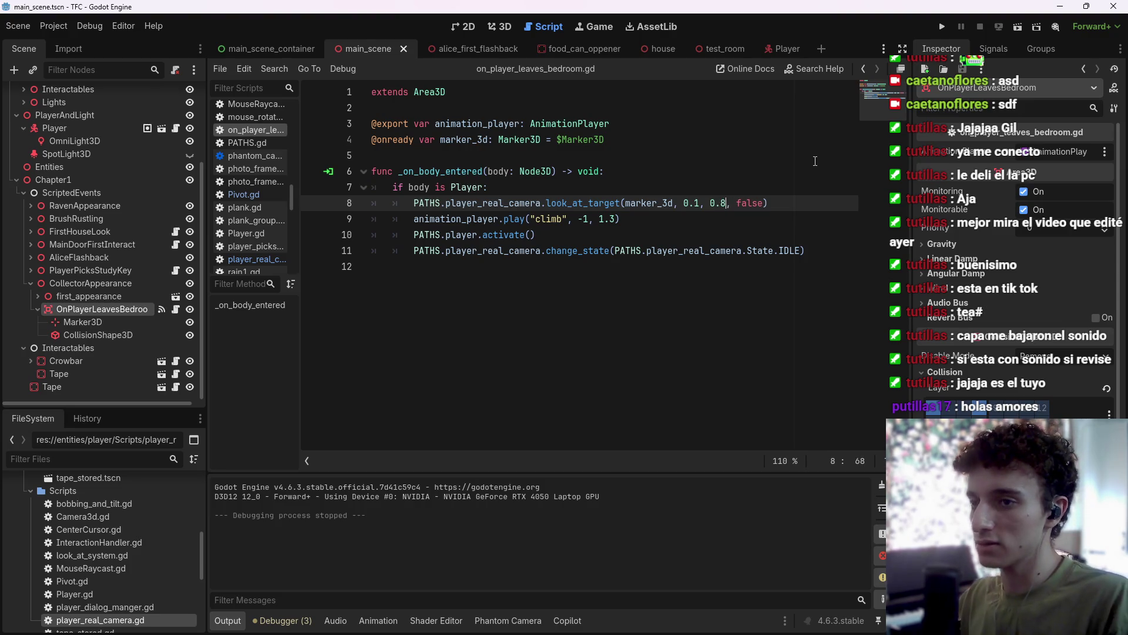
{"action": "key", "text": "ctrl+s"}
{"action": "left_click", "coordinate": [788, 202]}
{"action": "key", "text": "ctrl+s"}
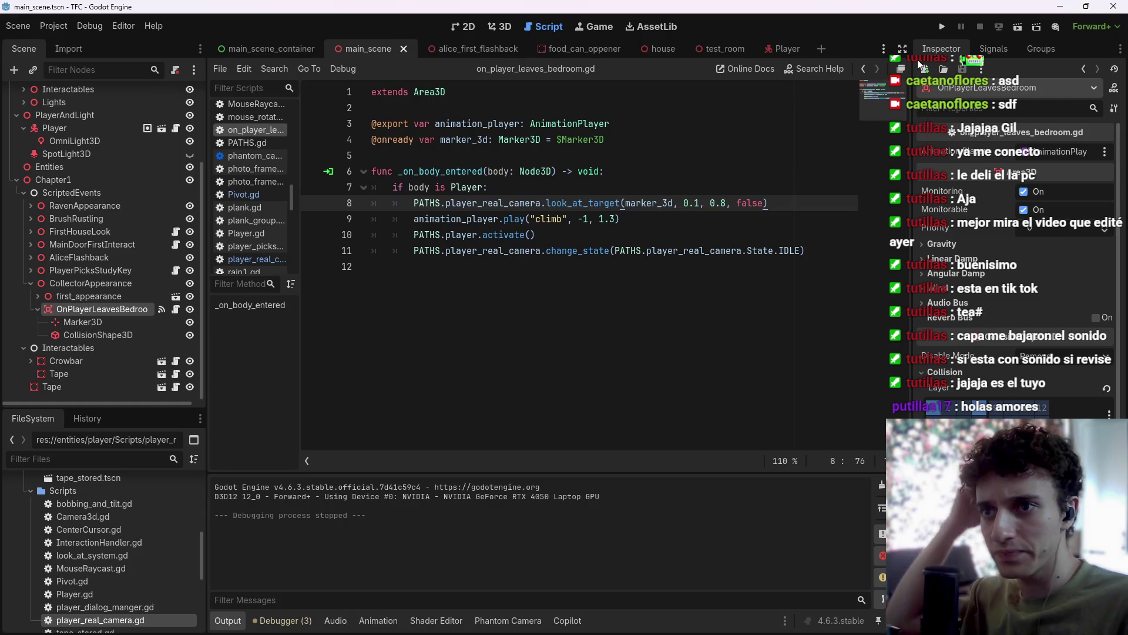
Test-run the game to check the new timing, then stop it.
{"action": "key", "text": "F5"}
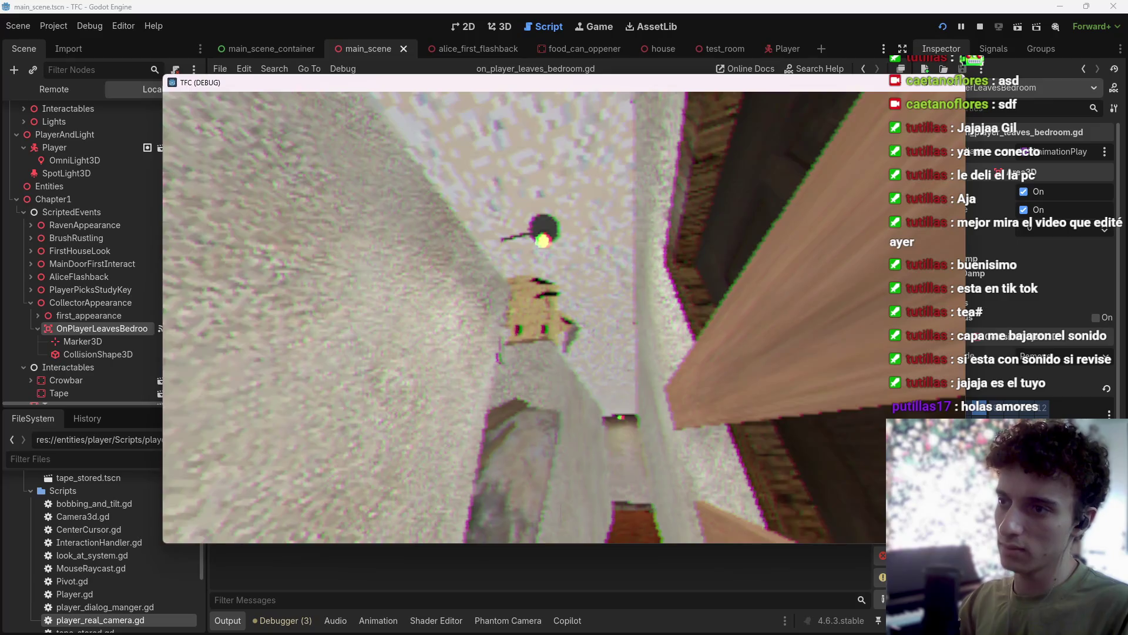
{"action": "key", "text": "F8"}
{"action": "key", "text": "ctrl+s"}
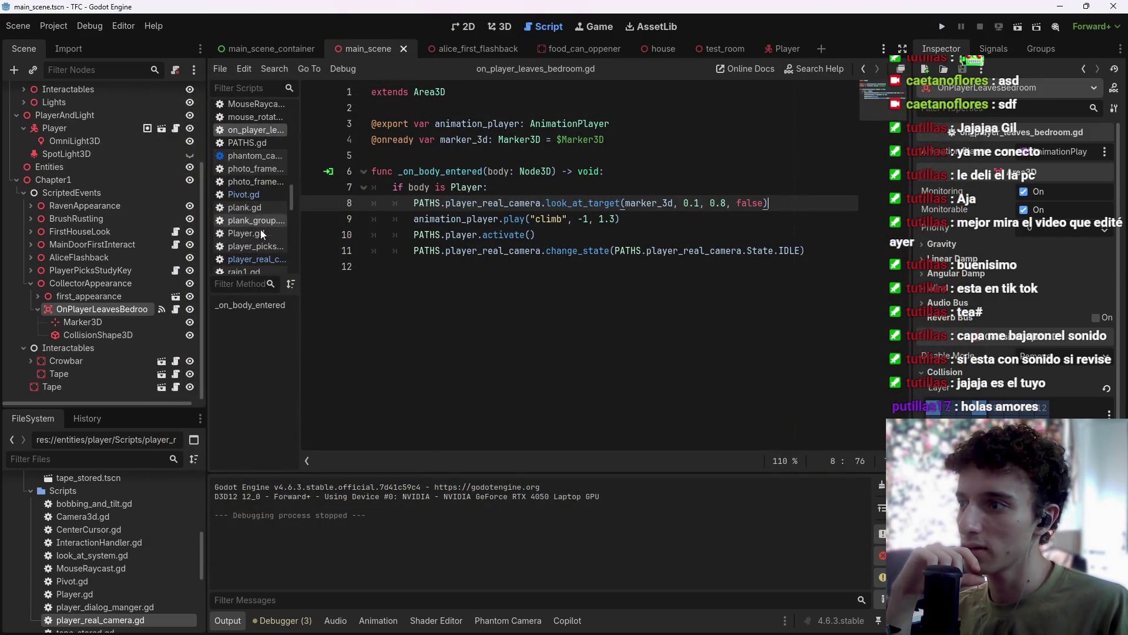
Set look_at_target's first duration value to 0.4 and save the script.
{"action": "scroll", "coordinate": [259, 144], "scroll_direction": "down", "scroll_amount": 1}
{"action": "left_click", "coordinate": [700, 203]}
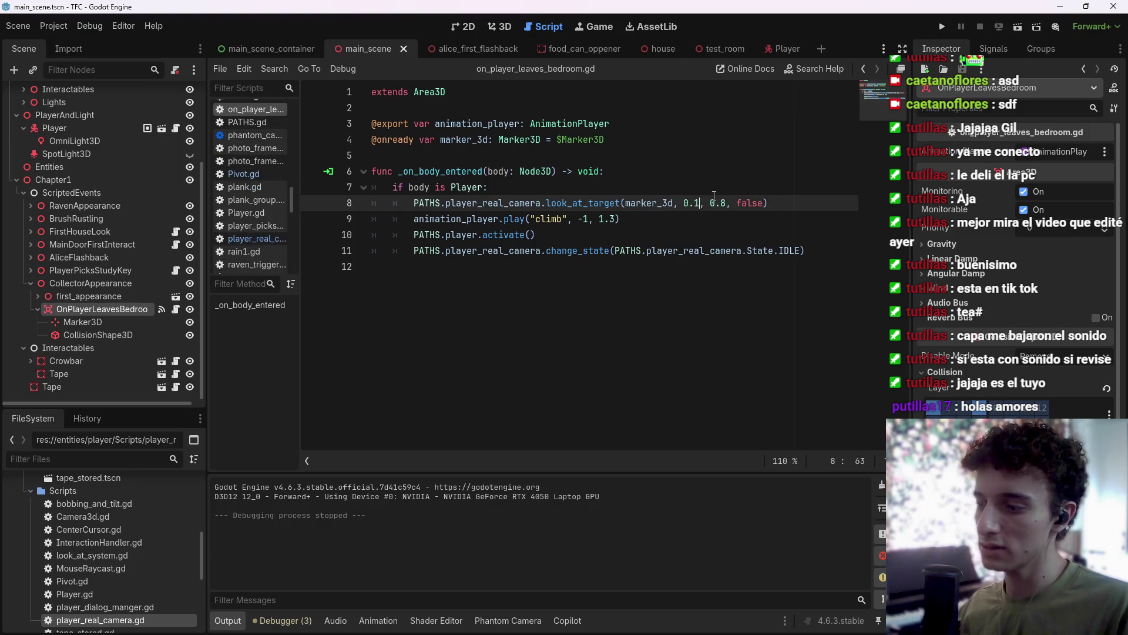
{"action": "type", "text": "4"}
{"action": "key", "text": "ctrl+s"}
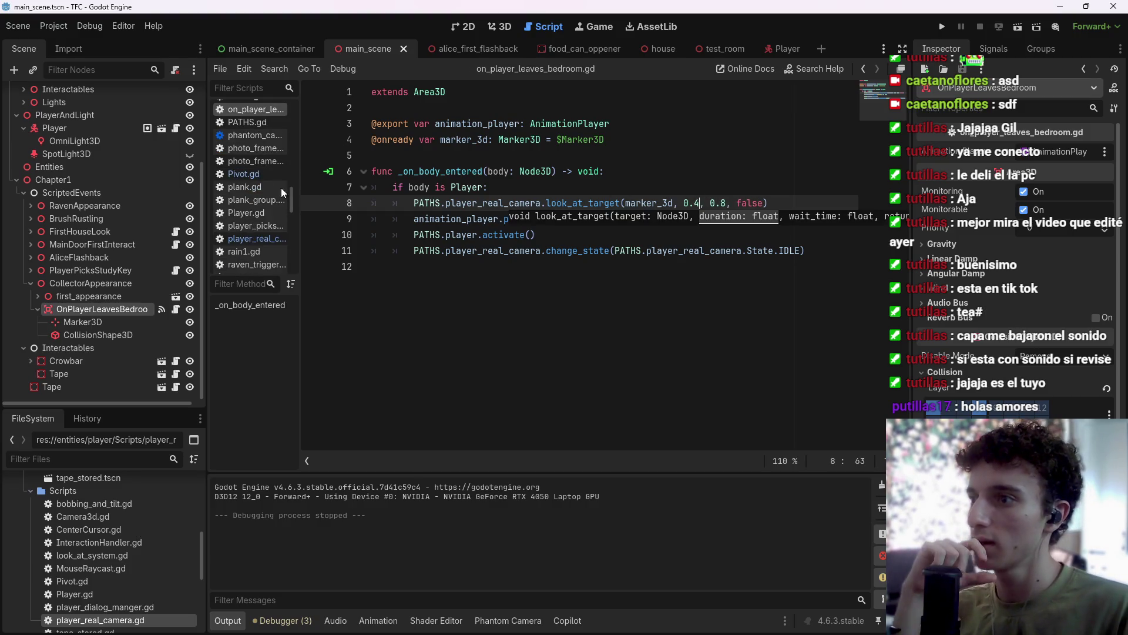
{"action": "left_click", "coordinate": [247, 240]}
Replace the hard-coded 1.0 tween duration on line 121 with duration, save, and run the game.
{"action": "scroll", "coordinate": [585, 312], "scroll_direction": "up", "scroll_amount": 6}
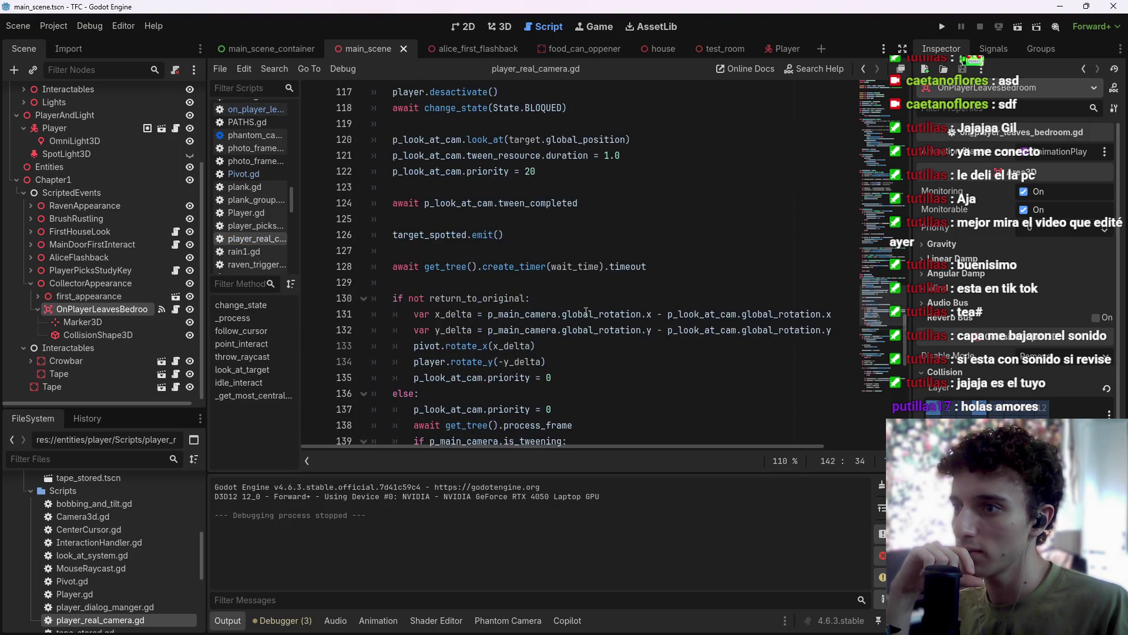
{"action": "scroll", "coordinate": [586, 311], "scroll_direction": "up", "scroll_amount": 2}
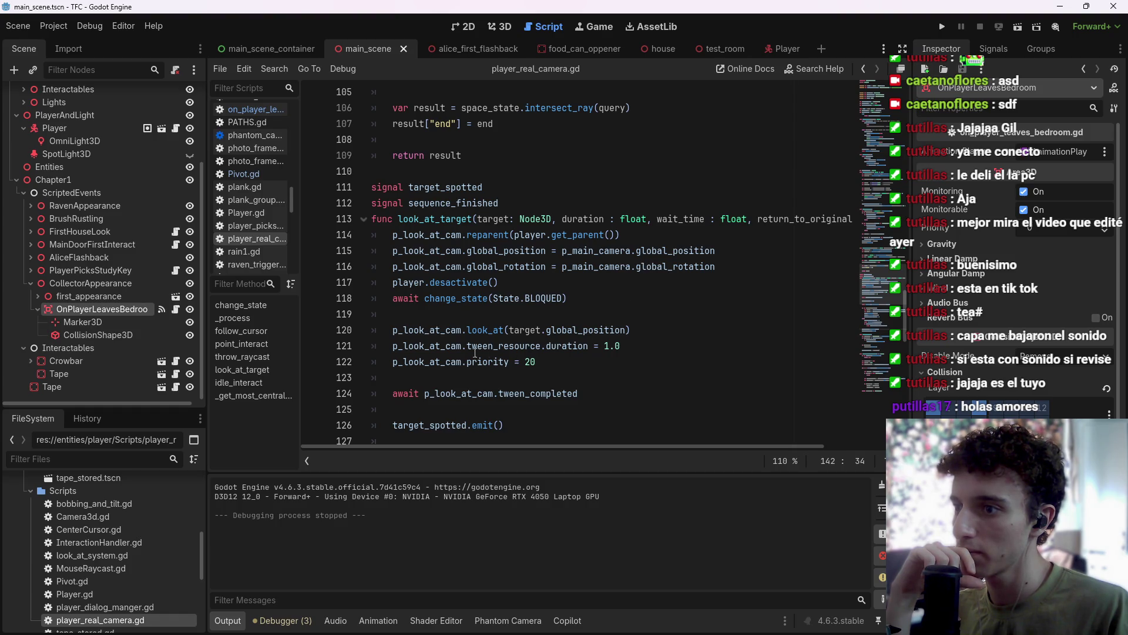
{"action": "left_click_drag", "start_coordinate": [392, 347], "coordinate": [621, 347]}
{"action": "key", "text": "BackSpace"}
{"action": "type", "text": "ration"}
{"action": "key", "text": "ctrl+s"}
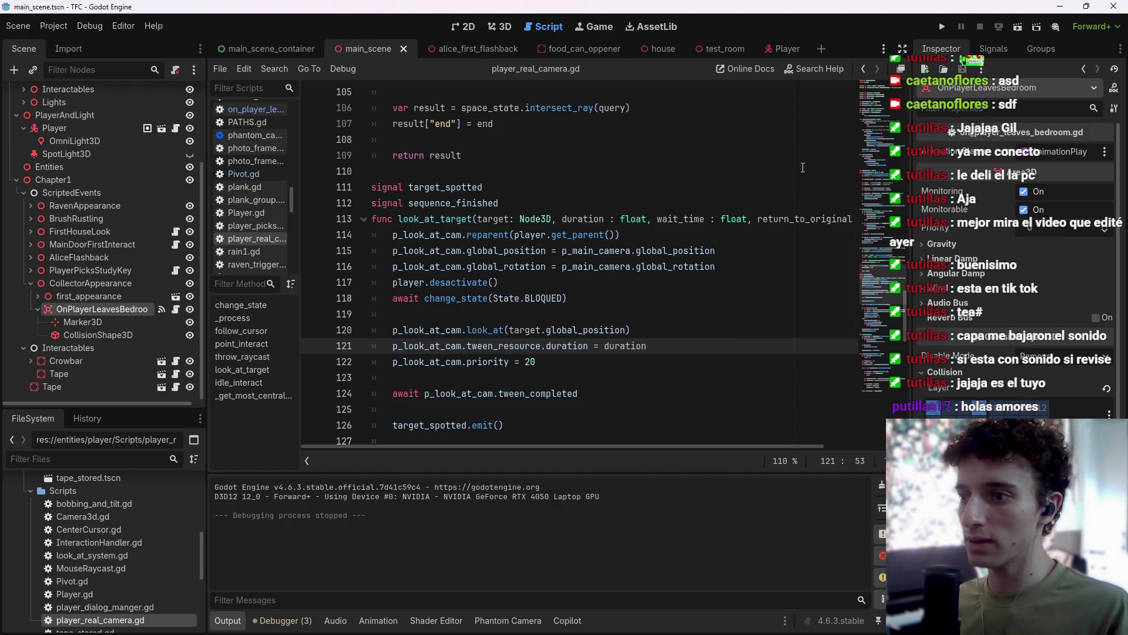
{"action": "left_click", "coordinate": [943, 27]}
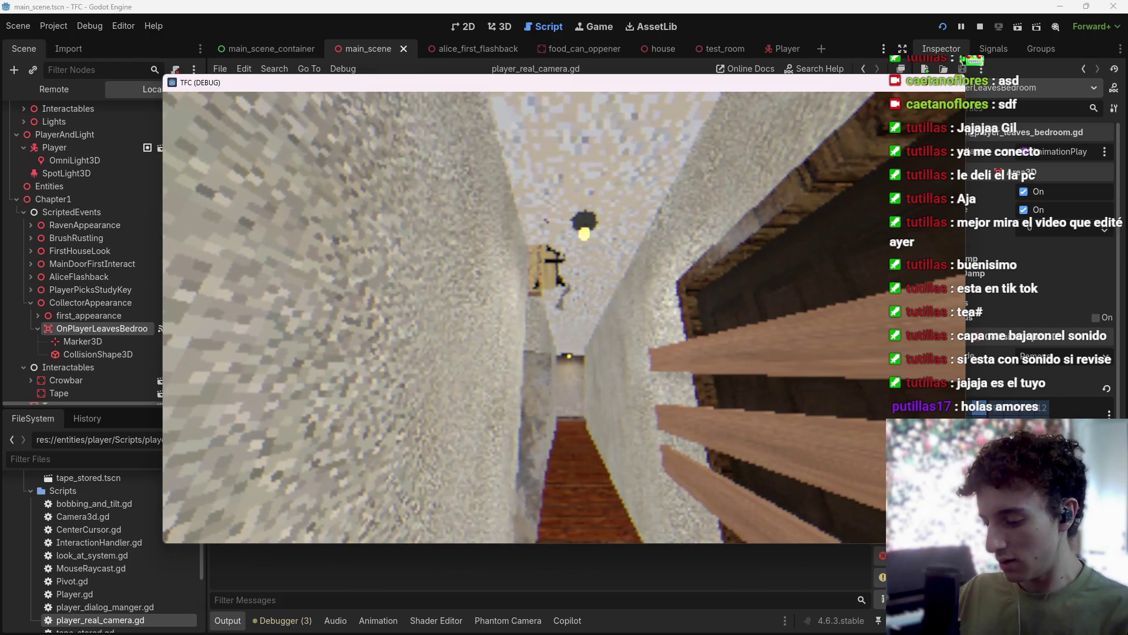
Stop the test run, save, and go to the end of the look_at call on line 120.
{"action": "key", "text": "F8"}
{"action": "key", "text": "ctrl+s"}
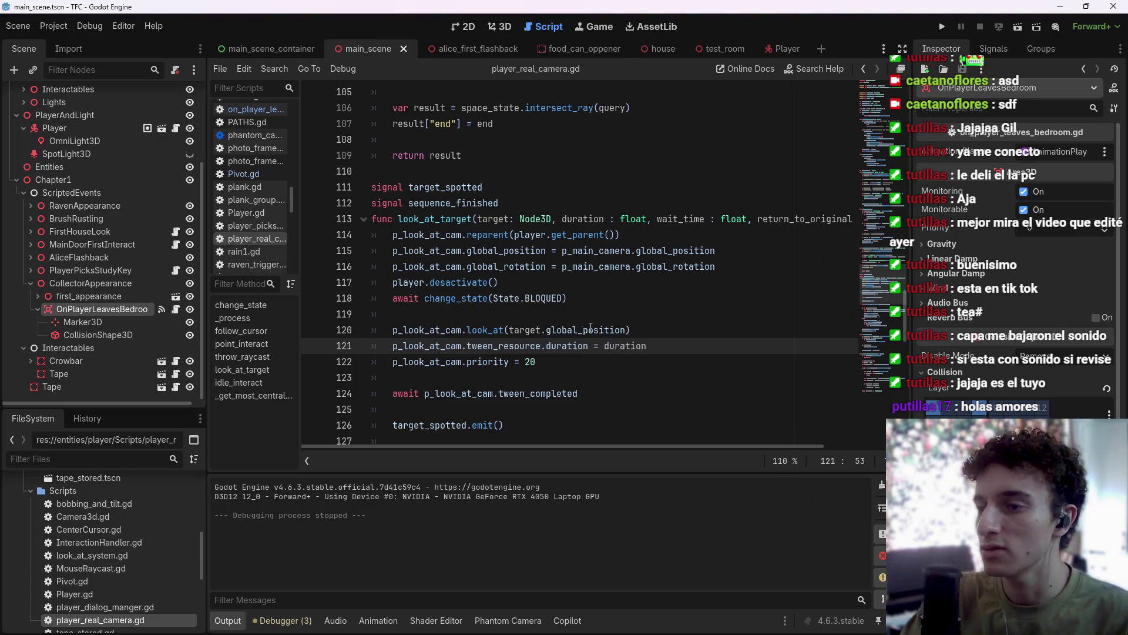
{"action": "scroll", "coordinate": [613, 340], "scroll_direction": "up", "scroll_amount": 2}
{"action": "scroll", "coordinate": [613, 340], "scroll_direction": "up", "scroll_amount": 2}
{"action": "scroll", "coordinate": [615, 348], "scroll_direction": "down", "scroll_amount": 4}
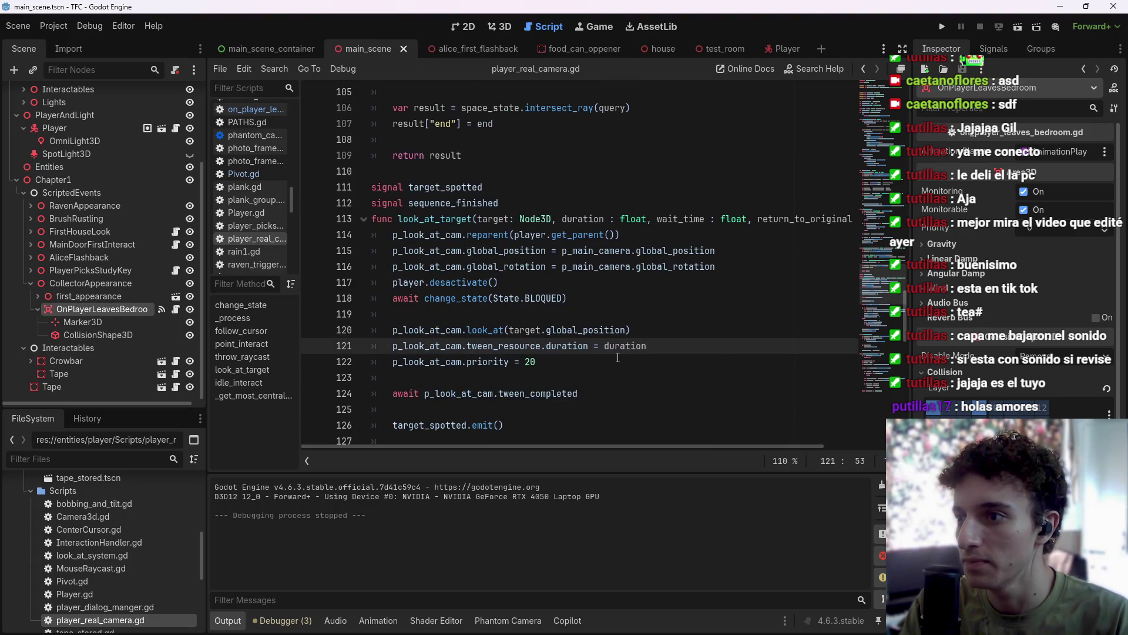
{"action": "scroll", "coordinate": [617, 357], "scroll_direction": "up", "scroll_amount": 1}
{"action": "left_click", "coordinate": [624, 284]}
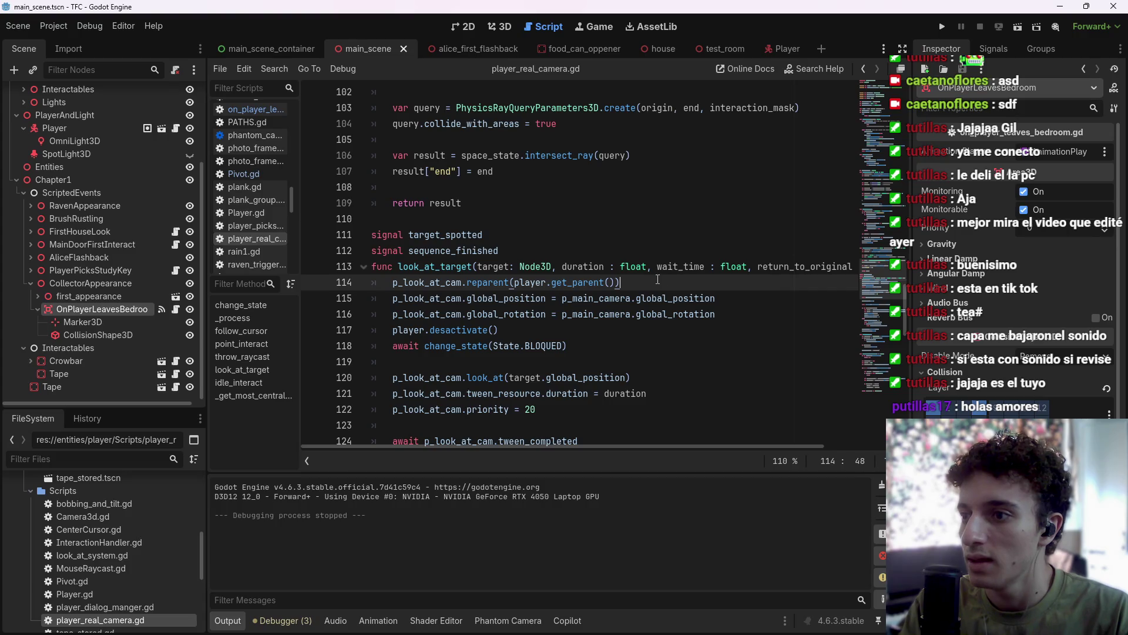
{"action": "scroll", "coordinate": [610, 336], "scroll_direction": "down", "scroll_amount": 2}
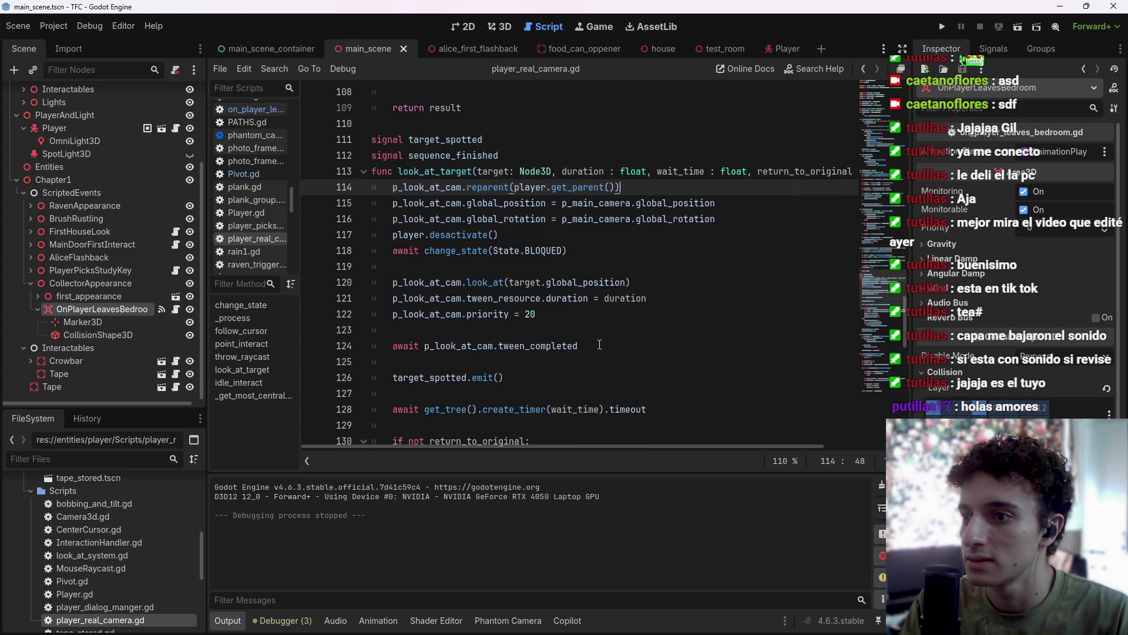
{"action": "left_click", "coordinate": [678, 286]}
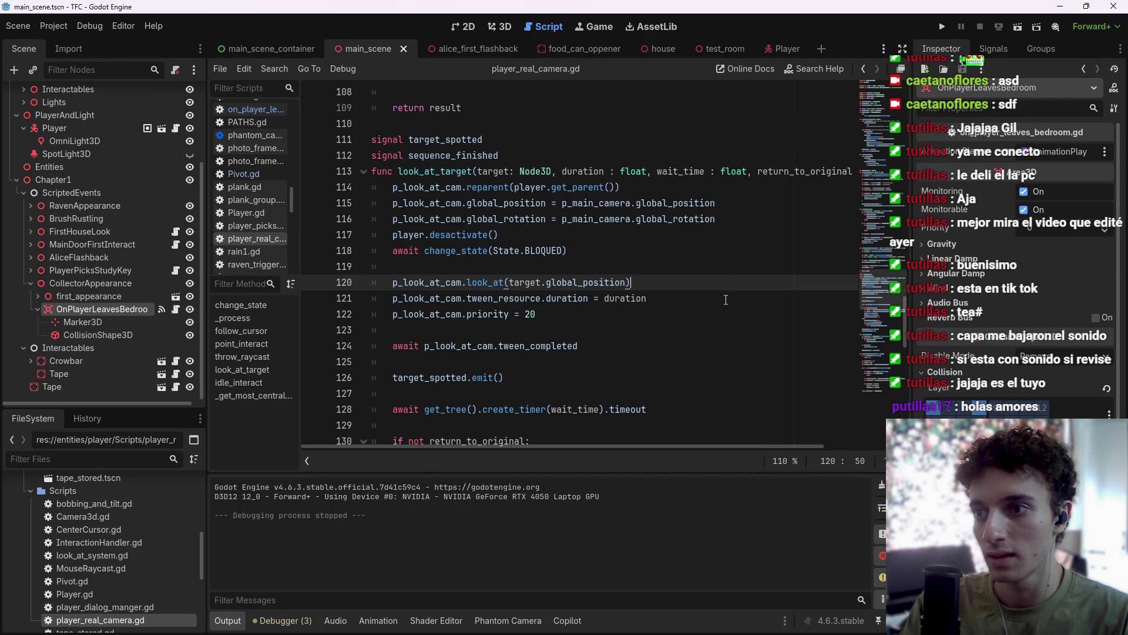
Add 'p_look_at_cam.rotation.z = 0.0' after the look_at call, save, and test-run the game.
{"action": "key", "text": "Return"}
{"action": "type", "text": "p_l"}
{"action": "key", "text": "Return"}
{"action": "type", "text": "."}
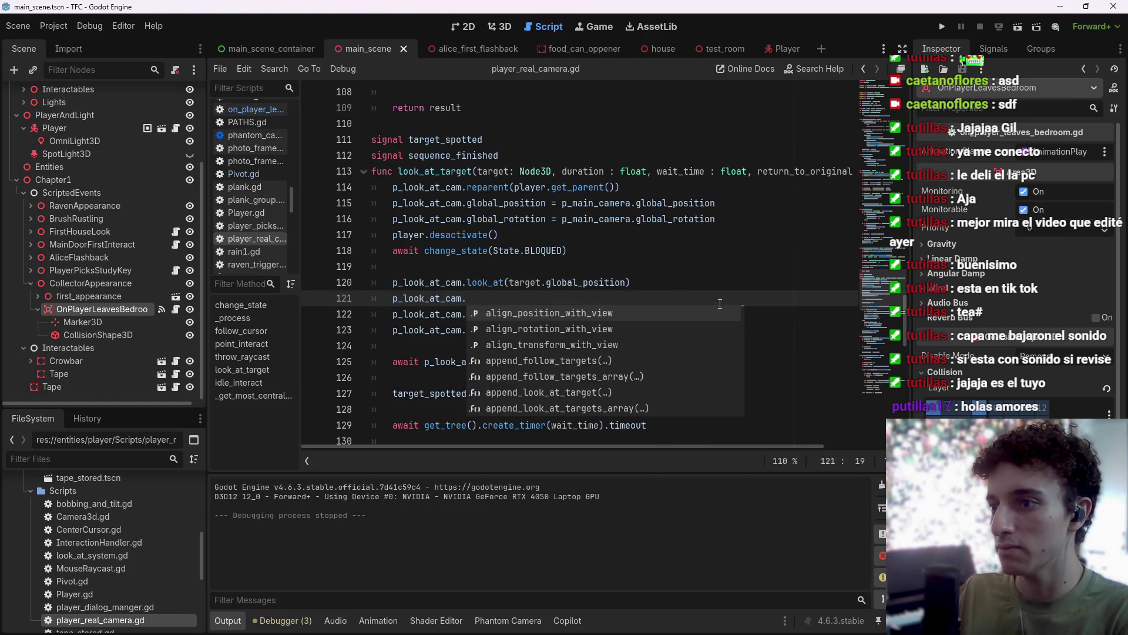
{"action": "type", "text": "rotati"}
{"action": "key", "text": "Return"}
{"action": "type", "text": ".z"}
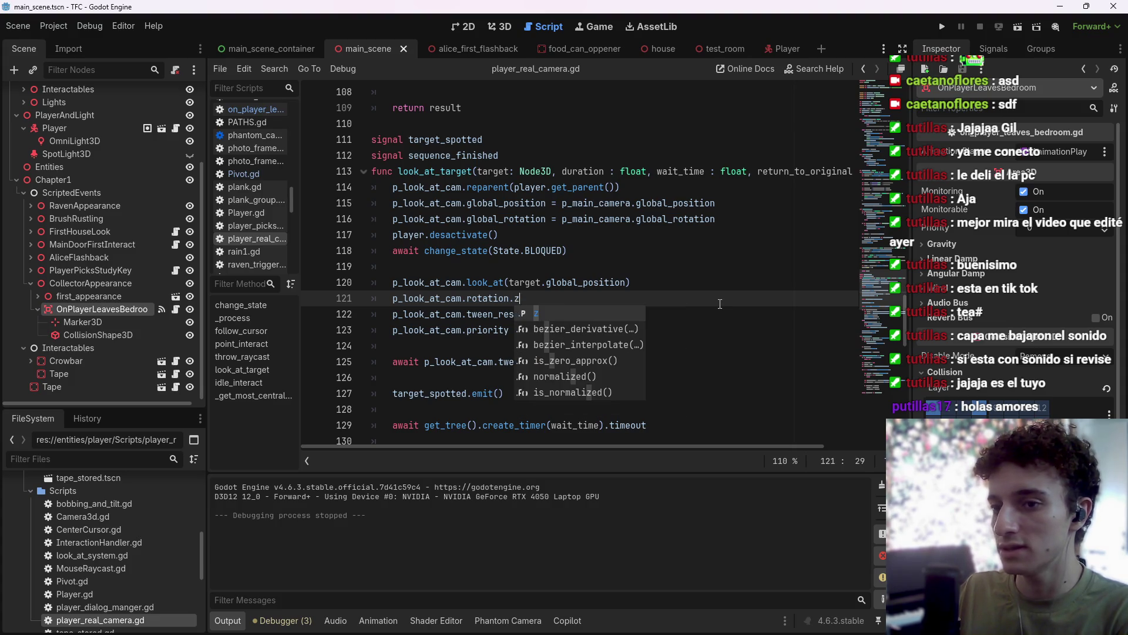
{"action": "type", "text": " = 0.0"}
{"action": "key", "text": "ctrl+s"}
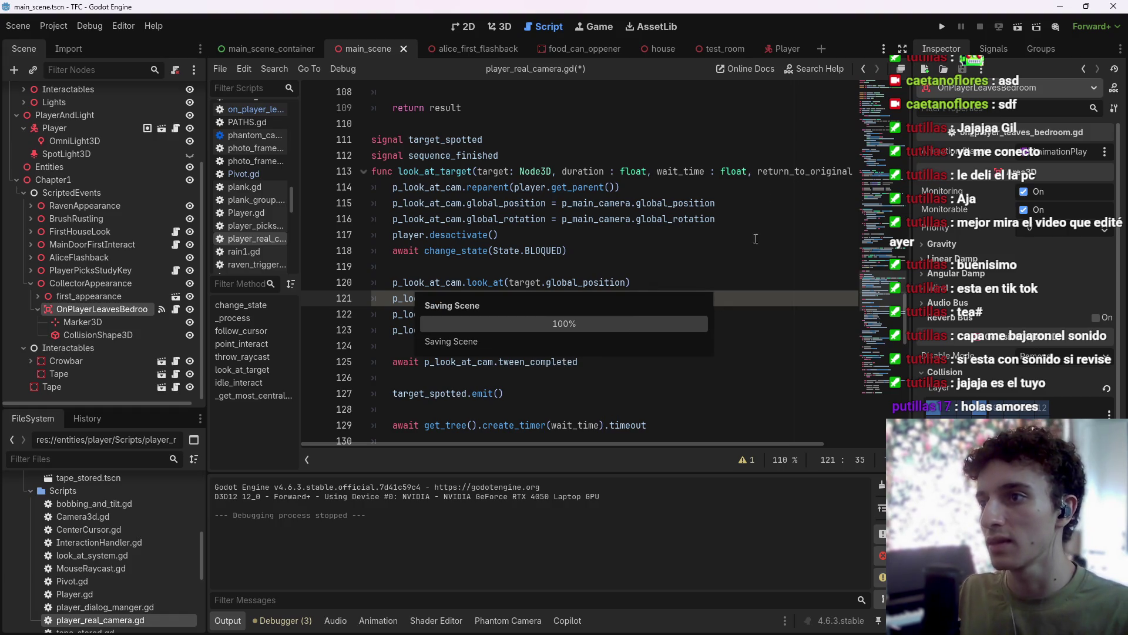
{"action": "left_click", "coordinate": [943, 26]}
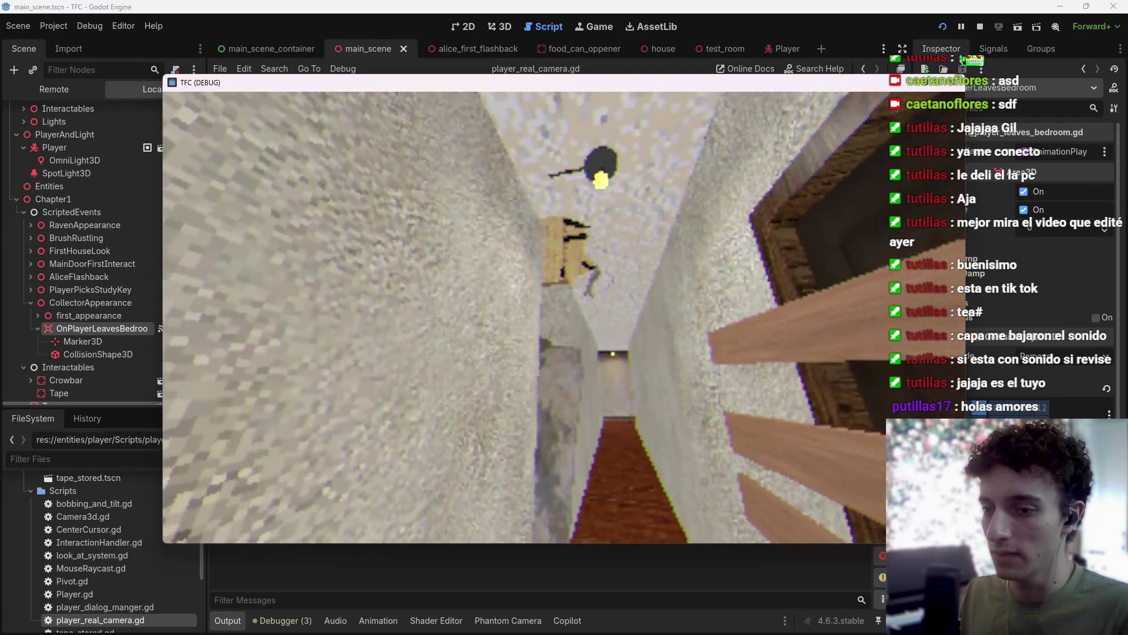
{"action": "key", "text": "Escape"}
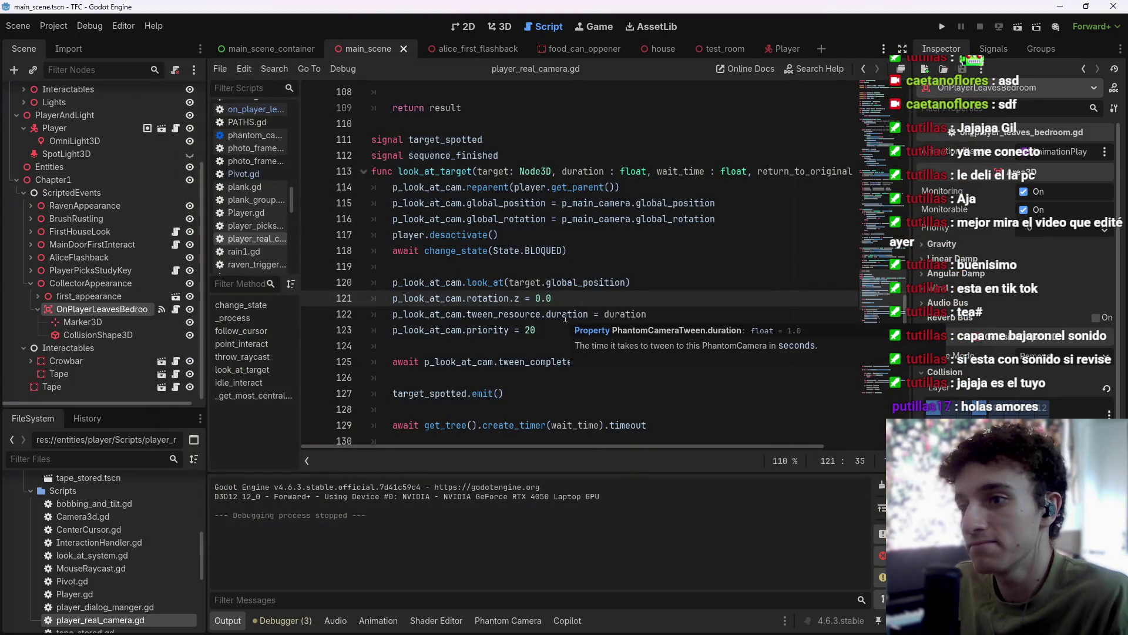
Delete the p_look_at_cam.rotation.z = 0.0 line and save the script.
{"action": "left_click_drag", "start_coordinate": [553, 299], "coordinate": [355, 301]}
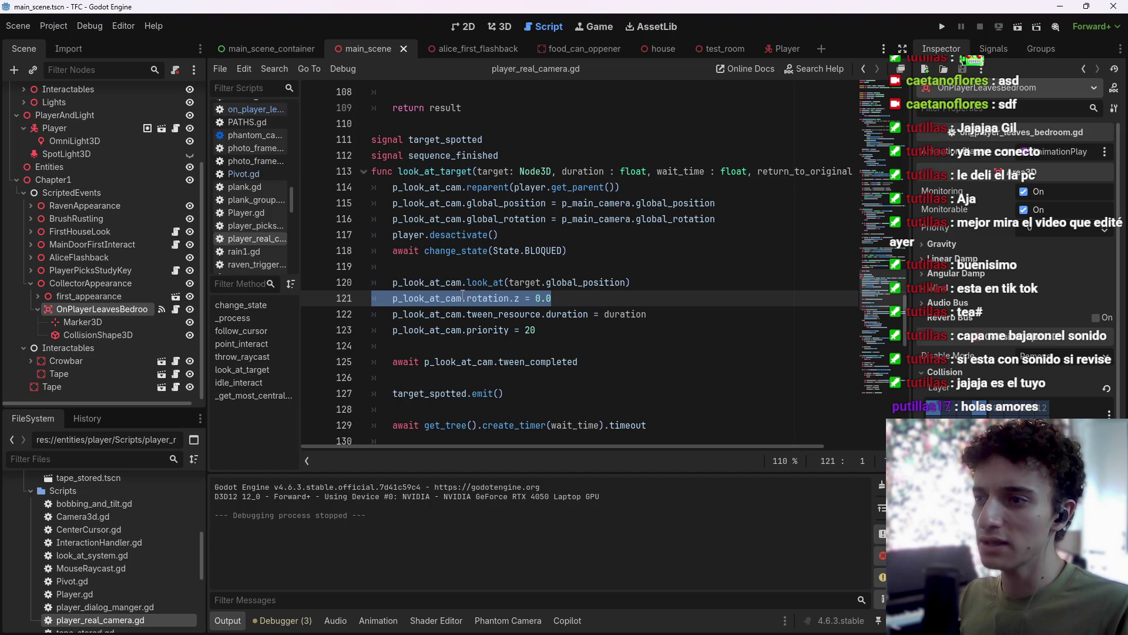
{"action": "left_click", "coordinate": [470, 282]}
{"action": "left_click_drag", "start_coordinate": [552, 298], "coordinate": [301, 294]}
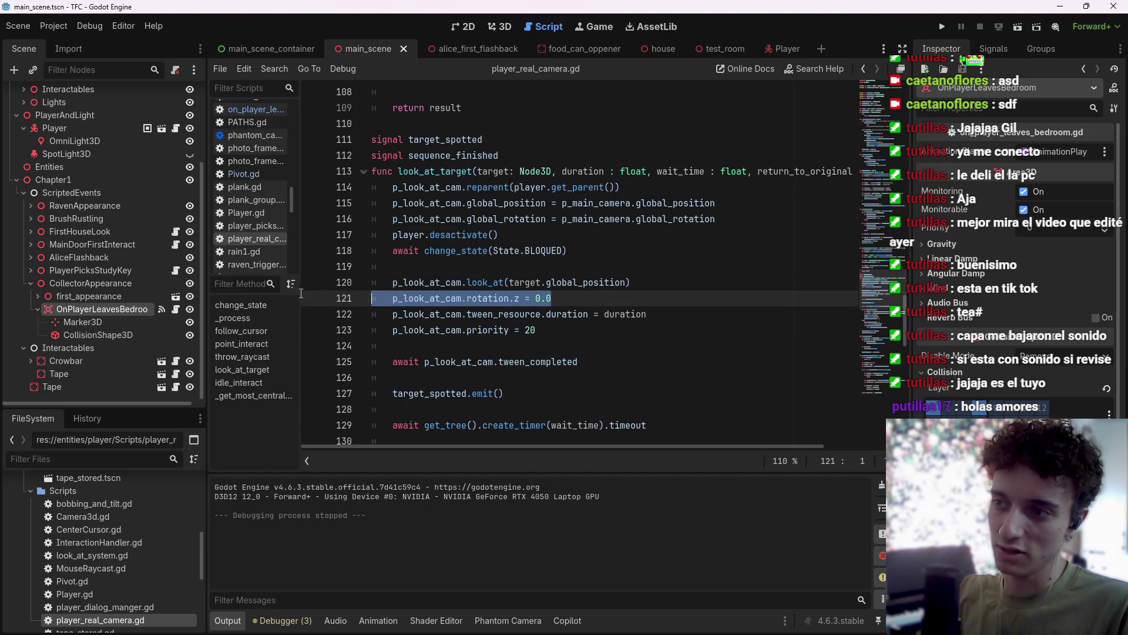
{"action": "key", "text": "BackSpace"}
{"action": "key", "text": "BackSpace"}
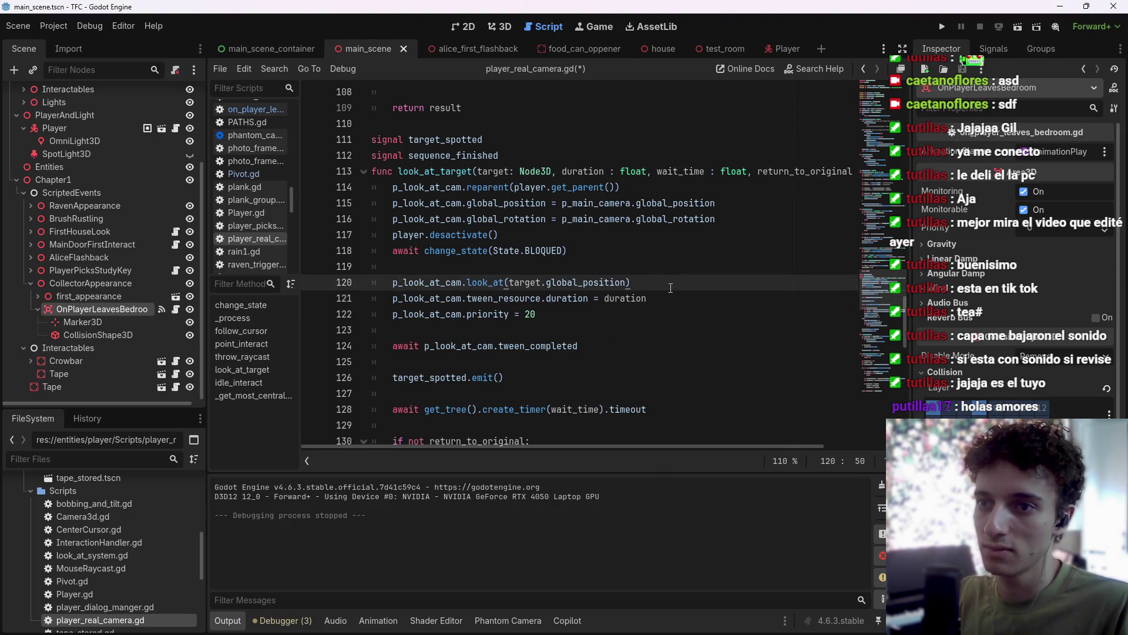
{"action": "key", "text": "ctrl+s"}
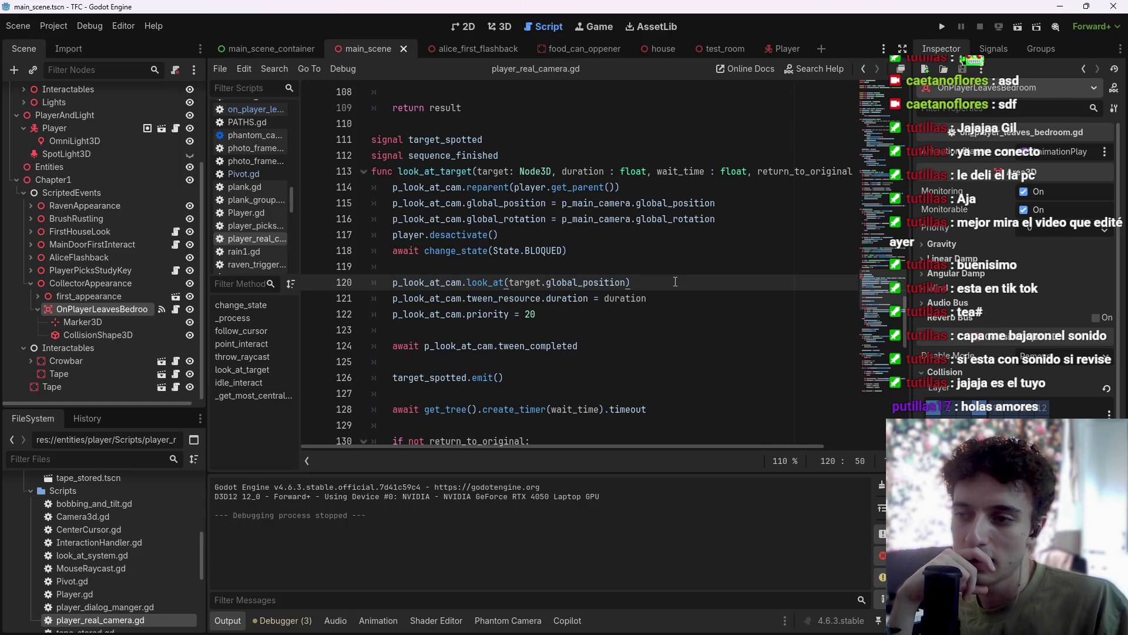
Step through the look_at_target code lines, then switch to the Player scene.
{"action": "key", "text": "Down"}
{"action": "key", "text": "Up"}
{"action": "key", "text": "Down"}
{"action": "key", "text": "Up"}
{"action": "key", "text": "Down"}
{"action": "key", "text": "Up"}
{"action": "key", "text": "Down"}
{"action": "key", "text": "Up"}
{"action": "key", "text": "Down"}
{"action": "key", "text": "Up"}
{"action": "key", "text": "Down"}
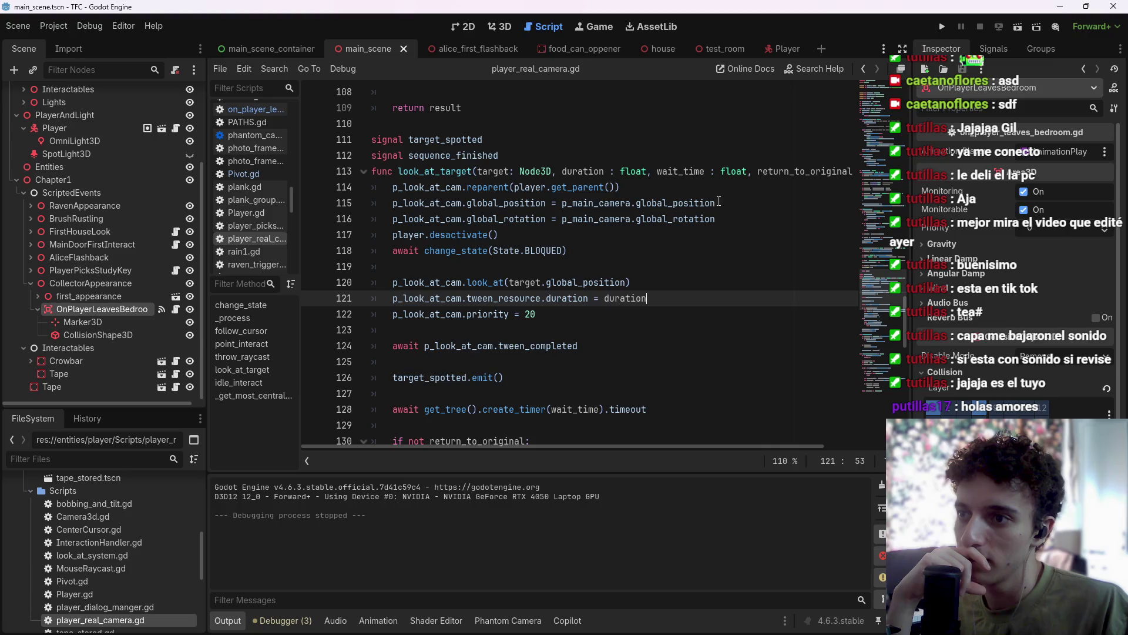
{"action": "left_click", "coordinate": [719, 201]}
{"action": "left_click", "coordinate": [715, 219]}
{"action": "left_click", "coordinate": [712, 251]}
{"action": "left_click", "coordinate": [709, 282]}
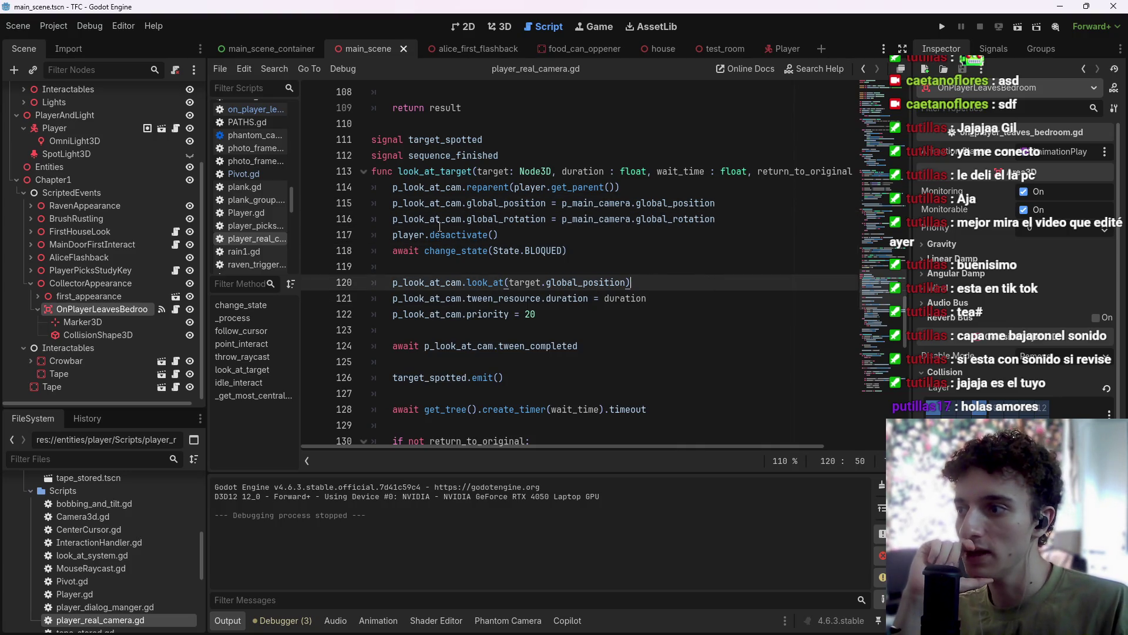
{"action": "left_click", "coordinate": [784, 48]}
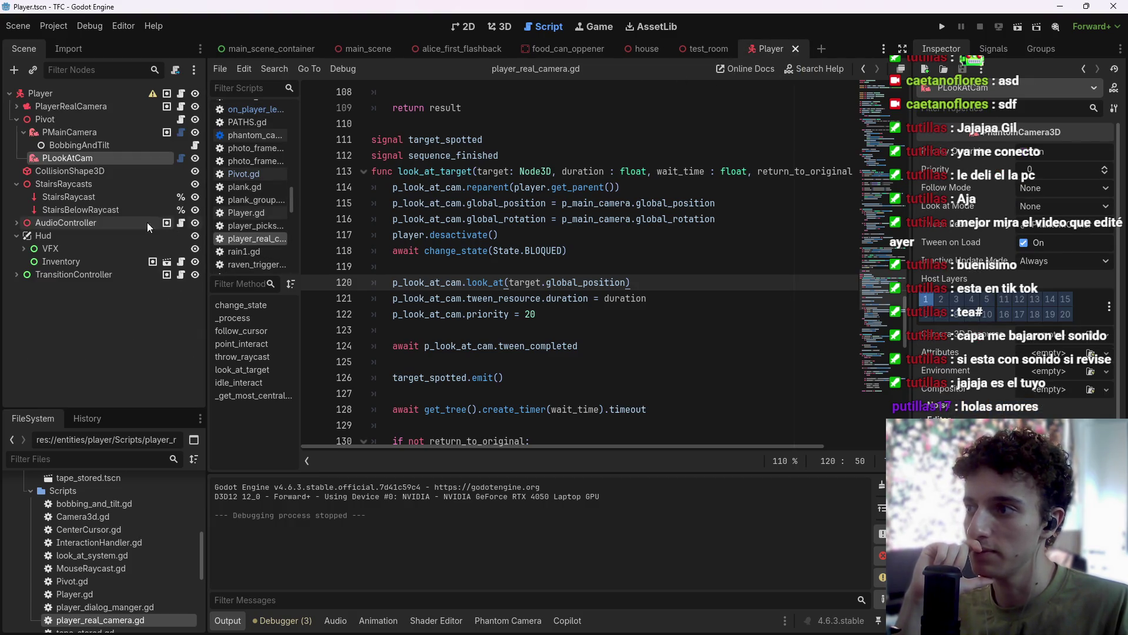
Paste the Camera3D value into PLookAtCam's camera resource property, save the scene, and run the game.
{"action": "left_click", "coordinate": [90, 134]}
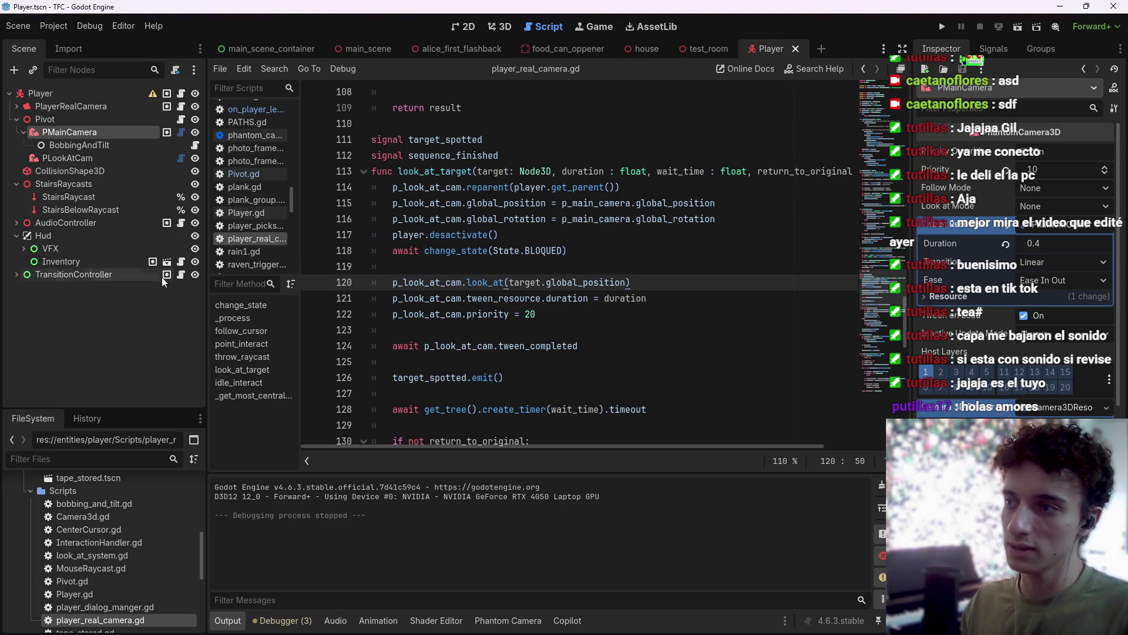
{"action": "left_click", "coordinate": [94, 158]}
{"action": "scroll", "coordinate": [1017, 235], "scroll_direction": "down", "scroll_amount": 3}
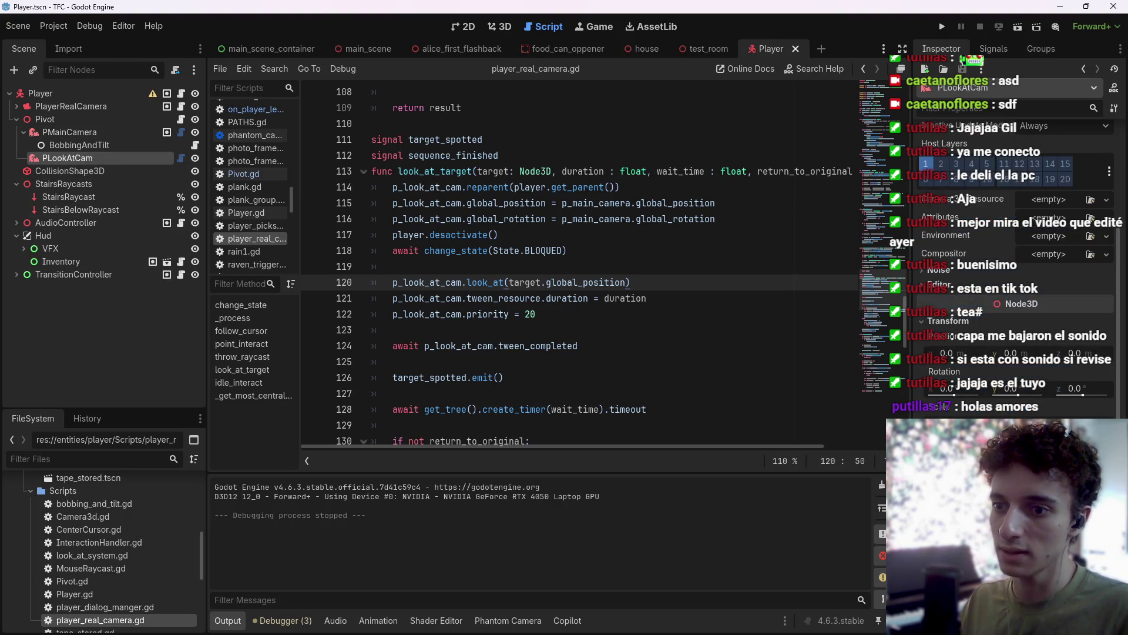
{"action": "scroll", "coordinate": [951, 366], "scroll_direction": "up", "scroll_amount": 1}
{"action": "right_click", "coordinate": [964, 270]}
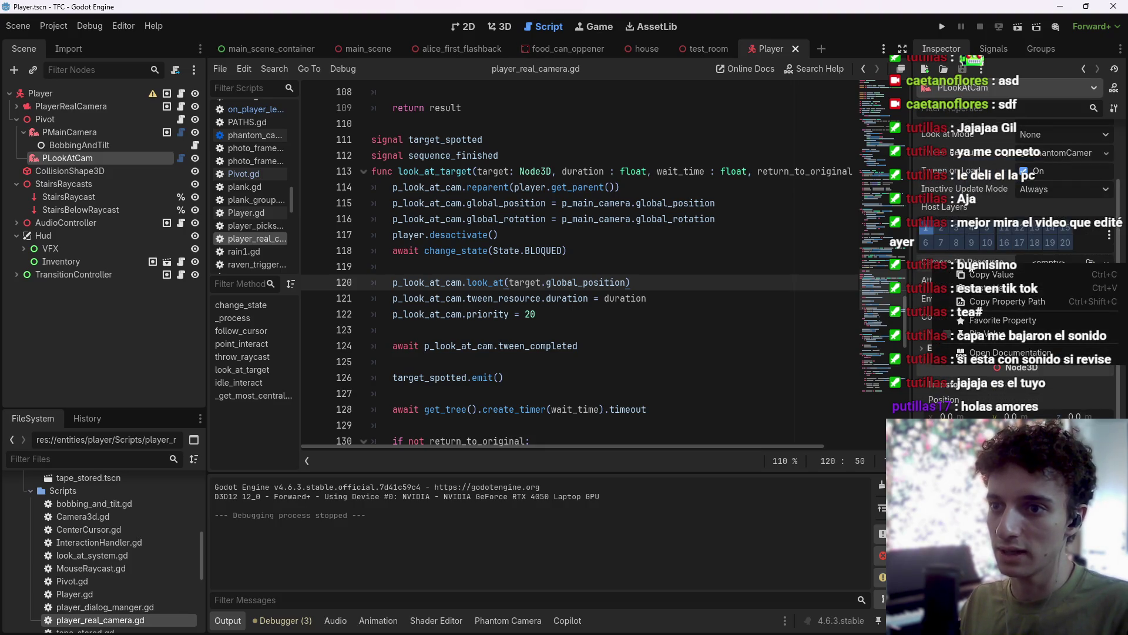
{"action": "left_click", "coordinate": [986, 292]}
{"action": "key", "text": "ctrl+s"}
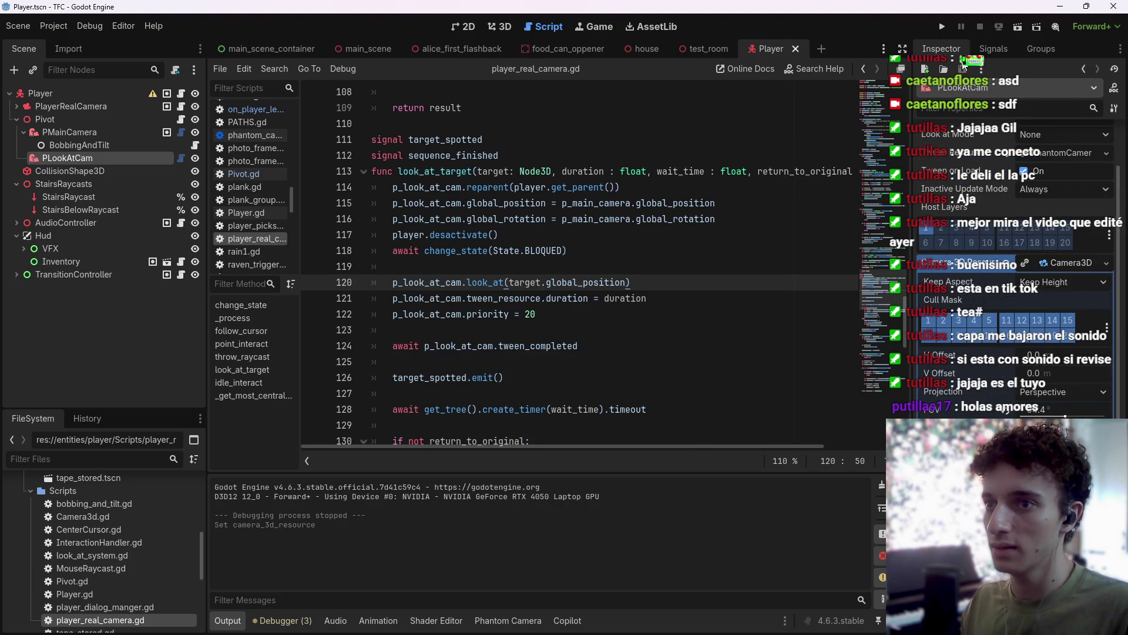
{"action": "left_click", "coordinate": [947, 23]}
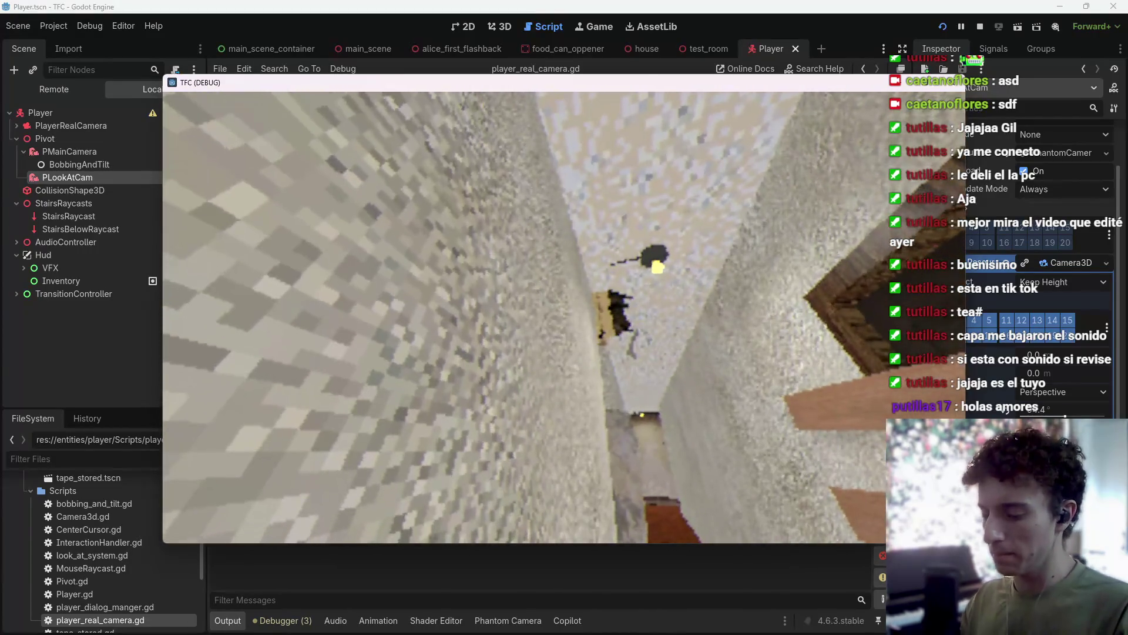
Stop the game and change line 115 to assign p_main_camera's global_transform to p_look_at_cam.
{"action": "key", "text": "F8"}
{"action": "key", "text": "ctrl+s"}
{"action": "left_click", "coordinate": [680, 203]}
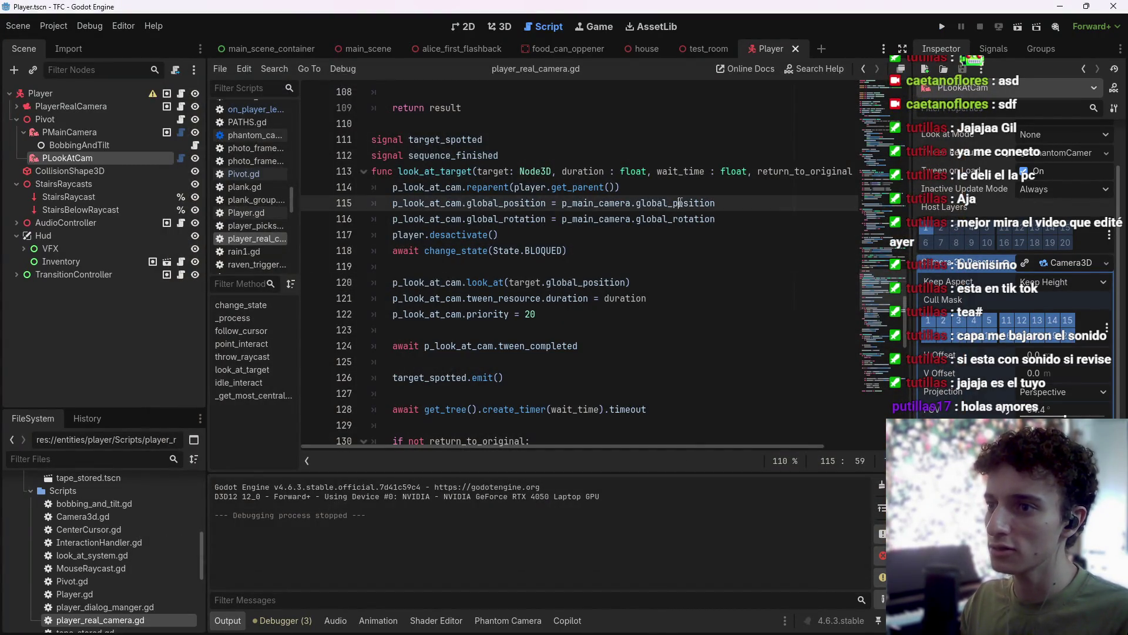
{"action": "left_click", "coordinate": [745, 218]}
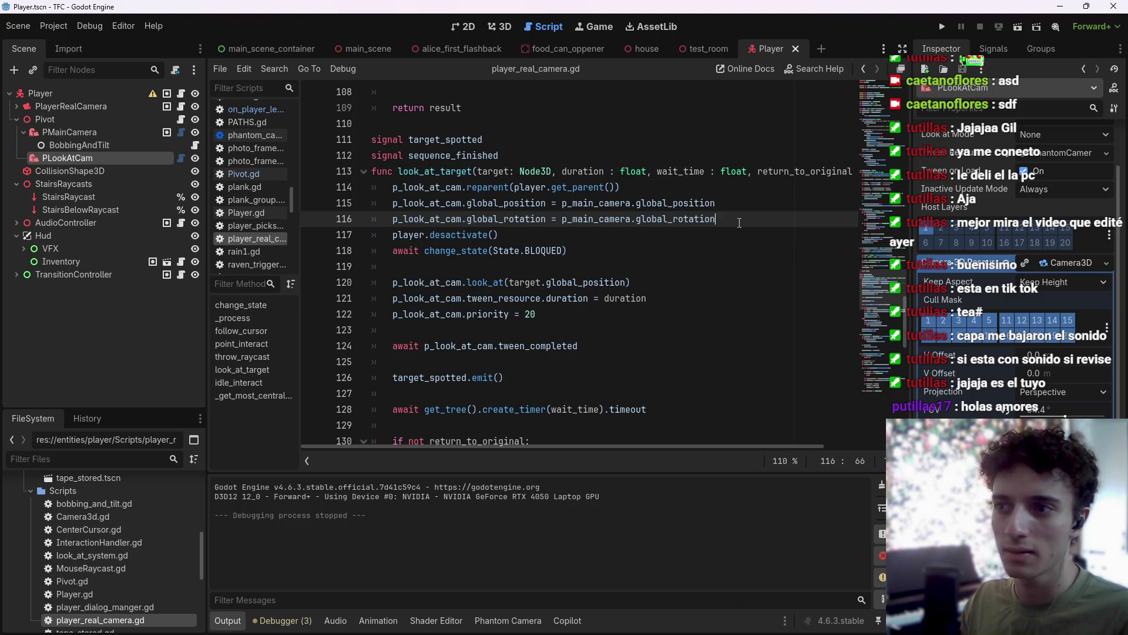
{"action": "left_click", "coordinate": [651, 187]}
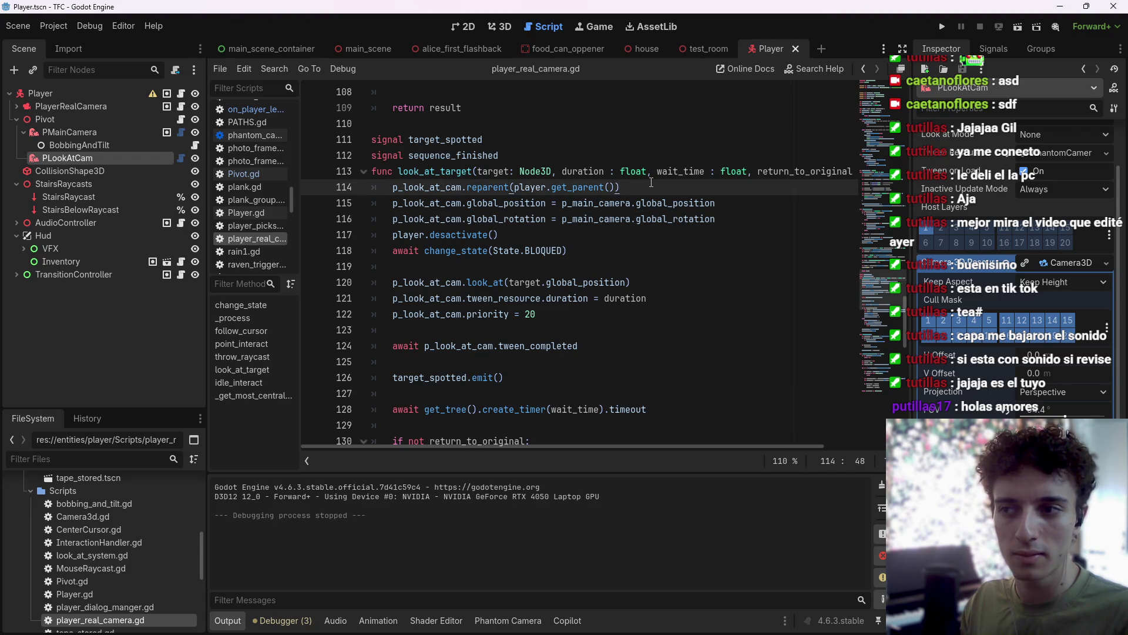
{"action": "left_click_drag", "start_coordinate": [715, 203], "coordinate": [467, 203]}
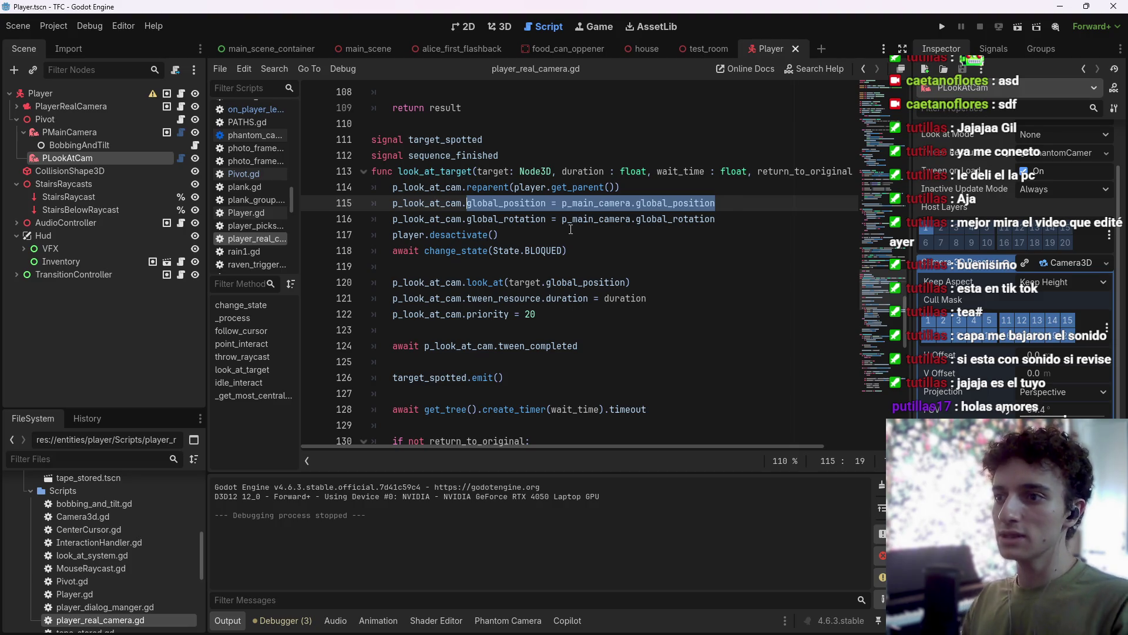
{"action": "key", "text": "BackSpace"}
{"action": "type", "text": "global_transform ="}
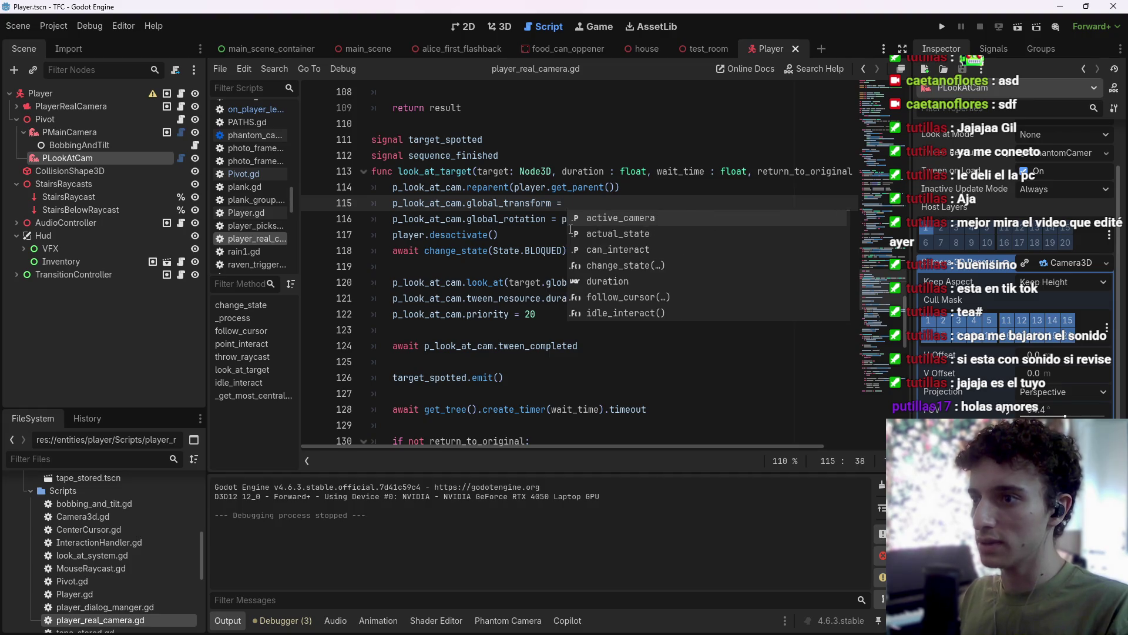
{"action": "type", "text": "p_main_camera.global_transform"}
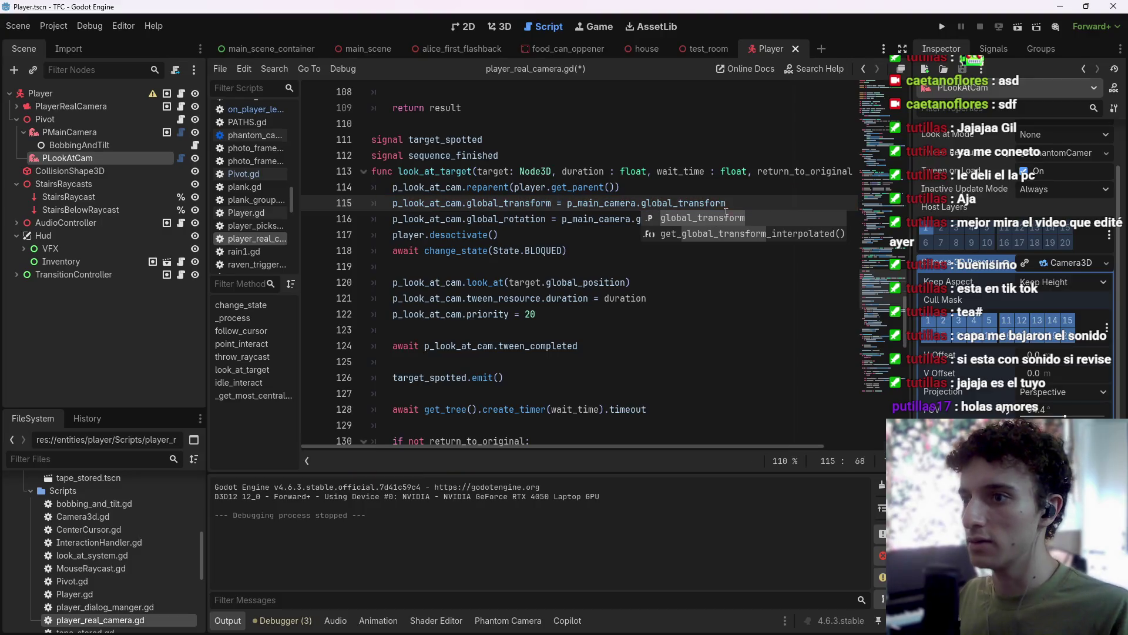
Convert line 116's global_rotation assignment to global_transform, then test-run and stop the game.
{"action": "left_click", "coordinate": [530, 219]}
{"action": "left_click", "coordinate": [504, 218]}
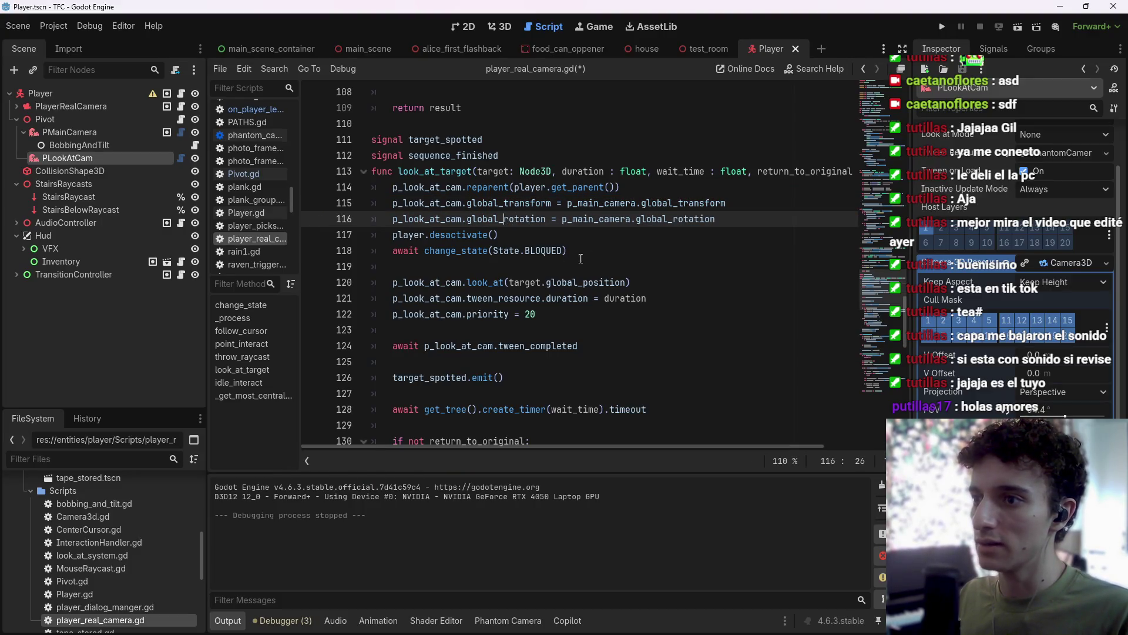
{"action": "key", "text": "ctrl+shift+Right"}
{"action": "type", "text": "tra"}
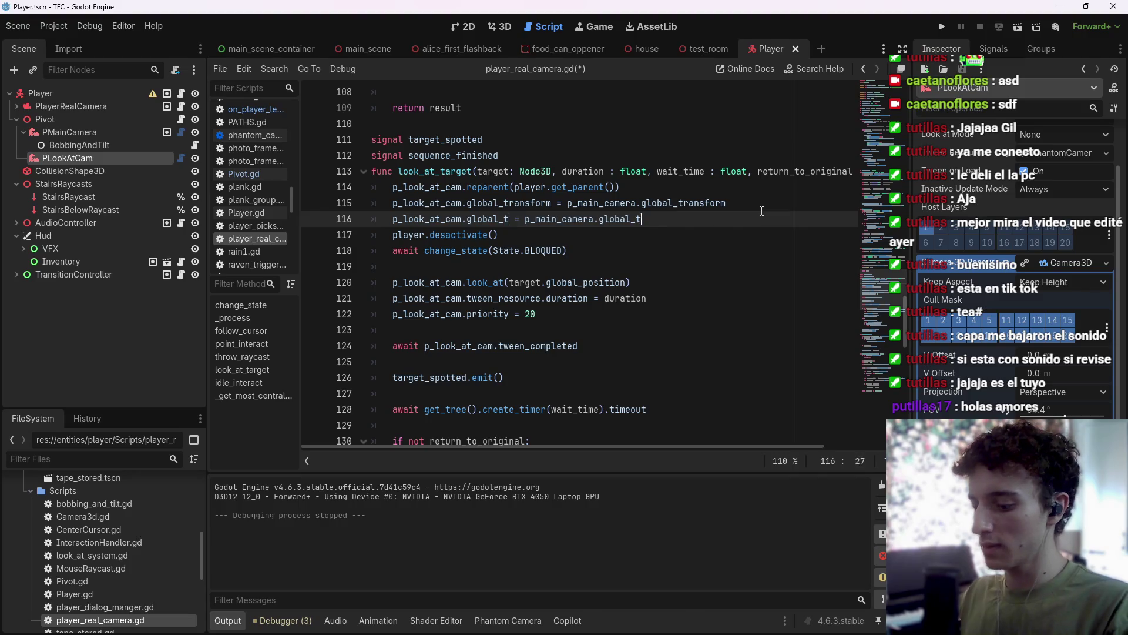
{"action": "key", "text": "Return"}
{"action": "left_click", "coordinate": [762, 217]}
{"action": "key", "text": "F5"}
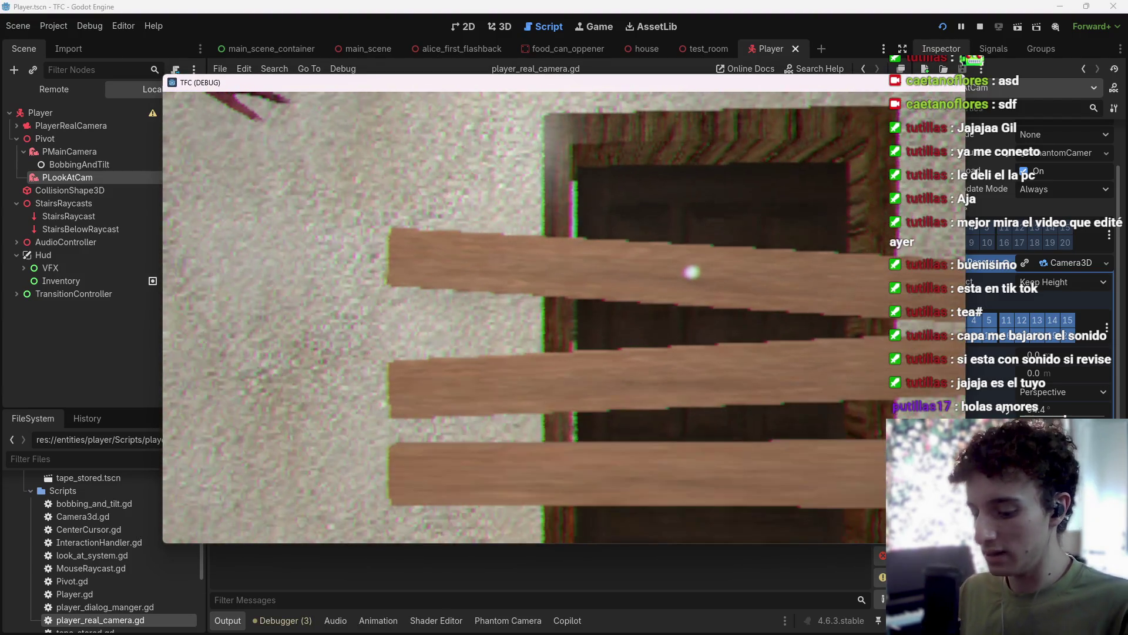
{"action": "key", "text": "F8"}
Delete the duplicated global_transform line, save the script, and run the game again.
{"action": "left_click_drag", "start_coordinate": [751, 218], "coordinate": [732, 203]}
{"action": "key", "text": "BackSpace"}
{"action": "key", "text": "ctrl+s"}
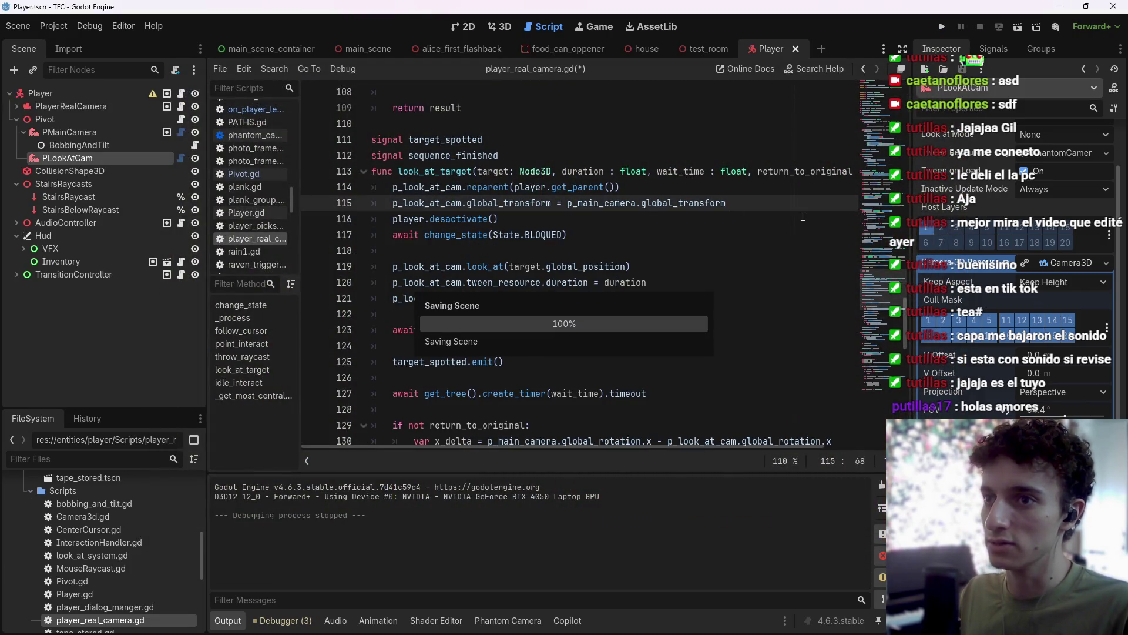
{"action": "left_click", "coordinate": [946, 26]}
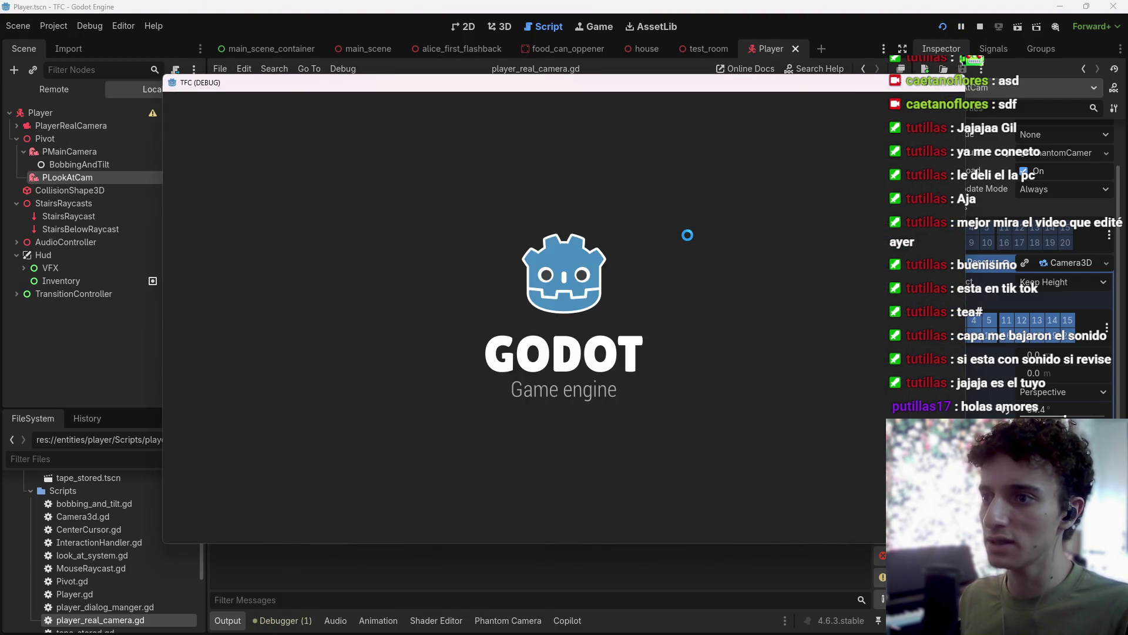
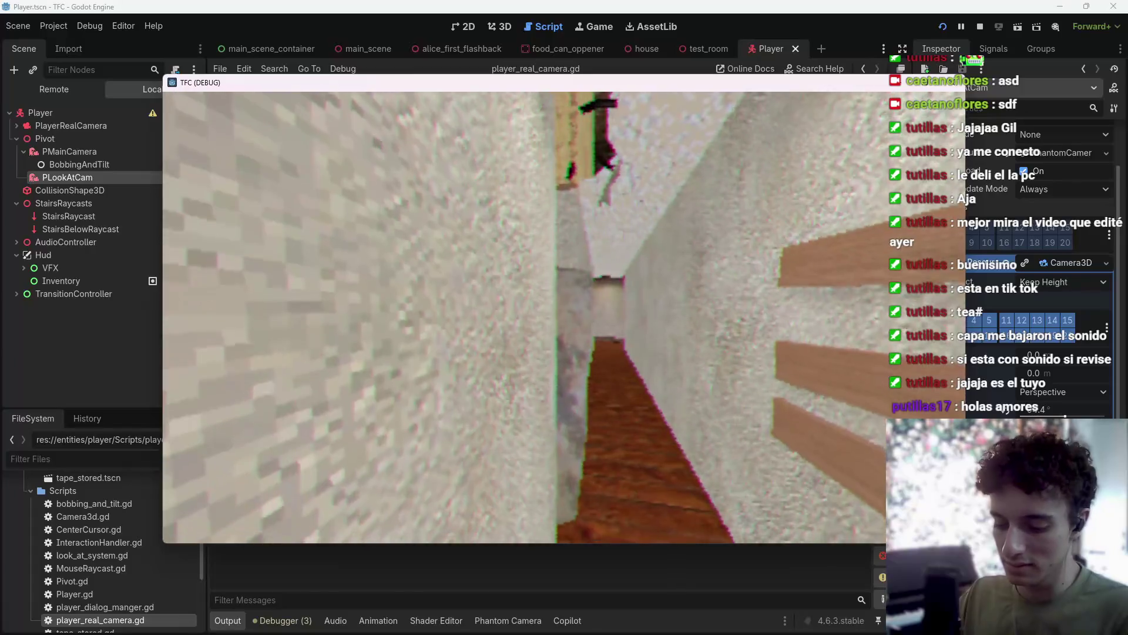
Stop the game, save, and review the OnPlayerLeavesBedroom trigger script in main_scene.
{"action": "key", "text": "F8"}
{"action": "key", "text": "ctrl+s"}
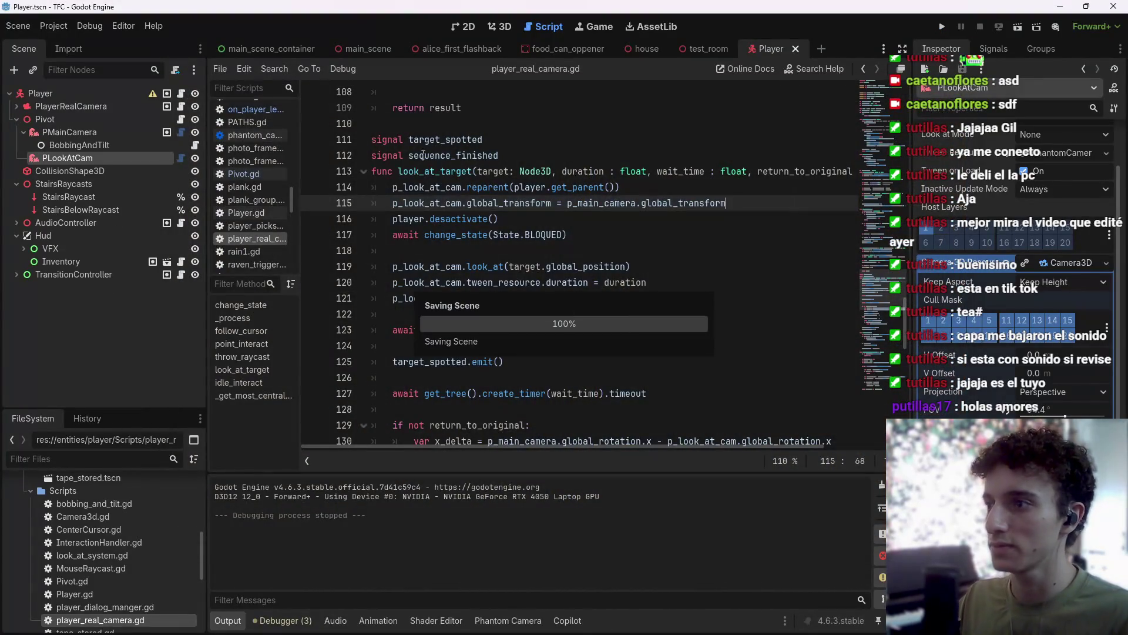
{"action": "left_click", "coordinate": [348, 47]}
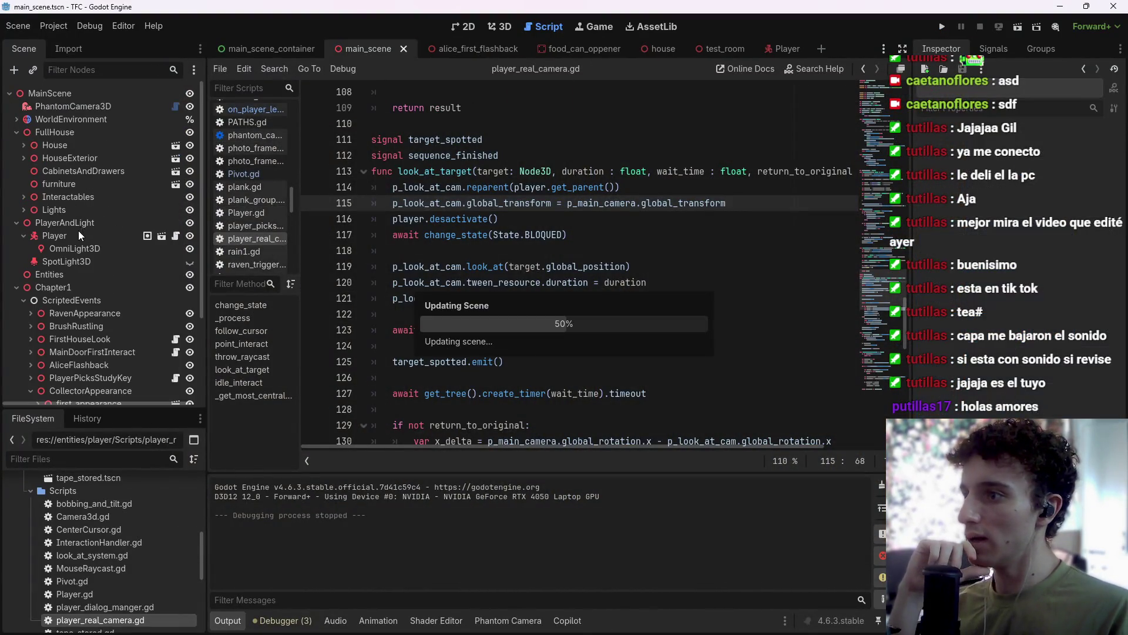
{"action": "left_click", "coordinate": [175, 308]}
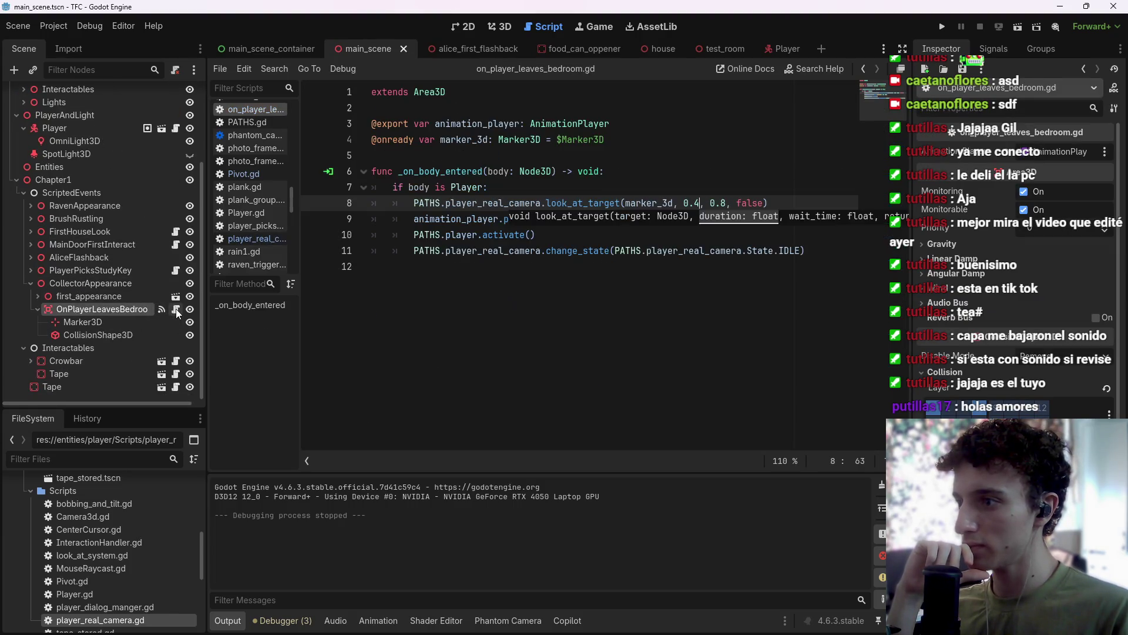
{"action": "left_click", "coordinate": [364, 187]}
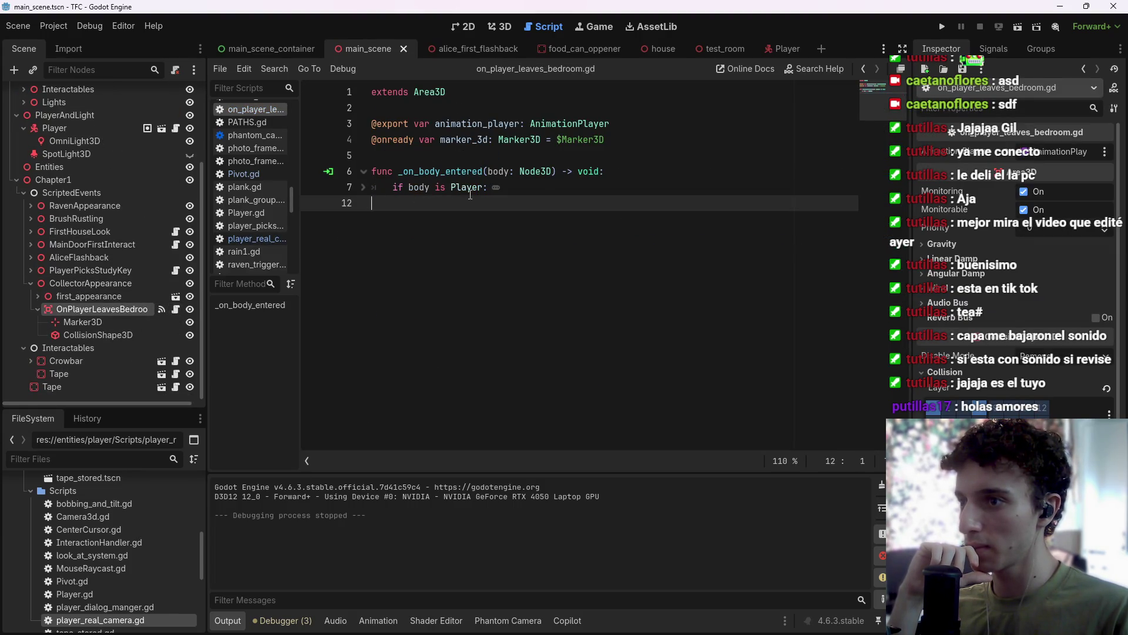
{"action": "left_click", "coordinate": [363, 187]}
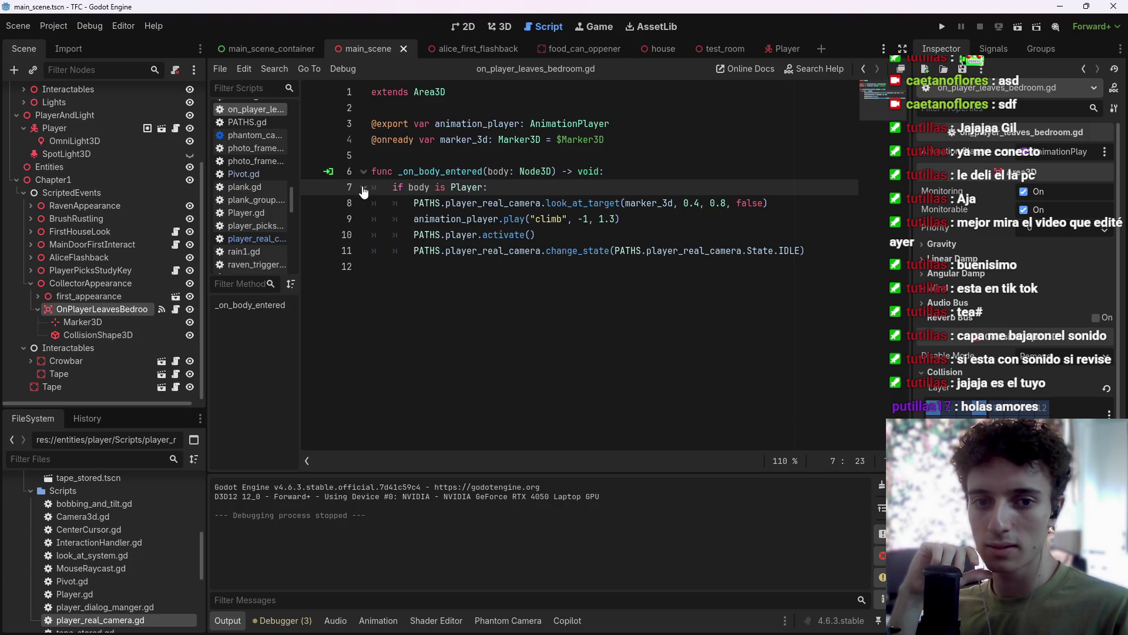
{"action": "left_click", "coordinate": [620, 166]}
{"action": "left_click", "coordinate": [538, 191]}
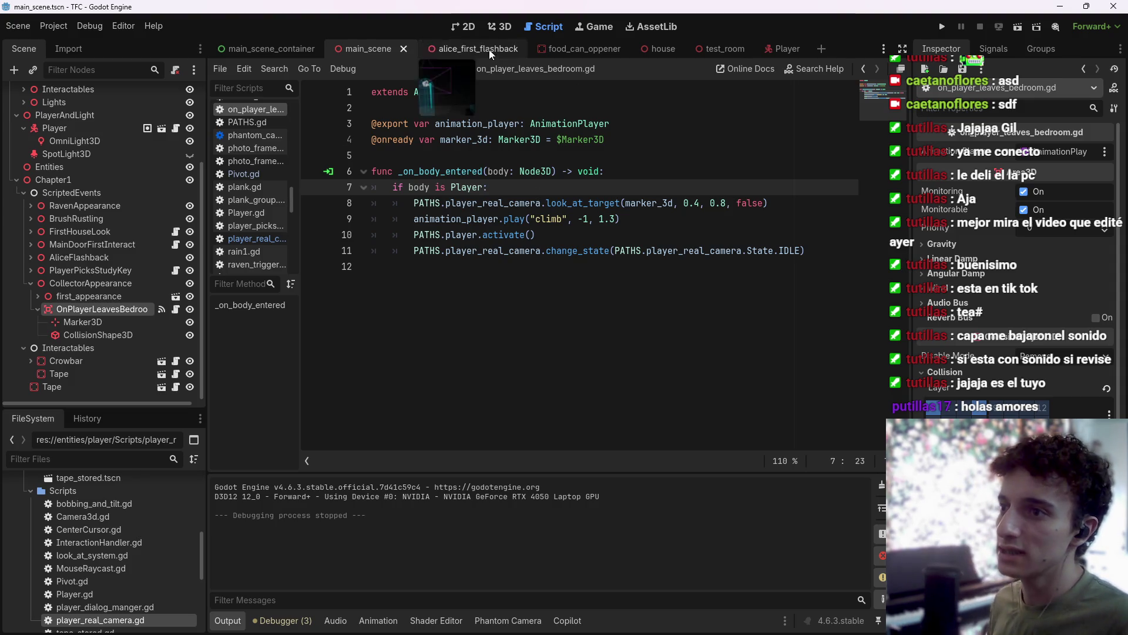
Turn off Monitorable and Monitoring on the OnPlayerLeavesBedroom trigger area and save the scene.
{"action": "left_click", "coordinate": [499, 26]}
{"action": "mouse_move", "coordinate": [499, 94]}
{"action": "left_mouse_down"}
{"action": "mouse_move", "coordinate": [558, 347]}
{"action": "mouse_move", "coordinate": [564, 329]}
{"action": "mouse_move", "coordinate": [558, 347]}
{"action": "left_mouse_up"}
{"action": "scroll", "coordinate": [546, 276], "scroll_direction": "up", "scroll_amount": 8}
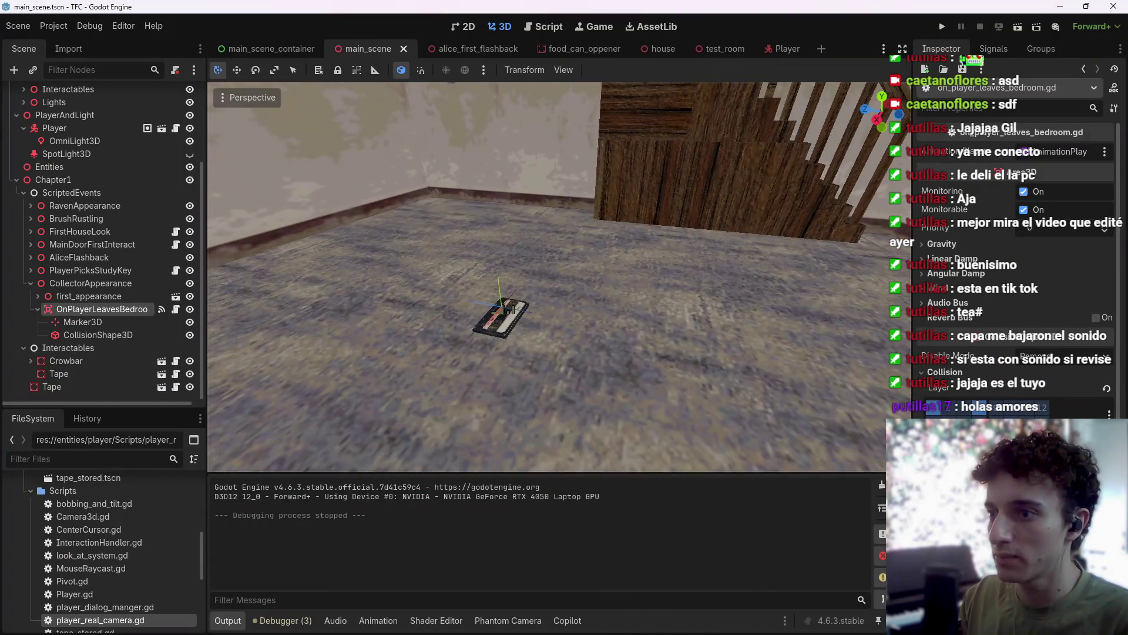
{"action": "left_click", "coordinate": [37, 309]}
{"action": "left_click", "coordinate": [176, 334]}
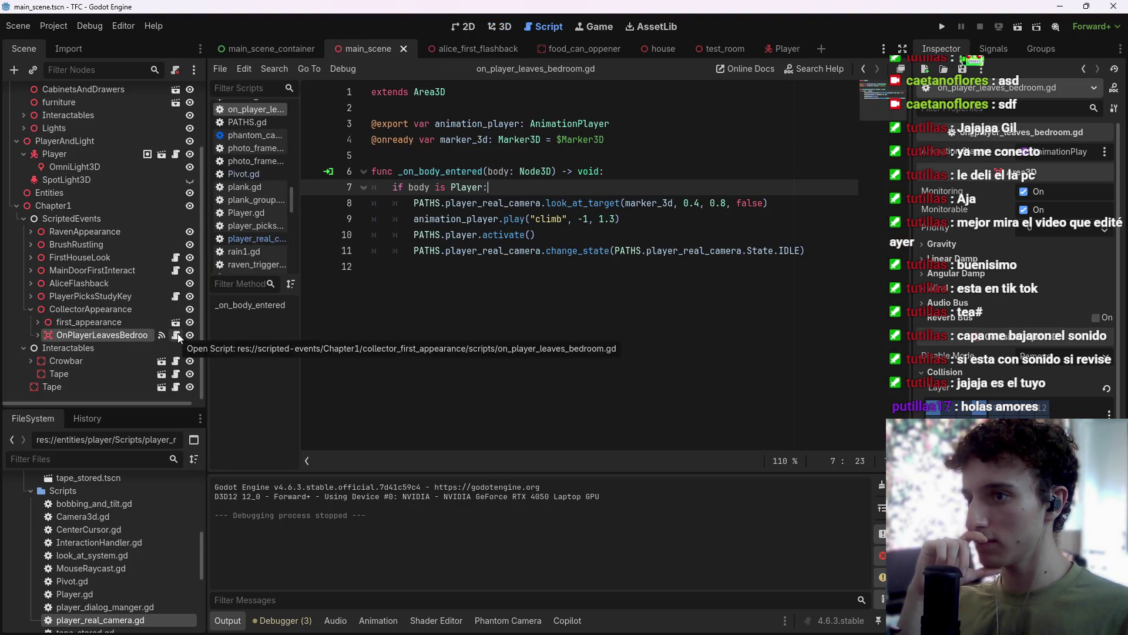
{"action": "left_click", "coordinate": [1024, 209]}
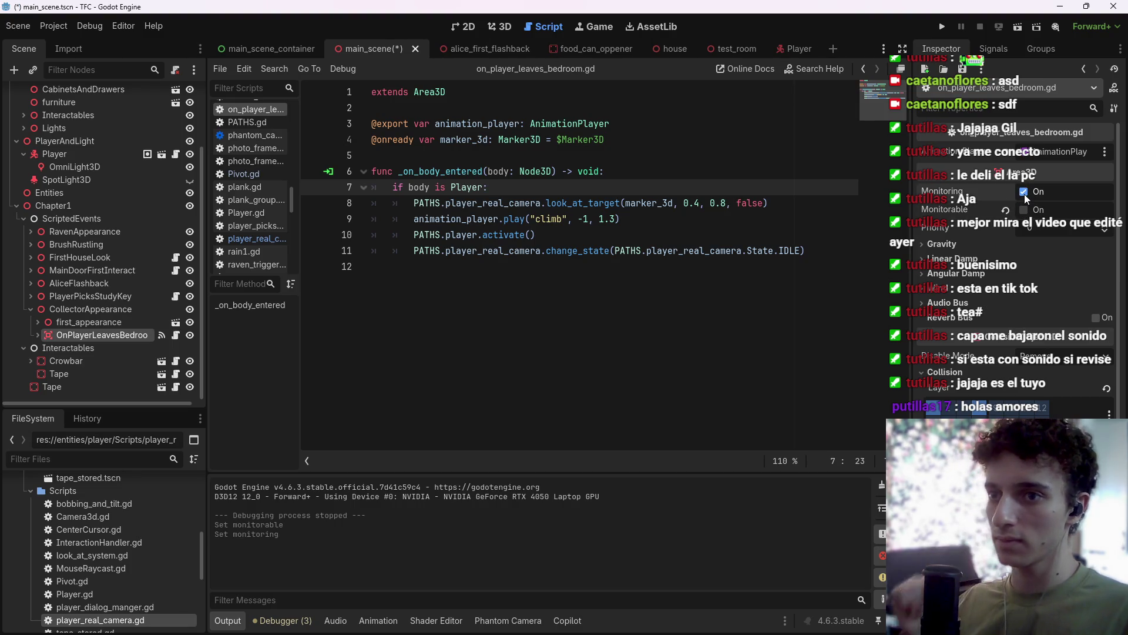
{"action": "left_click", "coordinate": [1024, 192]}
{"action": "key", "text": "ctrl+s"}
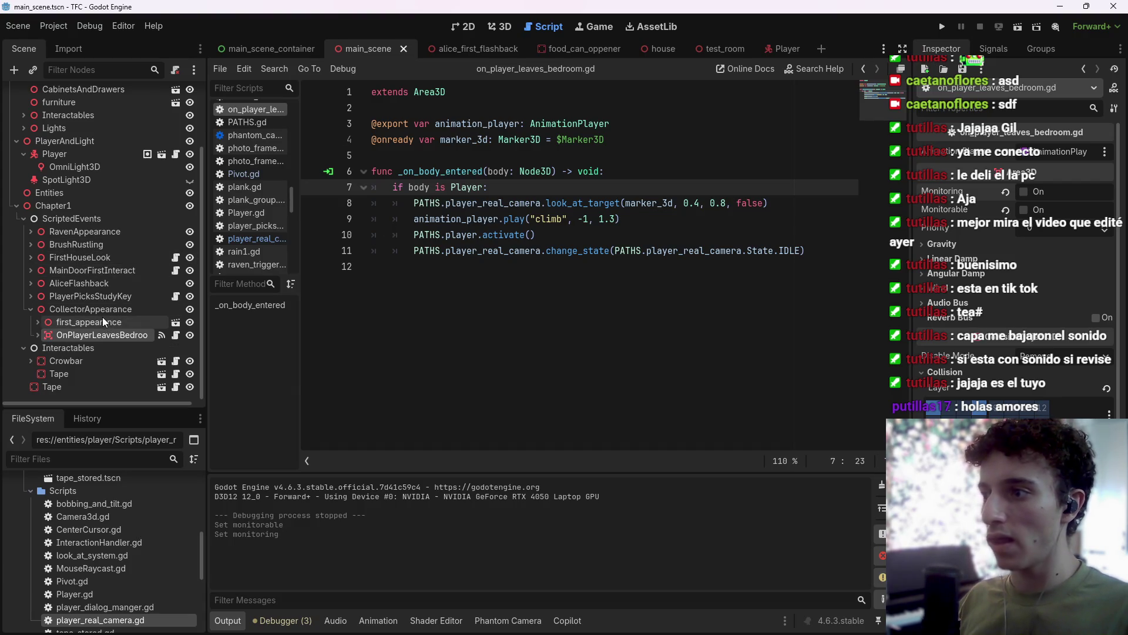
{"action": "left_click", "coordinate": [499, 33]}
{"action": "left_click", "coordinate": [497, 314]}
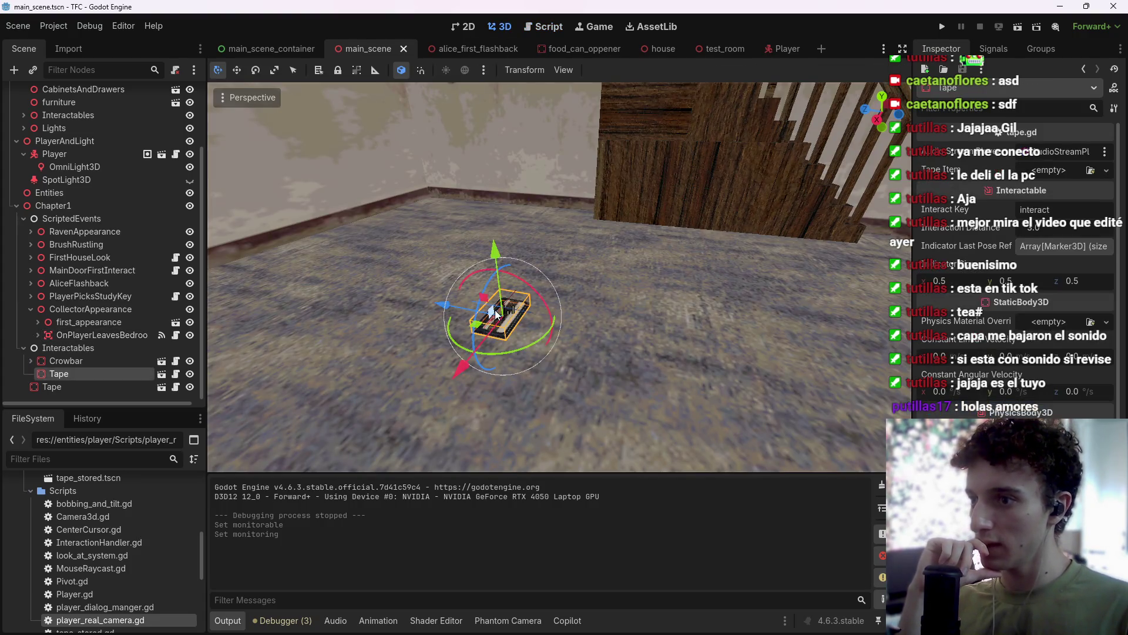
Add a plain Node child under Tape and rename it OnTapePickUp.
{"action": "key", "text": "ctrl+a"}
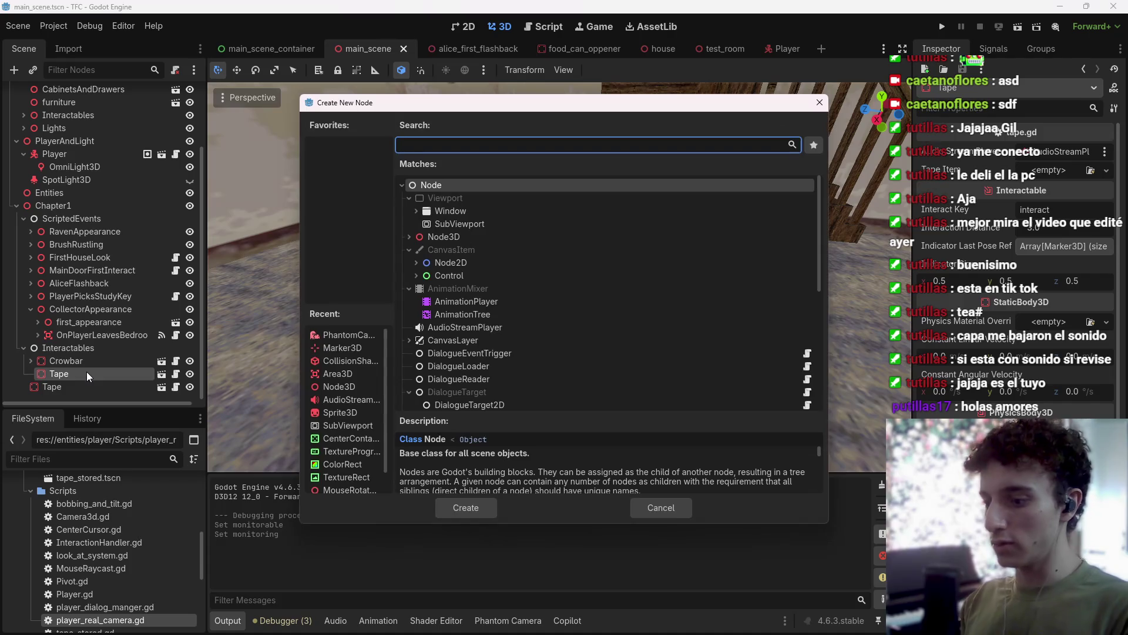
{"action": "type", "text": "node"}
{"action": "key", "text": "Return"}
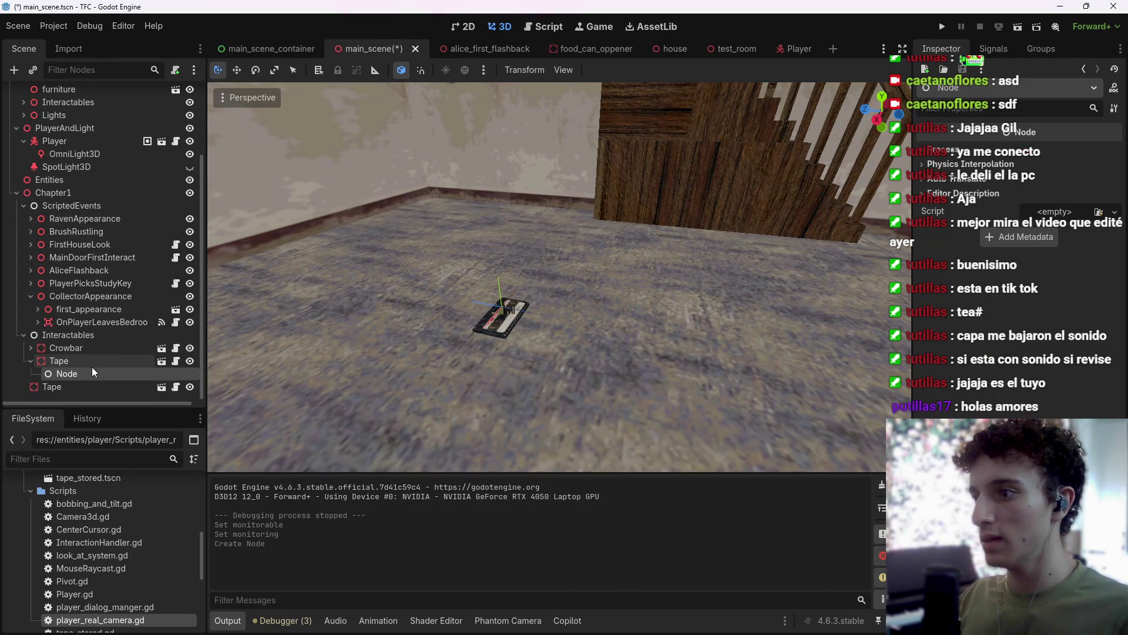
{"action": "double_click", "coordinate": [82, 372]}
{"action": "key", "text": "BackSpace"}
{"action": "type", "text": "OnTapePic"}
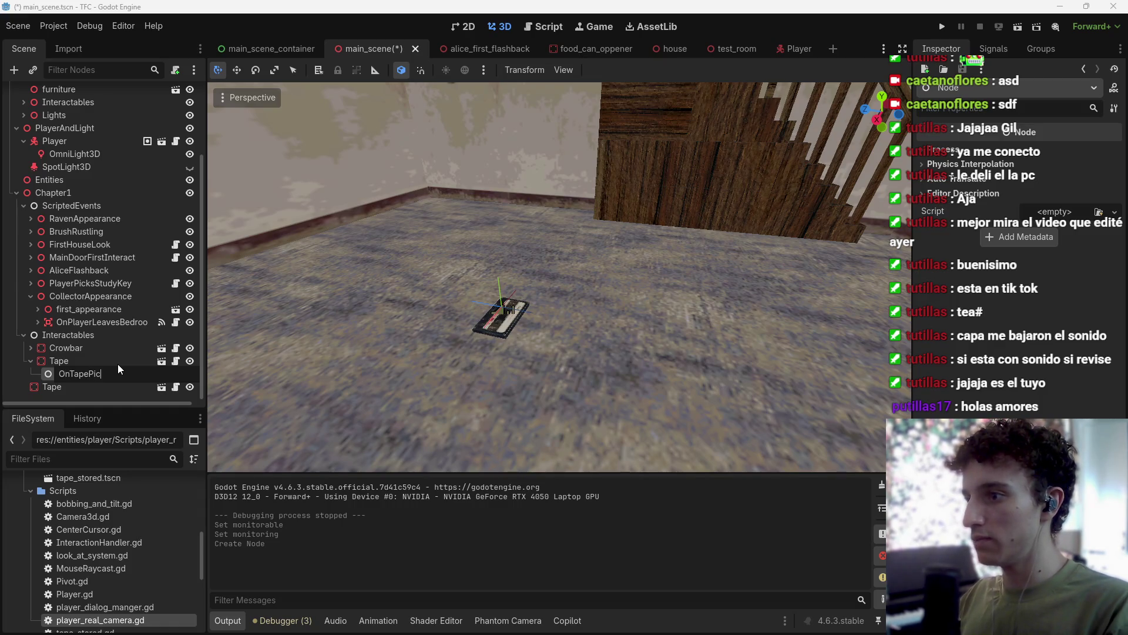
{"action": "type", "text": "kUp"}
{"action": "key", "text": "Return"}
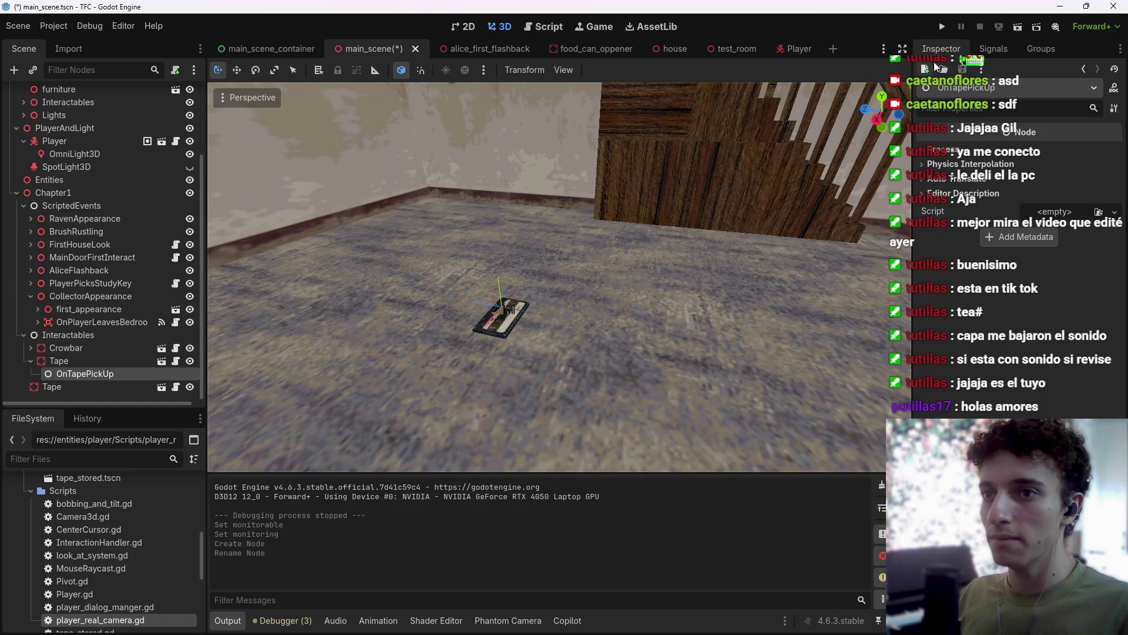
{"action": "left_click", "coordinate": [178, 69]}
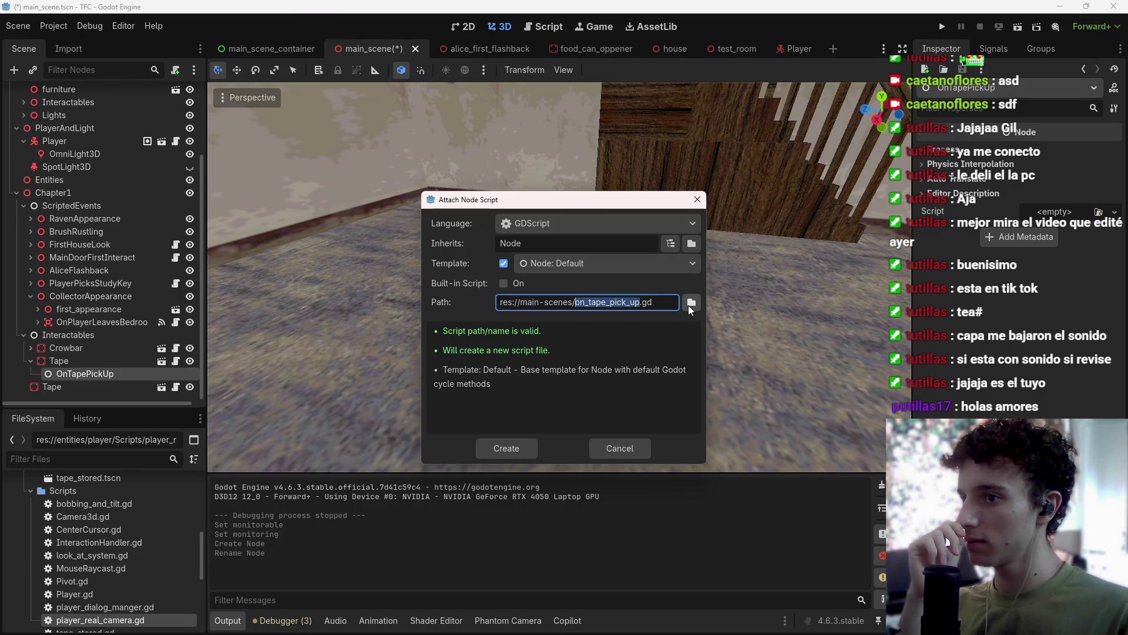
Try the built-in script and save-location options for OnTapePickUp, cancel, and reopen Attach Script.
{"action": "left_click", "coordinate": [503, 283]}
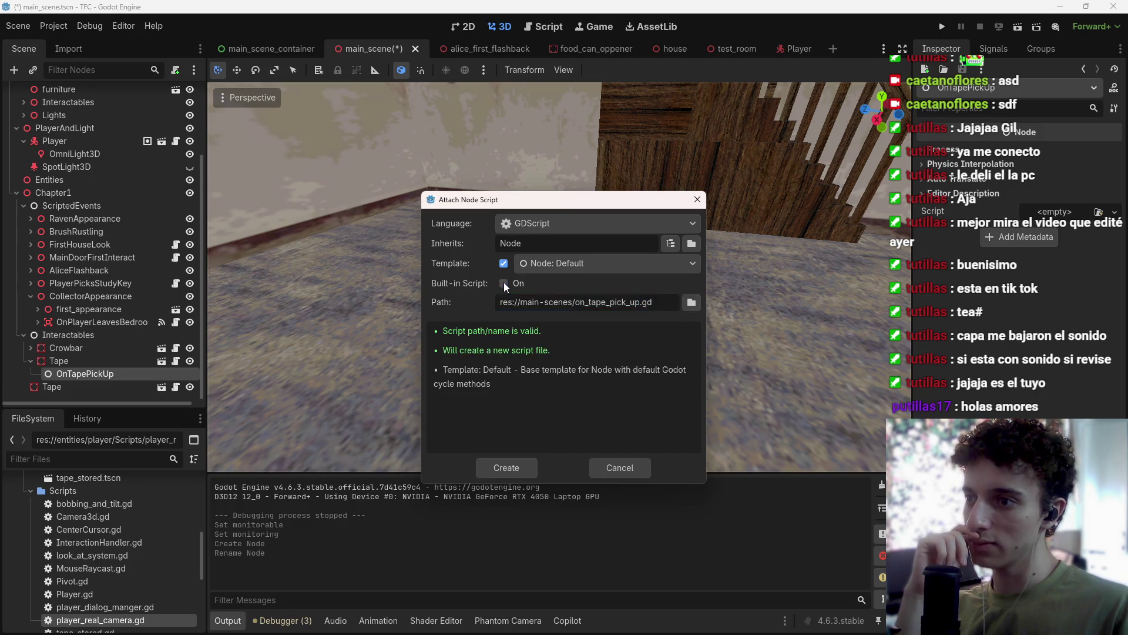
{"action": "left_click", "coordinate": [518, 287]}
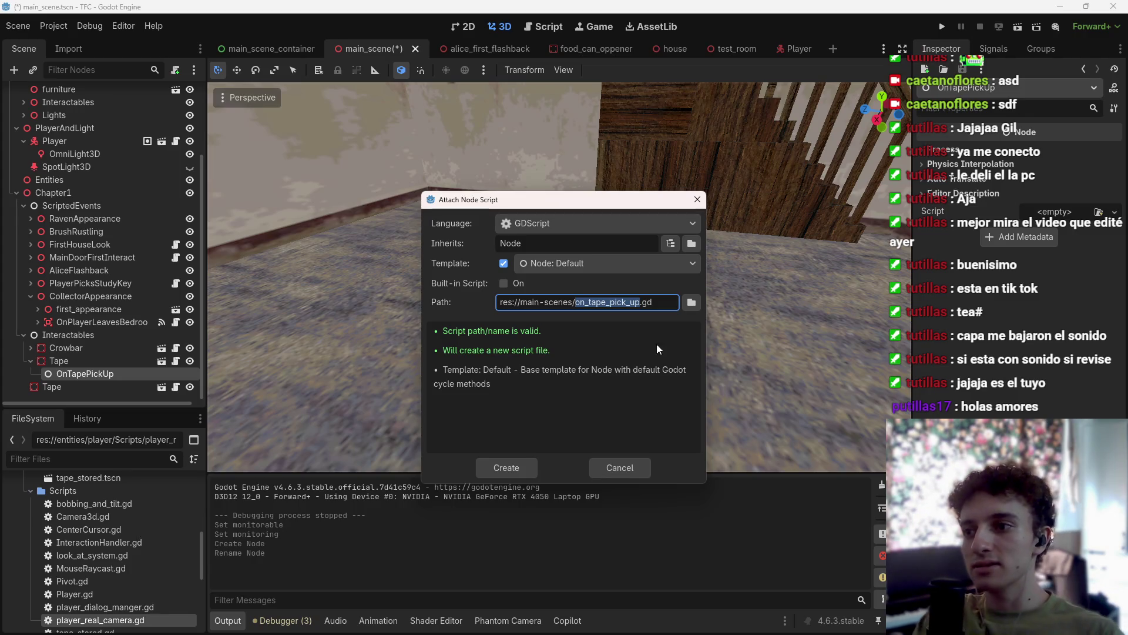
{"action": "left_click", "coordinate": [689, 307]}
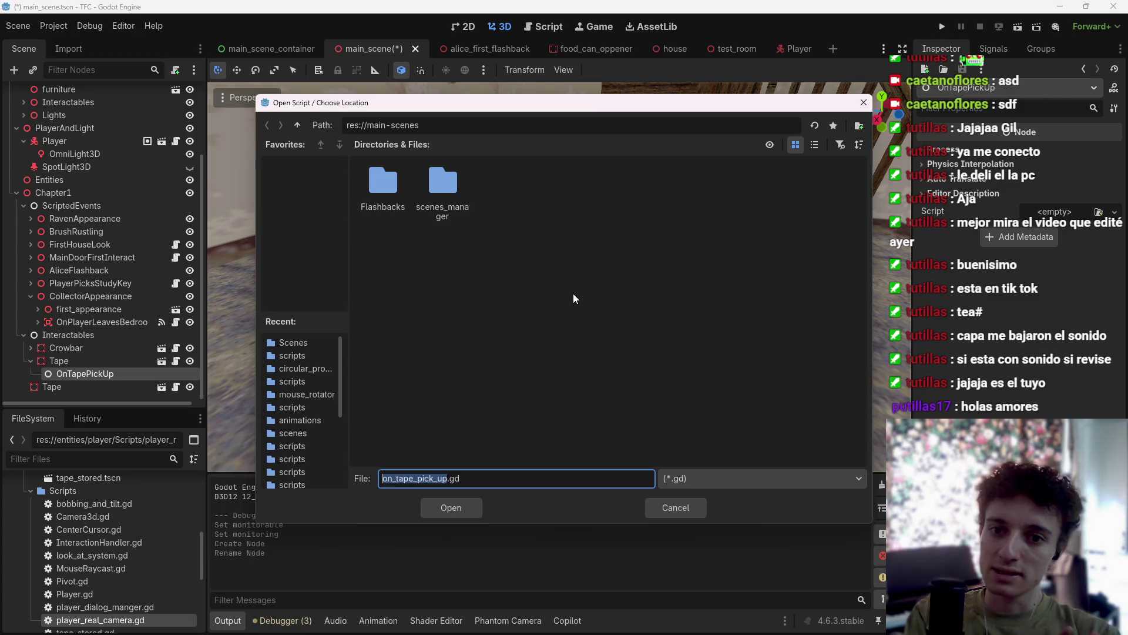
{"action": "mouse_move", "coordinate": [408, 105]}
{"action": "left_mouse_down"}
{"action": "mouse_move", "coordinate": [568, 233]}
{"action": "mouse_move", "coordinate": [506, 233]}
{"action": "mouse_move", "coordinate": [427, 136]}
{"action": "left_mouse_up"}
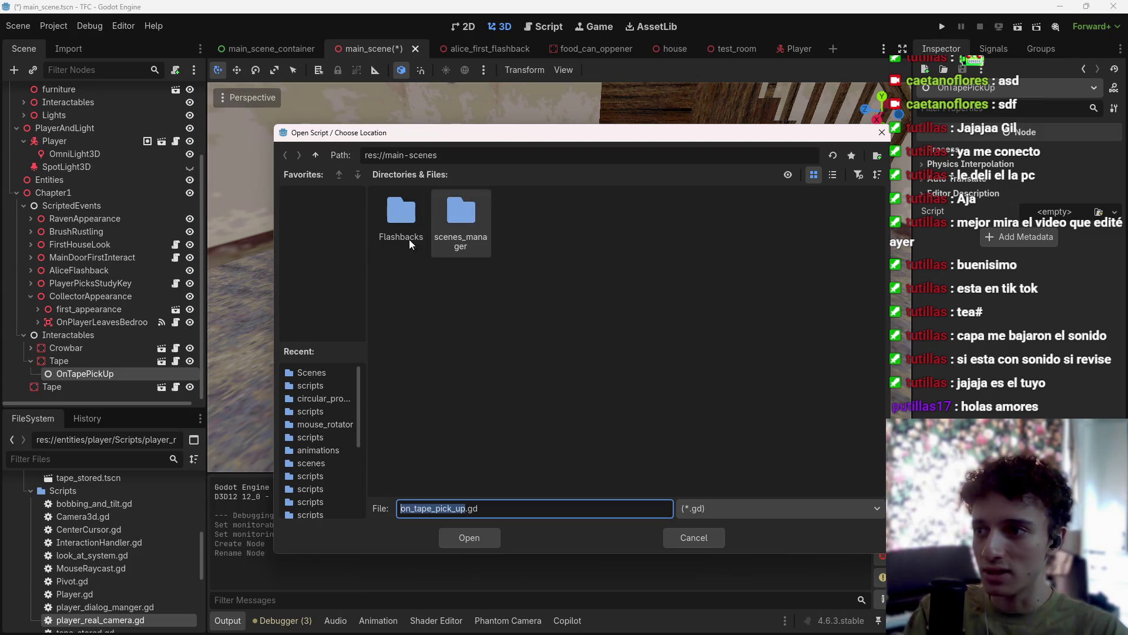
{"action": "left_click", "coordinate": [562, 369]}
{"action": "key", "text": "BackSpace"}
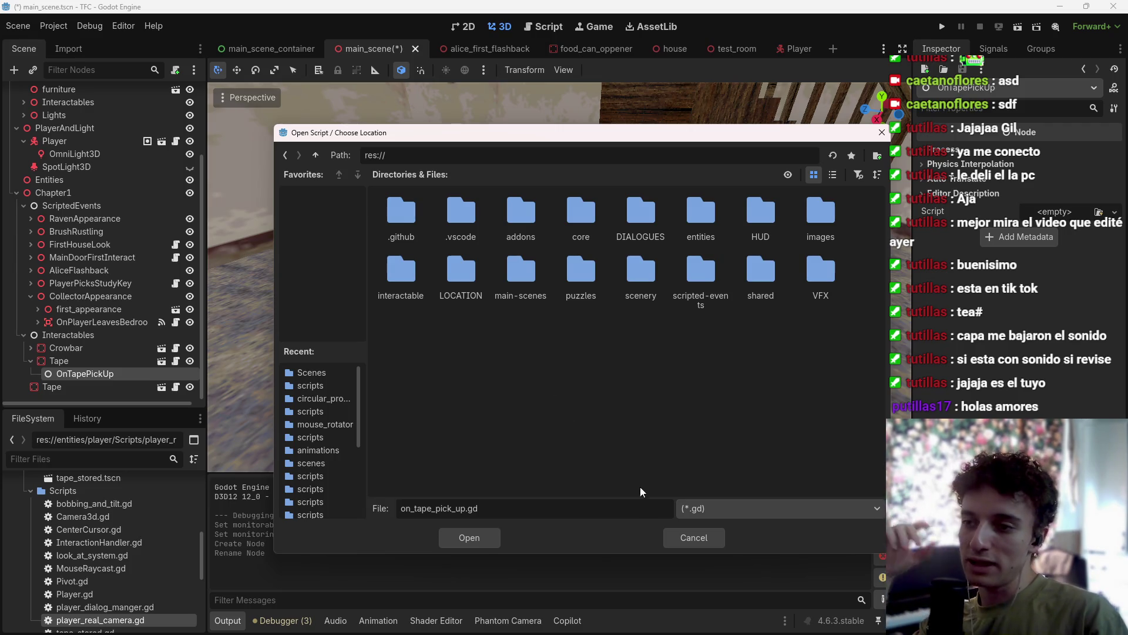
{"action": "left_click", "coordinate": [696, 537]}
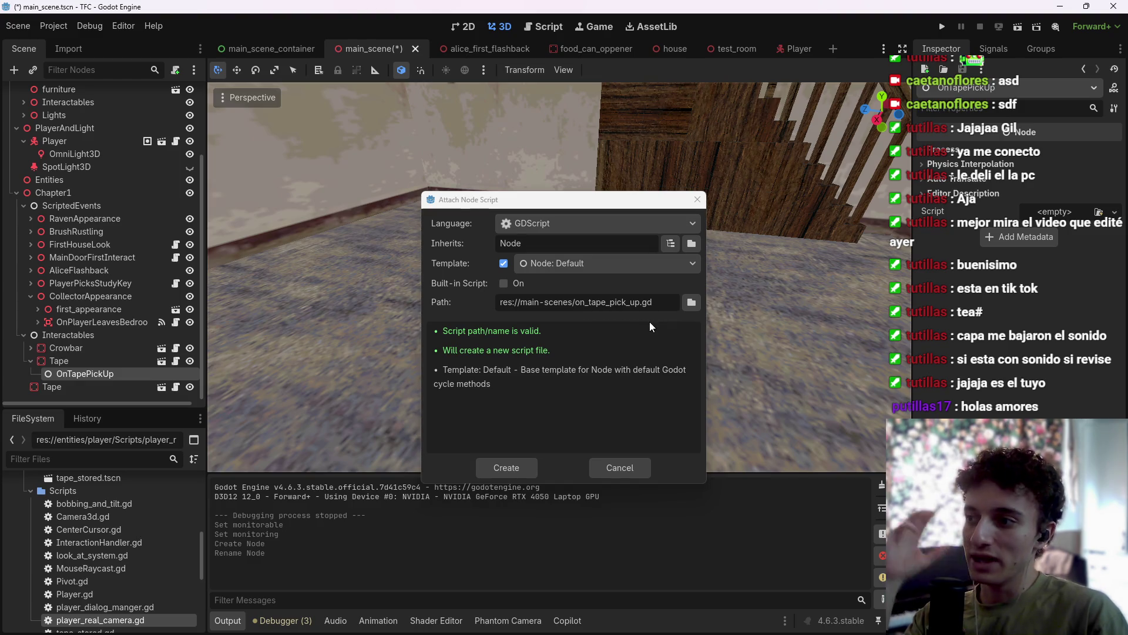
{"action": "left_click", "coordinate": [619, 461]}
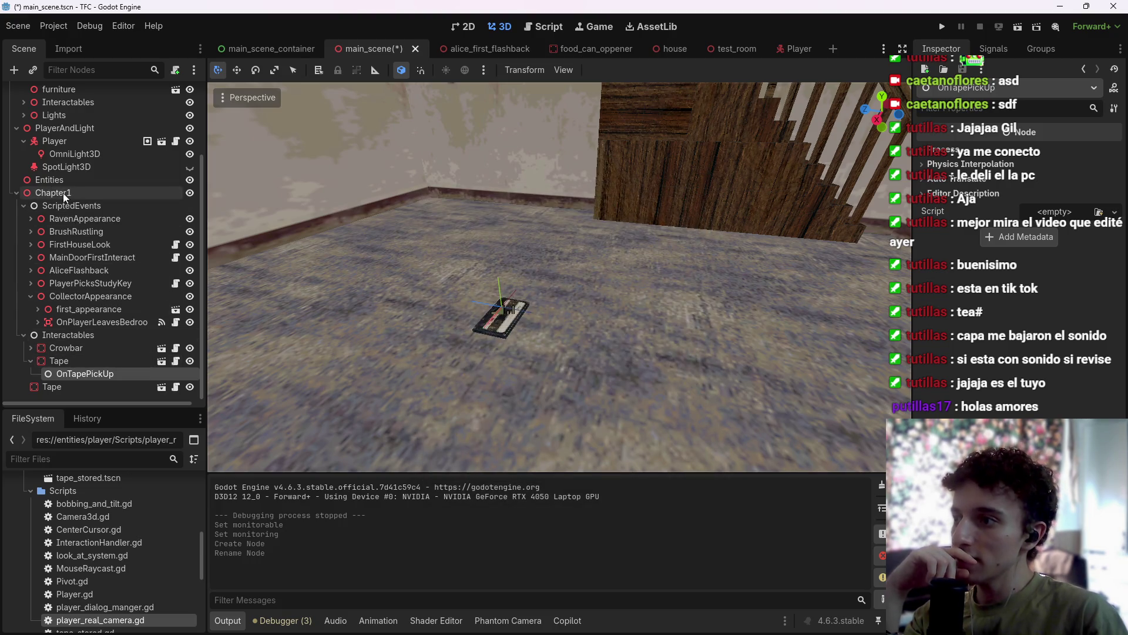
{"action": "left_click", "coordinate": [176, 70]}
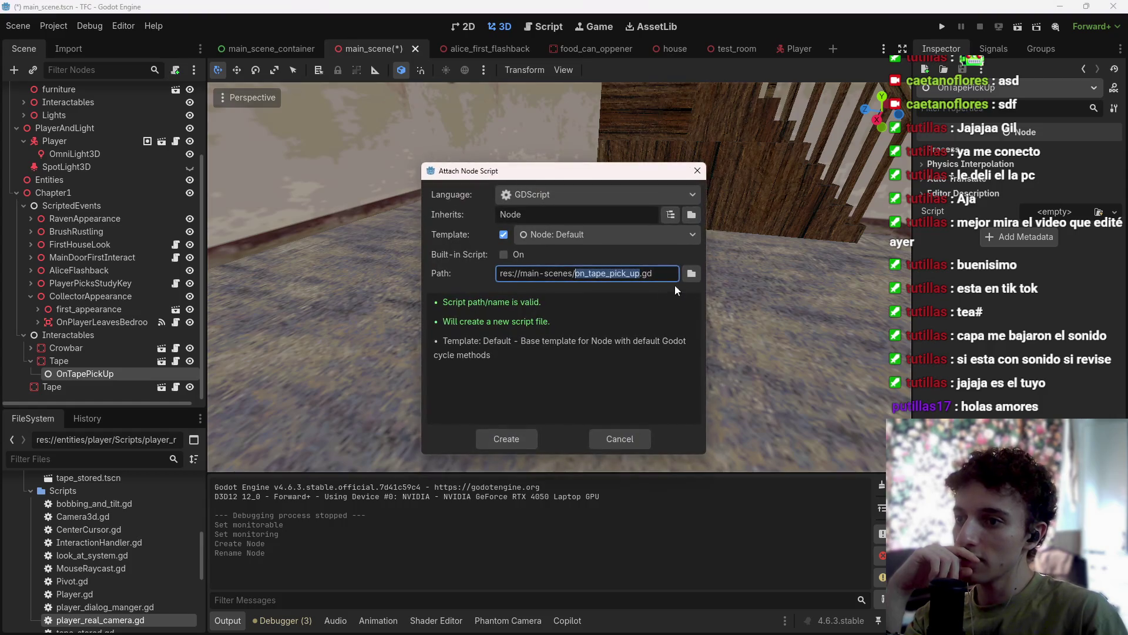
Create a scripted-events/Chapter1/on_tape_pick_up folder and choose it as the script location.
{"action": "left_click", "coordinate": [689, 274]}
{"action": "left_click", "coordinate": [298, 125]}
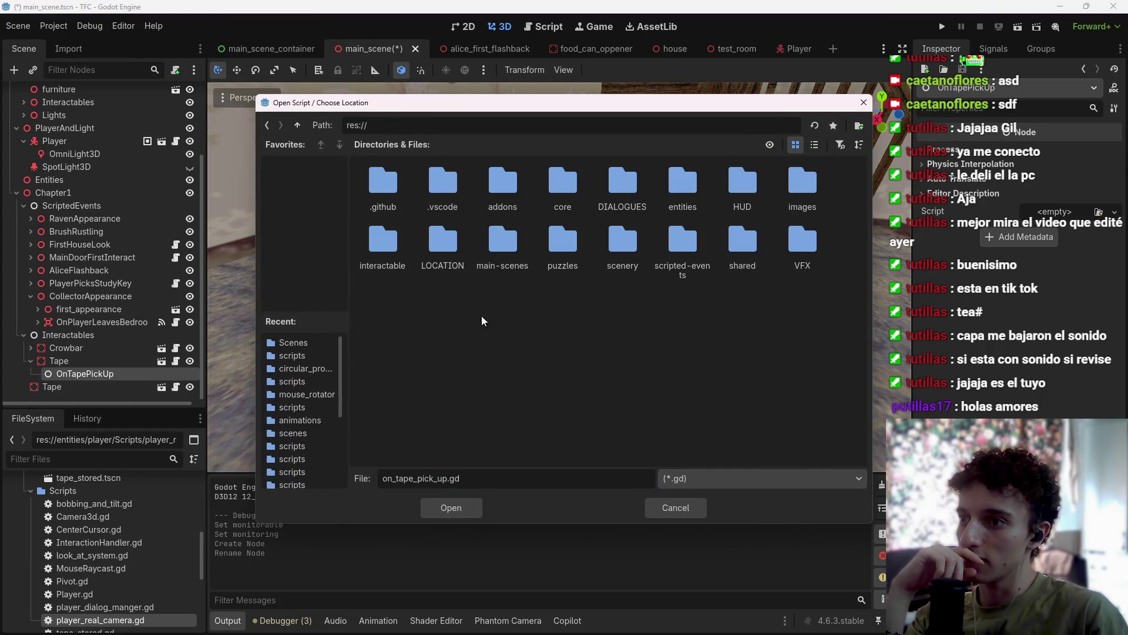
{"action": "double_click", "coordinate": [692, 262]}
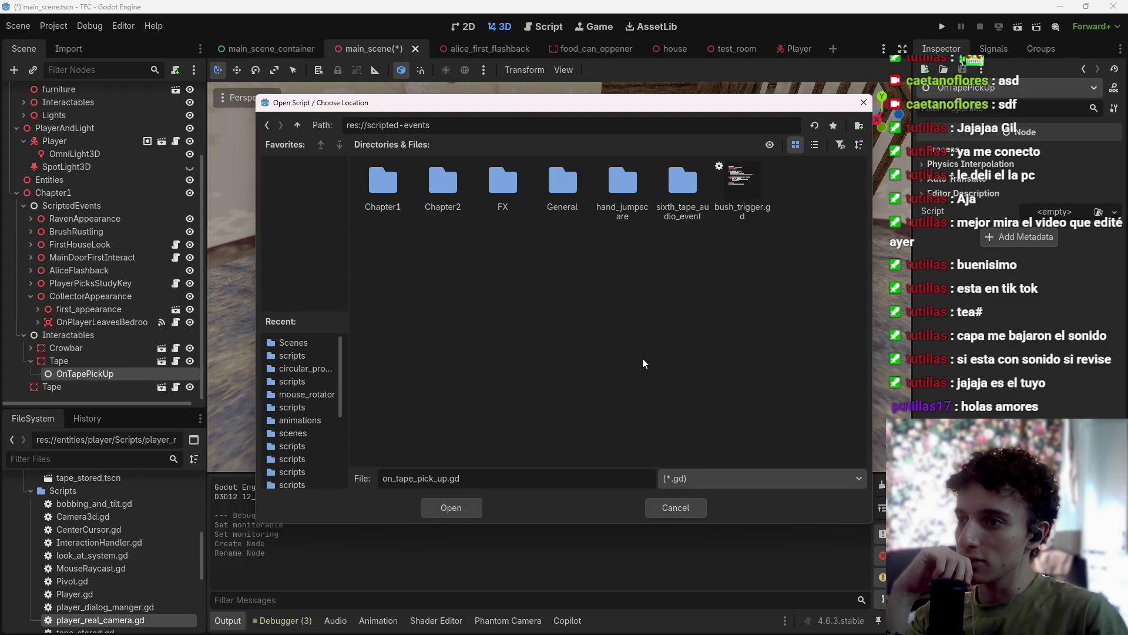
{"action": "double_click", "coordinate": [379, 181]}
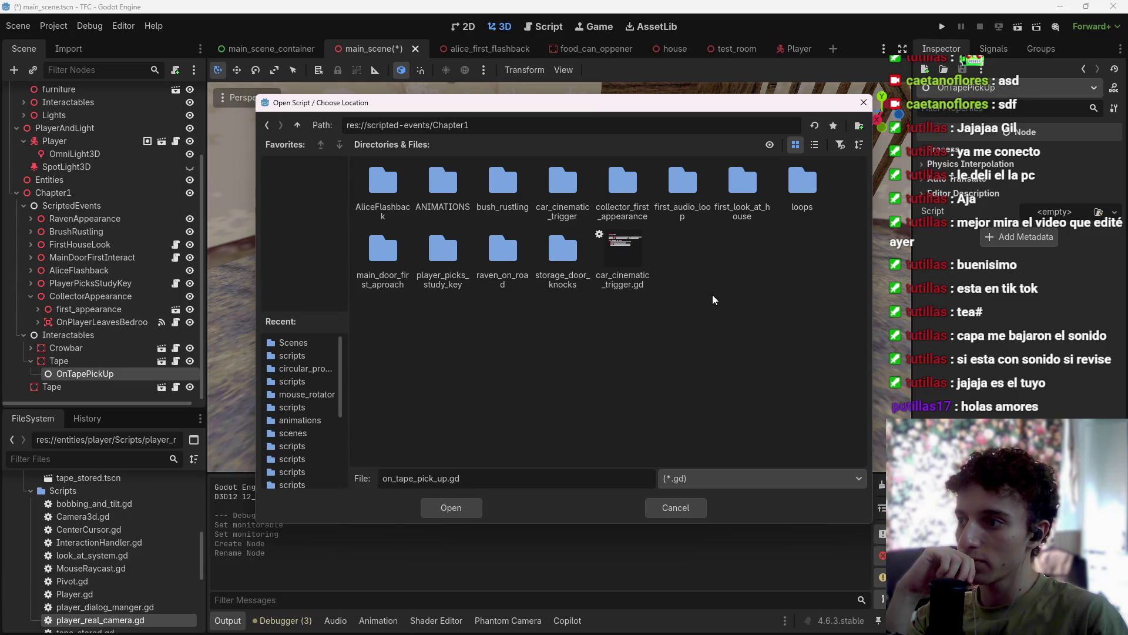
{"action": "right_click", "coordinate": [693, 263]}
{"action": "left_click", "coordinate": [749, 270]}
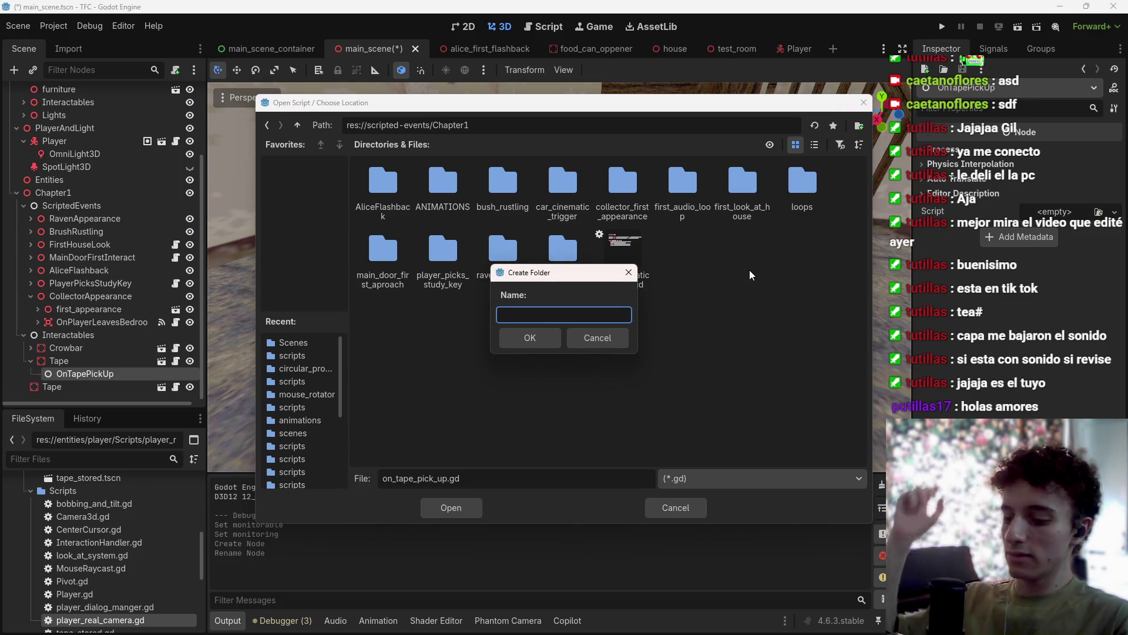
{"action": "type", "text": "on_tape_p"}
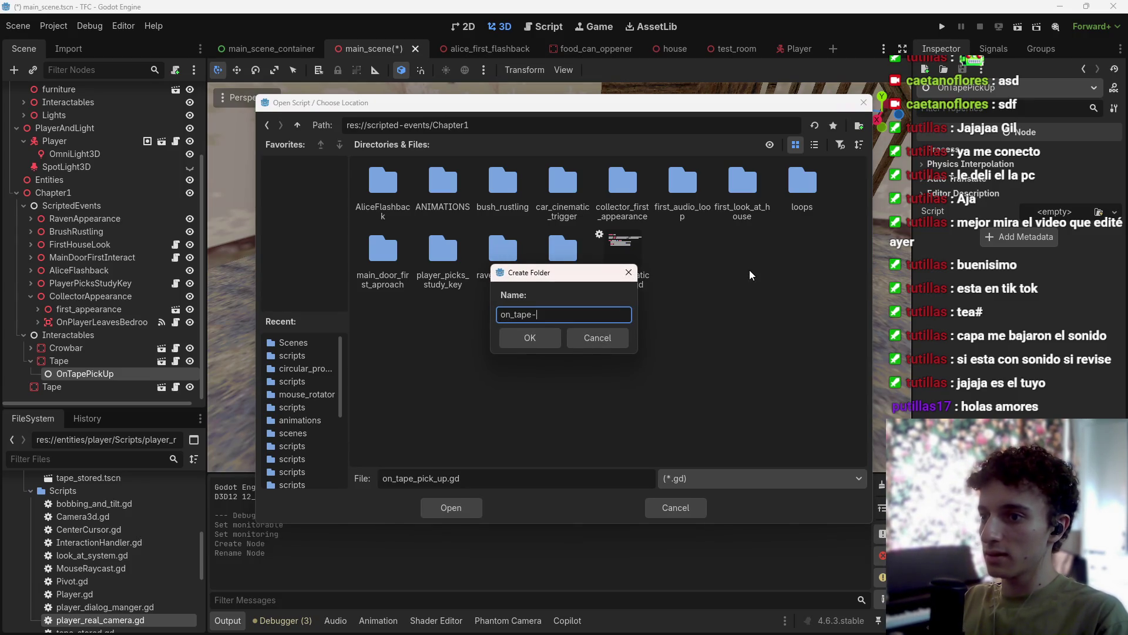
{"action": "type", "text": "ick_up"}
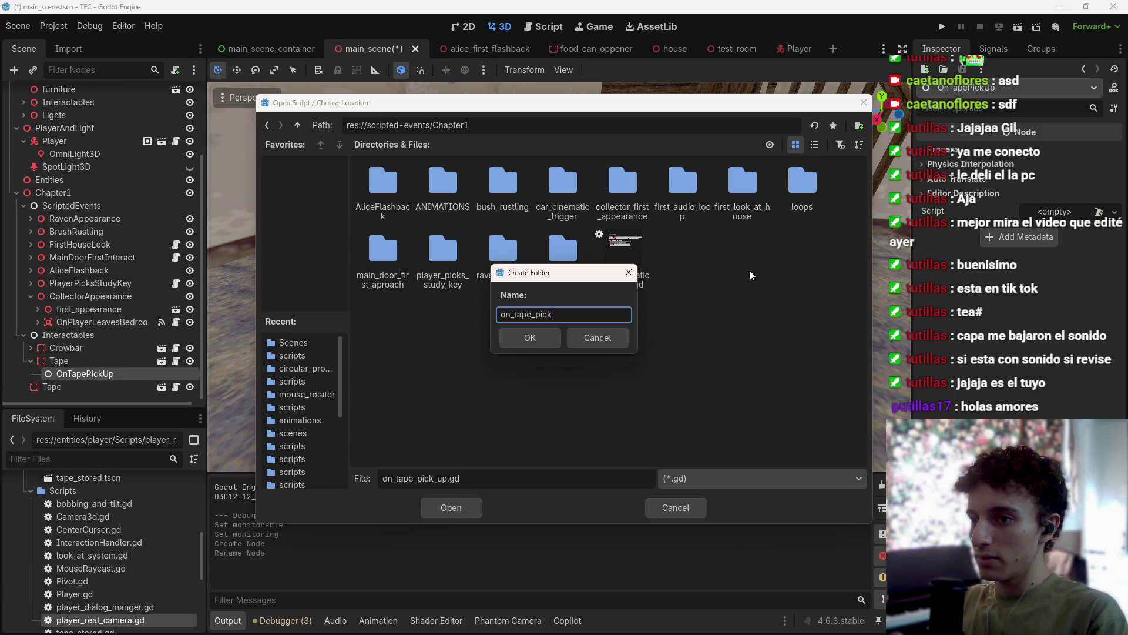
{"action": "key", "text": "Return"}
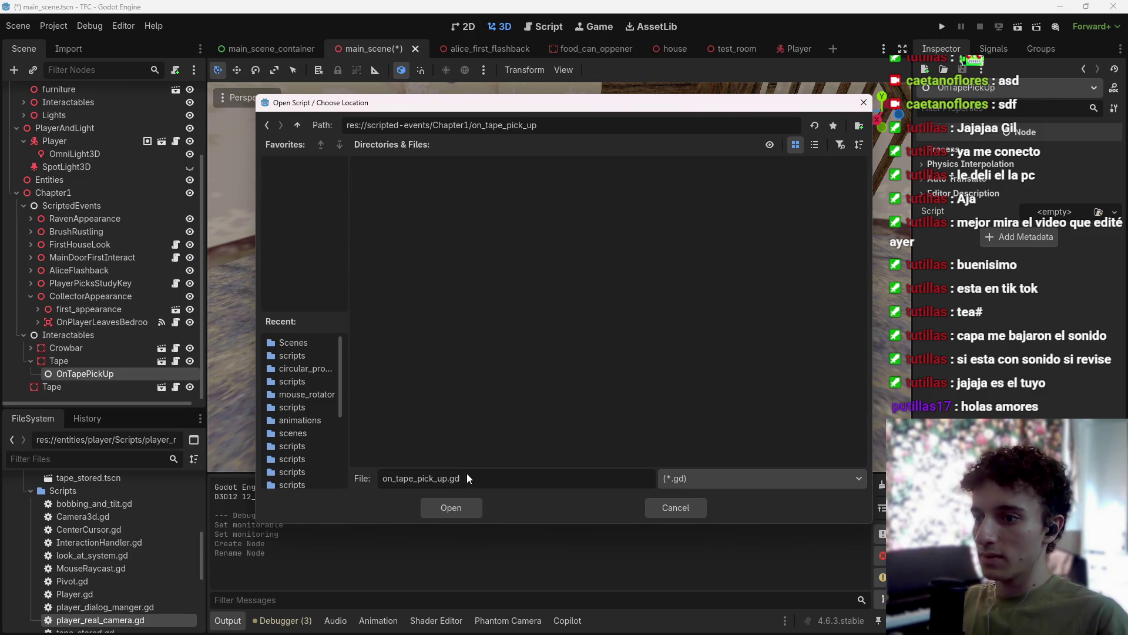
{"action": "left_click", "coordinate": [461, 503]}
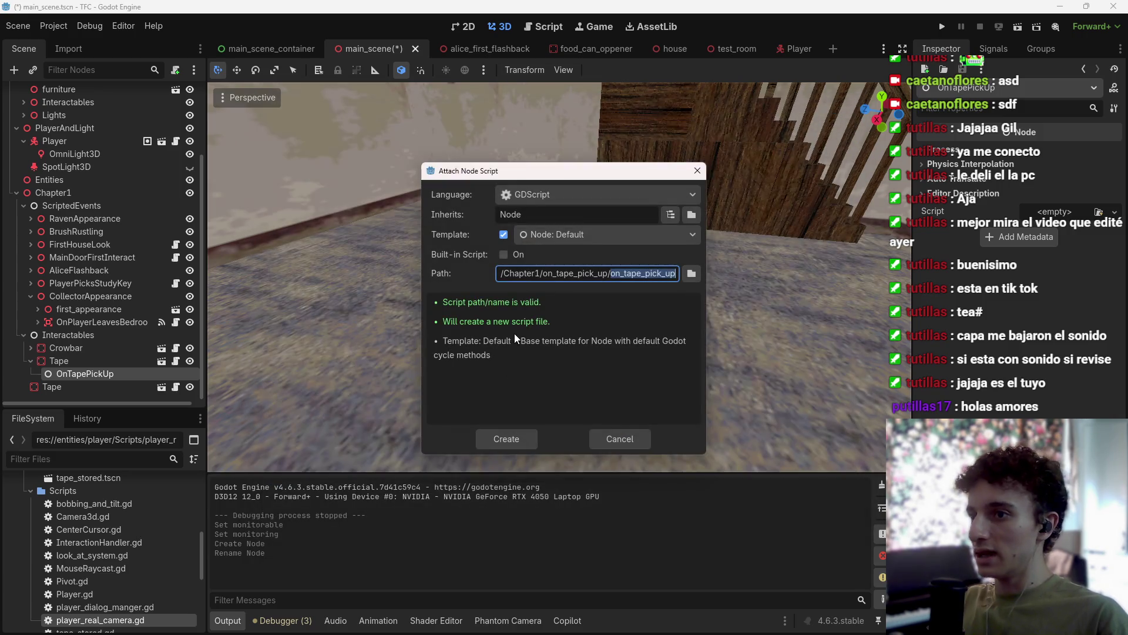
Create on_tape_pick_up.gd and delete the template code below extends Node.
{"action": "left_click", "coordinate": [522, 441]}
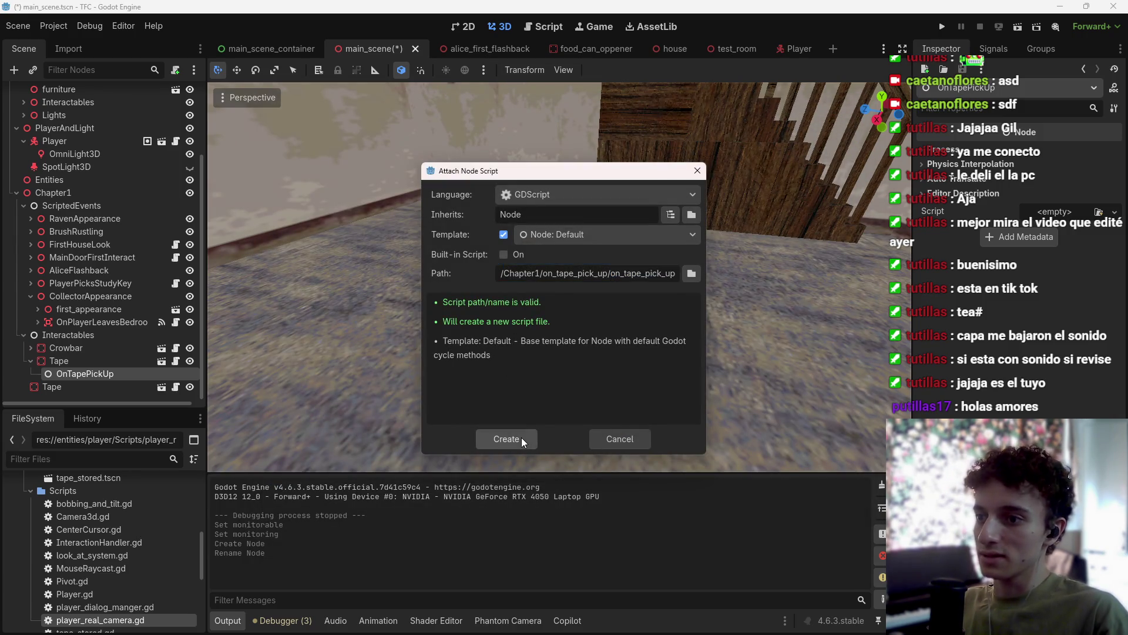
{"action": "mouse_move", "coordinate": [512, 283]}
{"action": "left_mouse_down"}
{"action": "mouse_move", "coordinate": [411, 238]}
{"action": "mouse_move", "coordinate": [361, 136]}
{"action": "left_mouse_up"}
{"action": "key", "text": "BackSpace"}
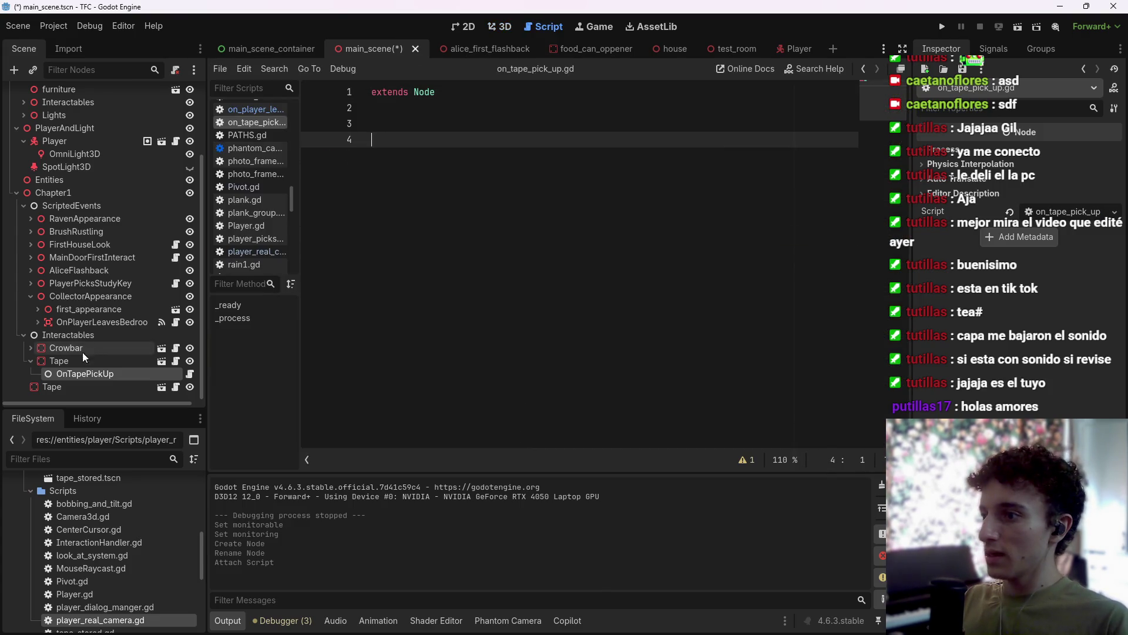
Connect Tape's interacted() signal to OnTapePickUp.
{"action": "left_click", "coordinate": [76, 360]}
{"action": "left_click", "coordinate": [995, 48]}
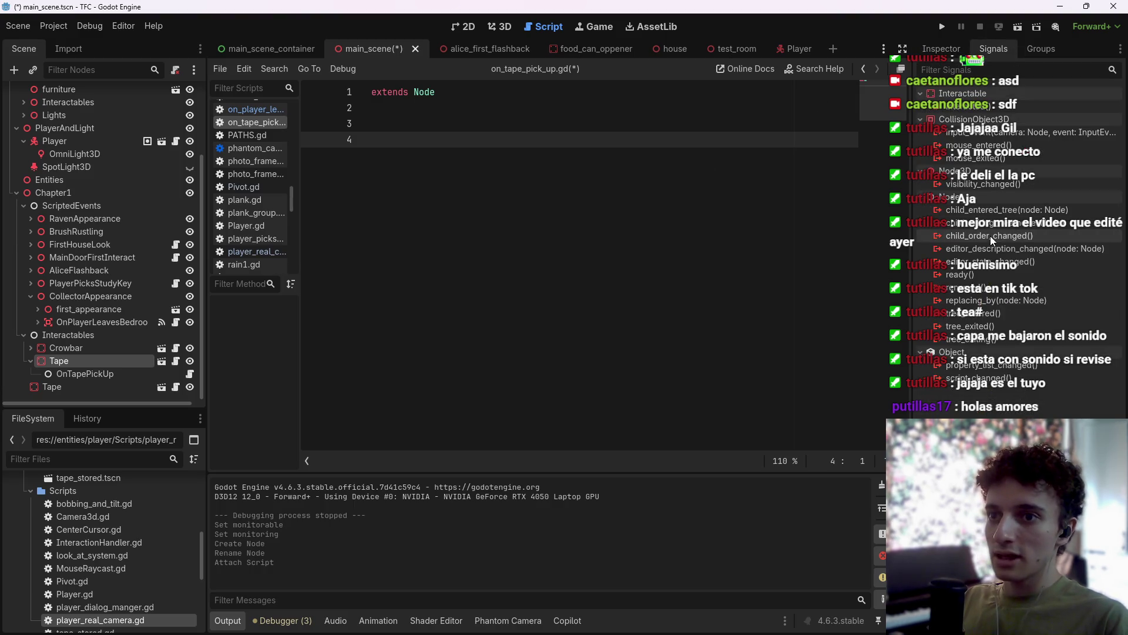
{"action": "double_click", "coordinate": [954, 107]}
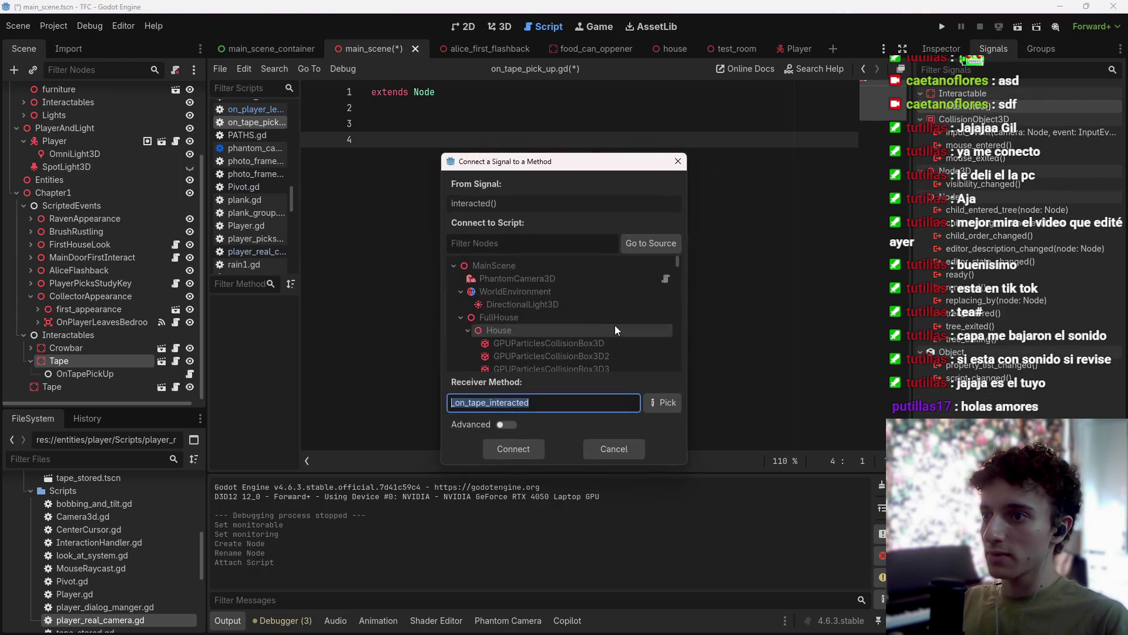
{"action": "left_click", "coordinate": [582, 360]}
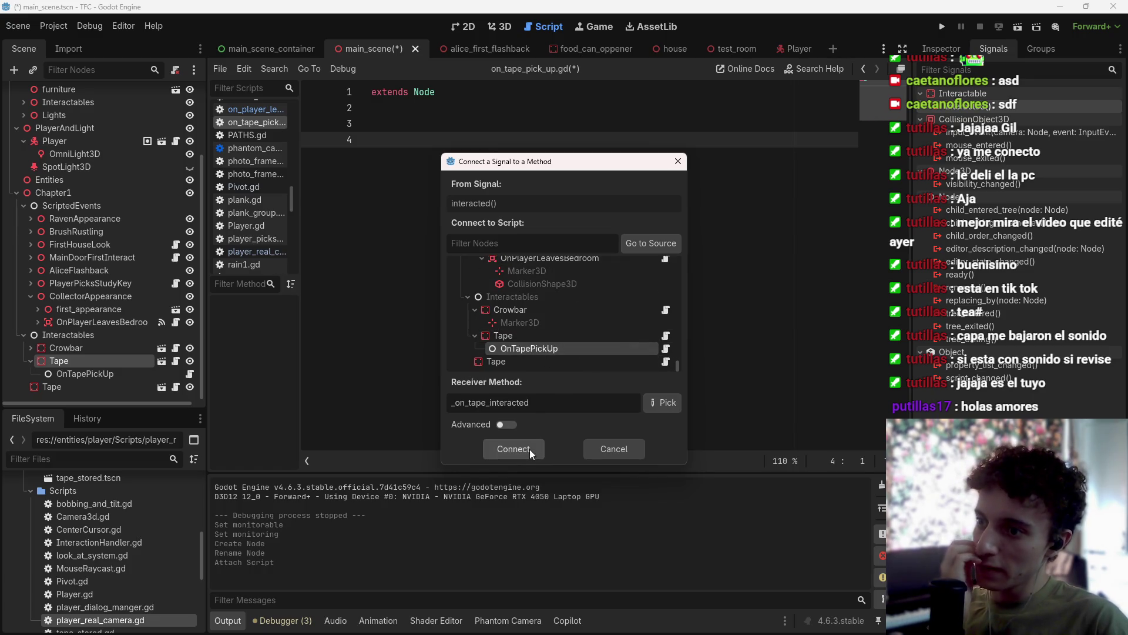
{"action": "key", "text": "Return"}
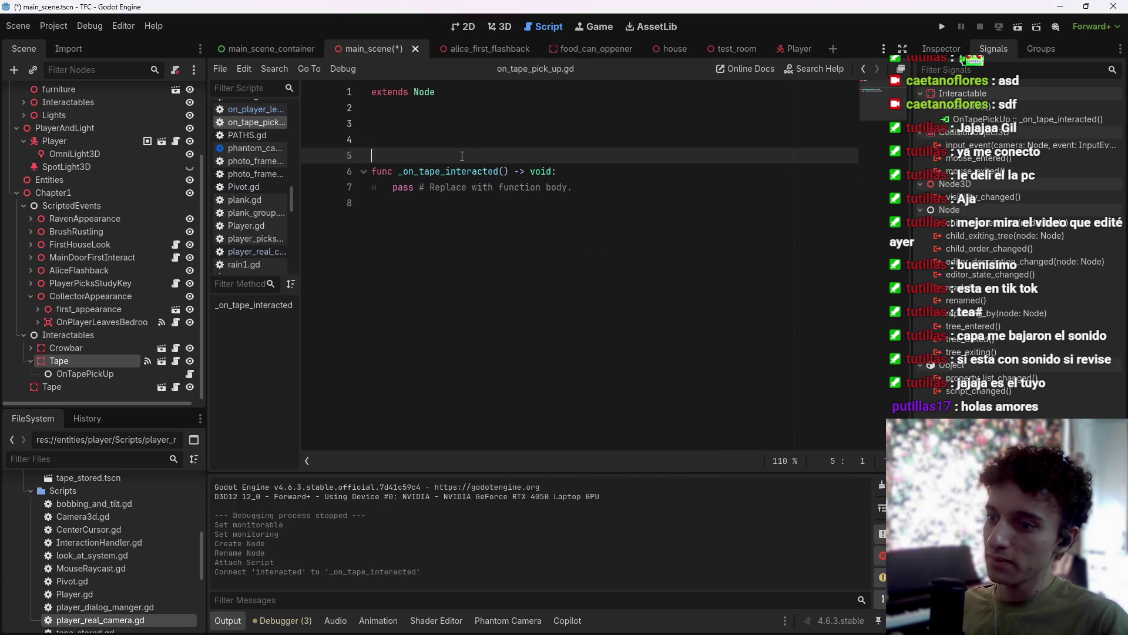
Remove the placeholder pass and add an exported Area3D reference to OnPlayerLeavesBedroom.
{"action": "key", "text": "BackSpace"}
{"action": "key", "text": "BackSpace"}
{"action": "left_click_drag", "start_coordinate": [576, 140], "coordinate": [392, 140]}
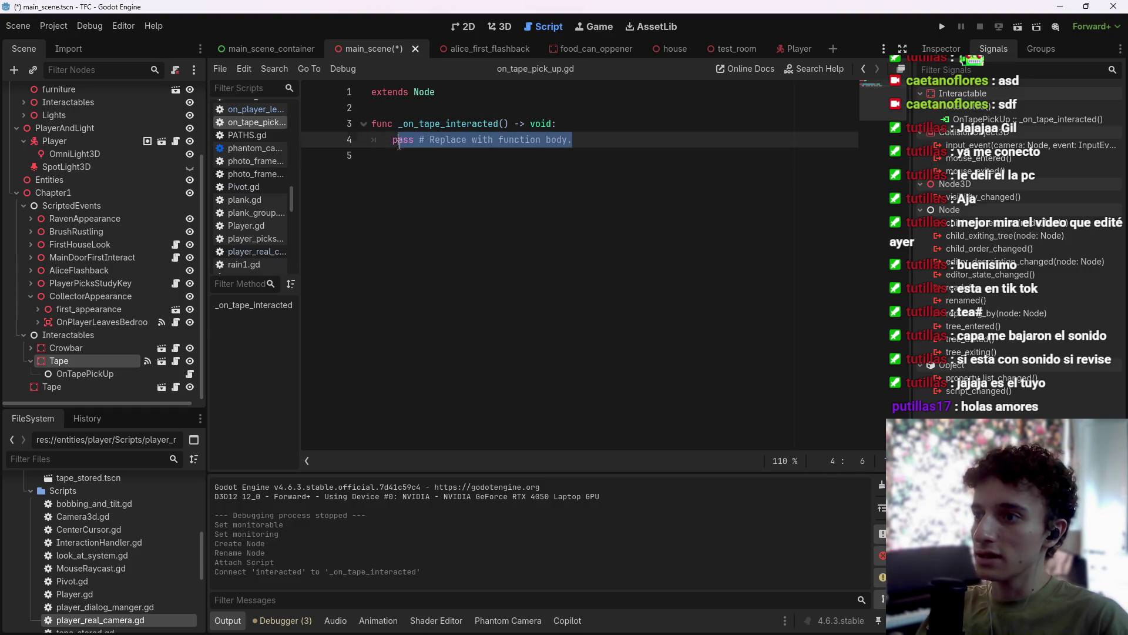
{"action": "key", "text": "BackSpace"}
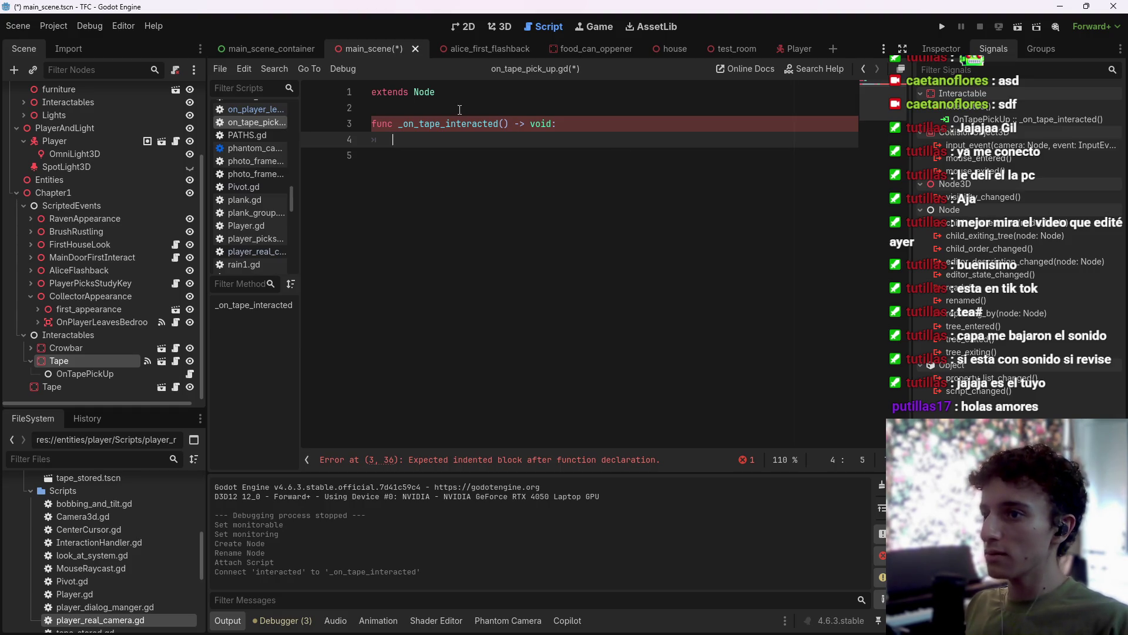
{"action": "left_click", "coordinate": [415, 99]}
{"action": "key", "text": "Down"}
{"action": "key", "text": "Return"}
{"action": "key", "text": "Down"}
{"action": "key", "text": "Up"}
{"action": "key", "text": "Up"}
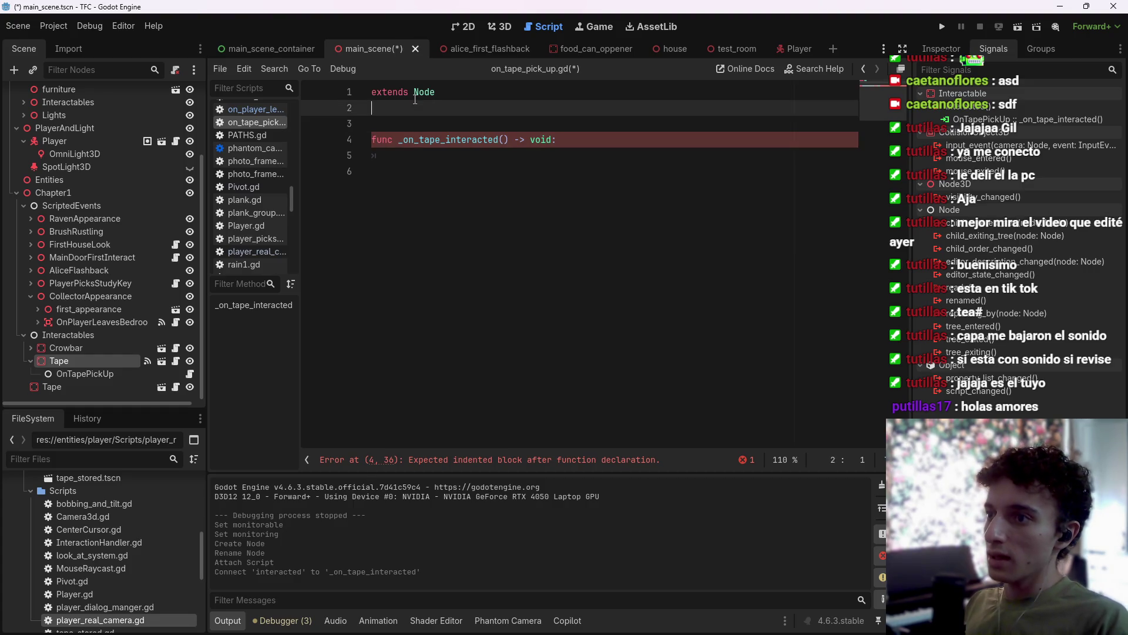
{"action": "key", "text": "Return"}
{"action": "mouse_move", "coordinate": [100, 323]}
{"action": "left_mouse_down"}
{"action": "mouse_move", "coordinate": [328, 222]}
{"action": "mouse_move", "coordinate": [429, 112]}
{"action": "mouse_move", "coordinate": [536, 121]}
{"action": "left_mouse_up"}
{"action": "key", "text": "BackSpace"}
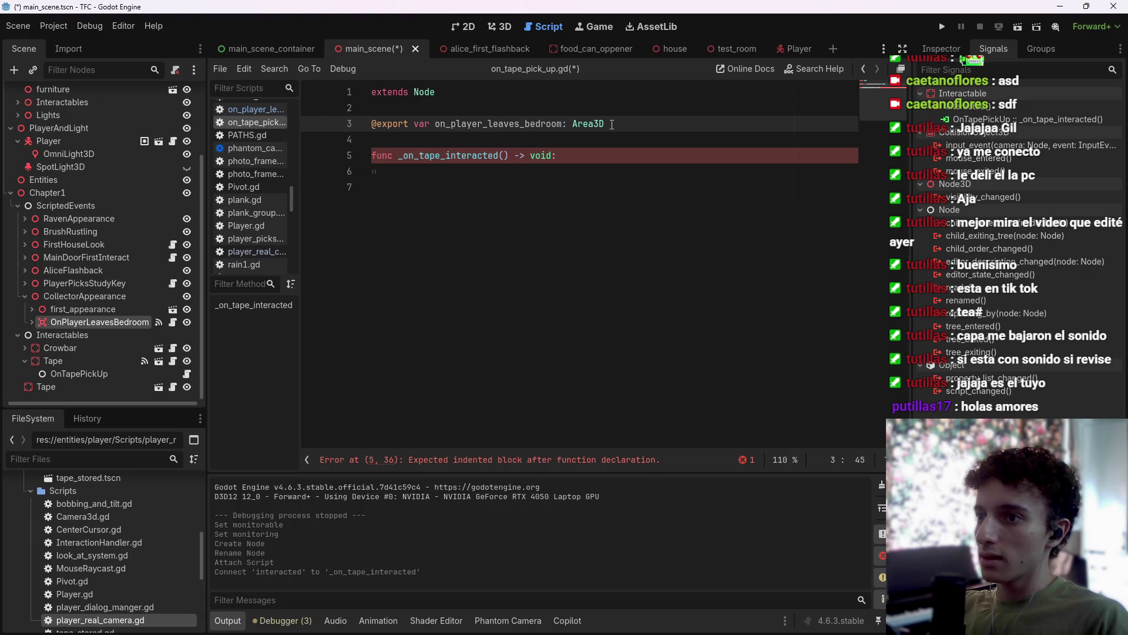
Write on_player_leaves_bedroom.monitoring = true in _on_tape_interacted and save.
{"action": "left_click", "coordinate": [550, 171]}
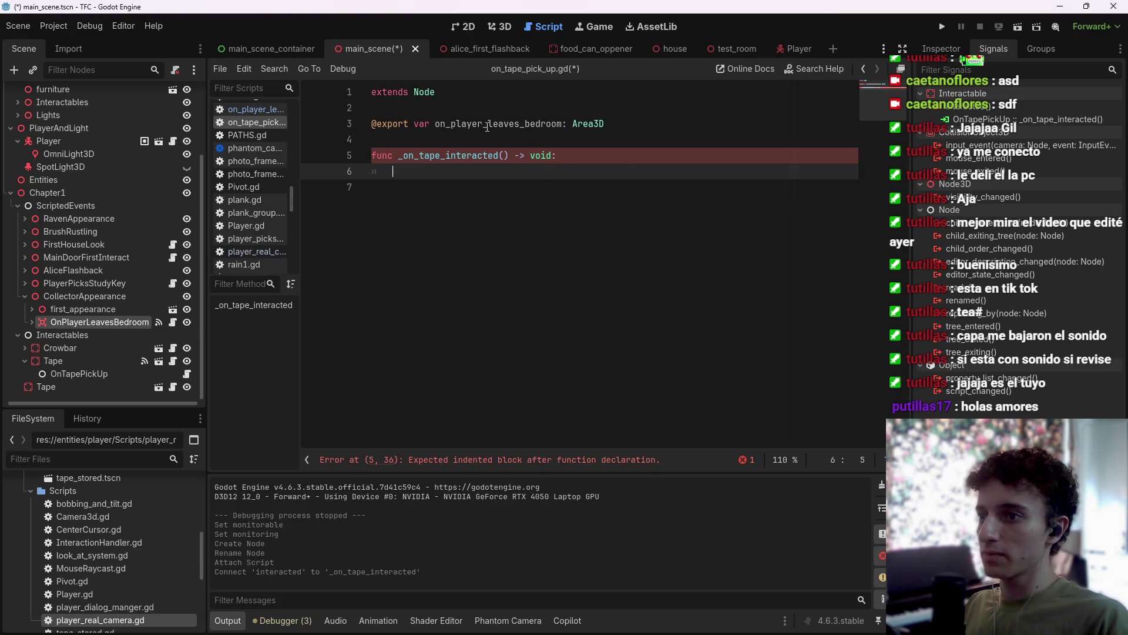
{"action": "left_click", "coordinate": [629, 126]}
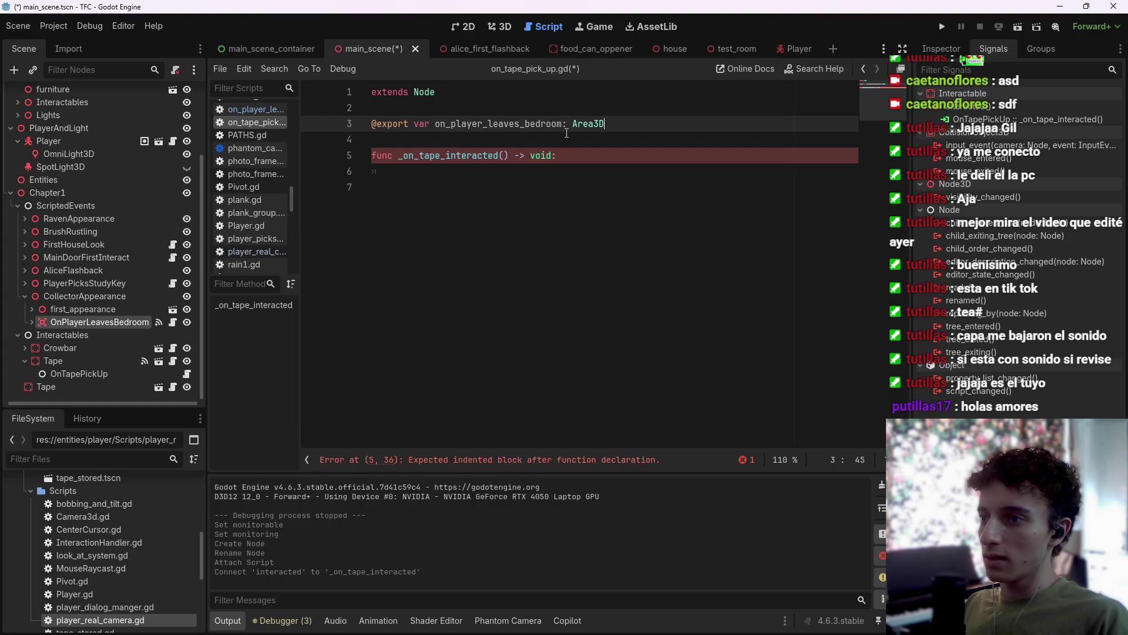
{"action": "left_click", "coordinate": [451, 172]}
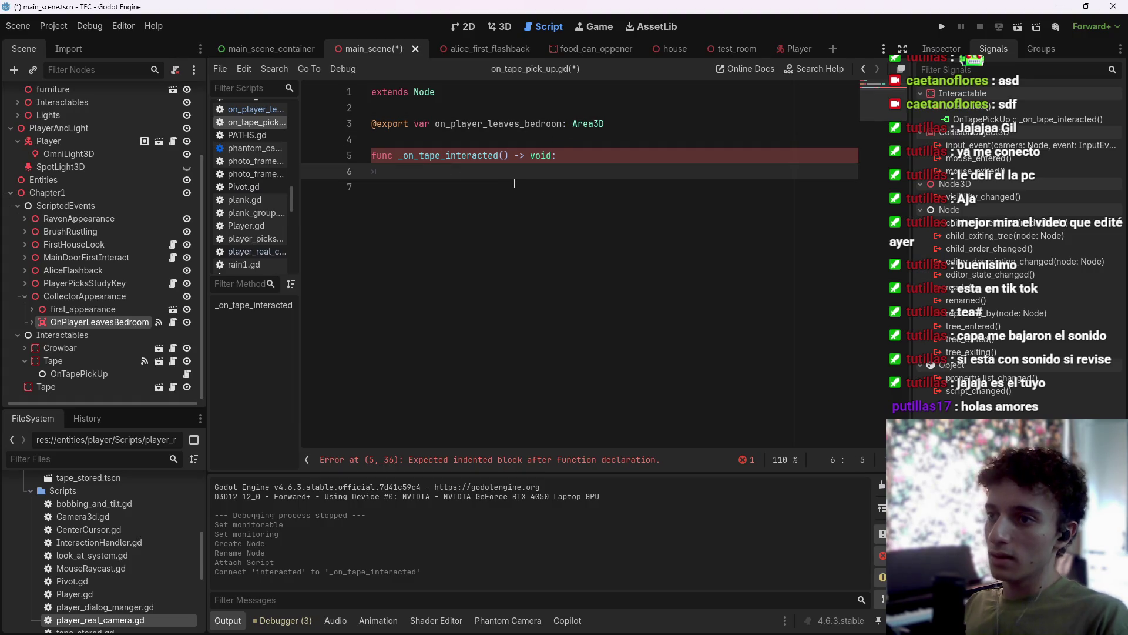
{"action": "type", "text": "on"}
{"action": "key", "text": "Return"}
{"action": "type", "text": "."}
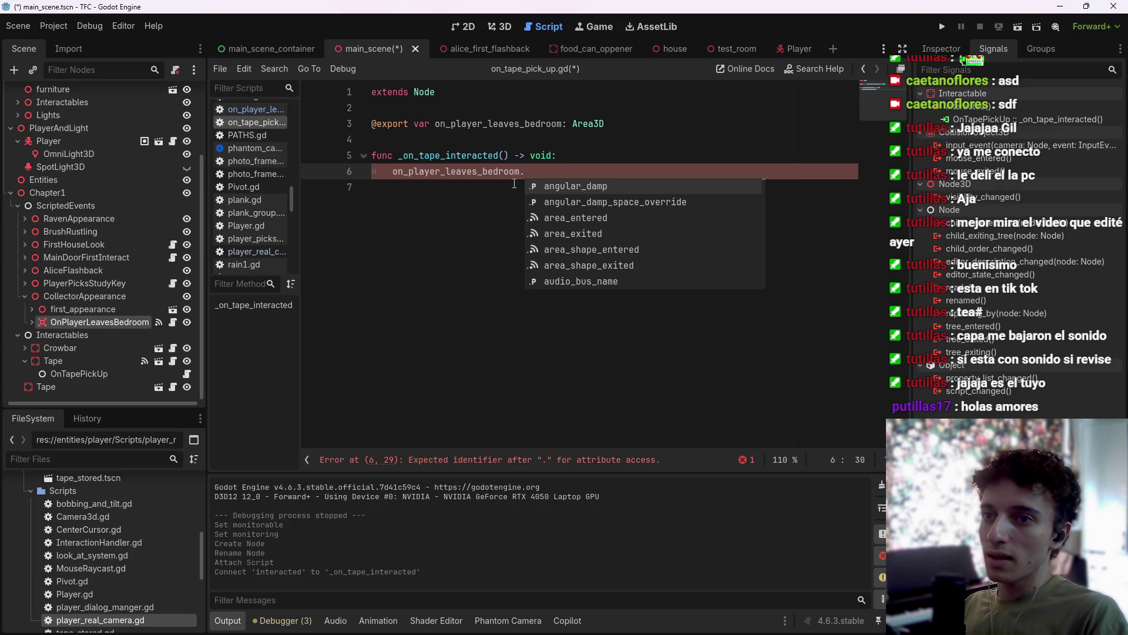
{"action": "type", "text": "mo"}
{"action": "key", "text": "Left"}
{"action": "key", "text": "Left"}
{"action": "key", "text": "Return"}
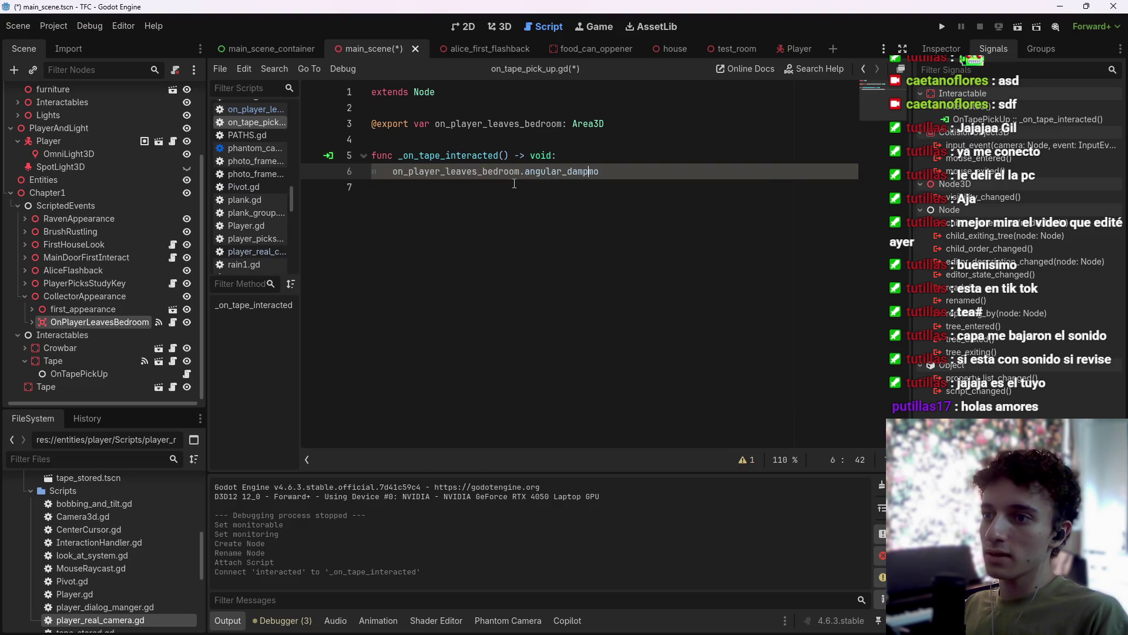
{"action": "key", "text": "ctrl+BackSpace"}
{"action": "type", "text": "moni"}
{"action": "key", "text": "Down"}
{"action": "key", "text": "Return"}
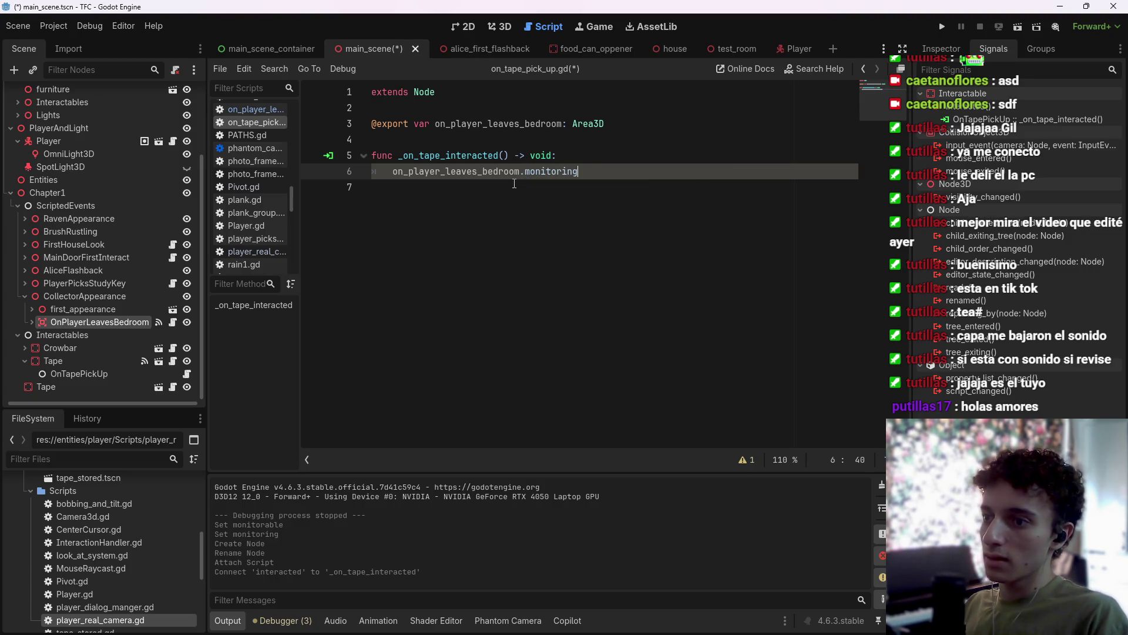
{"action": "type", "text": " = true"}
{"action": "key", "text": "ctrl+s"}
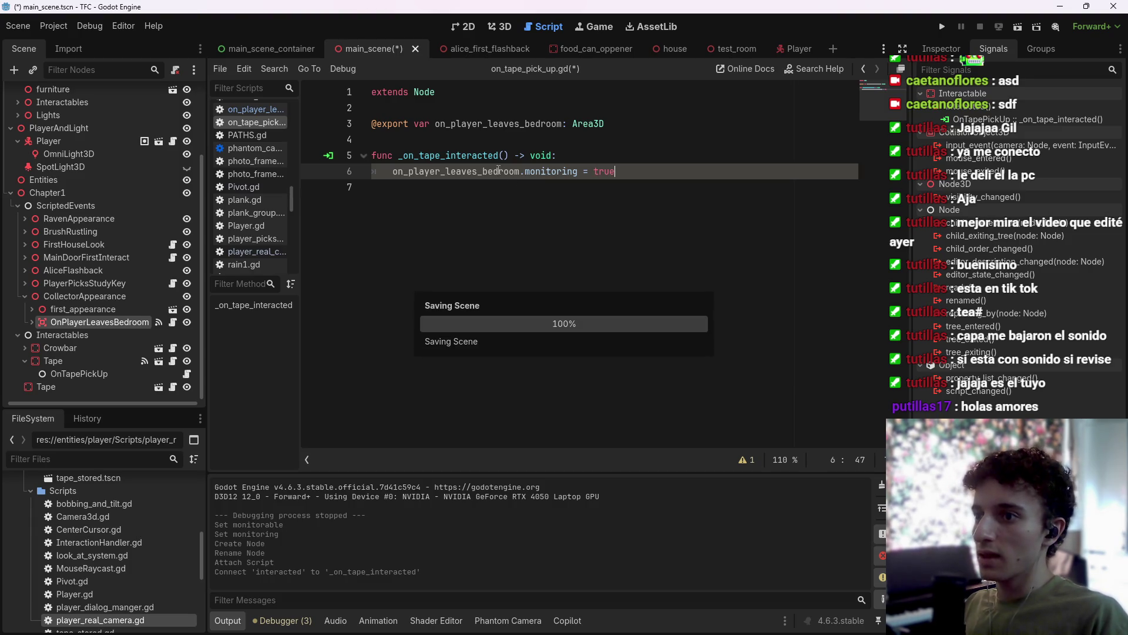
{"action": "key", "text": "Up"}
{"action": "key", "text": "Return"}
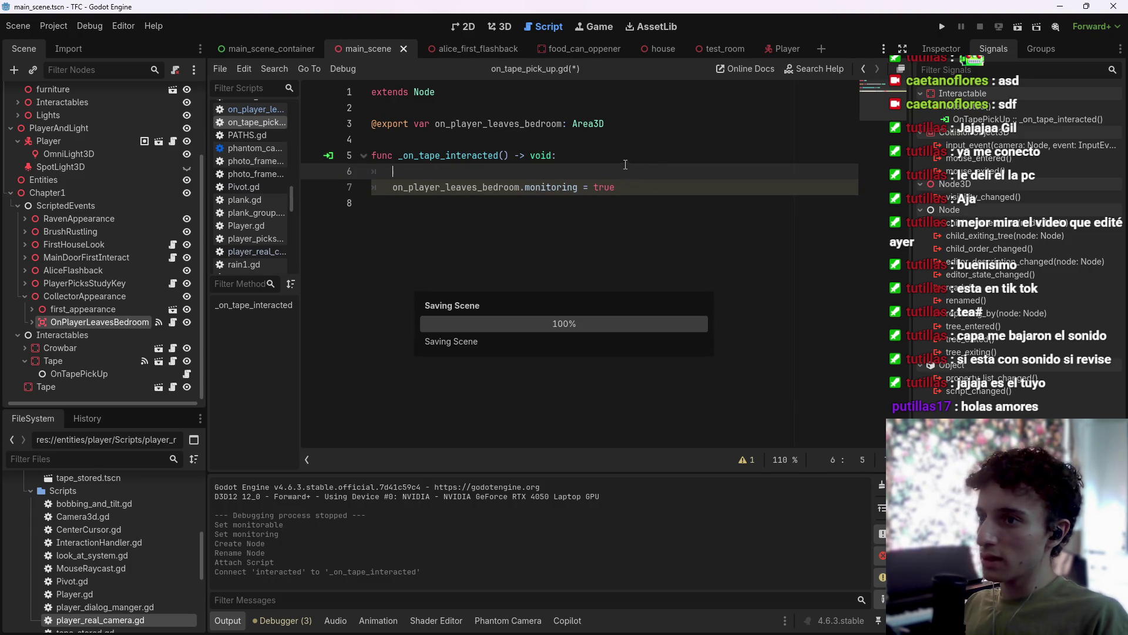
Add an exported collector_appearance Node3D reference beneath the other export line.
{"action": "mouse_move", "coordinate": [64, 297]}
{"action": "left_mouse_down"}
{"action": "mouse_move", "coordinate": [529, 176]}
{"action": "mouse_move", "coordinate": [636, 171]}
{"action": "left_mouse_up"}
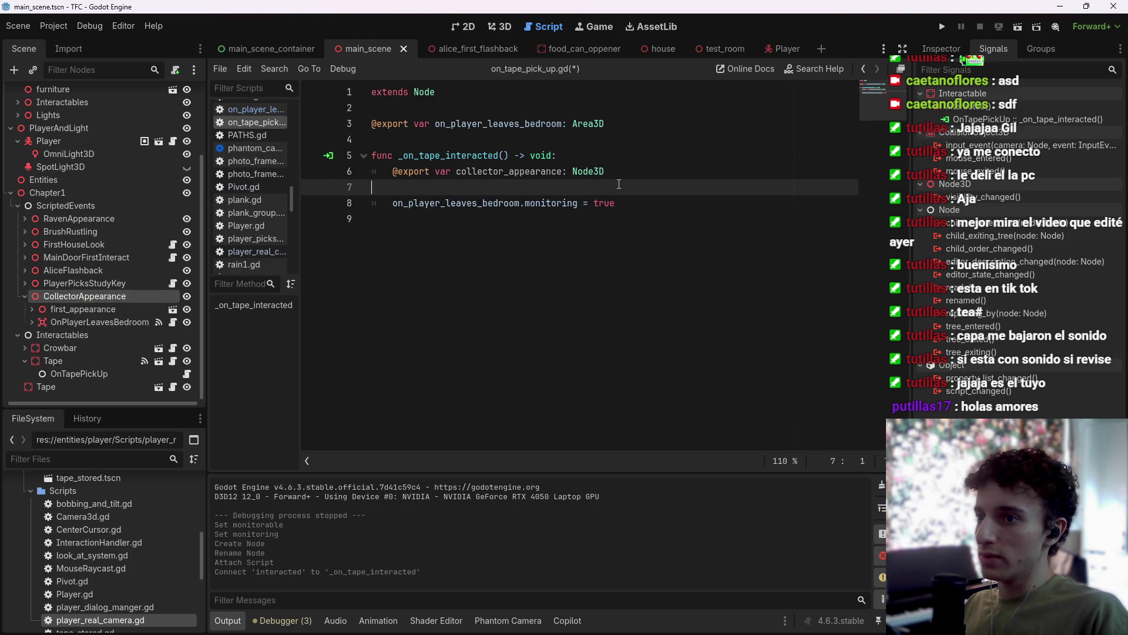
{"action": "key", "text": "BackSpace"}
{"action": "type", "text": ".vi"}
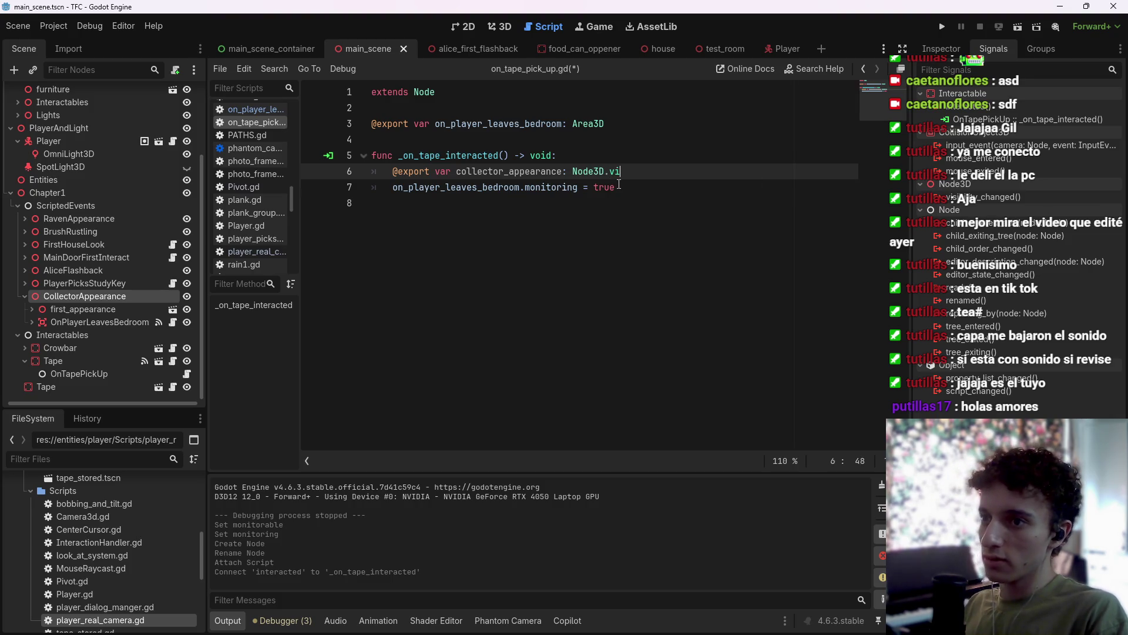
{"action": "key", "text": "BackSpace"}
{"action": "key", "text": "BackSpace"}
{"action": "key", "text": "BackSpace"}
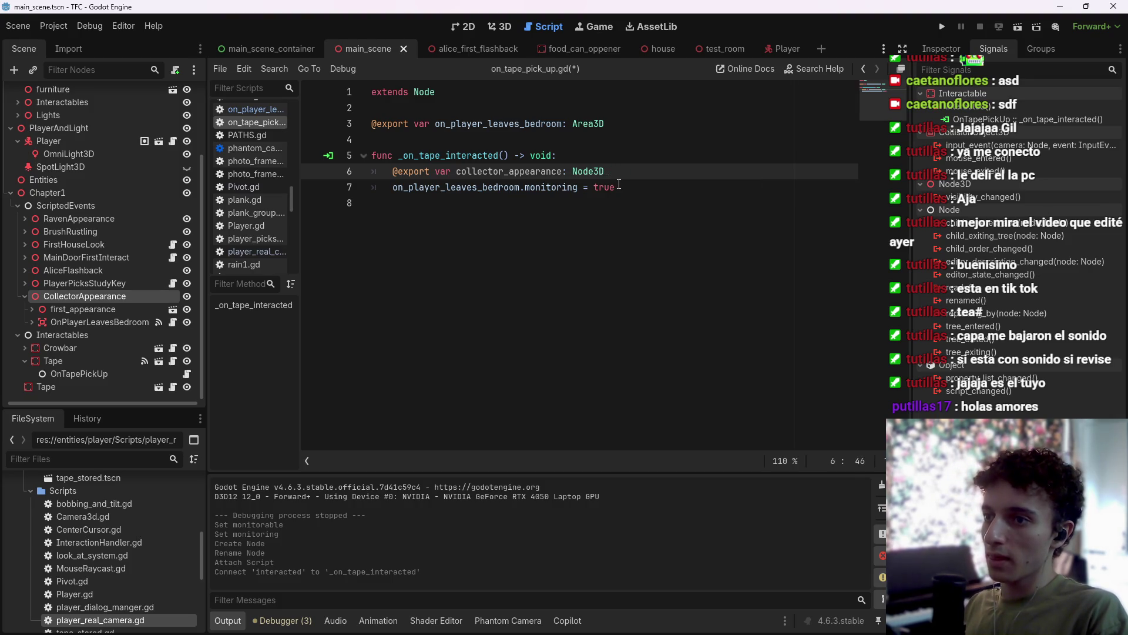
{"action": "key", "text": "ctrl+shift+Left"}
{"action": "key", "text": "ctrl+shift+Left"}
{"action": "key", "text": "ctrl+shift+Left"}
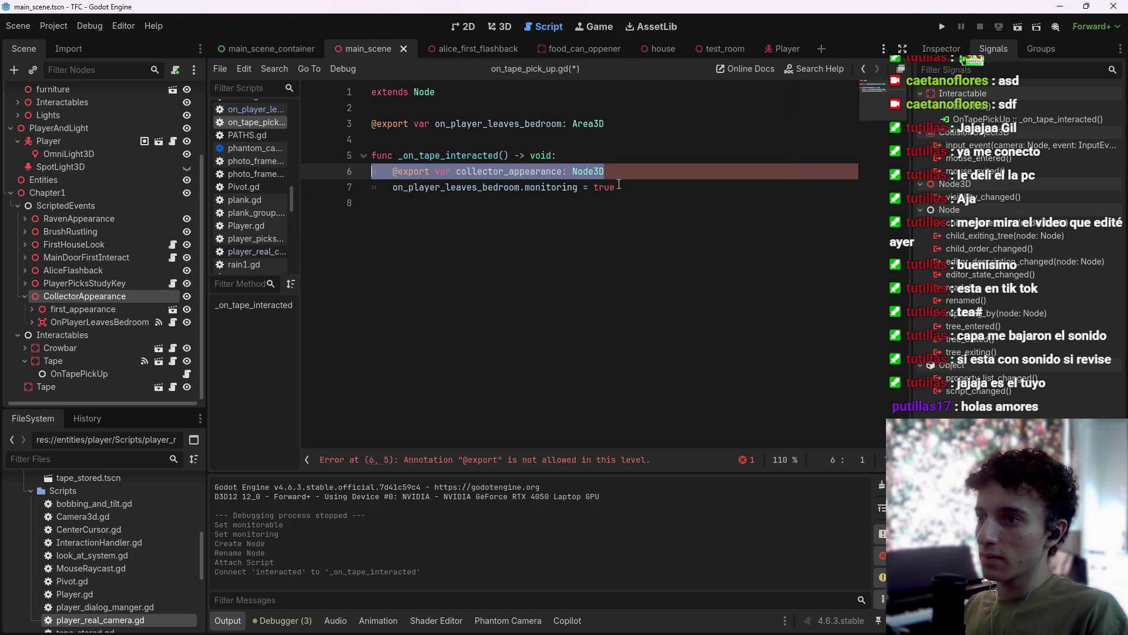
{"action": "key", "text": "ctrl+x"}
{"action": "left_click", "coordinate": [665, 138]}
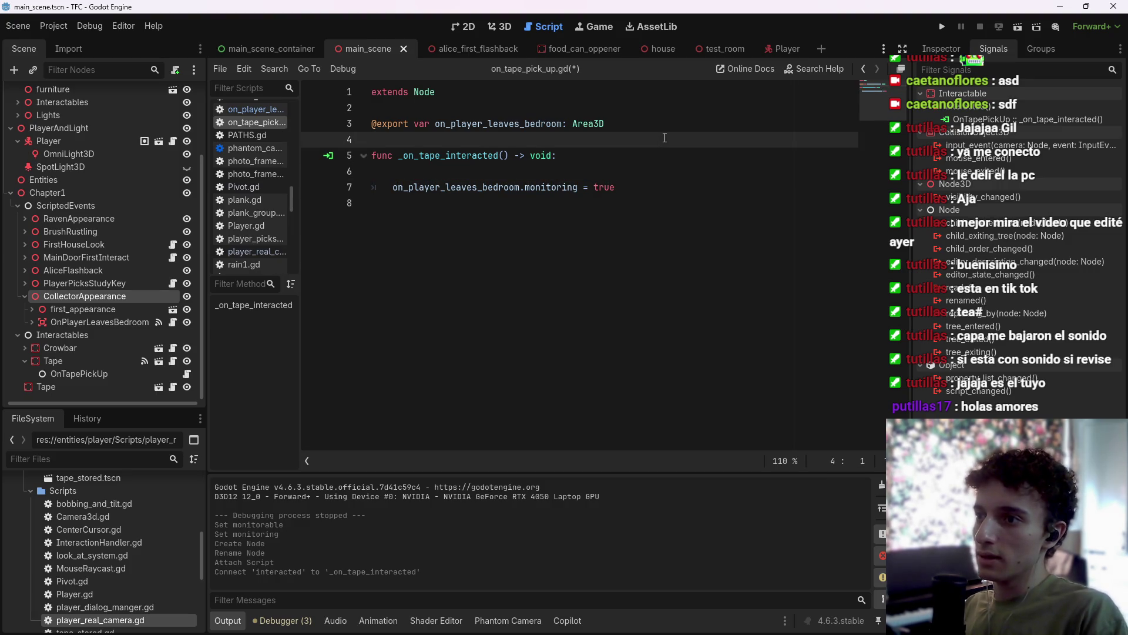
{"action": "key", "text": "Return"}
{"action": "key", "text": "Up"}
{"action": "key", "text": "ctrl+v"}
{"action": "key", "text": "Return"}
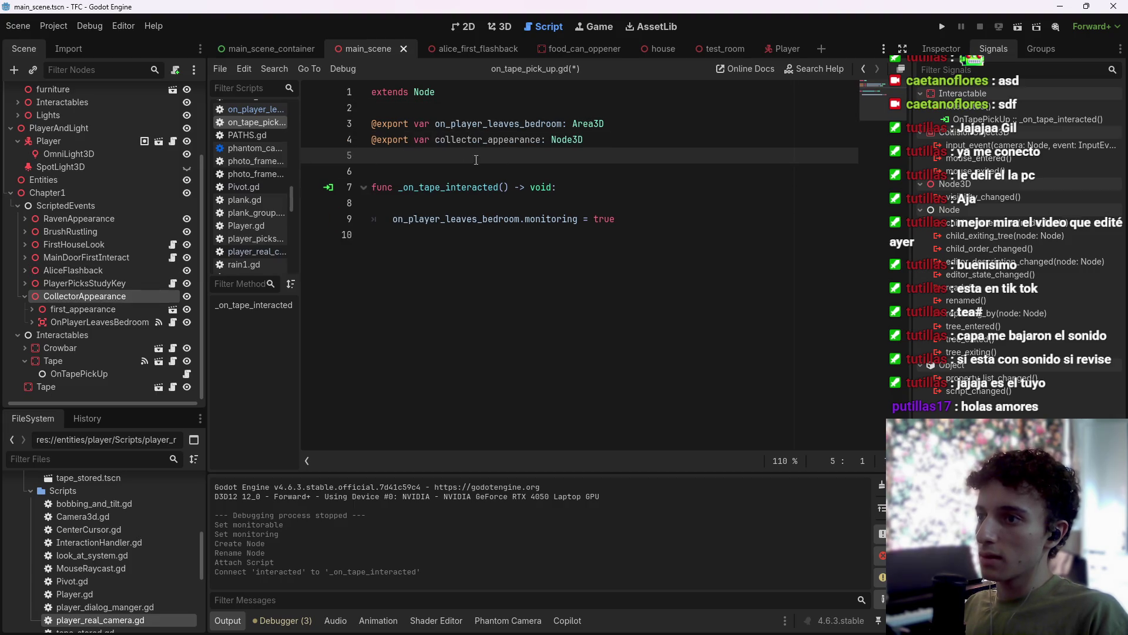
{"action": "key", "text": "Down"}
{"action": "key", "text": "BackSpace"}
Add collector_appearance.visible = true to _on_tape_interacted and save.
{"action": "left_click", "coordinate": [509, 188]}
{"action": "type", "text": "ol"}
{"action": "key", "text": "Return"}
{"action": "type", "text": ".visible"}
{"action": "key", "text": "Return"}
{"action": "type", "text": "= true"}
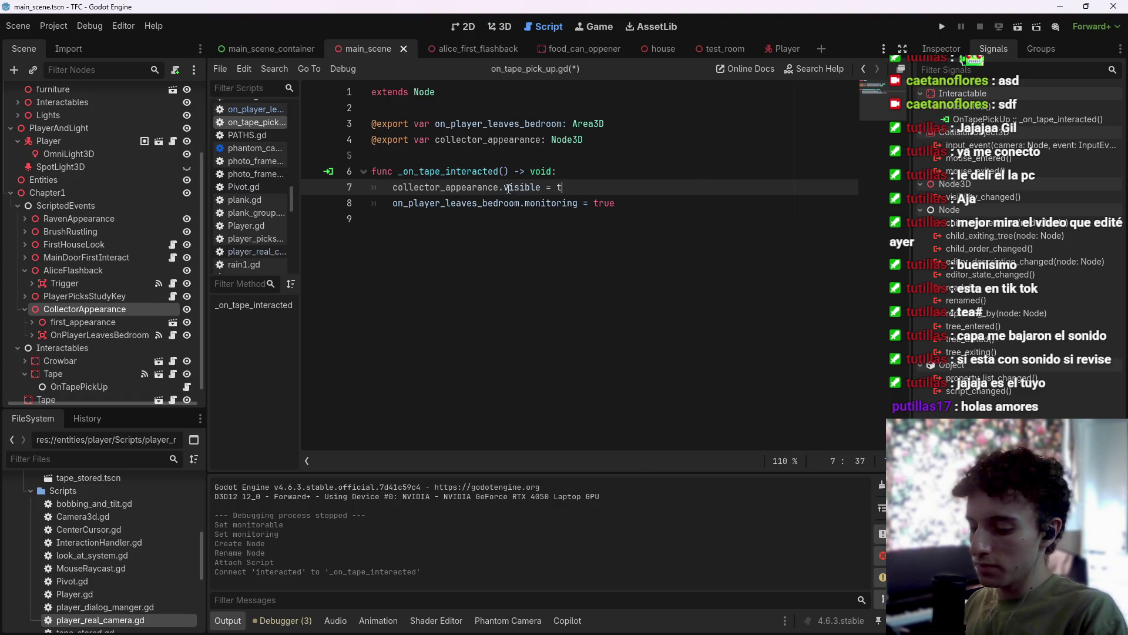
{"action": "key", "text": "ctrl+s"}
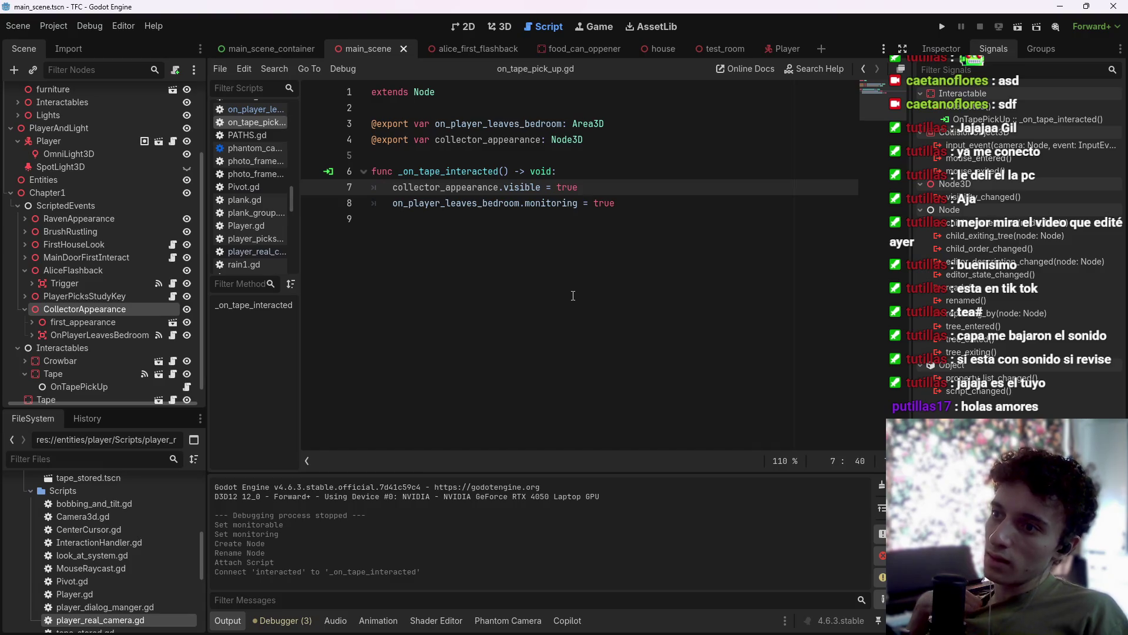
Start a new indented line after the monitoring statement in the function.
{"action": "left_click", "coordinate": [603, 231]}
{"action": "left_click", "coordinate": [685, 209]}
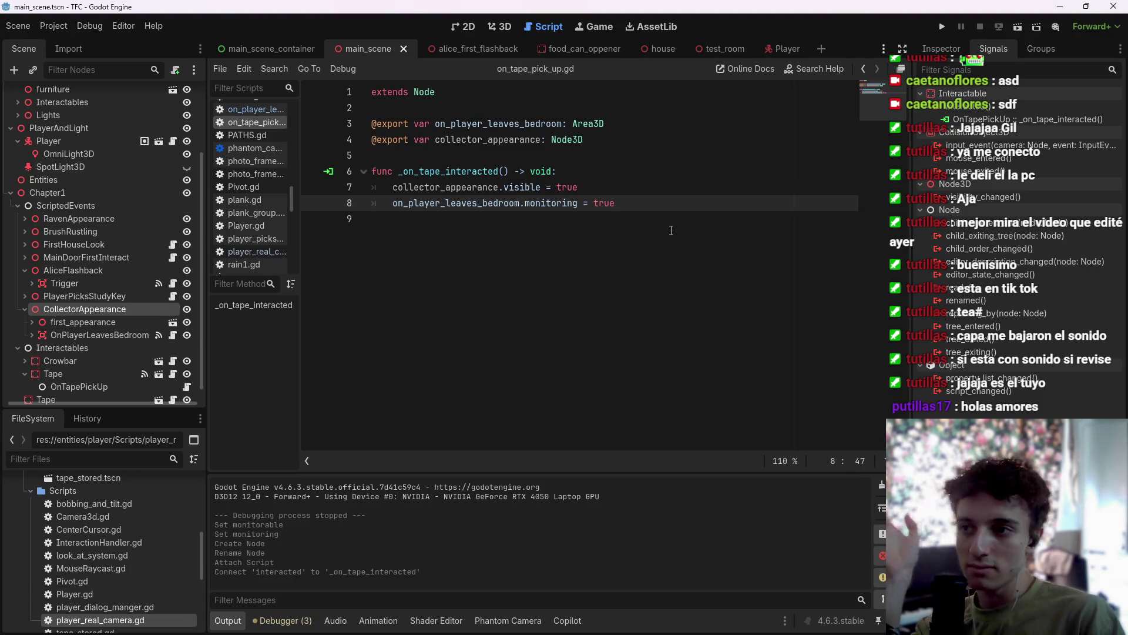
{"action": "left_click", "coordinate": [671, 231]}
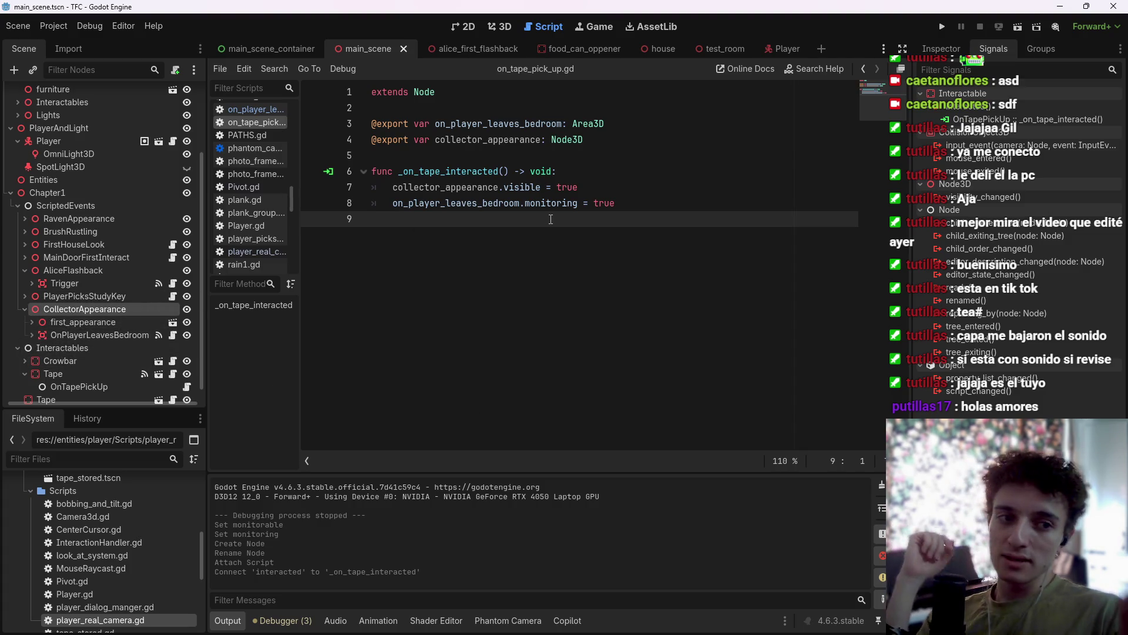
{"action": "key", "text": "Tab"}
Remove the extra indented line, hide CollectorAppearance in the scene, and save.
{"action": "key", "text": "ctrl+s"}
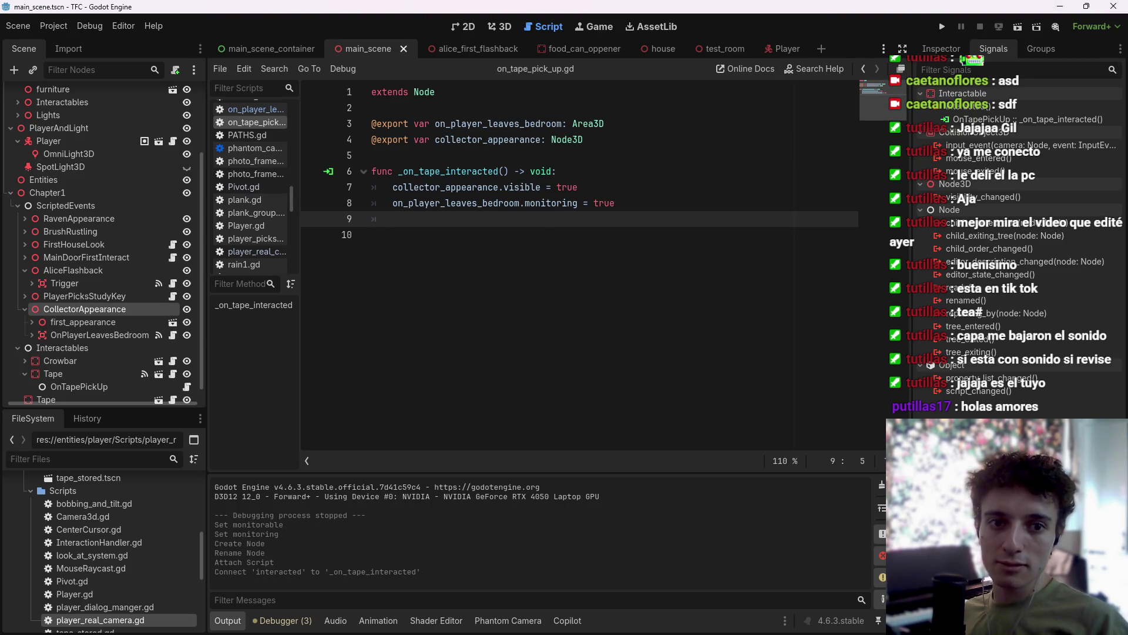
{"action": "left_click", "coordinate": [571, 312]}
{"action": "left_click", "coordinate": [500, 218]}
{"action": "key", "text": "ctrl+s"}
{"action": "key", "text": "BackSpace"}
{"action": "key", "text": "BackSpace"}
{"action": "key", "text": "ctrl+s"}
{"action": "key", "text": "Return"}
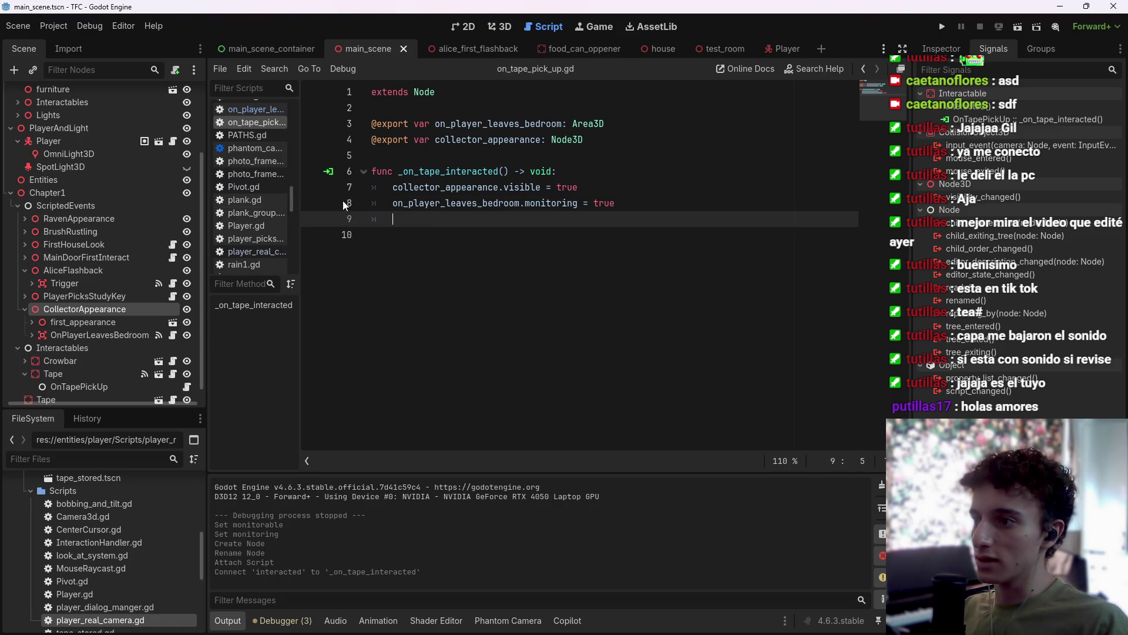
{"action": "left_click", "coordinate": [187, 309]}
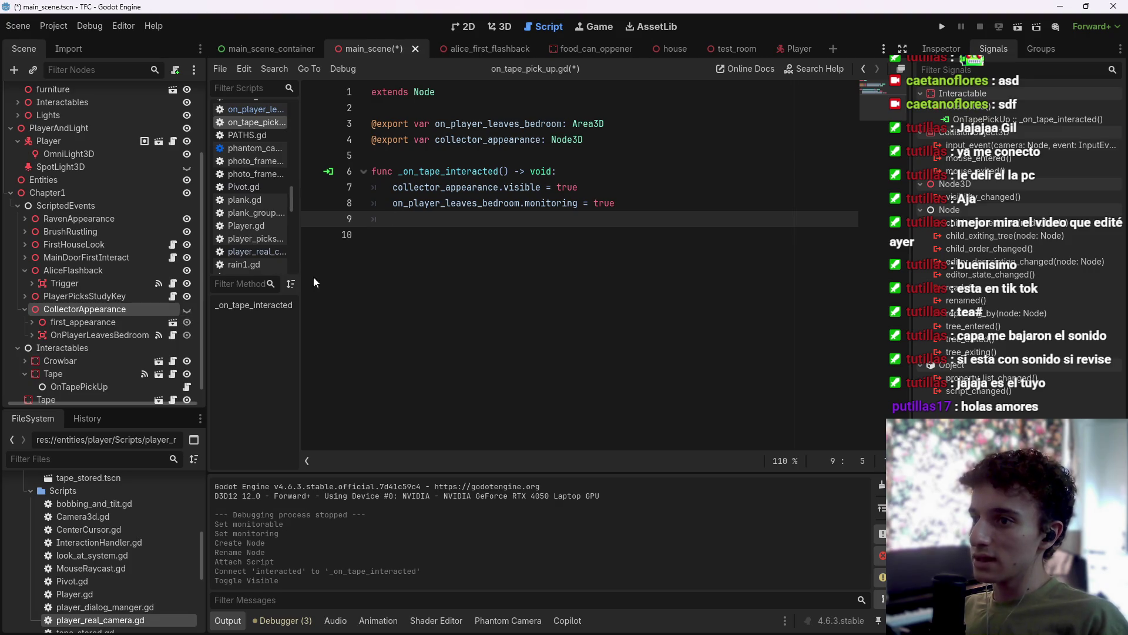
{"action": "key", "text": "ctrl+s"}
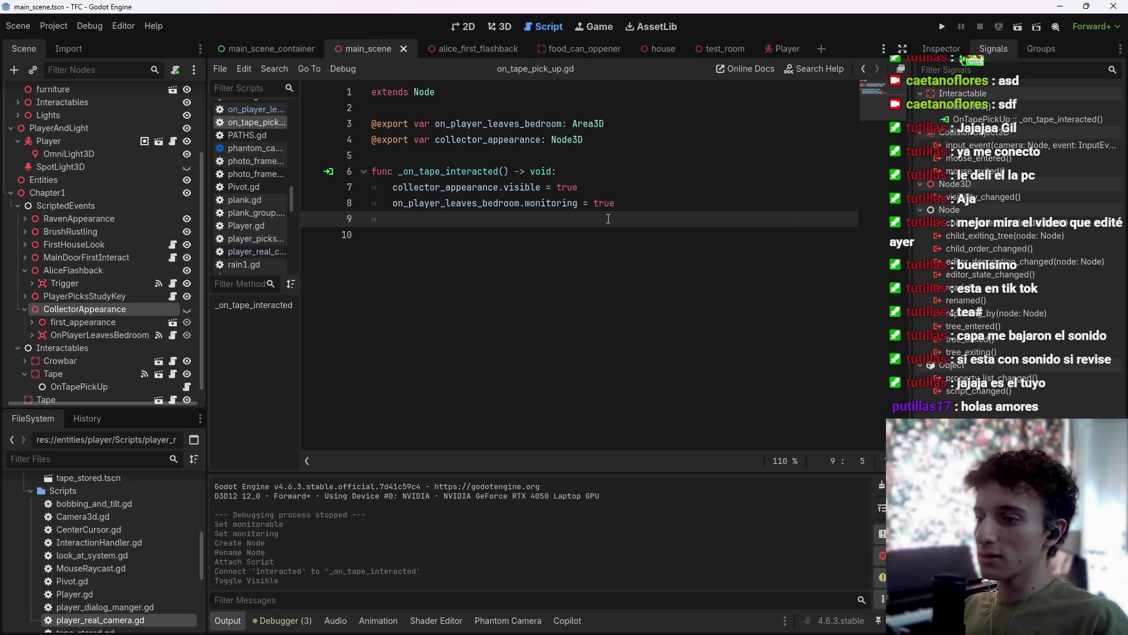
Change OnPlayerLeavesBedroom's collision layer in the Inspector and save.
{"action": "type", "text": "on_"}
{"action": "key", "text": "BackSpace"}
{"action": "key", "text": "BackSpace"}
{"action": "key", "text": "BackSpace"}
{"action": "key", "text": "BackSpace"}
{"action": "key", "text": "ctrl+BackSpace"}
{"action": "key", "text": "ctrl+BackSpace"}
{"action": "key", "text": "ctrl+BackSpace"}
{"action": "type", "text": ",c"}
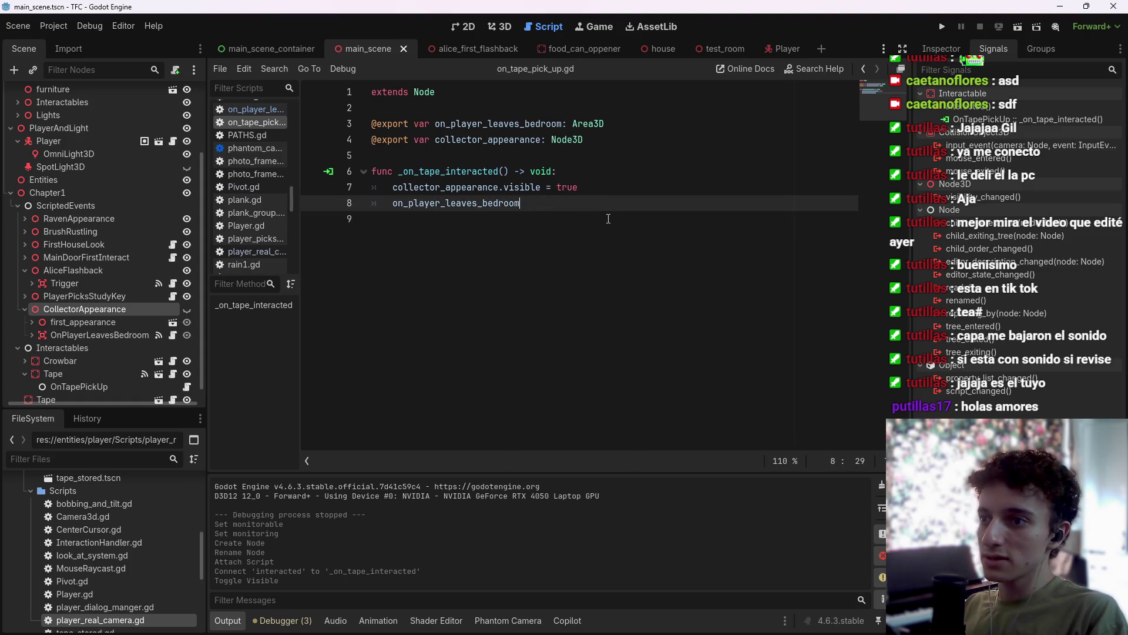
{"action": "key", "text": "BackSpace"}
{"action": "key", "text": "BackSpace"}
{"action": "type", "text": "co"}
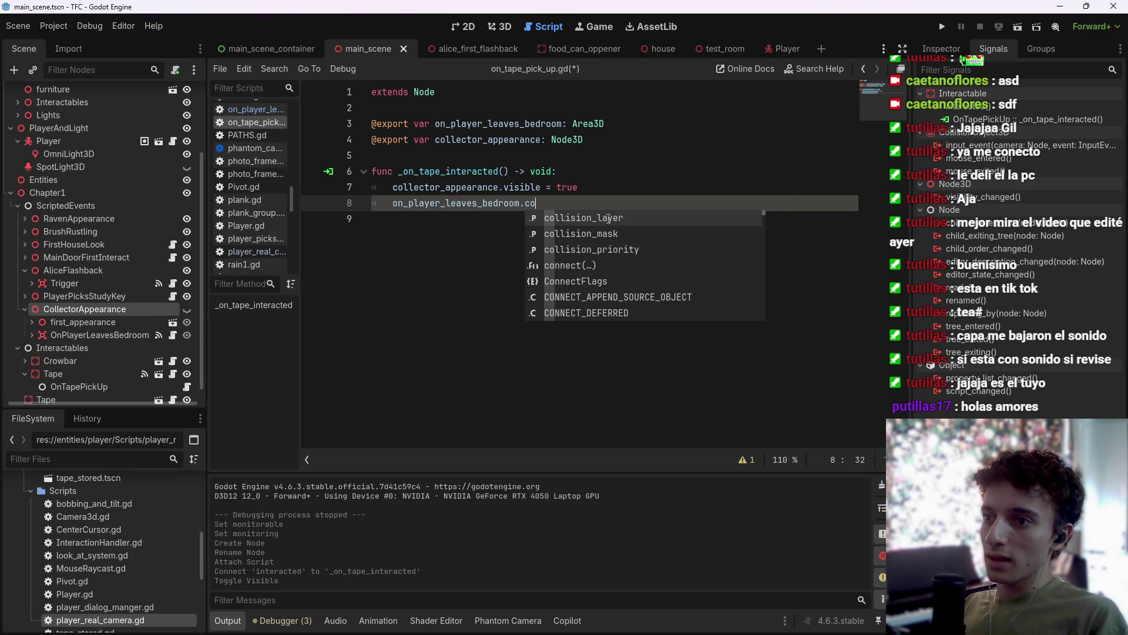
{"action": "key", "text": "Return"}
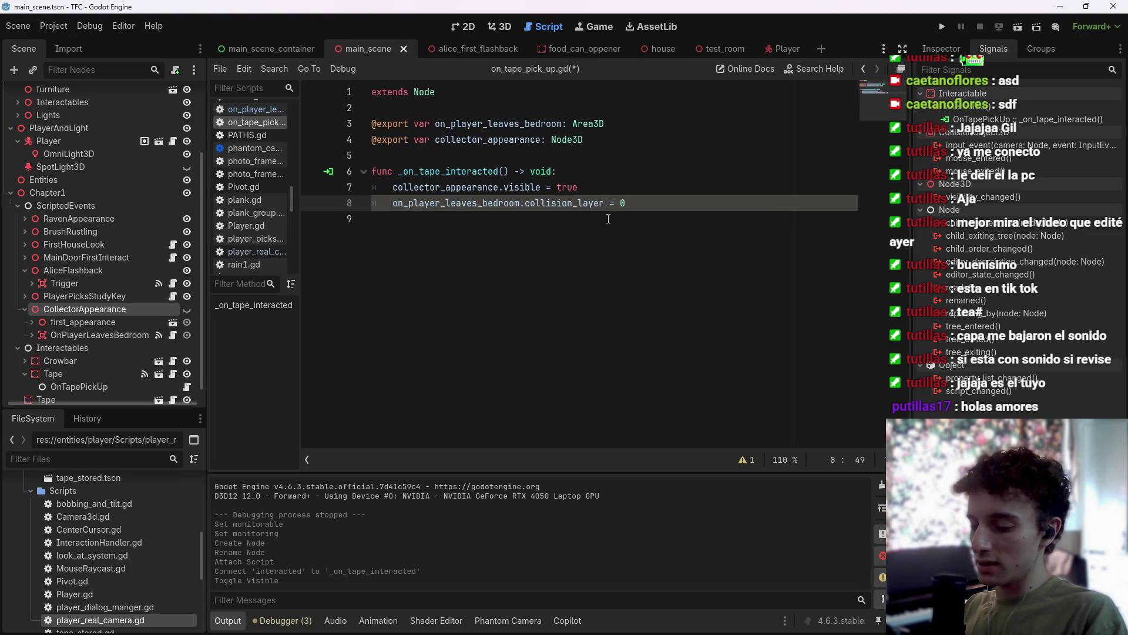
{"action": "key", "text": "BackSpace"}
{"action": "left_click", "coordinate": [100, 335]}
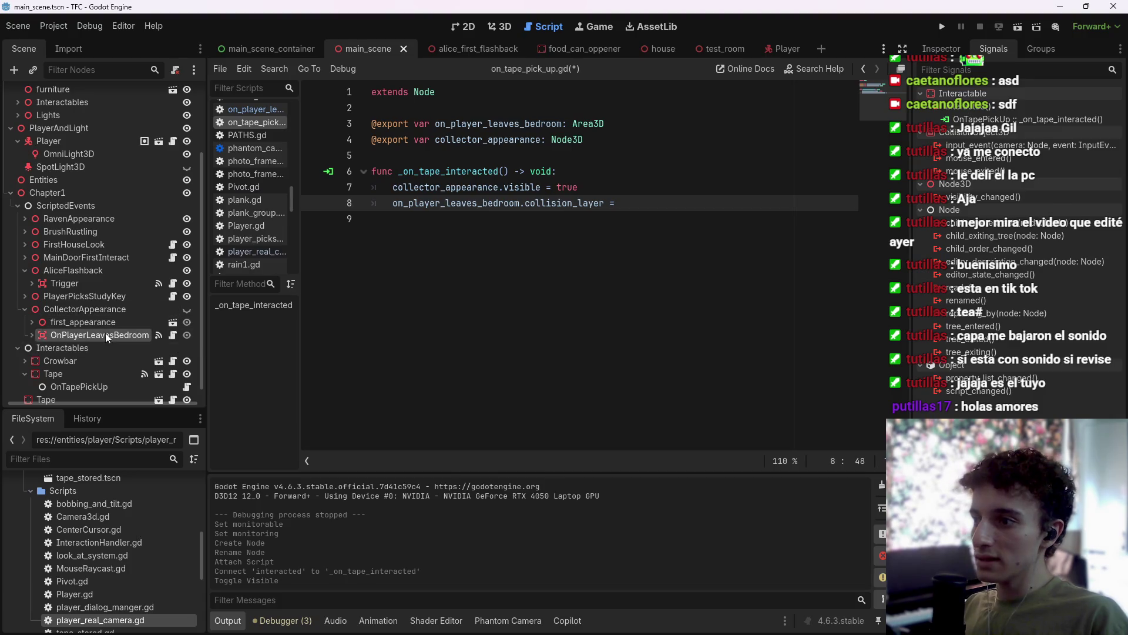
{"action": "left_click", "coordinate": [941, 49]}
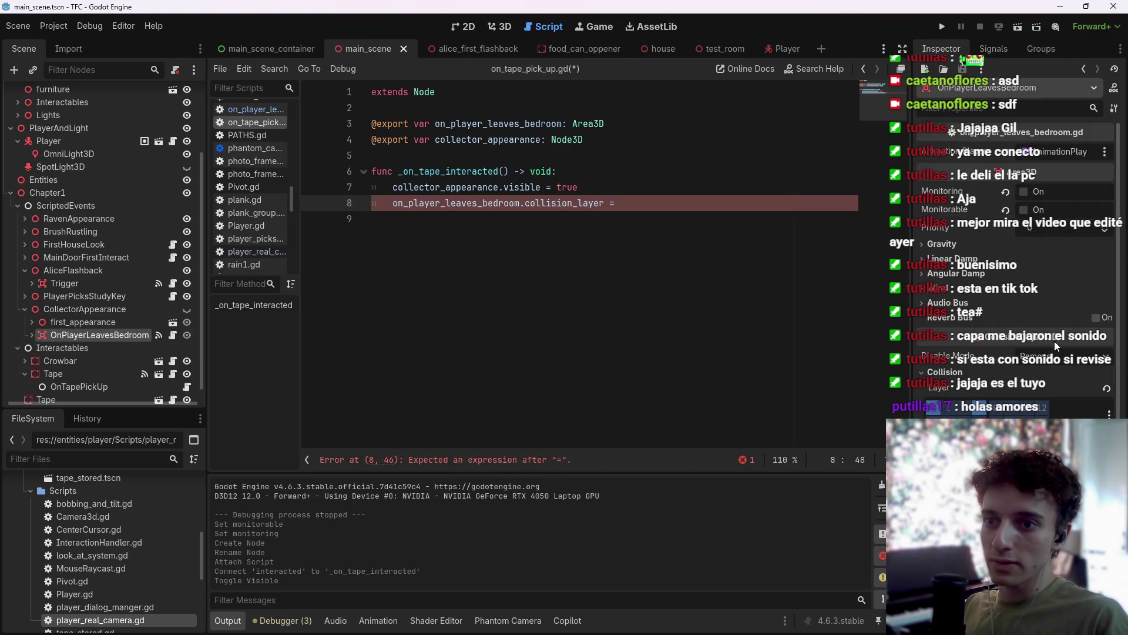
{"action": "left_click", "coordinate": [934, 410]}
{"action": "key", "text": "ctrl+s"}
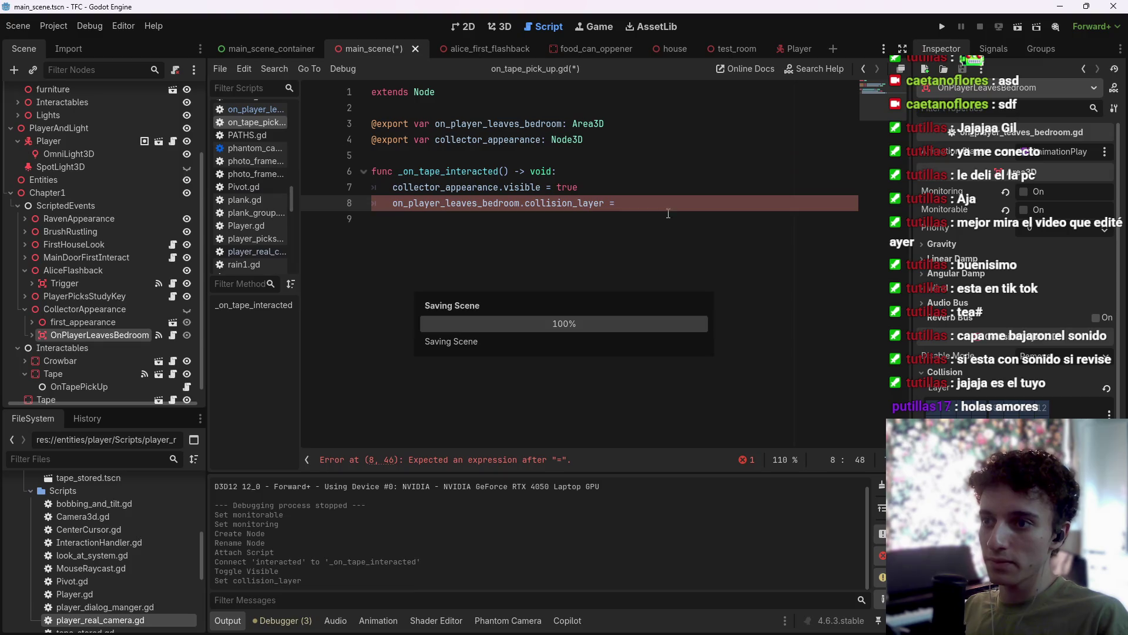
Restore line 8 to on_player_leaves_bedroom.monitoring = true and save without errors.
{"action": "left_click_drag", "start_coordinate": [621, 203], "coordinate": [526, 202]}
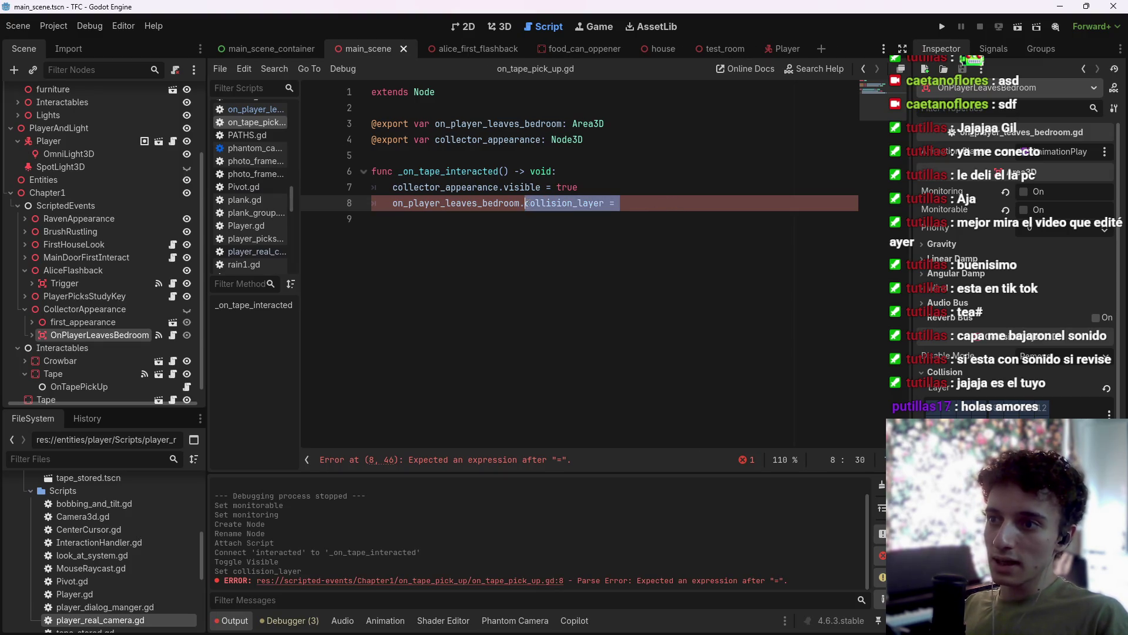
{"action": "type", "text": "monitorab"}
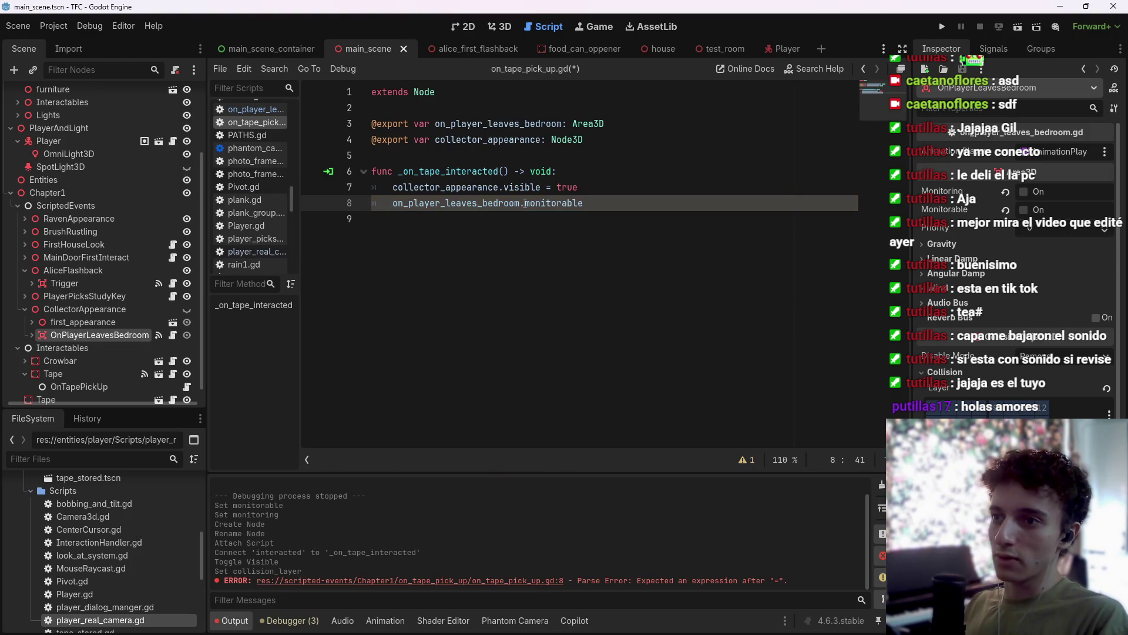
{"action": "type", "text": "ring ="}
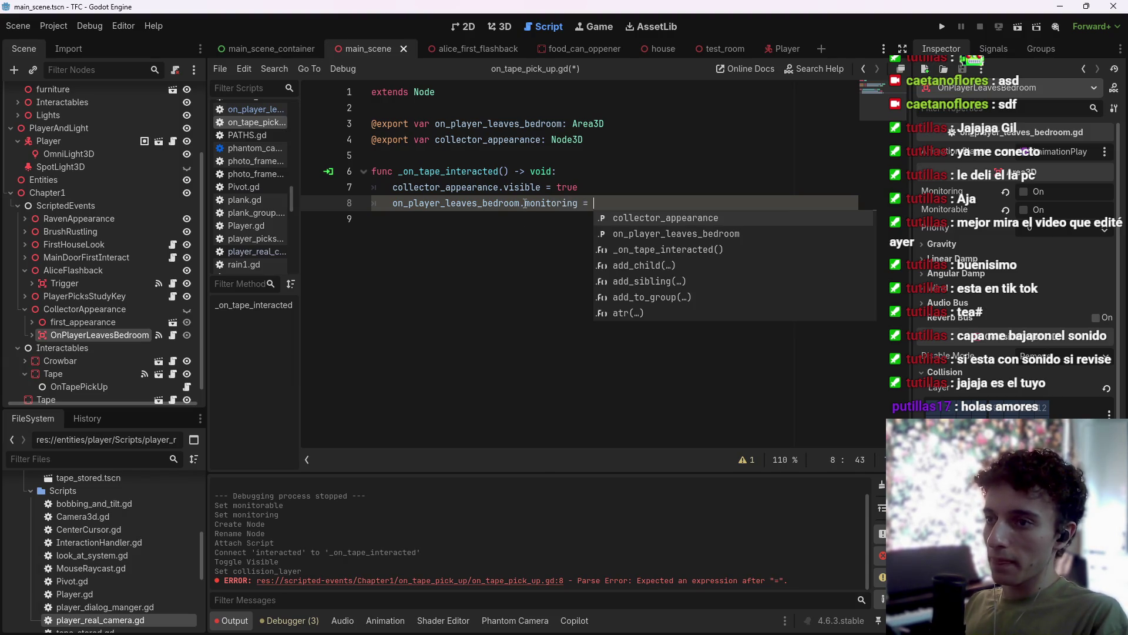
{"action": "type", "text": "true"}
{"action": "key", "text": "ctrl+s"}
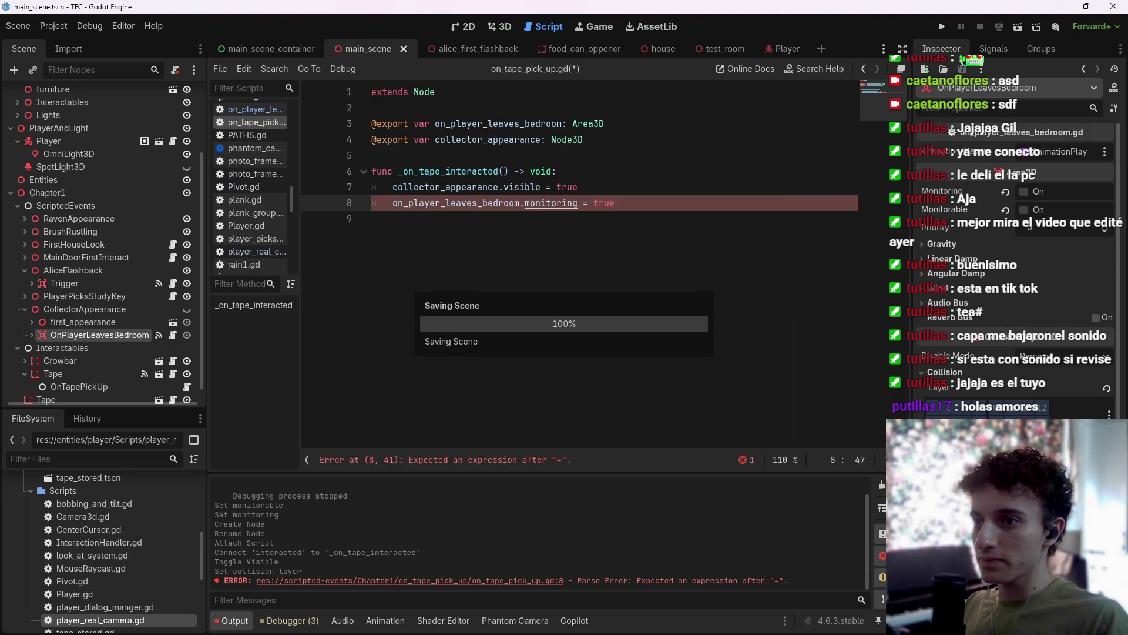
{"action": "key", "text": "ctrl+s"}
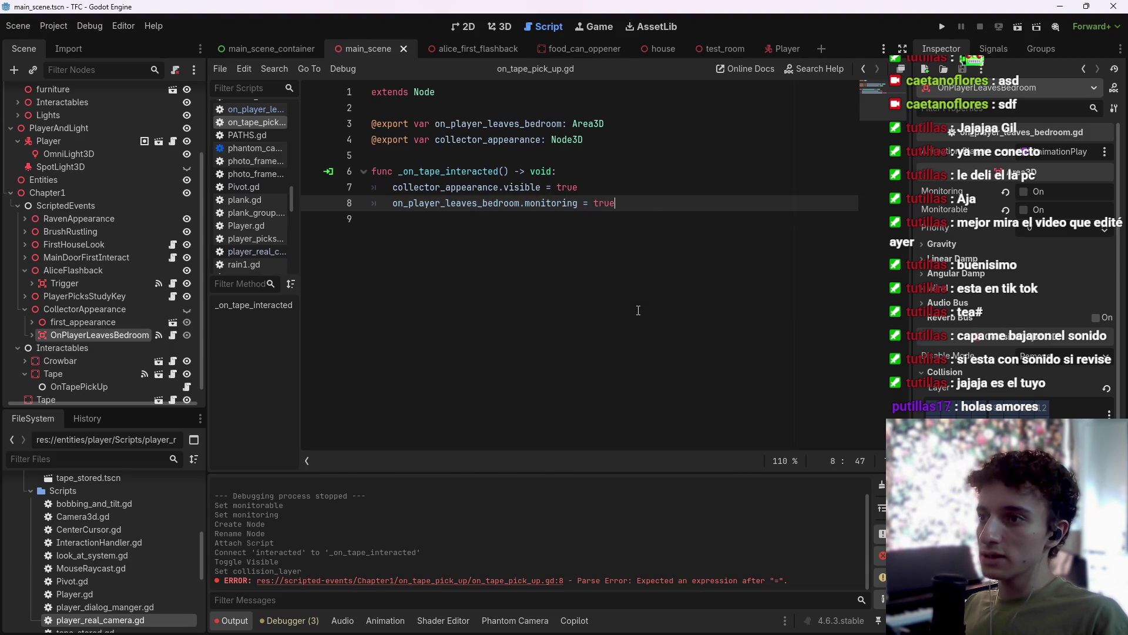
{"action": "left_click", "coordinate": [24, 309]}
{"action": "key", "text": "ctrl+s"}
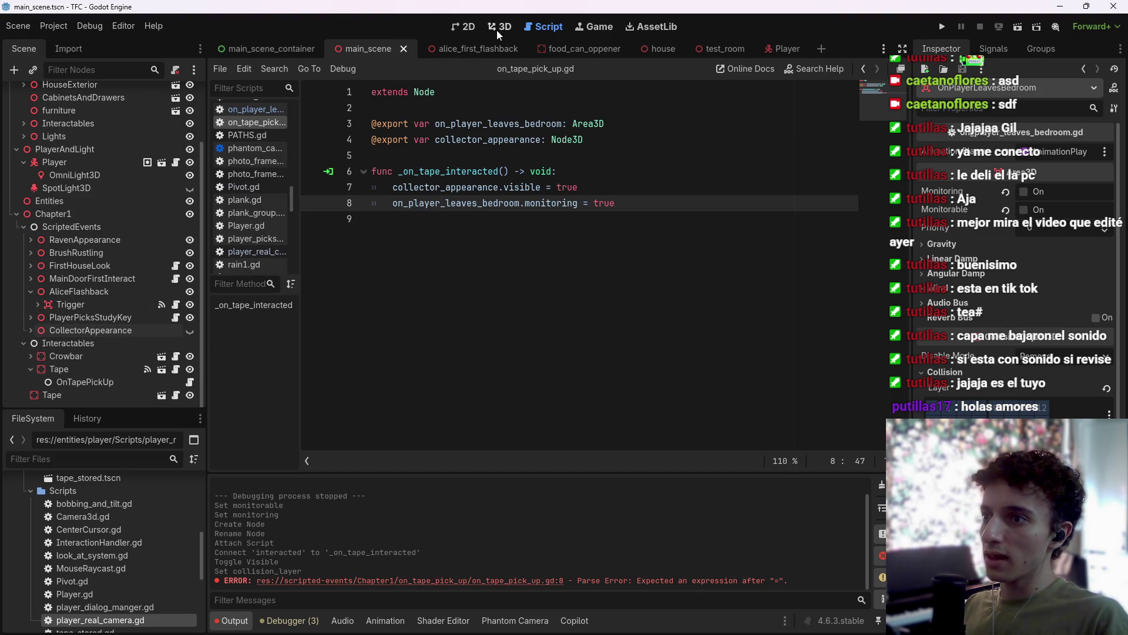
In the 3D view, rename the Tape node to BasementTape and save the scene.
{"action": "left_click", "coordinate": [497, 29]}
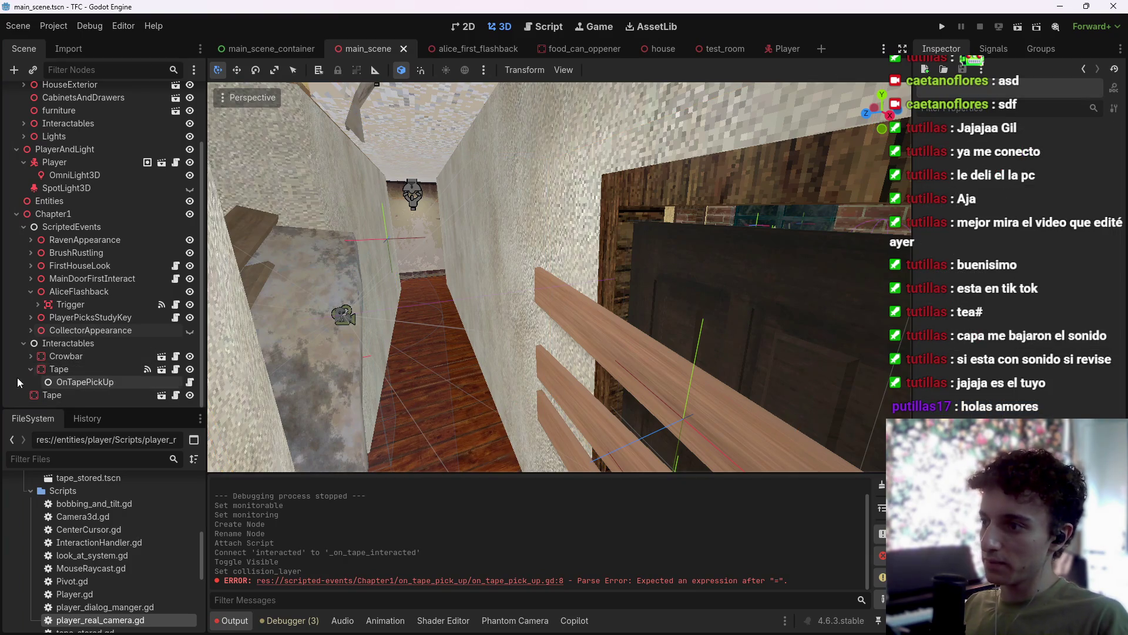
{"action": "left_click", "coordinate": [31, 369]}
{"action": "double_click", "coordinate": [67, 383]}
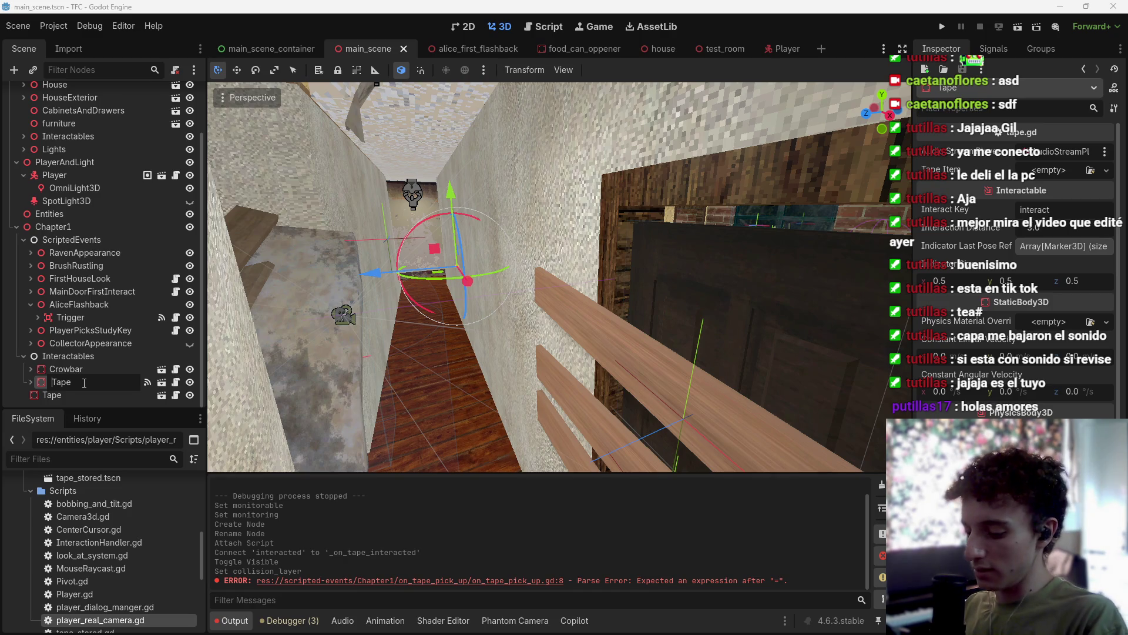
{"action": "type", "text": "Base"}
{"action": "key", "text": "Escape"}
{"action": "type", "text": "Basement"}
{"action": "key", "text": "Return"}
{"action": "key", "text": "ctrl+s"}
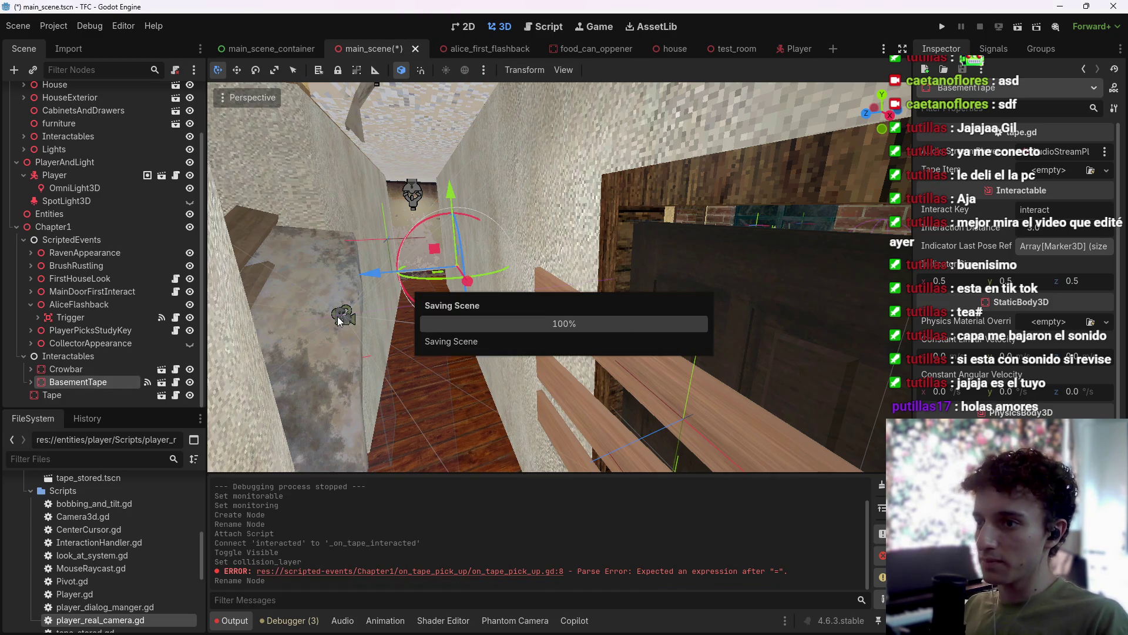
Switch over to the Trello board.
{"action": "mouse_move", "coordinate": [615, 619]}
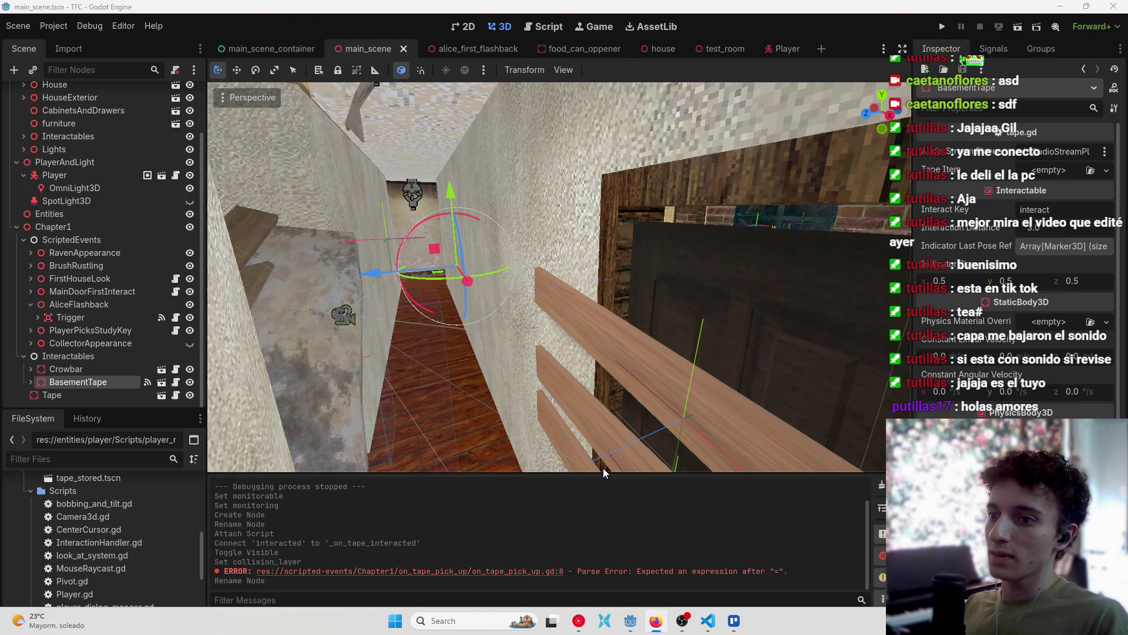
{"action": "mouse_move", "coordinate": [692, 627]}
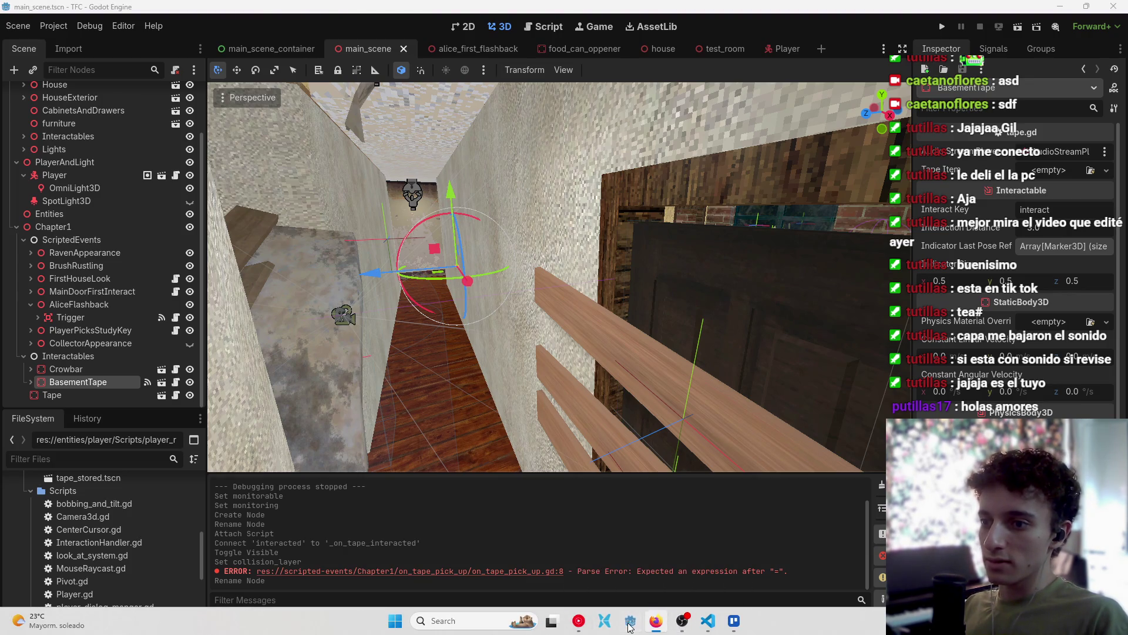
{"action": "left_click", "coordinate": [734, 620]}
Tick 'Triggerear animacion cuando lo vez' on the Collector asomandose por la esquina card, then return to Godot.
{"action": "left_click", "coordinate": [501, 148]}
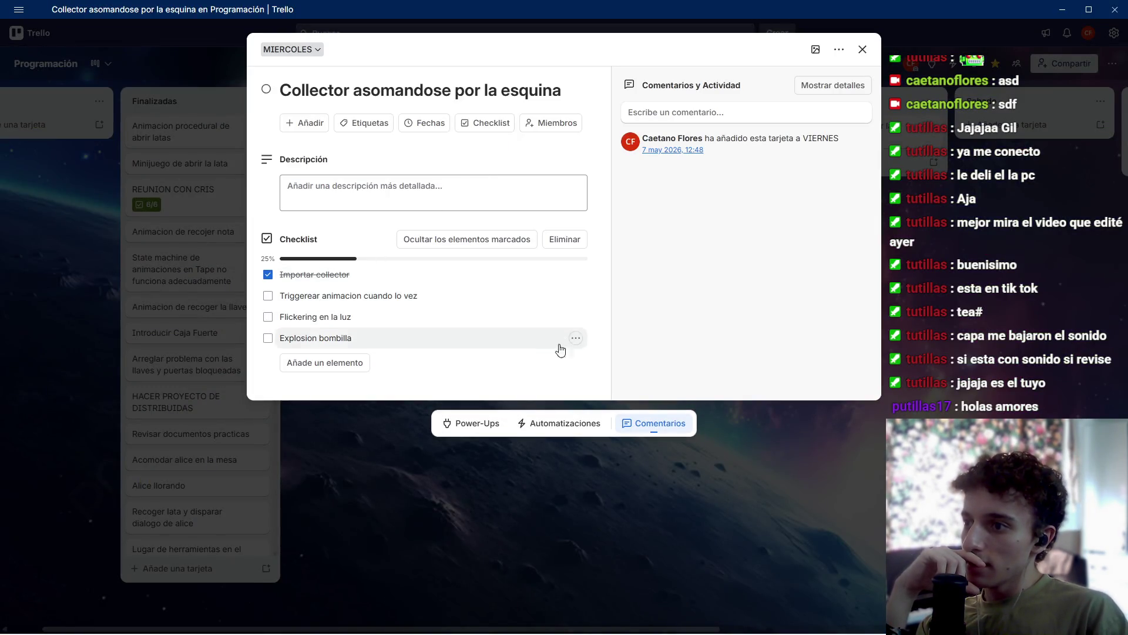
{"action": "left_click", "coordinate": [268, 295]}
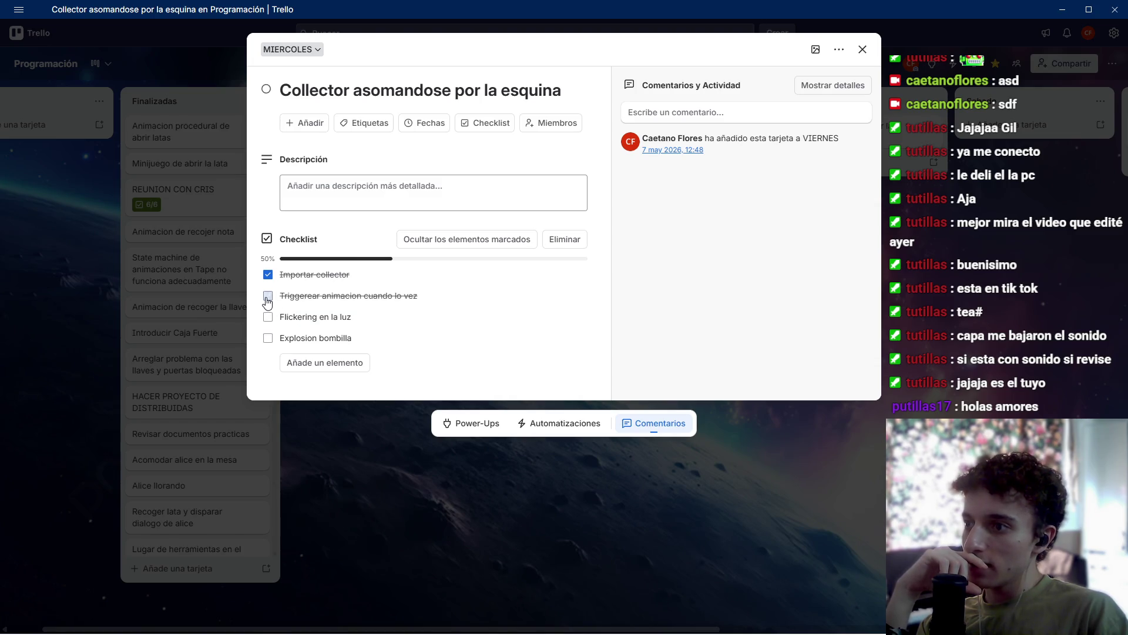
{"action": "left_click", "coordinate": [707, 532]}
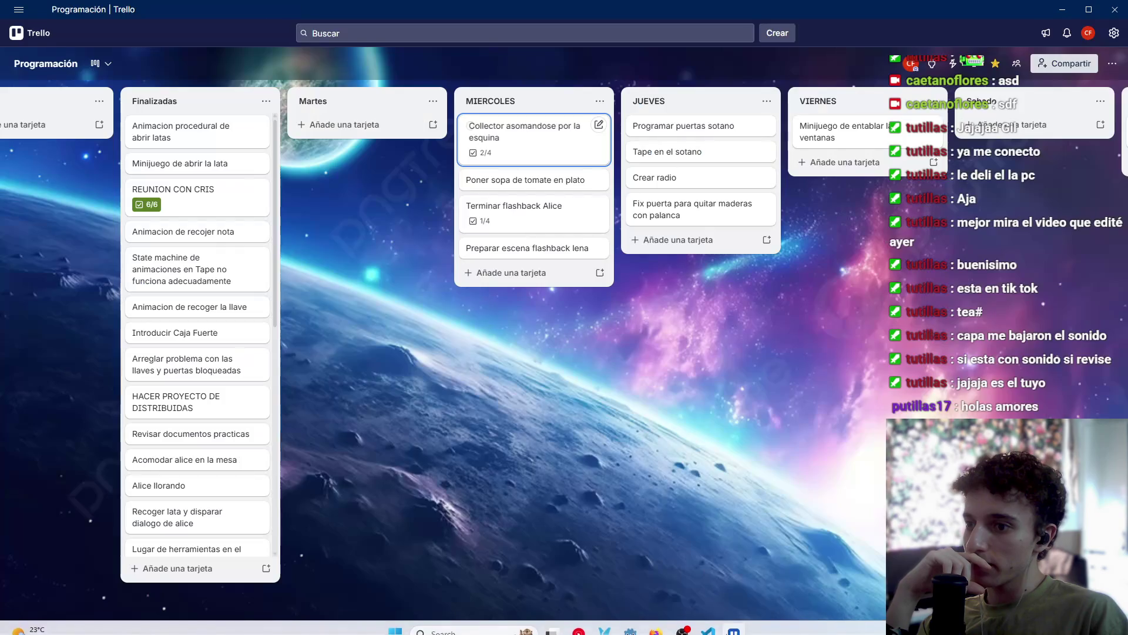
{"action": "left_click", "coordinate": [637, 625]}
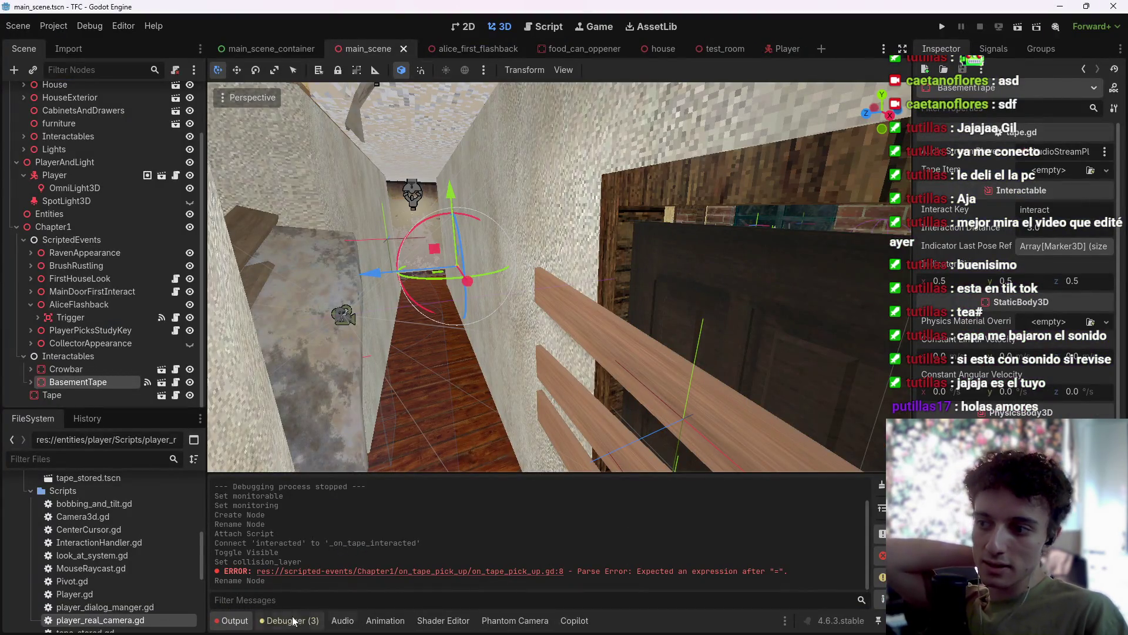
Collapse the output log and fly the camera through the living room toward the bedroom corridor.
{"action": "left_click", "coordinate": [235, 621]}
{"action": "key", "text": "w"}
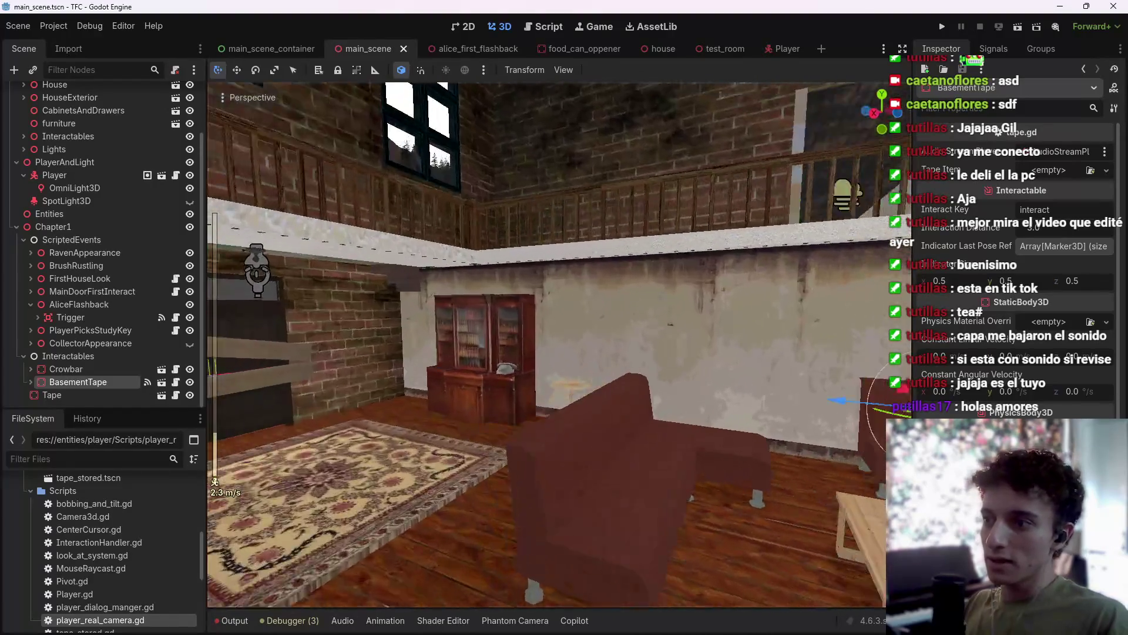
{"action": "scroll", "coordinate": [546, 344], "scroll_direction": "down", "scroll_amount": 12}
{"action": "key", "text": "s"}
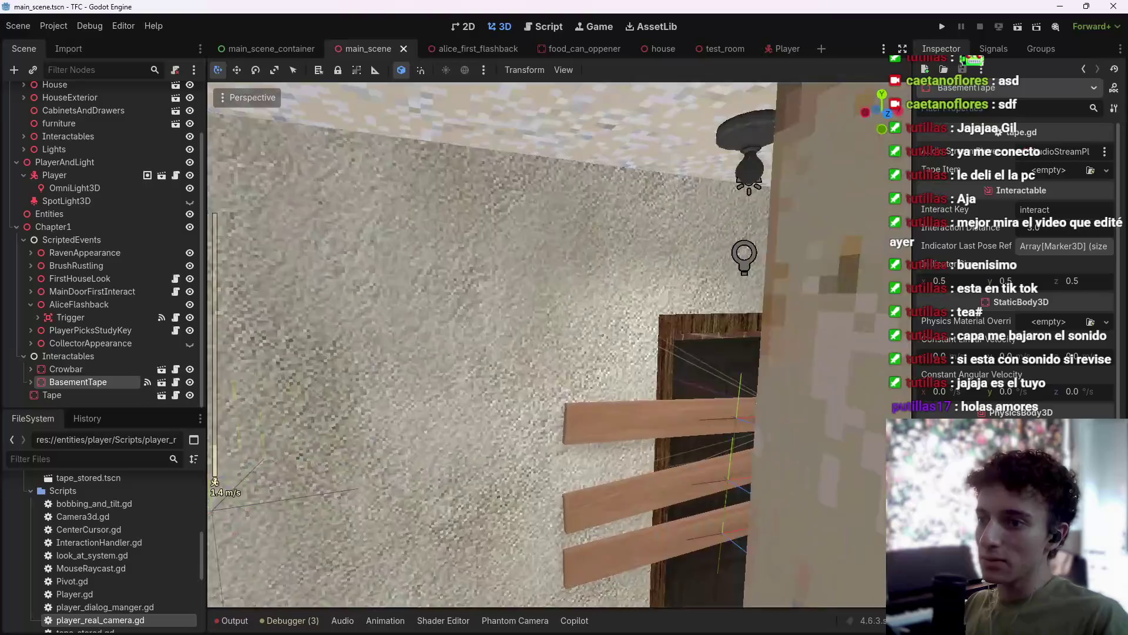
{"action": "key", "text": "w"}
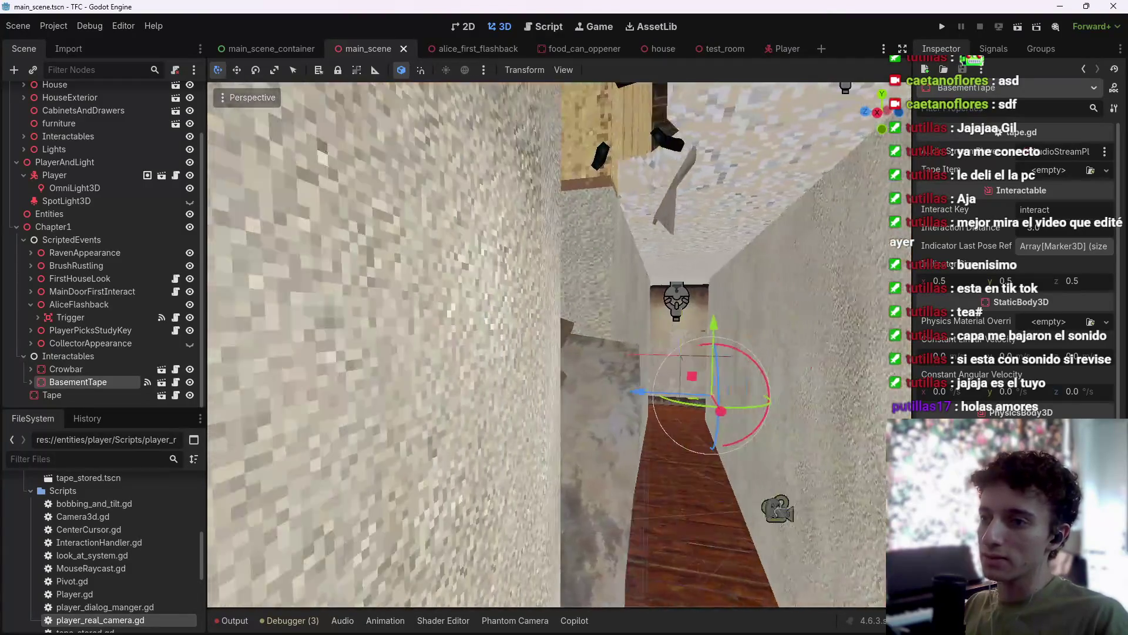
{"action": "key", "text": "w"}
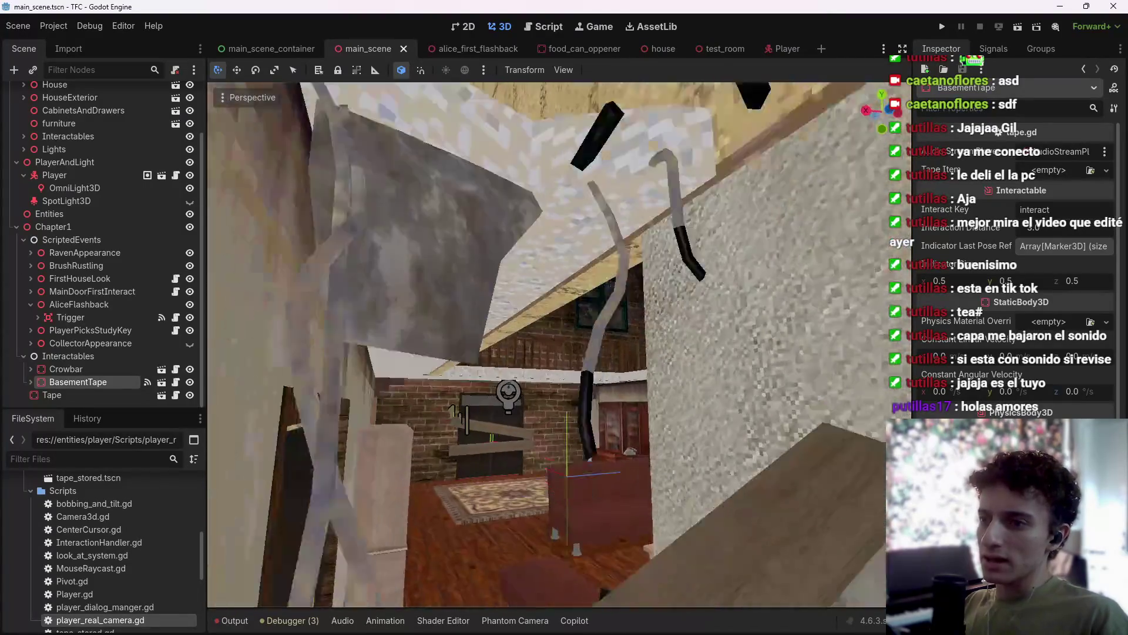
Select the WorldEnvironment node and clear its current environment resource.
{"action": "scroll", "coordinate": [118, 228], "scroll_direction": "up", "scroll_amount": 5}
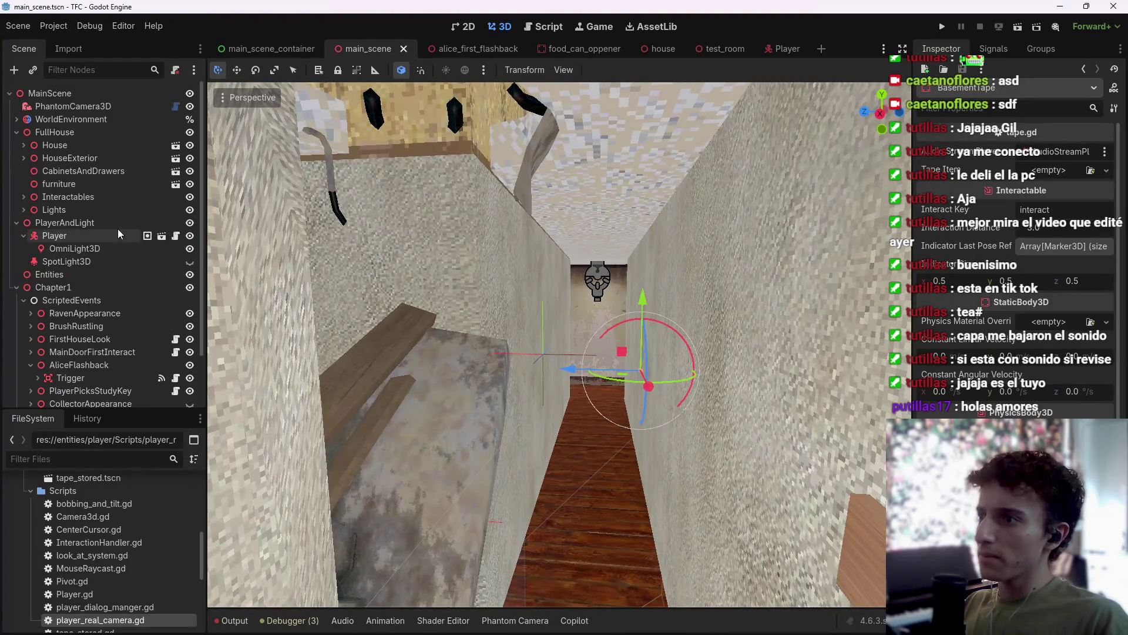
{"action": "left_click", "coordinate": [79, 118]}
{"action": "left_click", "coordinate": [1012, 155]}
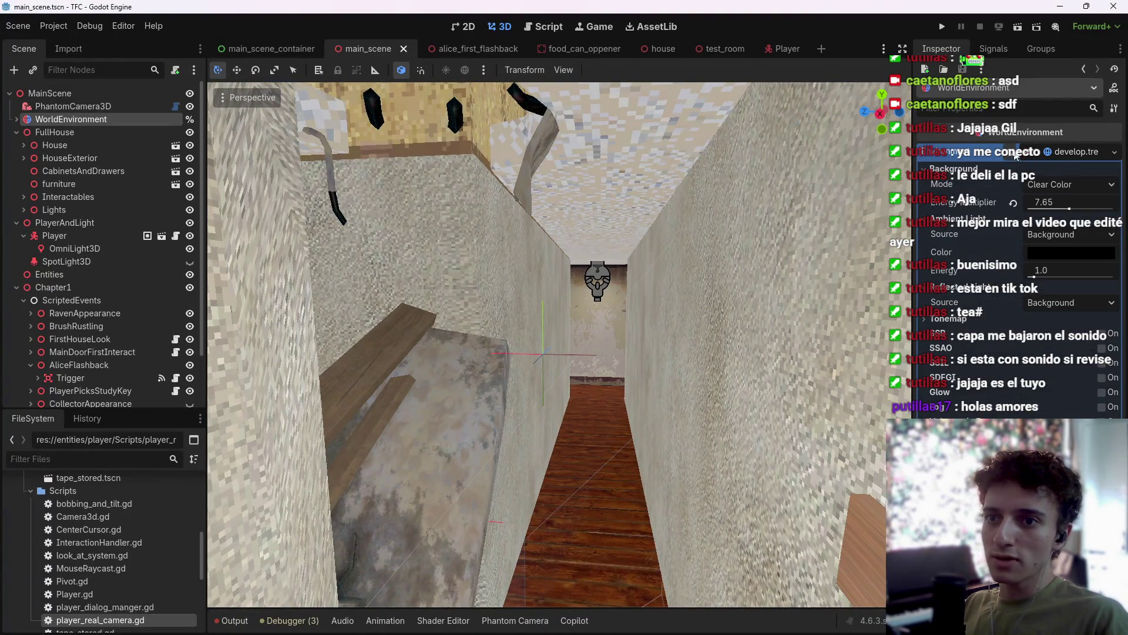
Load house_demo.tres as the WorldEnvironment's environment, then select the corridor ceiling lamp CeilingLamp5.
{"action": "left_click", "coordinate": [1098, 152]}
{"action": "left_click", "coordinate": [1063, 198]}
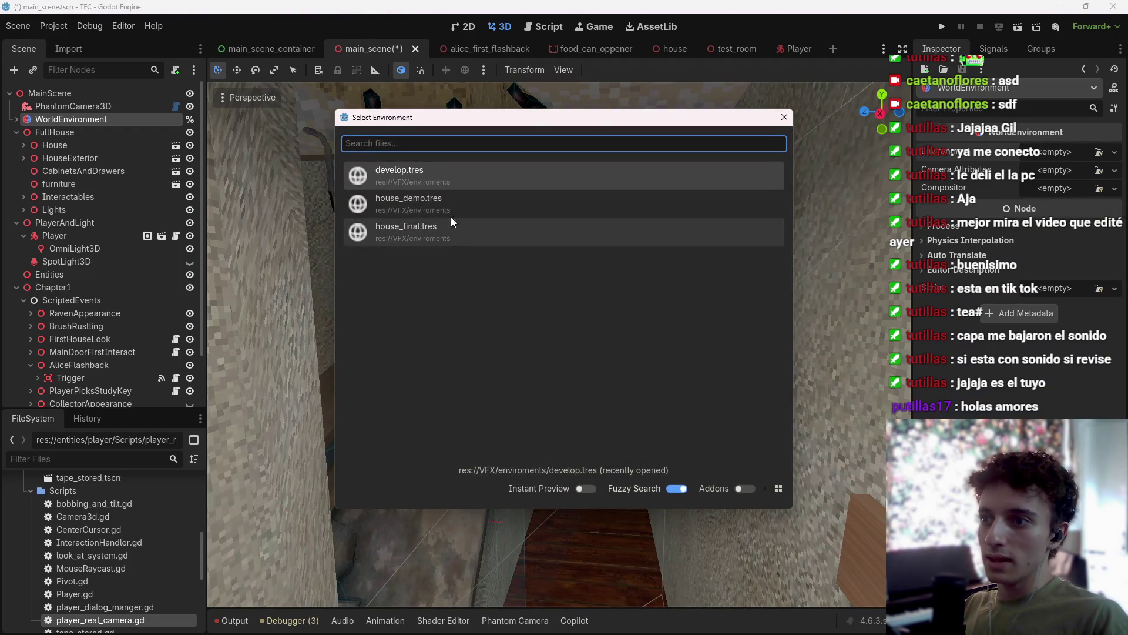
{"action": "double_click", "coordinate": [460, 203]}
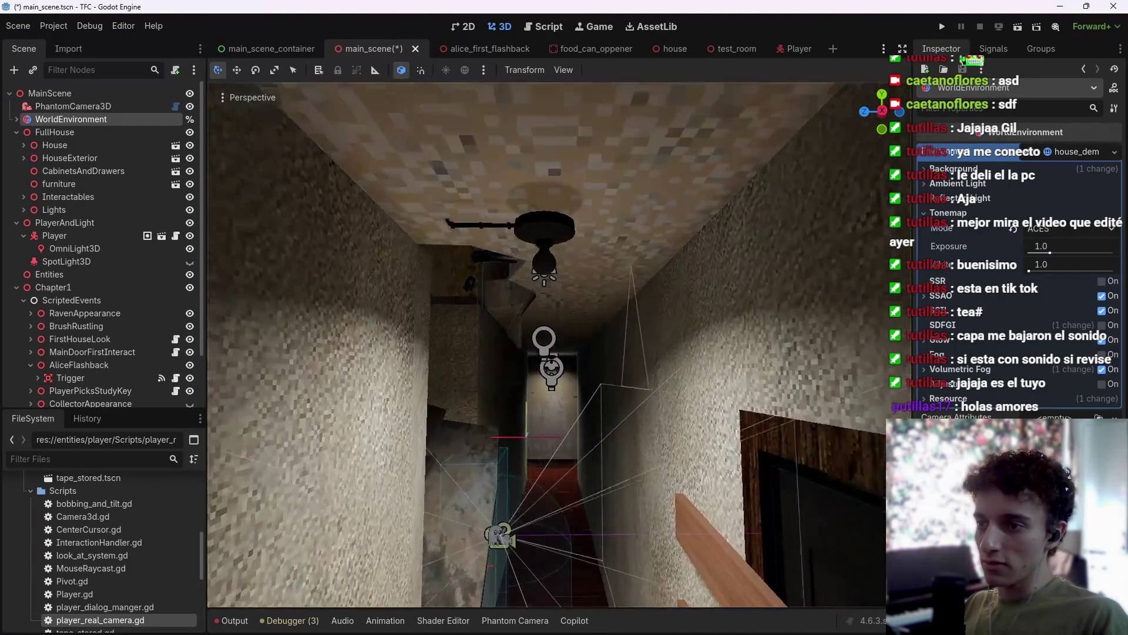
{"action": "left_click", "coordinate": [541, 259]}
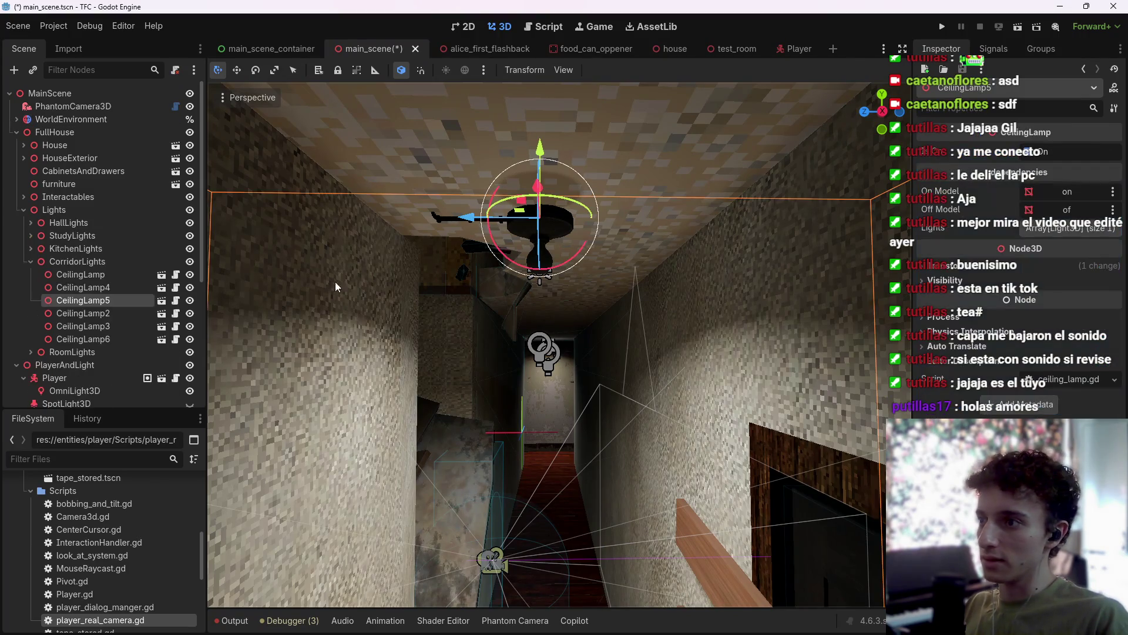
{"action": "scroll", "coordinate": [113, 273], "scroll_direction": "down", "scroll_amount": 1}
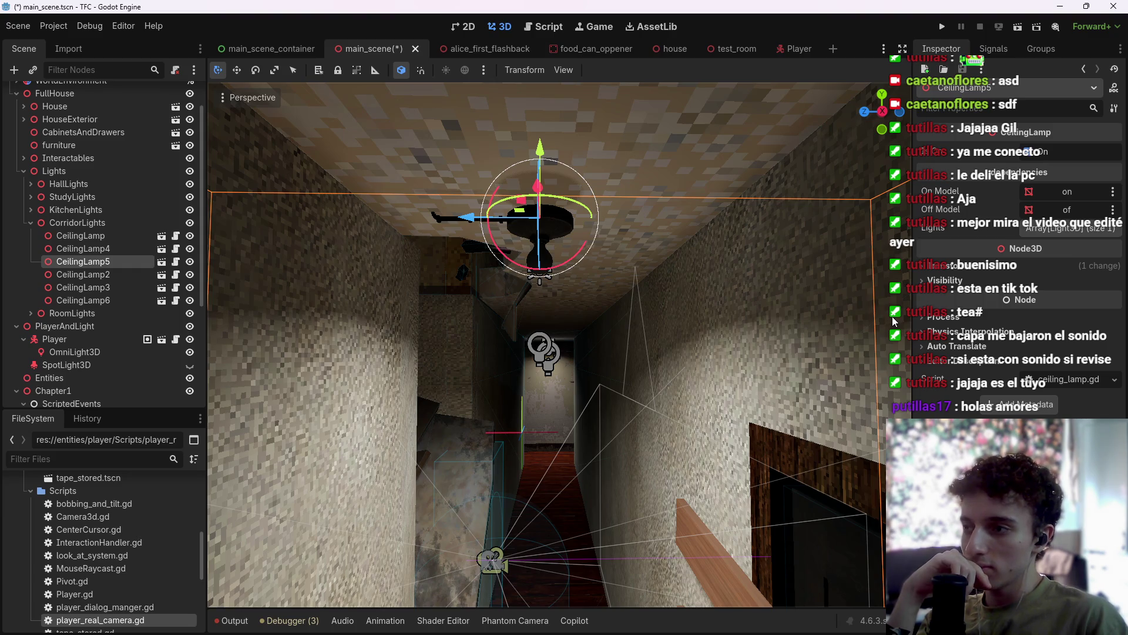
{"action": "left_click_drag", "start_coordinate": [881, 327], "coordinate": [876, 364]}
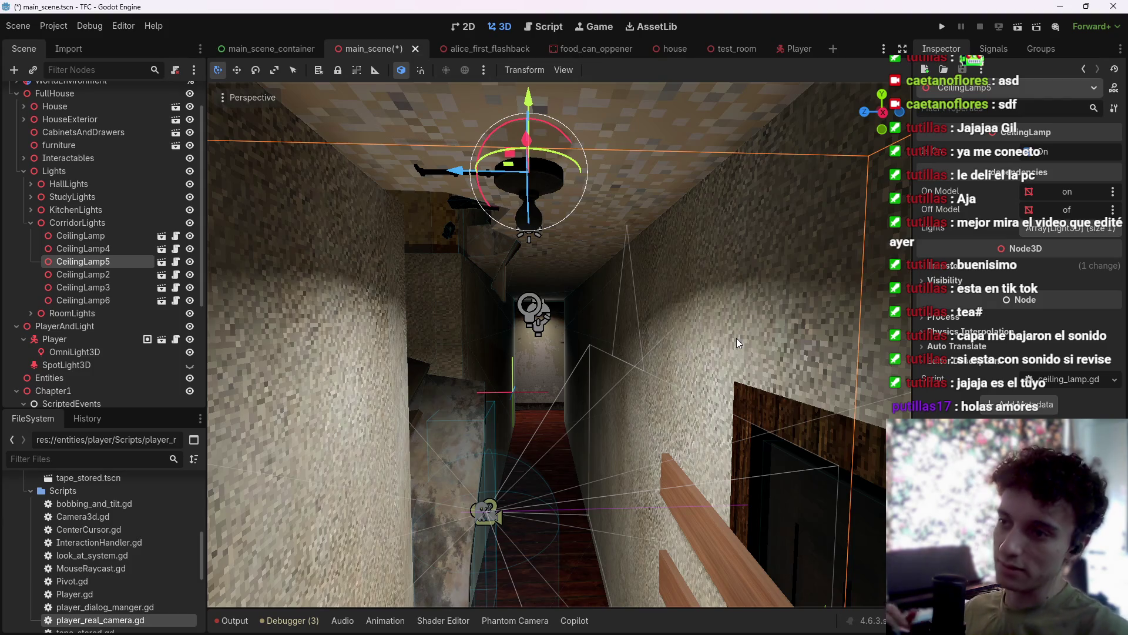
{"action": "right_click", "coordinate": [92, 263]}
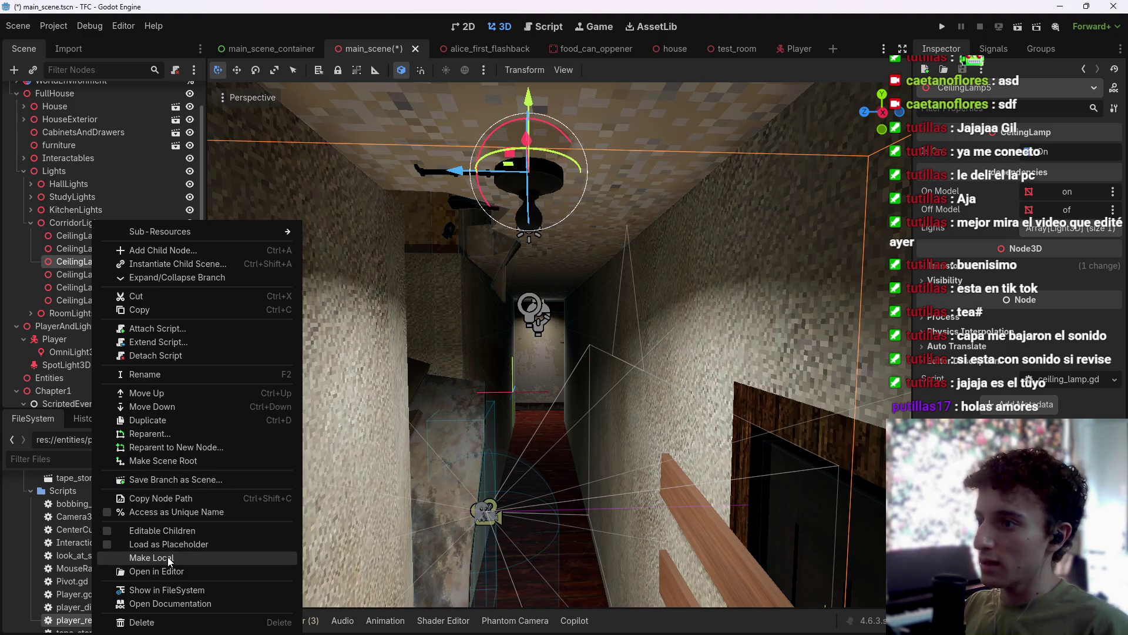
Make CeilingLamp5 local, undo that, save main_scene, and open the lamp's own scene.
{"action": "left_click", "coordinate": [168, 556]}
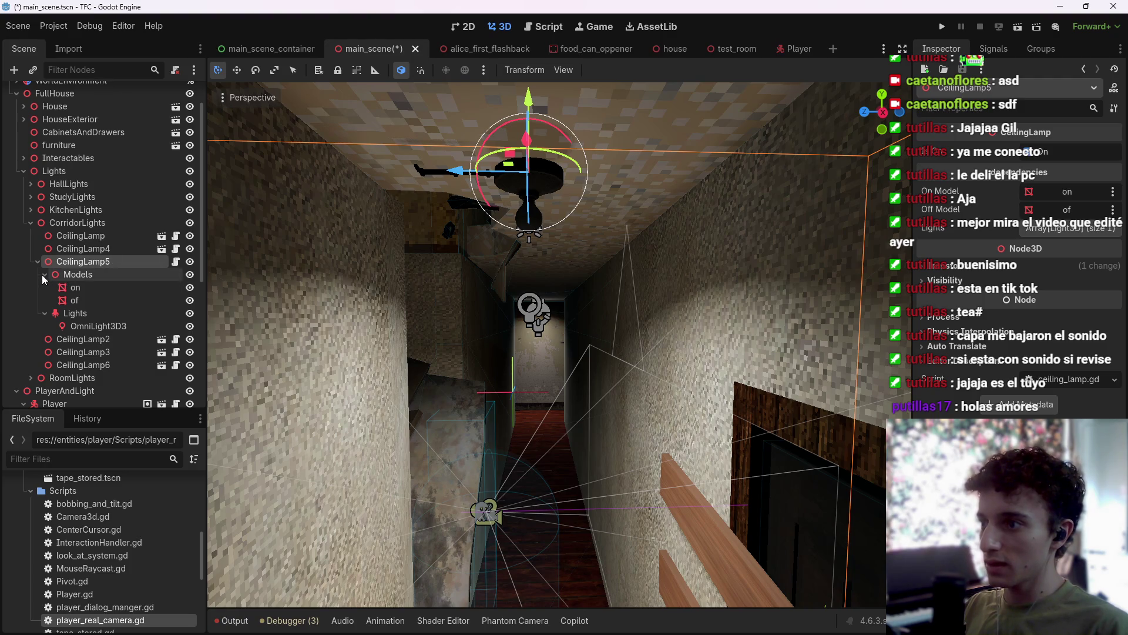
{"action": "key", "text": "ctrl+z"}
{"action": "key", "text": "ctrl+s"}
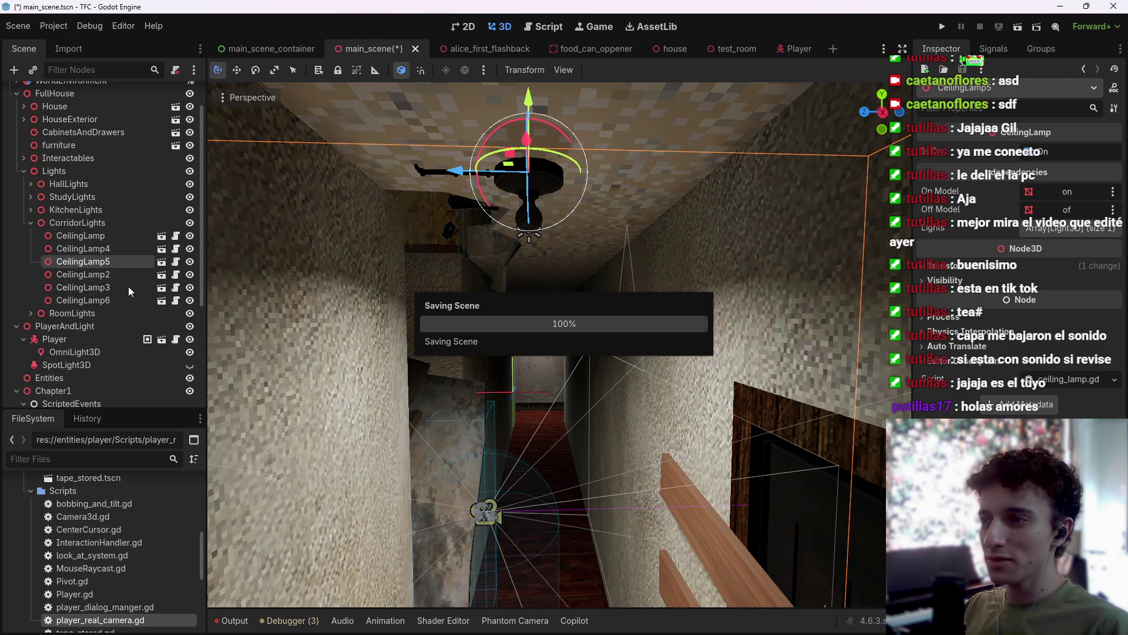
{"action": "left_click", "coordinate": [162, 263]}
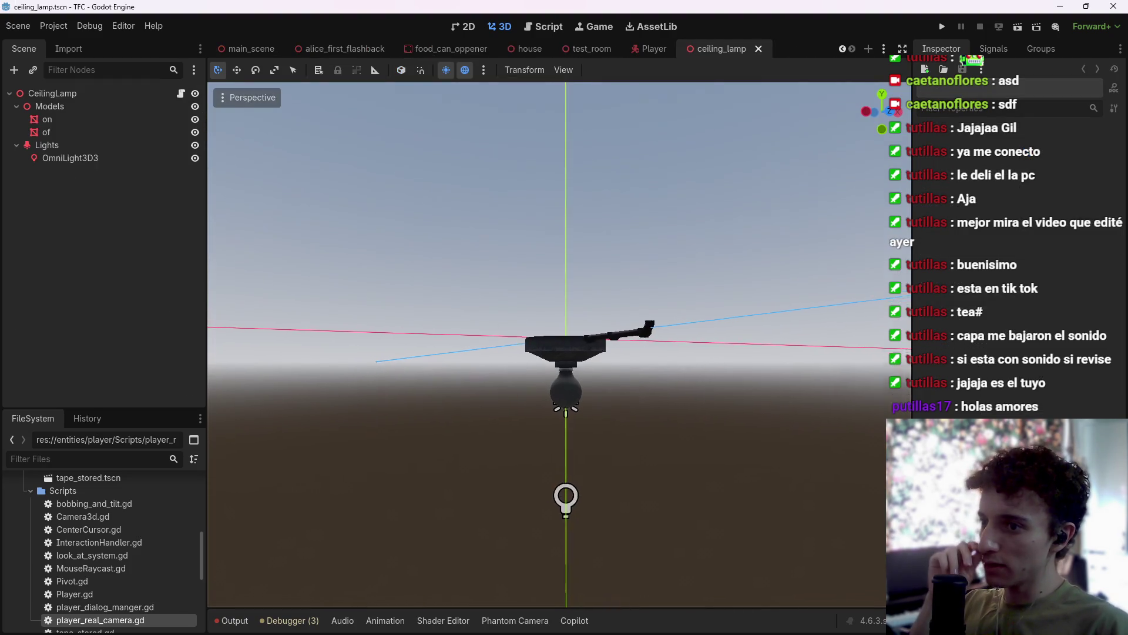
Attach existing scripts to the Lights node and OmniLight3D3, and save the ceiling_lamp scene.
{"action": "left_click", "coordinate": [94, 160]}
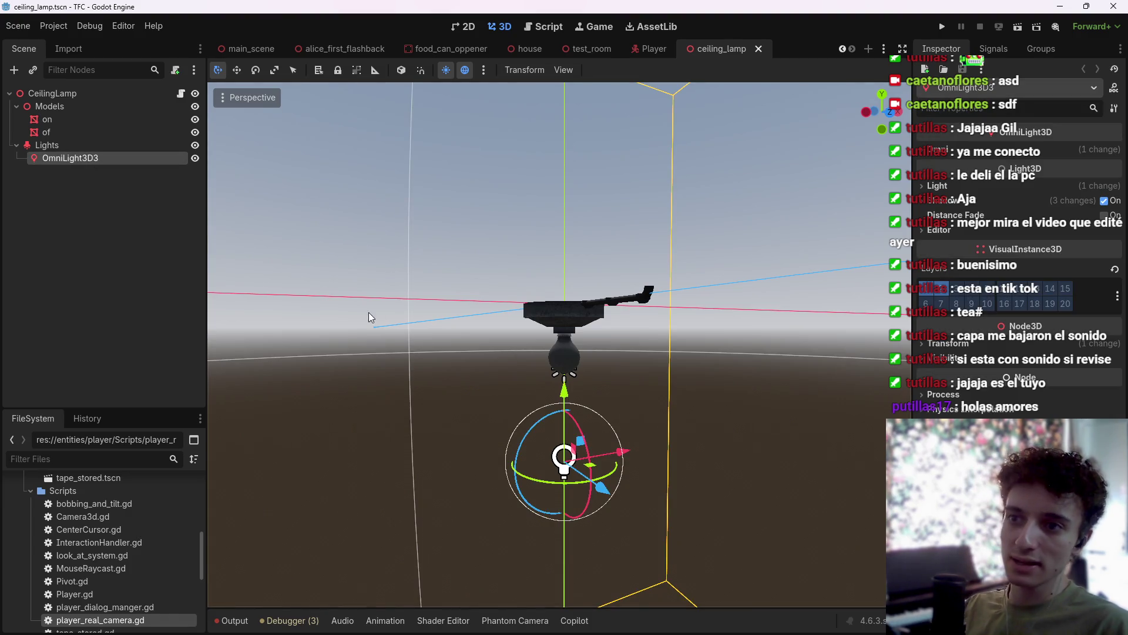
{"action": "left_click", "coordinate": [82, 147]}
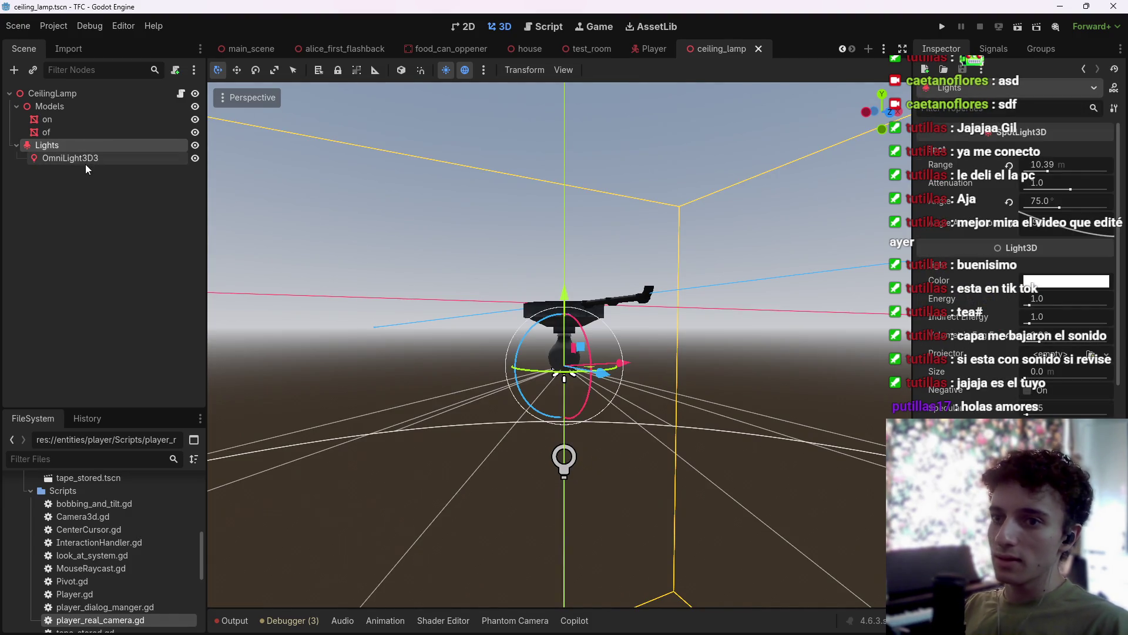
{"action": "scroll", "coordinate": [1017, 253], "scroll_direction": "down", "scroll_amount": 5}
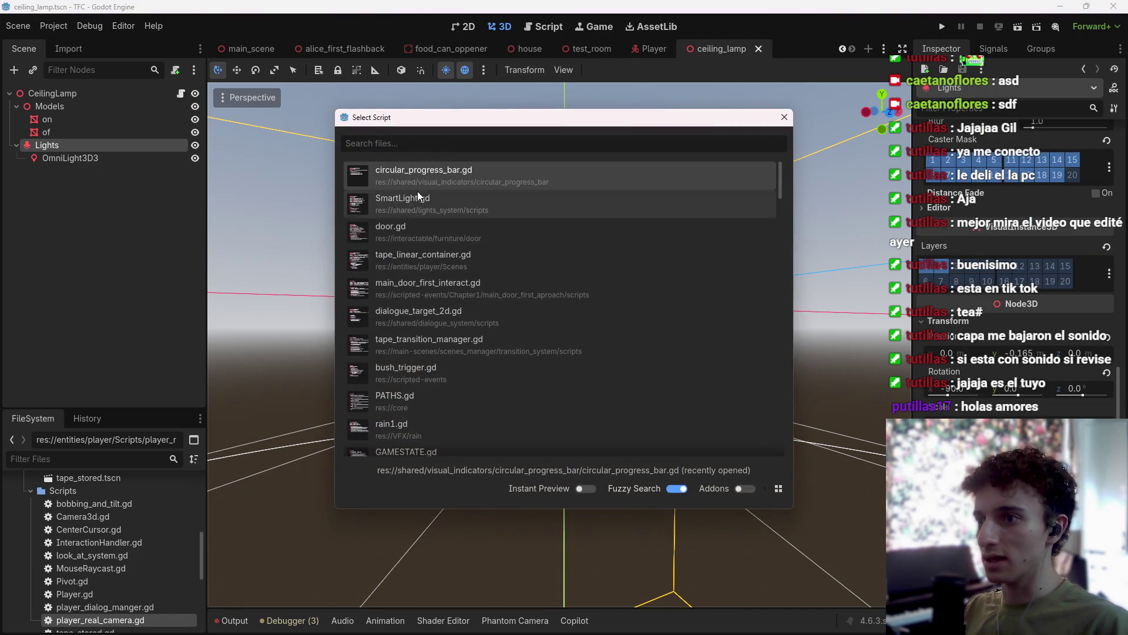
{"action": "double_click", "coordinate": [418, 192]}
{"action": "left_click", "coordinate": [88, 158]}
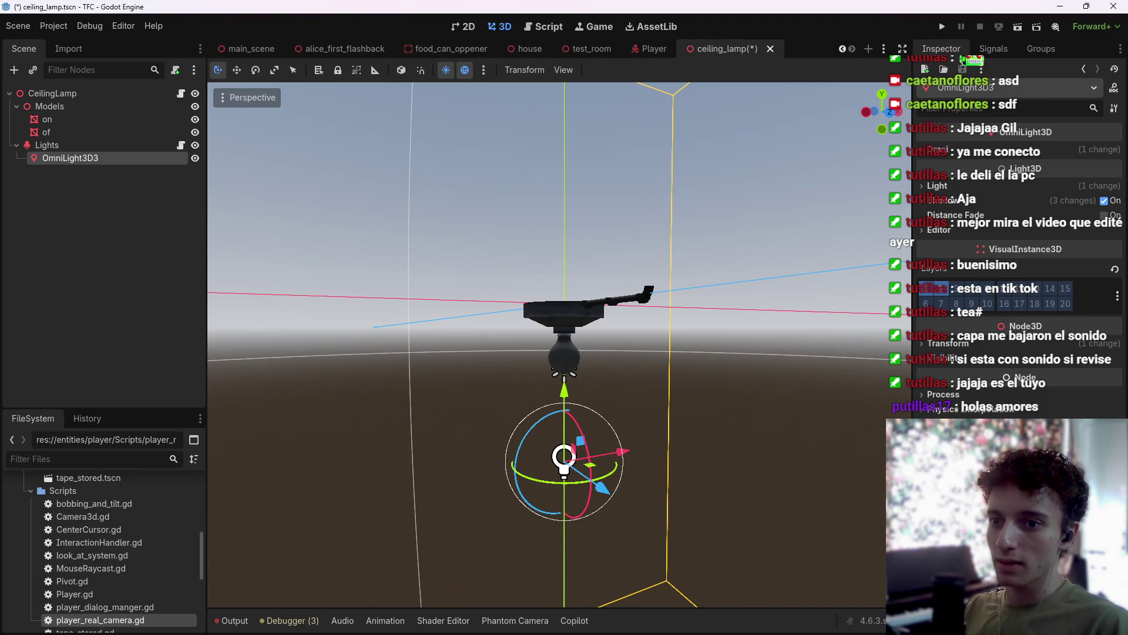
{"action": "double_click", "coordinate": [474, 204]}
{"action": "key", "text": "ctrl+s"}
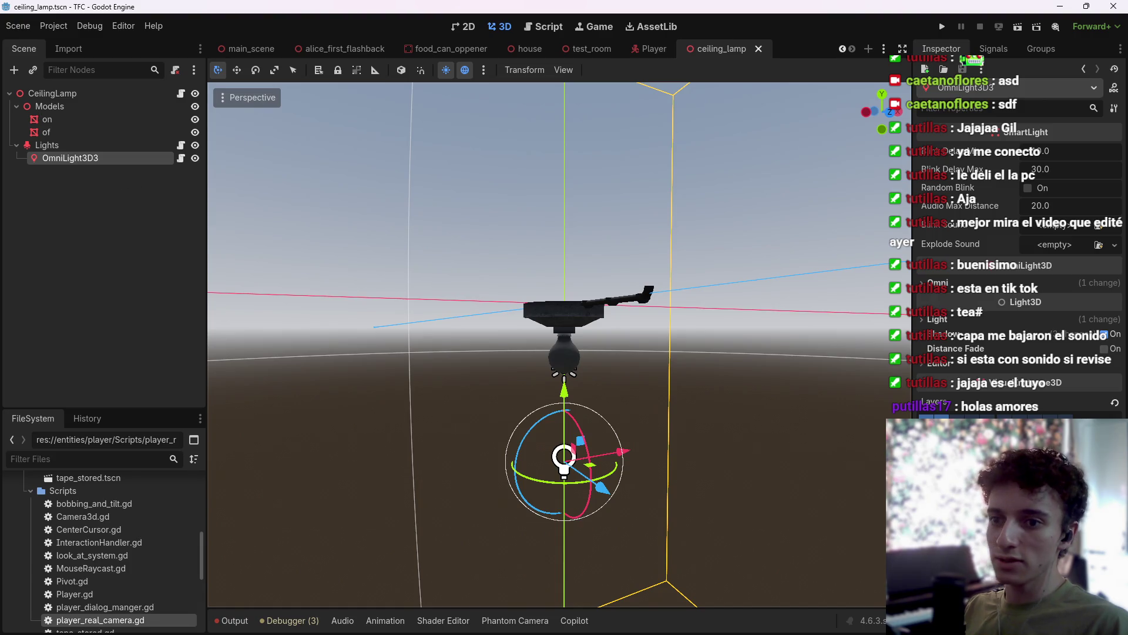
{"action": "key", "text": "ctrl+s"}
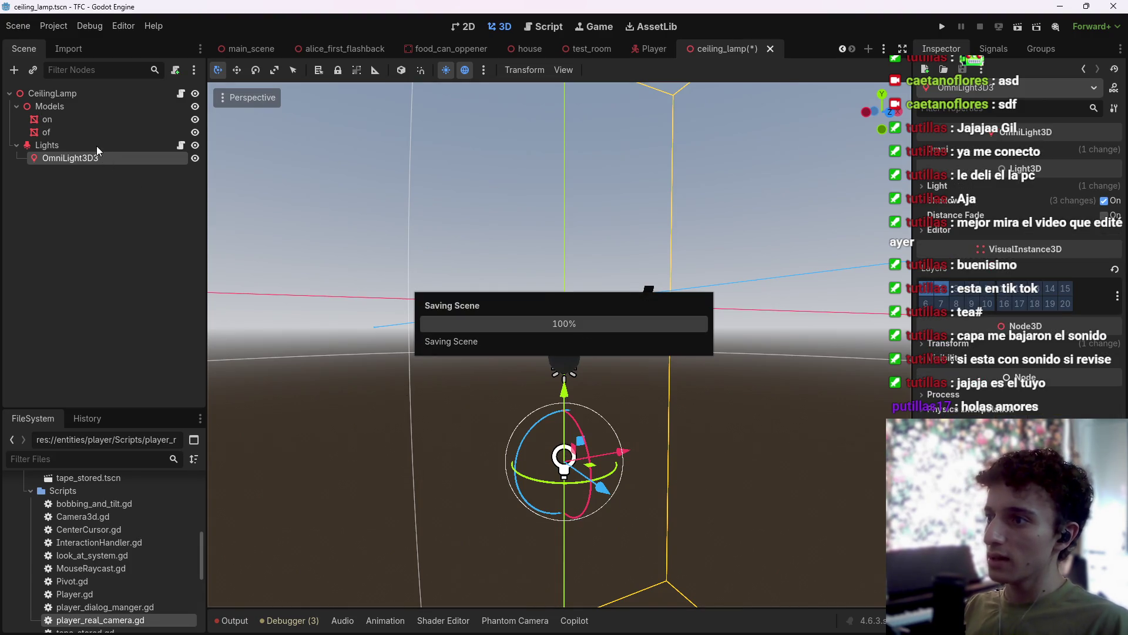
Save the ceiling_lamp scene again and open ceiling_lamp.gd from the CeilingLamp root node.
{"action": "double_click", "coordinate": [97, 146]}
{"action": "key", "text": "Return"}
{"action": "key", "text": "ctrl+s"}
{"action": "left_click", "coordinate": [79, 93]}
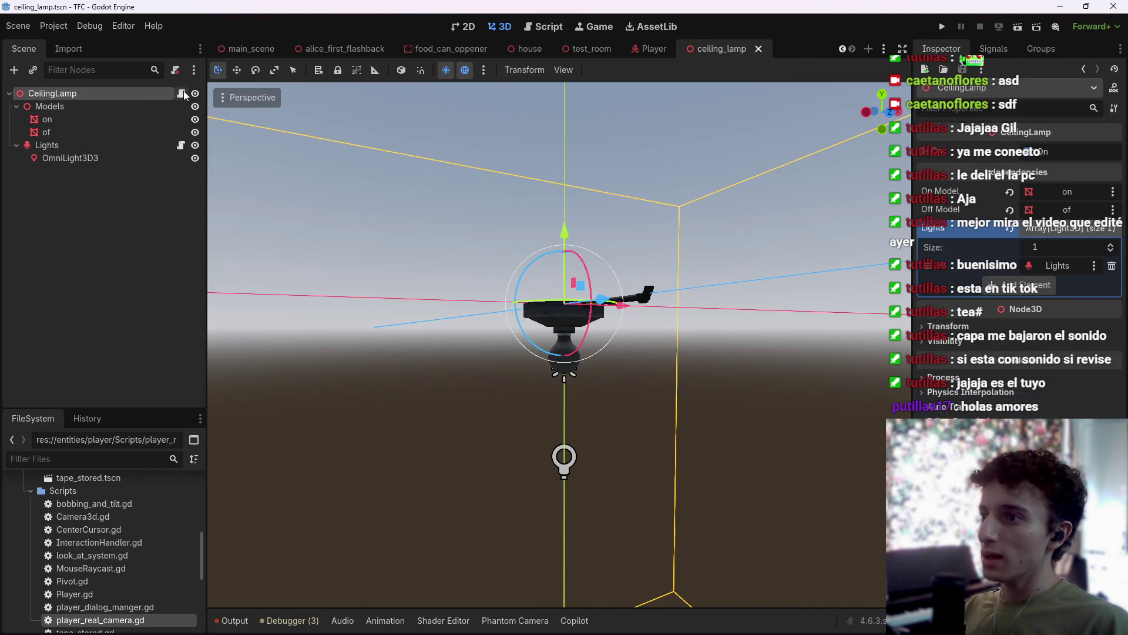
{"action": "left_click", "coordinate": [181, 93]}
{"action": "scroll", "coordinate": [537, 312], "scroll_direction": "down", "scroll_amount": 1}
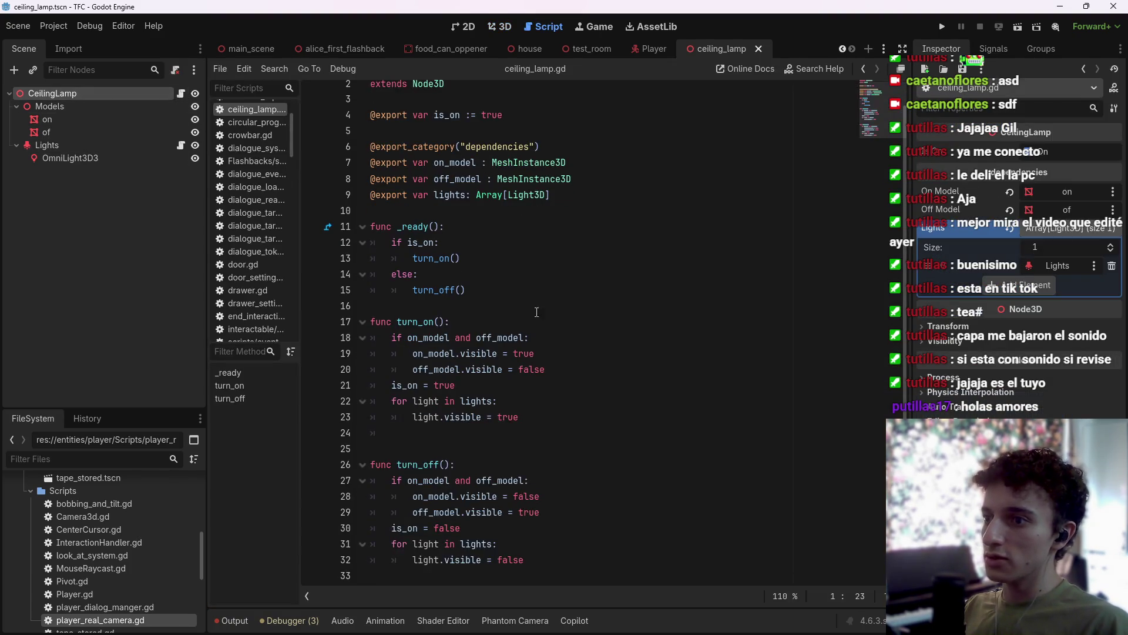
Begin a new 'func flick' declaration on line 34 after turn_off, then view SmartLight.gd.
{"action": "left_click", "coordinate": [604, 574]}
{"action": "scroll", "coordinate": [604, 572], "scroll_direction": "down", "scroll_amount": 1}
{"action": "key", "text": "Return"}
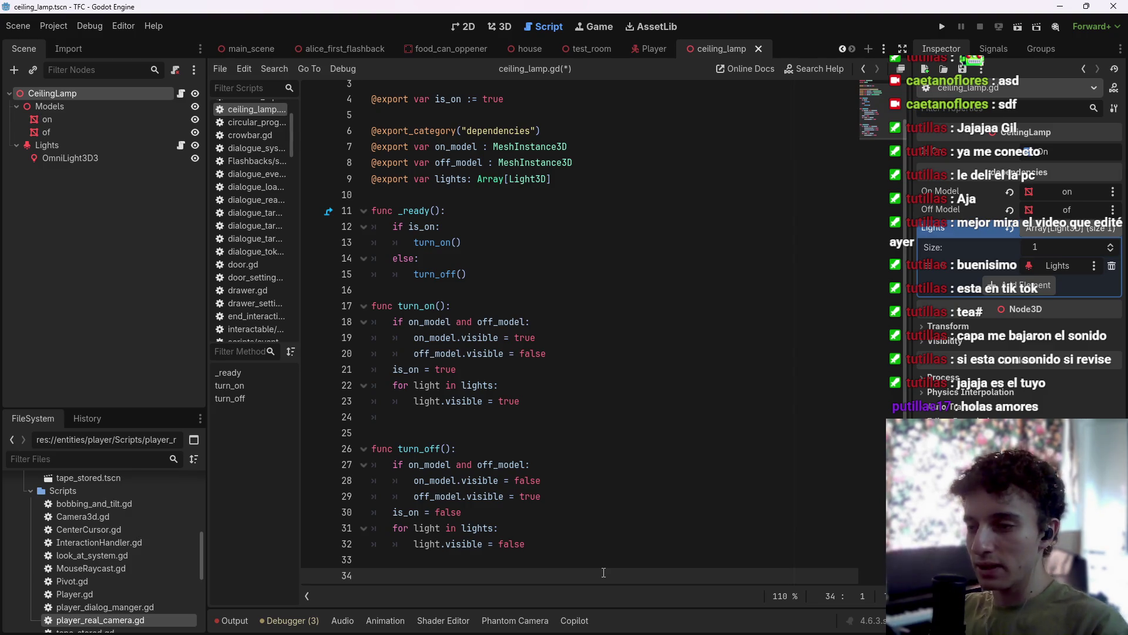
{"action": "type", "text": "fun"}
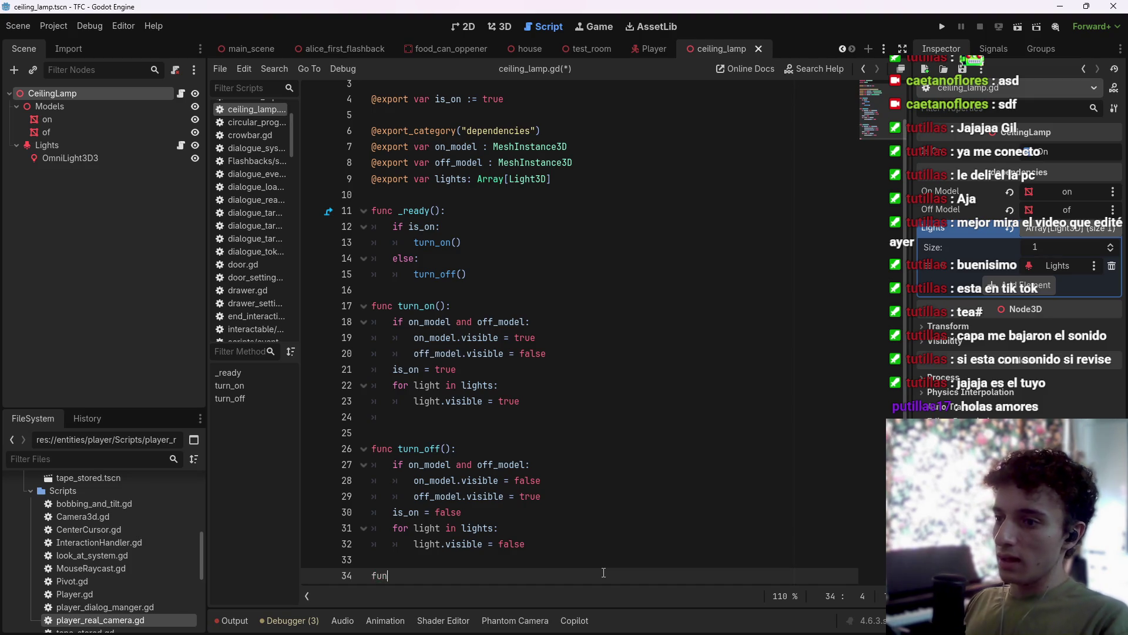
{"action": "type", "text": "func"}
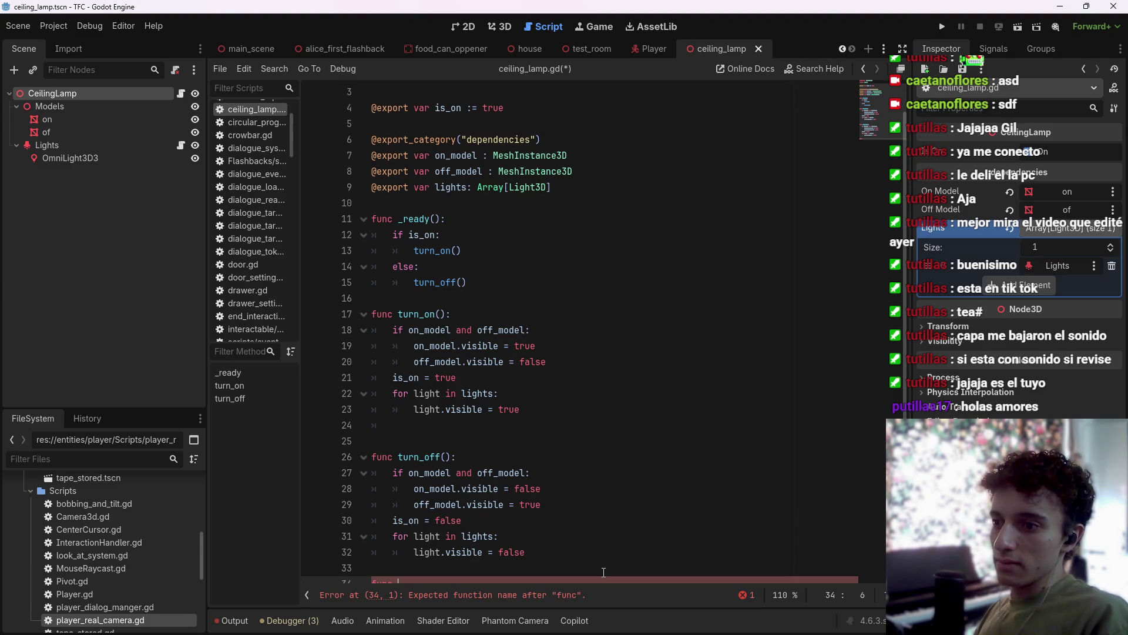
{"action": "scroll", "coordinate": [640, 504], "scroll_direction": "down", "scroll_amount": 1}
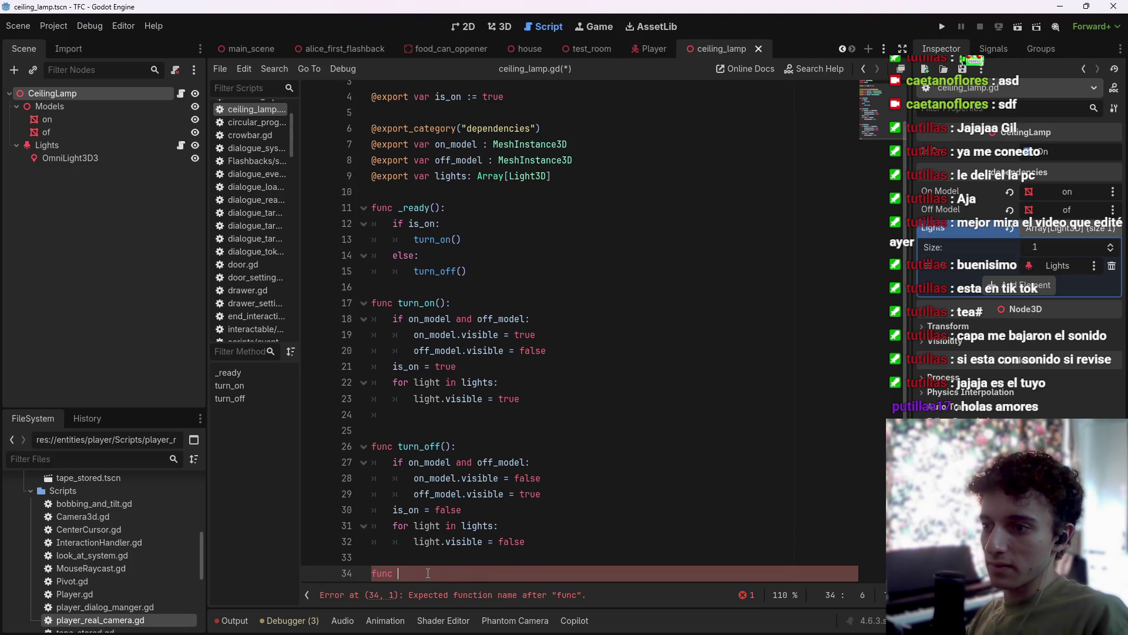
{"action": "key", "text": "BackSpace"}
{"action": "key", "text": "BackSpace"}
{"action": "key", "text": "BackSpace"}
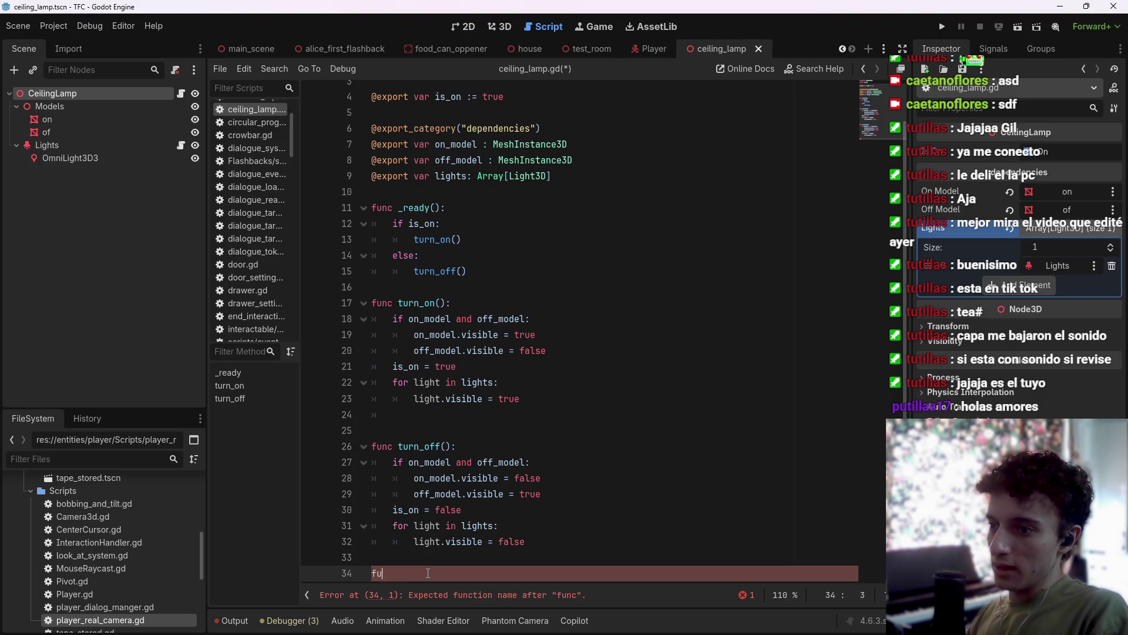
{"action": "type", "text": "unc"}
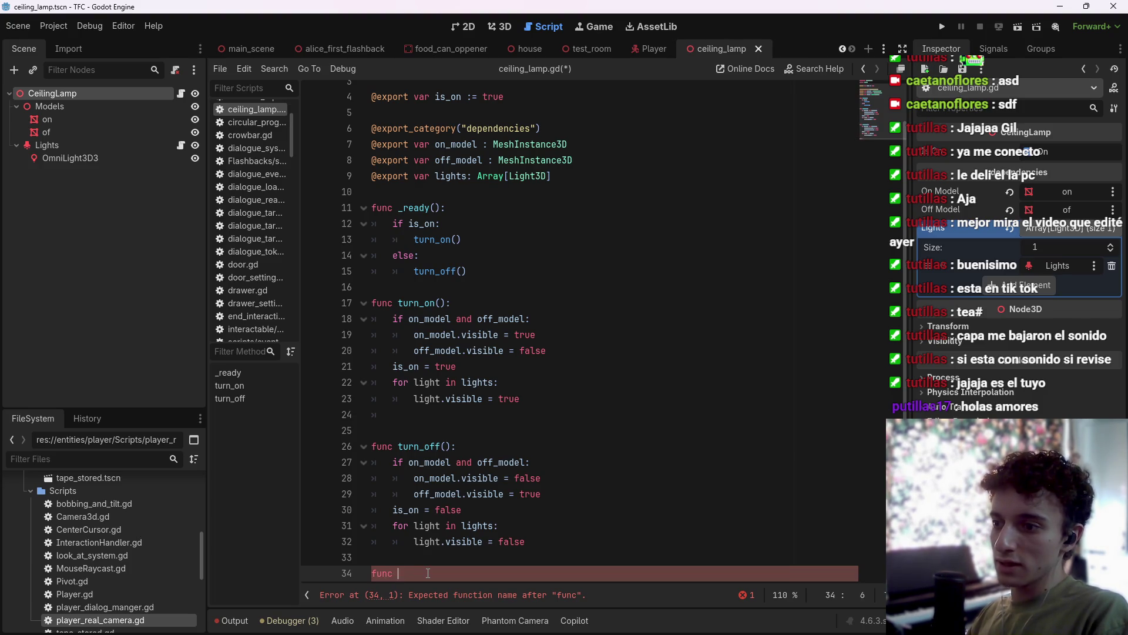
{"action": "key", "text": "BackSpace"}
{"action": "key", "text": "BackSpace"}
{"action": "type", "text": "lick"}
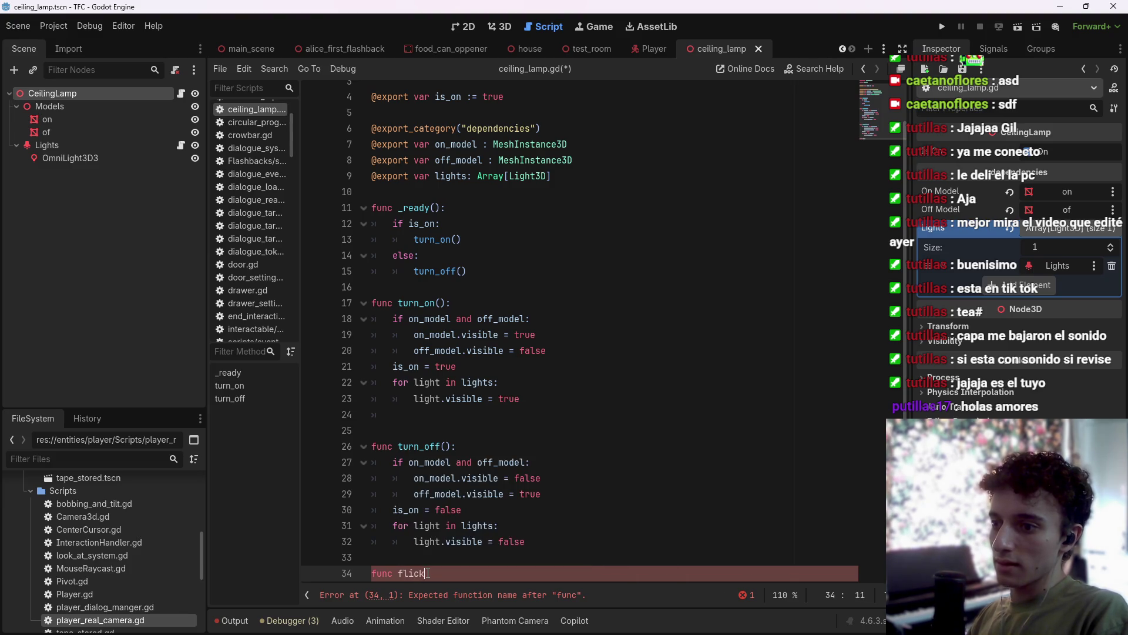
{"action": "type", "text": "ering"}
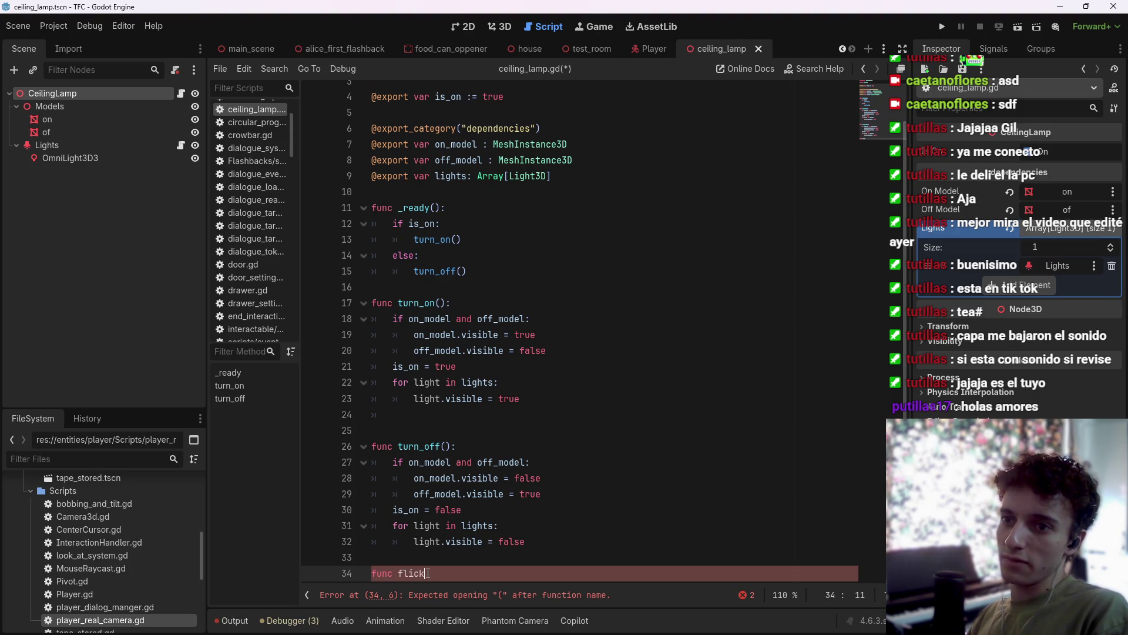
{"action": "left_click", "coordinate": [180, 145]}
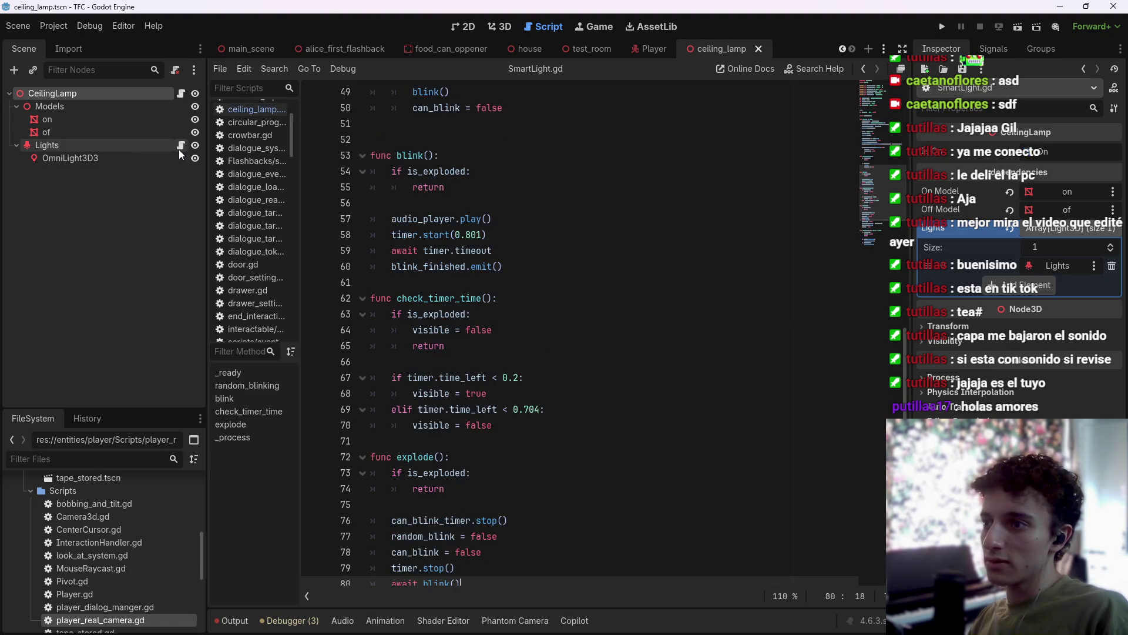
Review the blink function in SmartLight.gd.
{"action": "scroll", "coordinate": [586, 359], "scroll_direction": "down", "scroll_amount": 1}
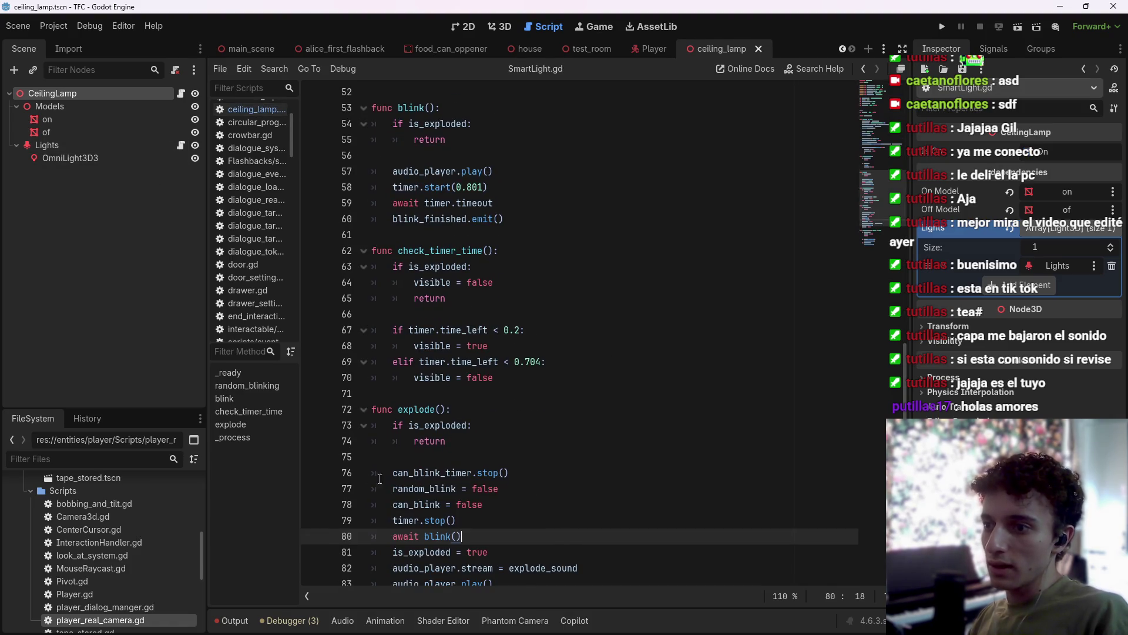
{"action": "scroll", "coordinate": [380, 479], "scroll_direction": "up", "scroll_amount": 8}
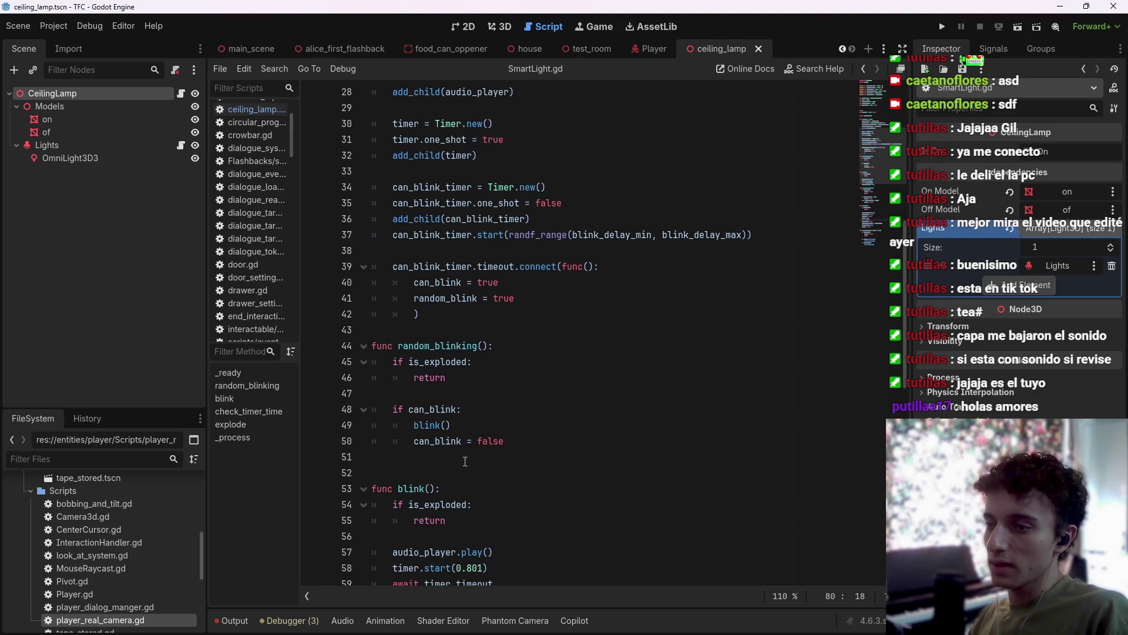
{"action": "left_click", "coordinate": [437, 488]}
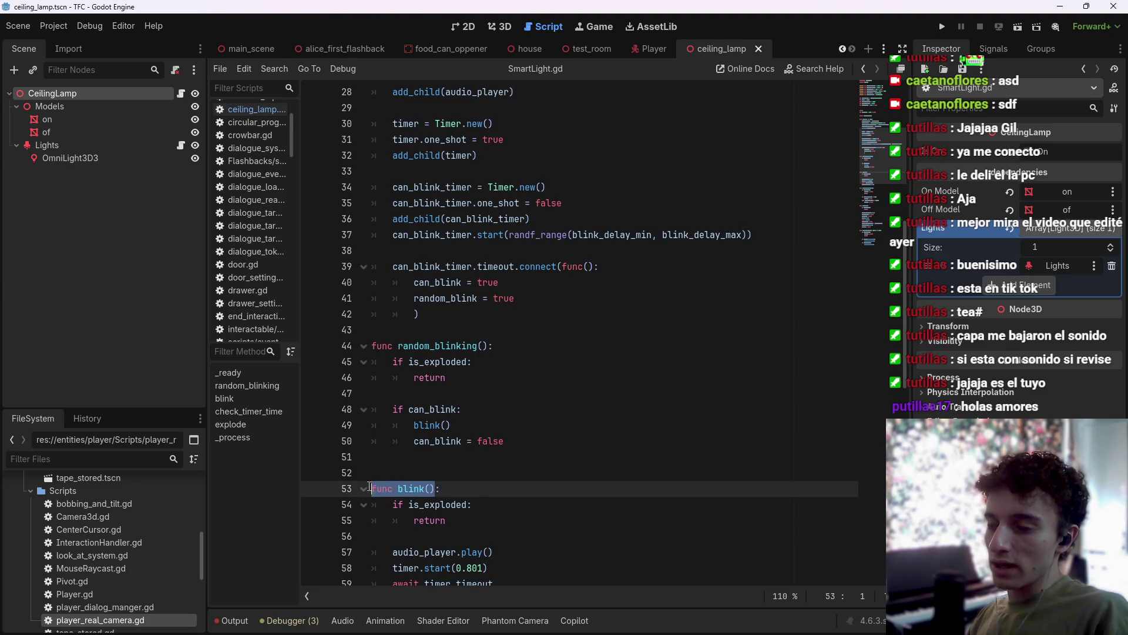
{"action": "scroll", "coordinate": [515, 507], "scroll_direction": "up", "scroll_amount": 5}
{"action": "scroll", "coordinate": [515, 506], "scroll_direction": "up", "scroll_amount": 2}
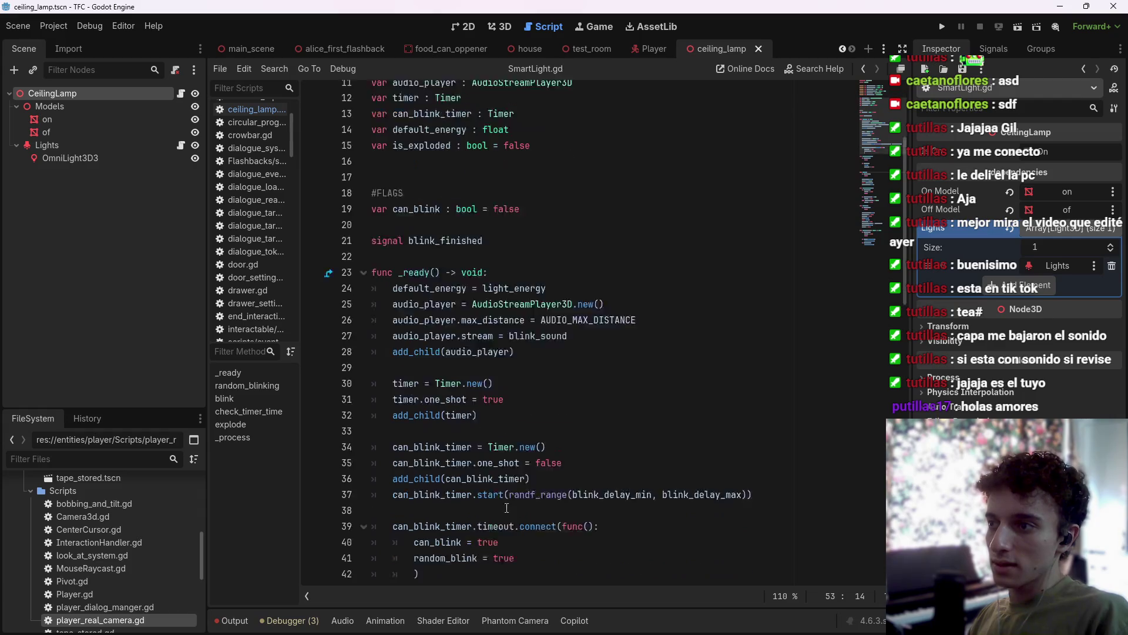
{"action": "scroll", "coordinate": [514, 506], "scroll_direction": "down", "scroll_amount": 3}
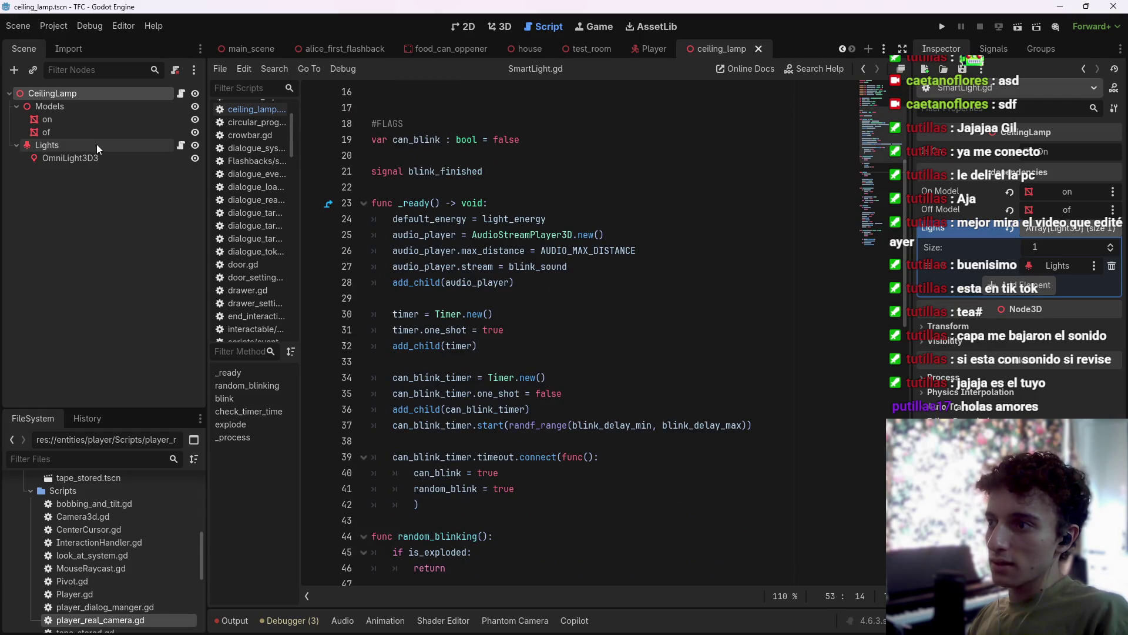
Complete the new ceiling_lamp.gd function header as blink() and start its body.
{"action": "left_click", "coordinate": [181, 93]}
{"action": "left_click", "coordinate": [430, 568]}
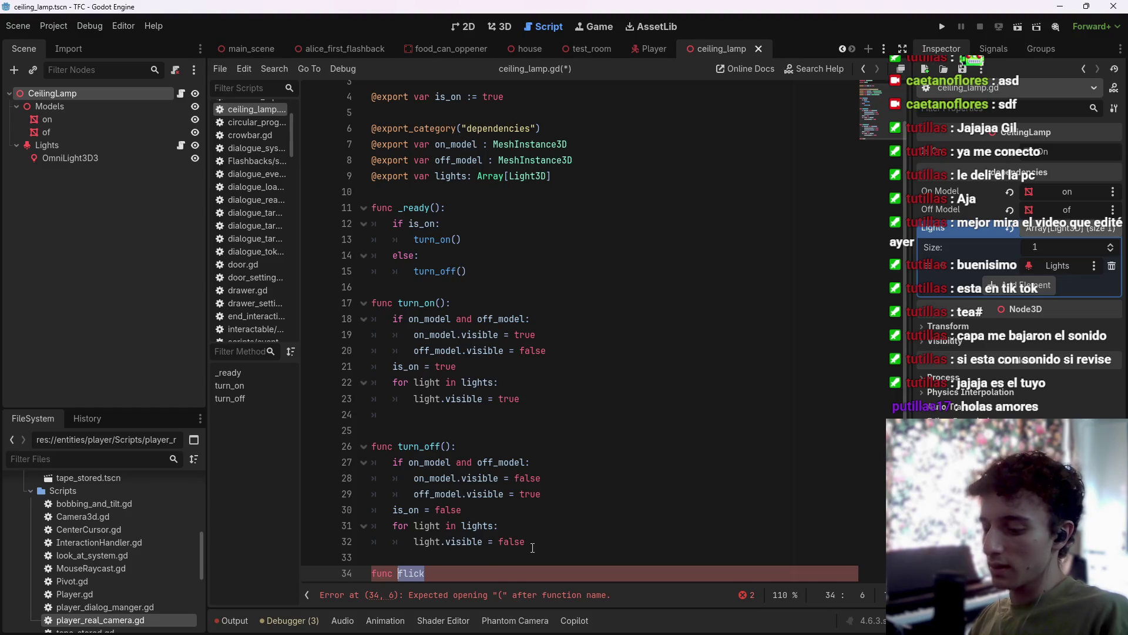
{"action": "type", "text": "k():"}
{"action": "key", "text": "Return"}
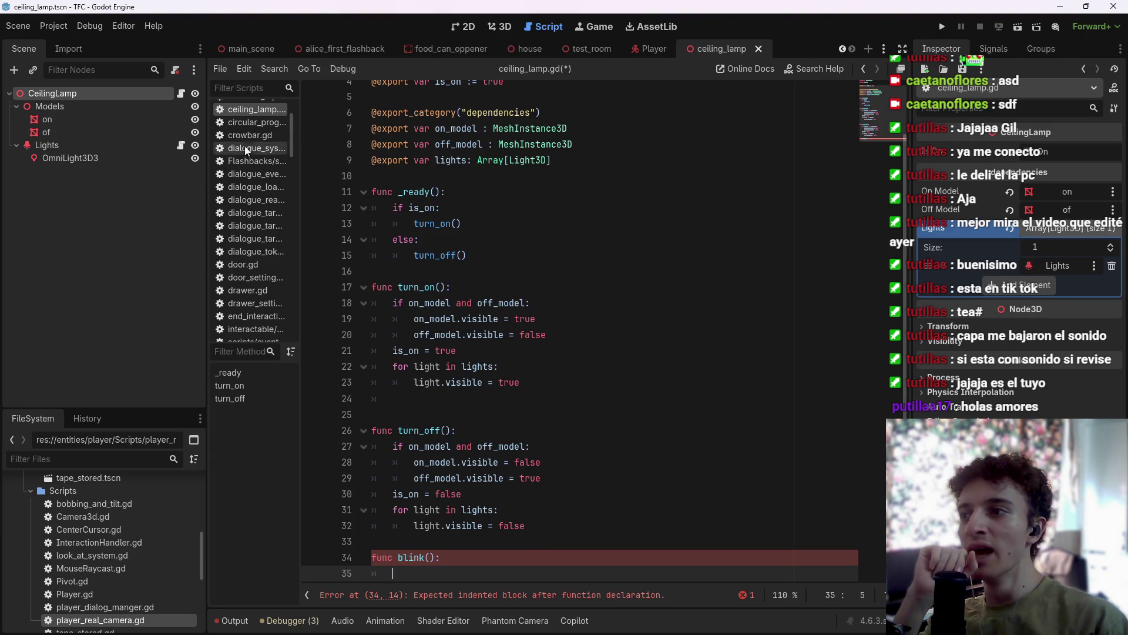
Compare against SmartLight.gd's blink function again.
{"action": "left_click", "coordinate": [181, 145]}
{"action": "scroll", "coordinate": [564, 354], "scroll_direction": "down", "scroll_amount": 4}
{"action": "scroll", "coordinate": [563, 354], "scroll_direction": "up", "scroll_amount": 4}
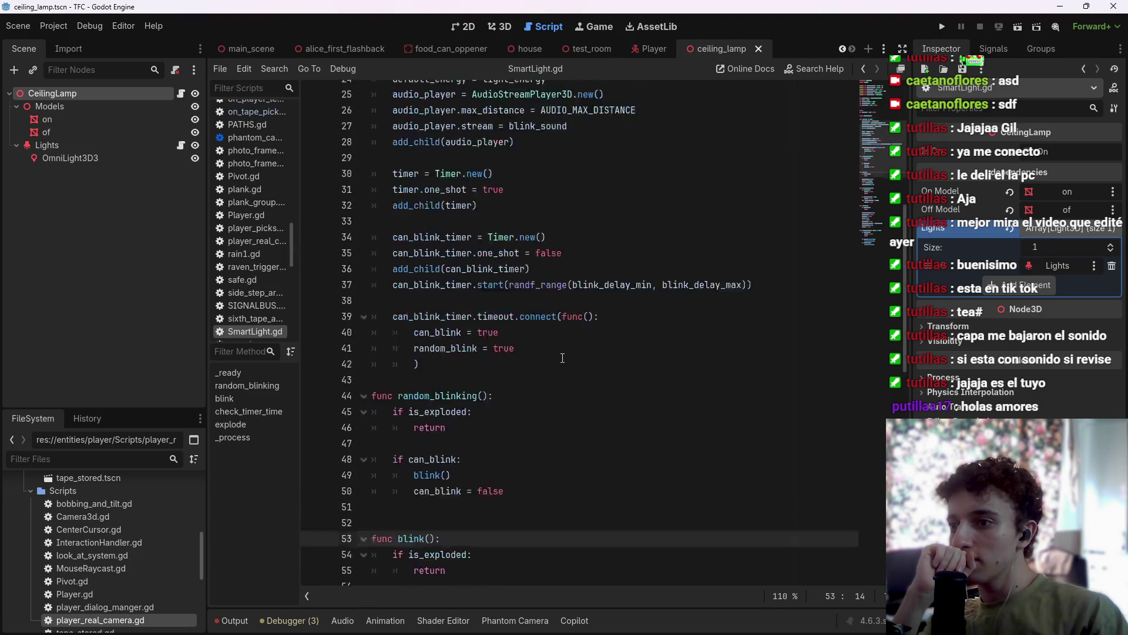
{"action": "scroll", "coordinate": [497, 281], "scroll_direction": "down", "scroll_amount": 3}
{"action": "scroll", "coordinate": [493, 288], "scroll_direction": "up", "scroll_amount": 5}
{"action": "scroll", "coordinate": [491, 292], "scroll_direction": "down", "scroll_amount": 10}
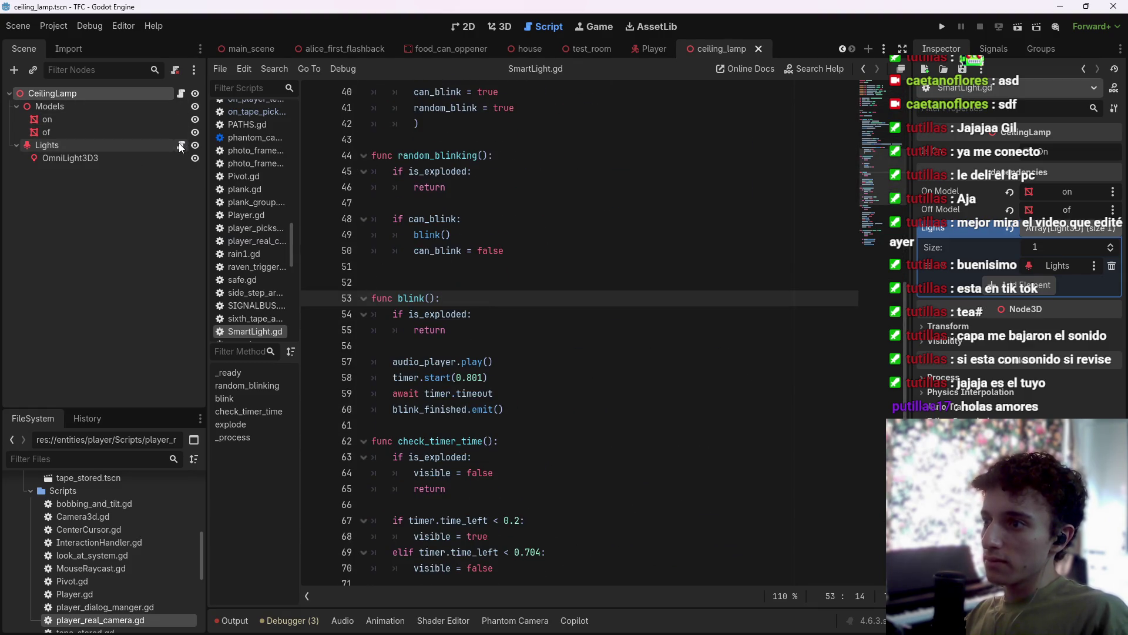
Delete the empty blink() function from ceiling_lamp.gd and save the script.
{"action": "left_click", "coordinate": [180, 94]}
{"action": "key", "text": "Return"}
{"action": "scroll", "coordinate": [483, 536], "scroll_direction": "up", "scroll_amount": 2}
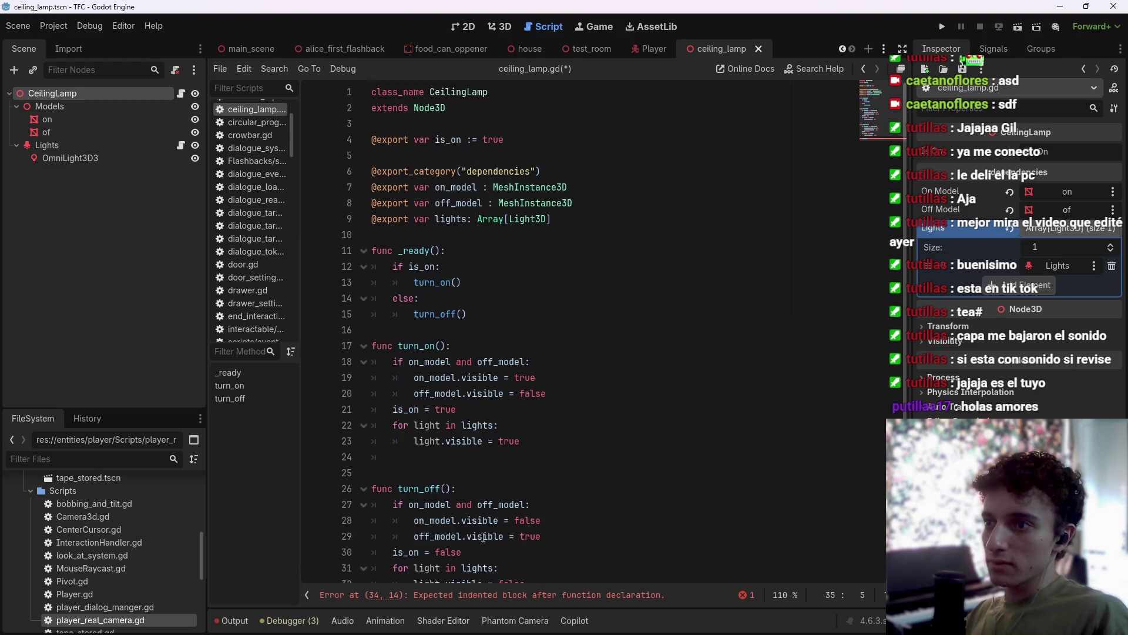
{"action": "scroll", "coordinate": [483, 536], "scroll_direction": "down", "scroll_amount": 2}
{"action": "mouse_move", "coordinate": [418, 575]}
{"action": "left_mouse_down"}
{"action": "mouse_move", "coordinate": [391, 573]}
{"action": "mouse_move", "coordinate": [372, 555]}
{"action": "left_mouse_up"}
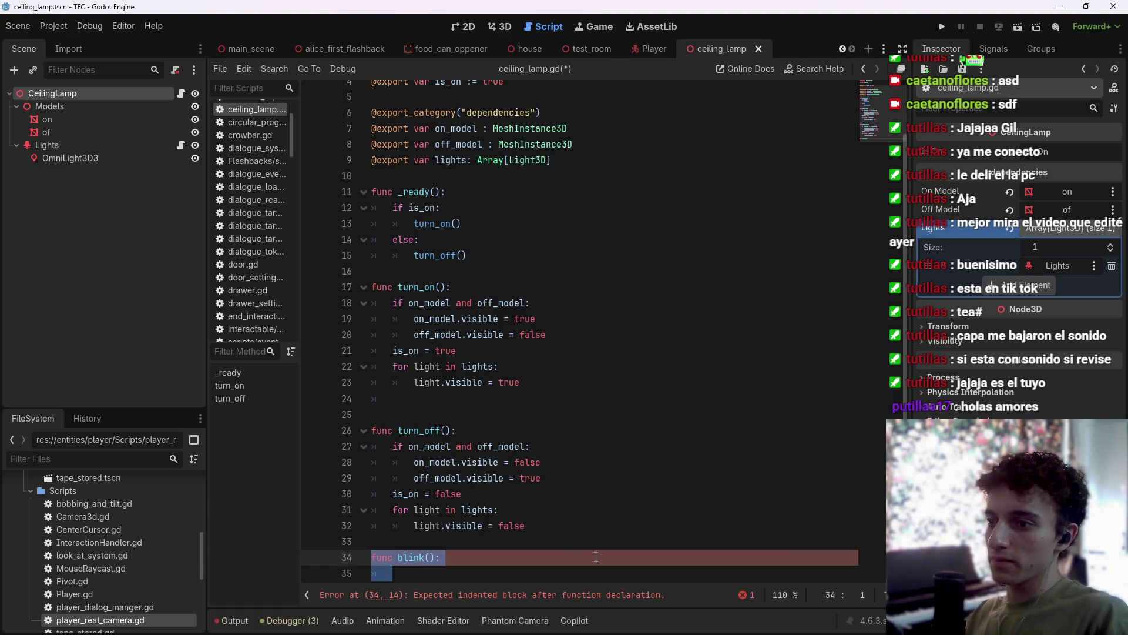
{"action": "key", "text": "BackSpace"}
{"action": "key", "text": "BackSpace"}
{"action": "key", "text": "BackSpace"}
{"action": "key", "text": "ctrl+s"}
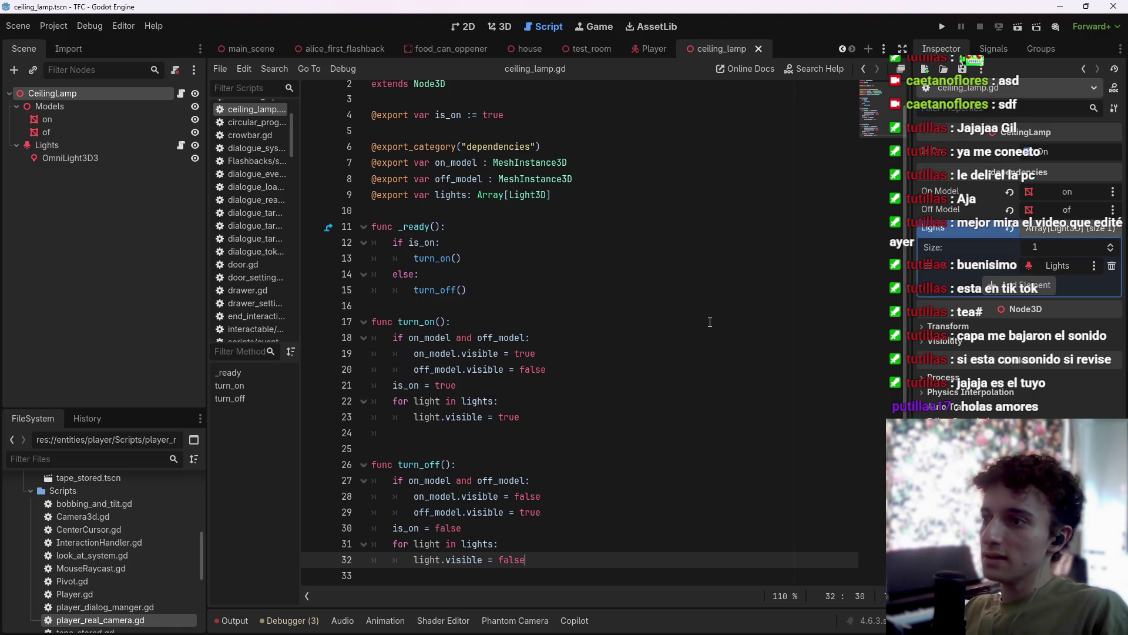
Save the lamp script and return to main_scene in the 3D workspace.
{"action": "key", "text": "ctrl+s"}
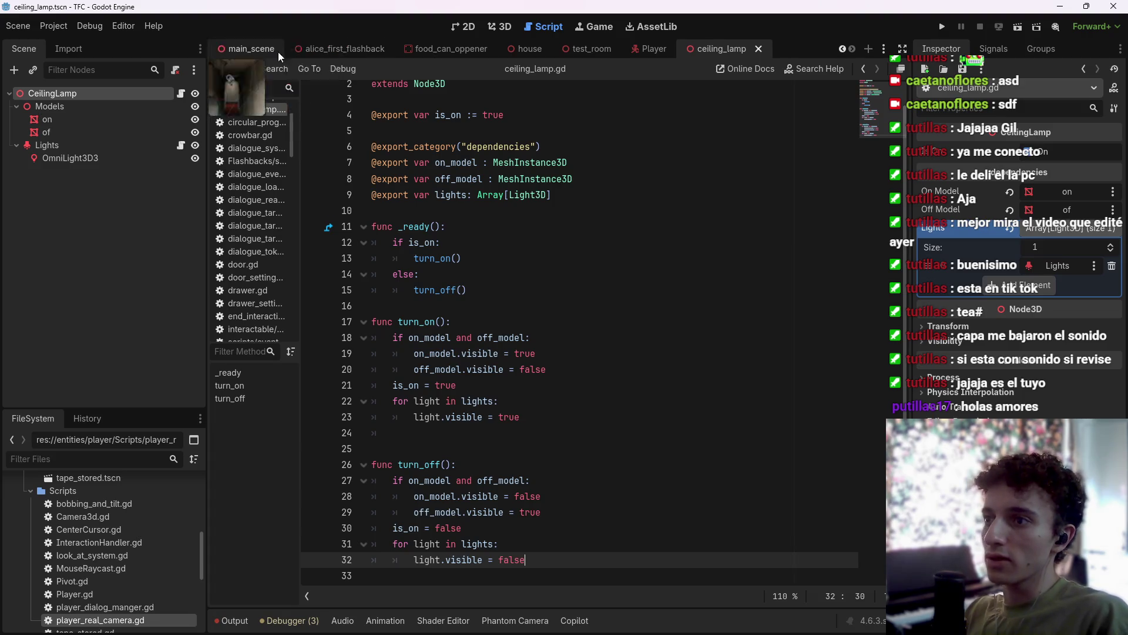
{"action": "left_click", "coordinate": [234, 48]}
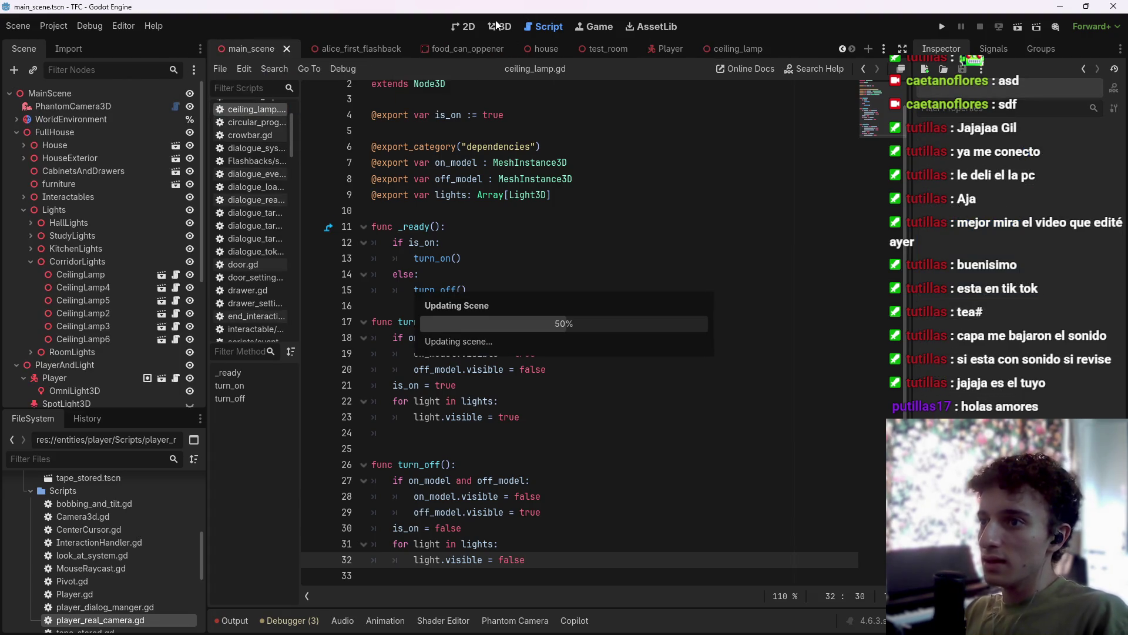
{"action": "left_click", "coordinate": [498, 27]}
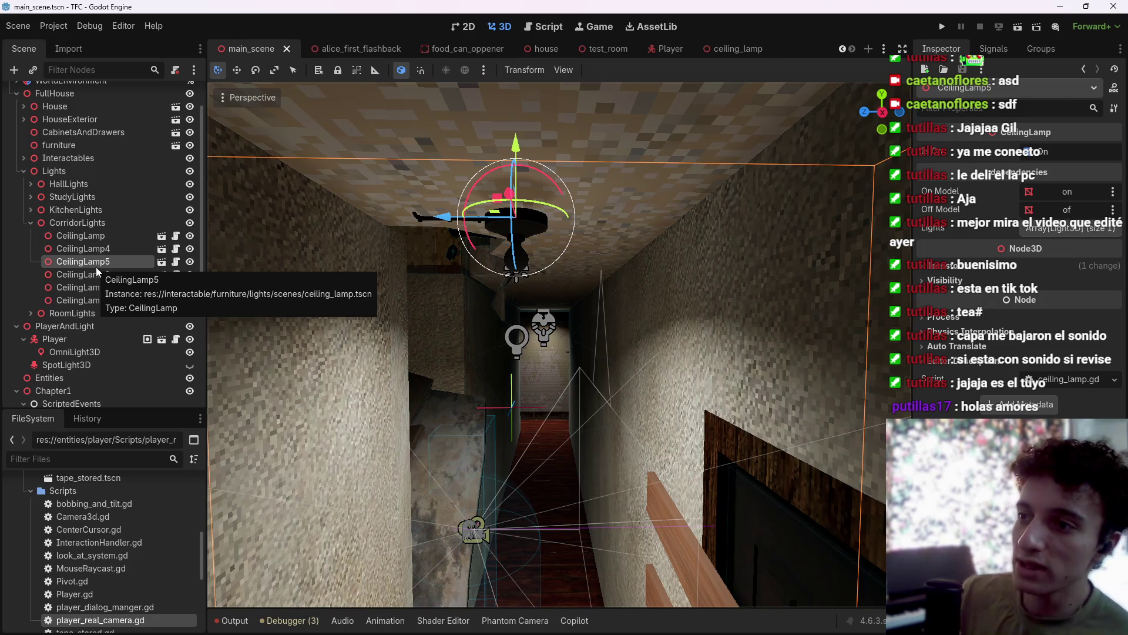
Try moving CeilingLamp5 down, undo it, save main_scene, and orbit along the corridor.
{"action": "mouse_move", "coordinate": [516, 144]}
{"action": "left_mouse_down"}
{"action": "mouse_move", "coordinate": [517, 187]}
{"action": "mouse_move", "coordinate": [538, 214]}
{"action": "left_mouse_up"}
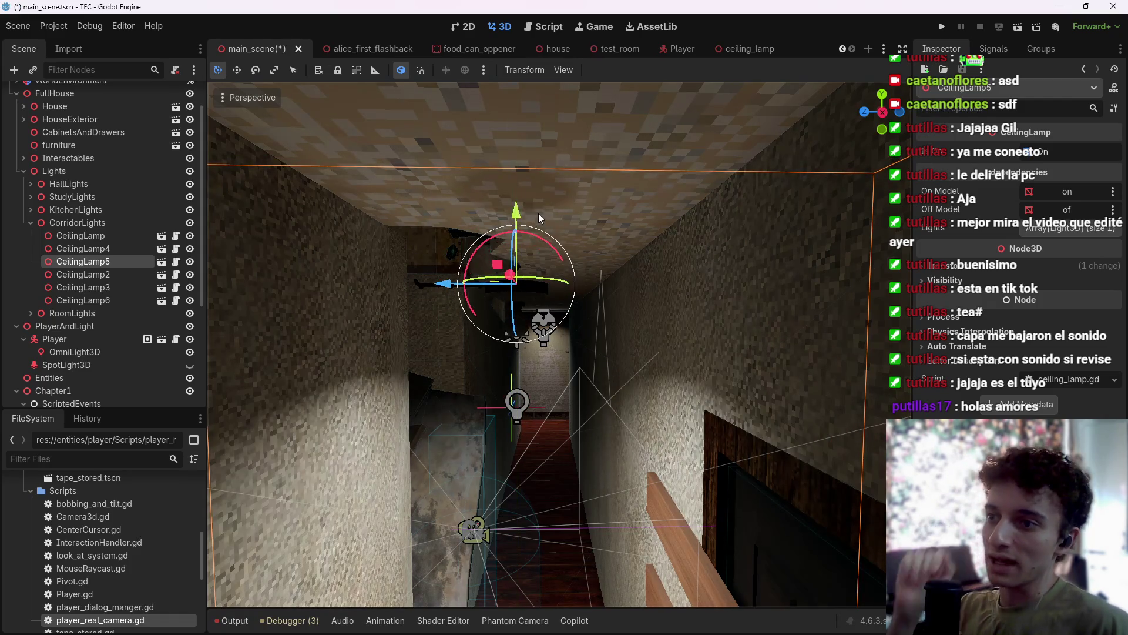
{"action": "key", "text": "ctrl+z"}
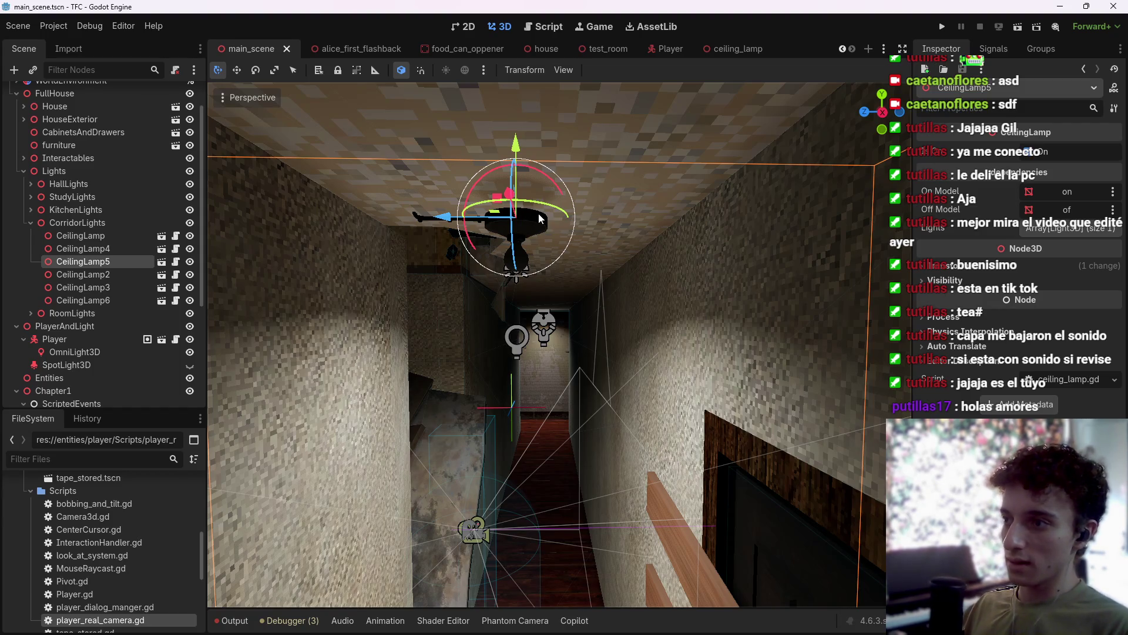
{"action": "key", "text": "ctrl+s"}
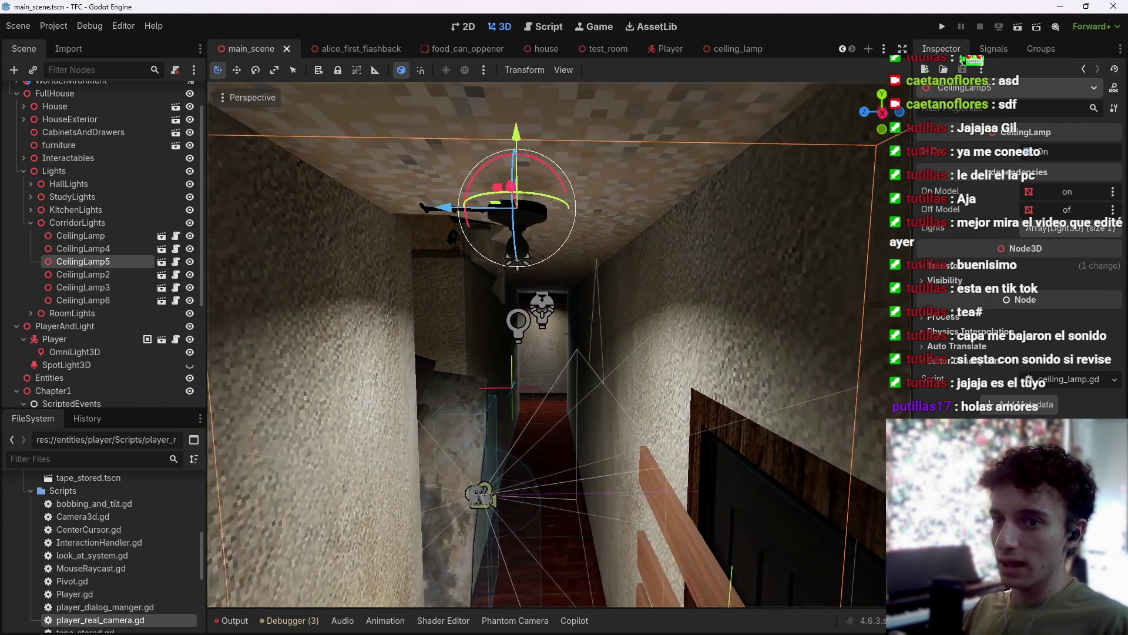
{"action": "scroll", "coordinate": [79, 368], "scroll_direction": "down", "scroll_amount": 4}
{"action": "scroll", "coordinate": [58, 341], "scroll_direction": "up", "scroll_amount": 4}
{"action": "scroll", "coordinate": [35, 288], "scroll_direction": "up", "scroll_amount": 2}
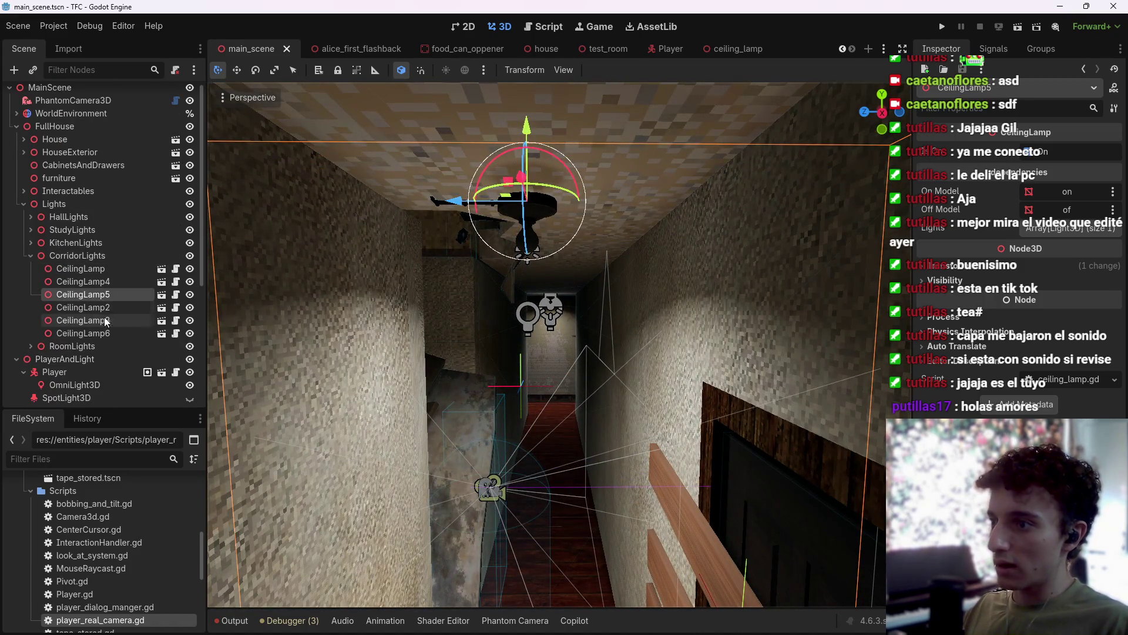
{"action": "left_click_drag", "start_coordinate": [498, 104], "coordinate": [481, 106]}
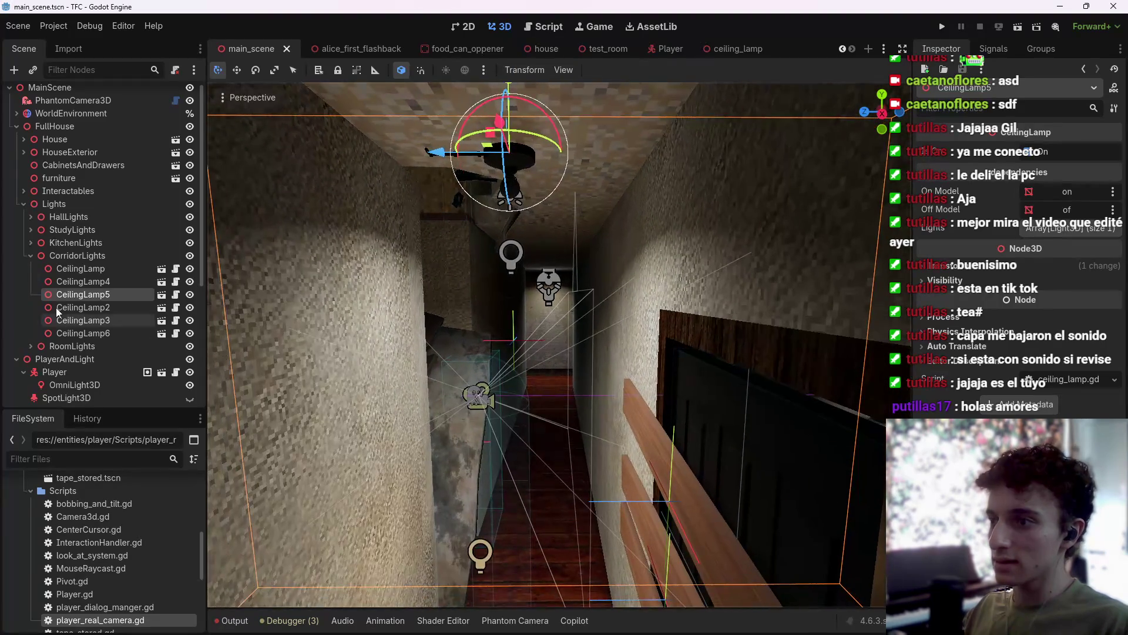
{"action": "scroll", "coordinate": [59, 317], "scroll_direction": "down", "scroll_amount": 5}
{"action": "scroll", "coordinate": [47, 365], "scroll_direction": "down", "scroll_amount": 2}
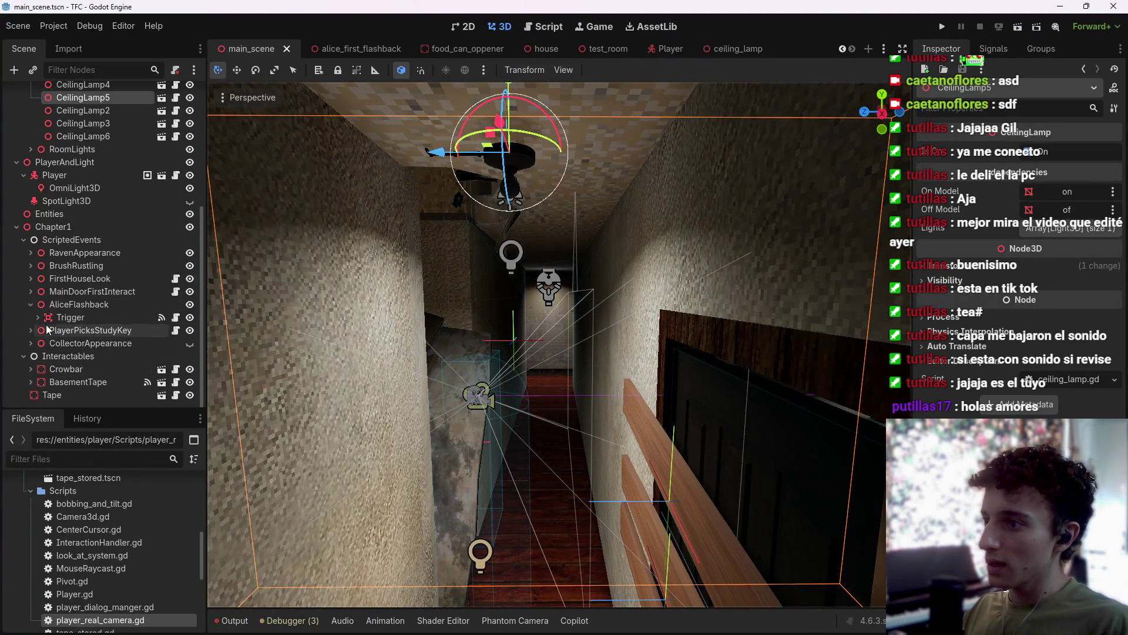
Collapse AliceFlashback and Interactables and expand CollectorAppearance in the Scene dock.
{"action": "left_click", "coordinate": [30, 307]}
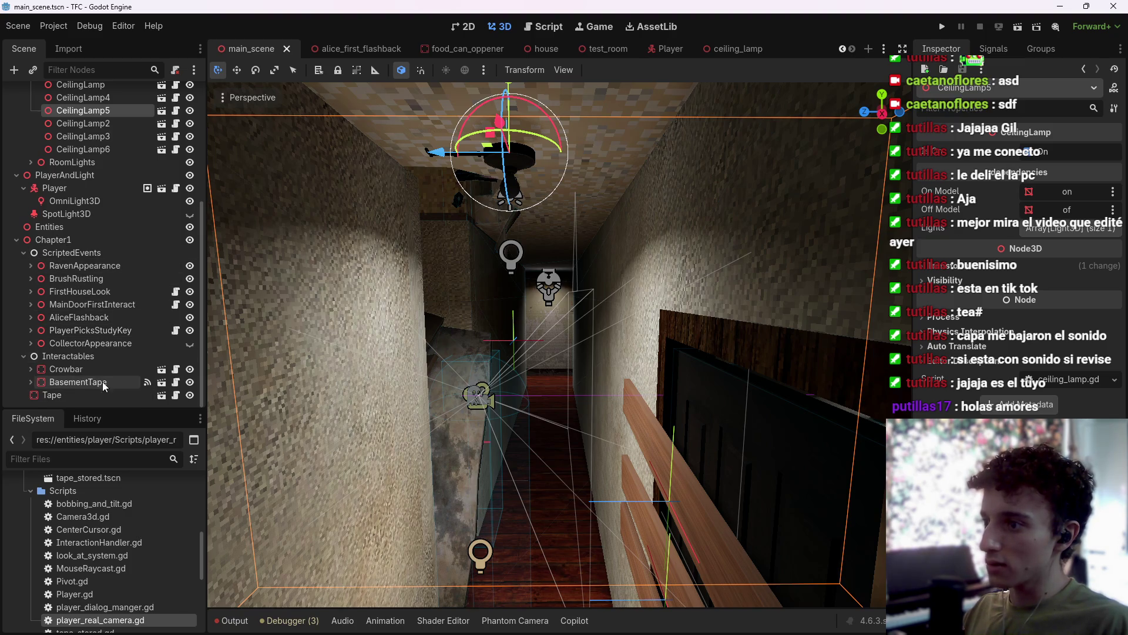
{"action": "left_click", "coordinate": [22, 356]}
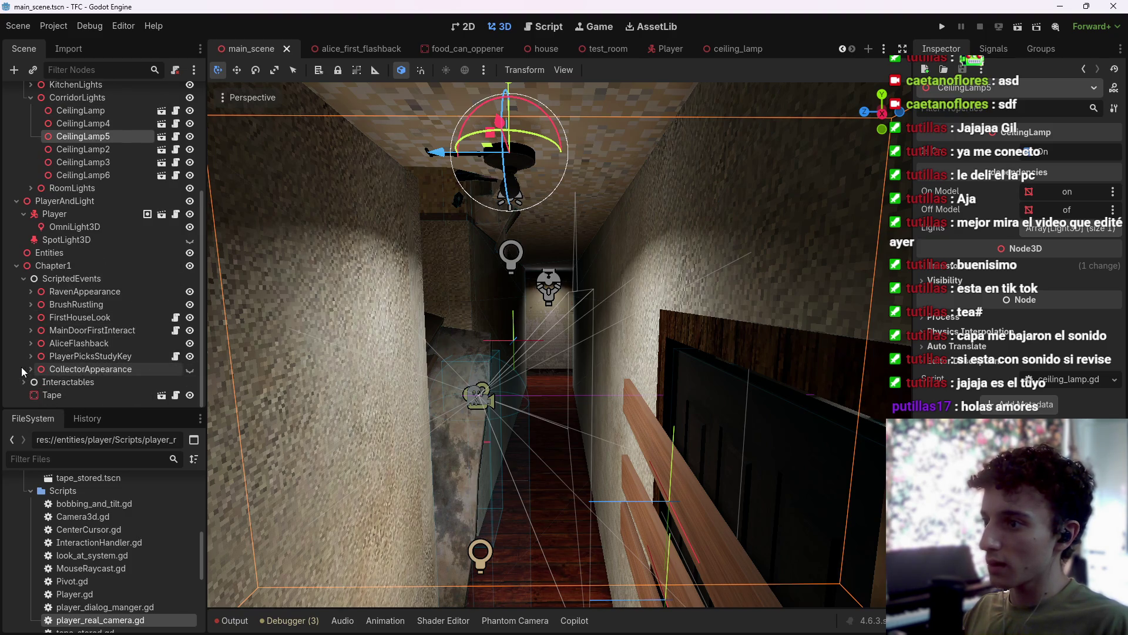
{"action": "left_click", "coordinate": [31, 369]}
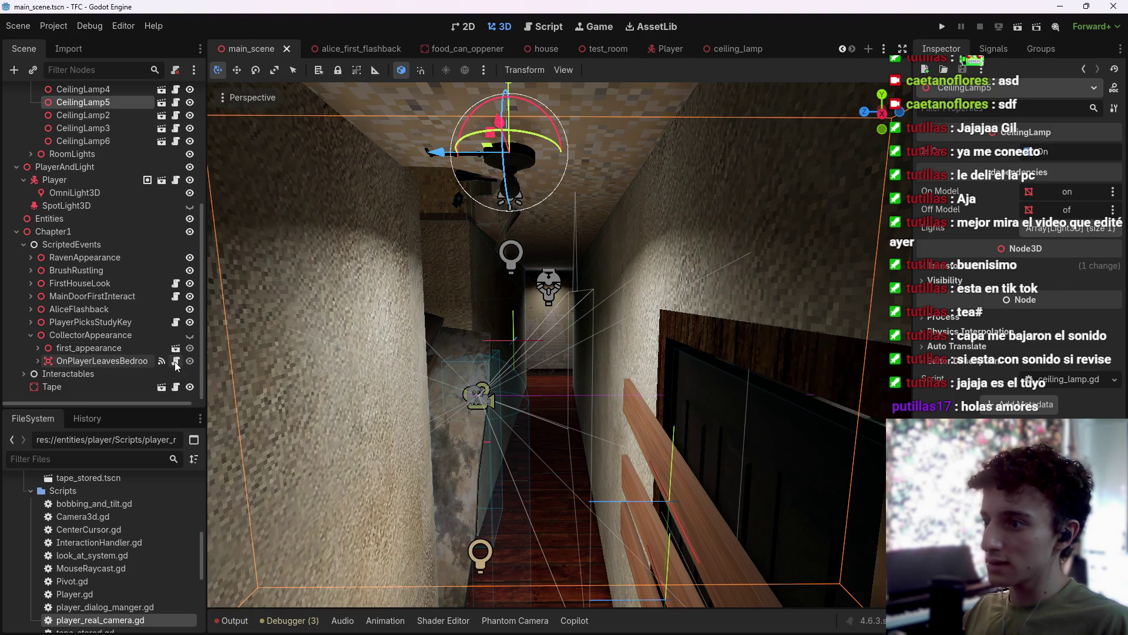
Expand first_appearance and turn on its visibility so the collector shows in the corridor.
{"action": "left_click", "coordinate": [35, 361]}
{"action": "left_click", "coordinate": [34, 361]}
{"action": "left_click", "coordinate": [34, 349]}
{"action": "double_click", "coordinate": [64, 345]}
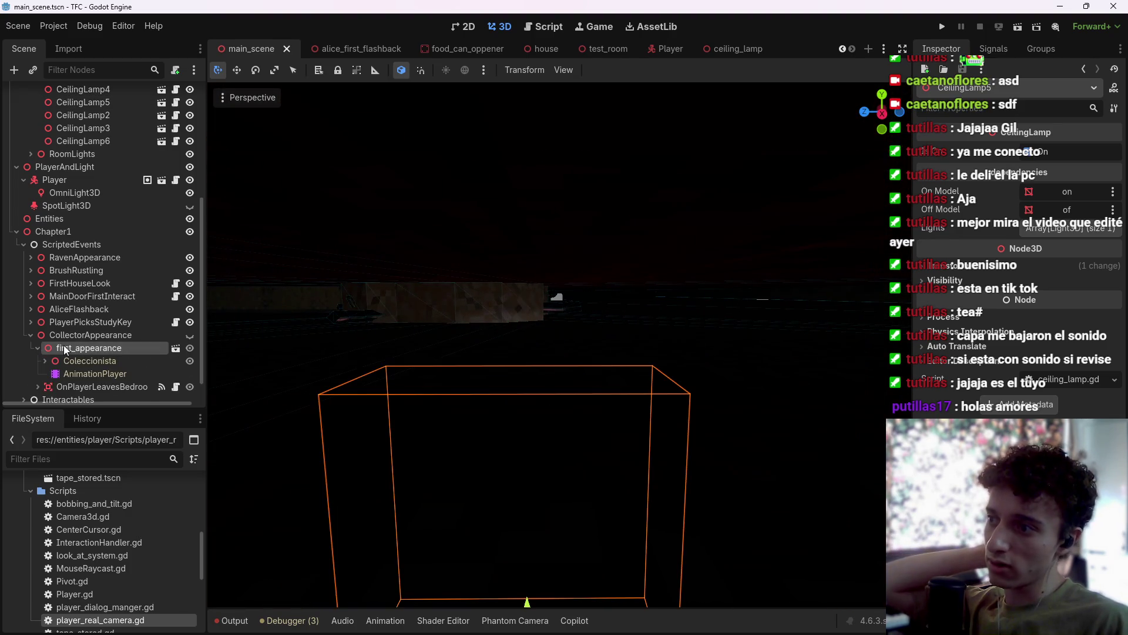
{"action": "key", "text": "Escape"}
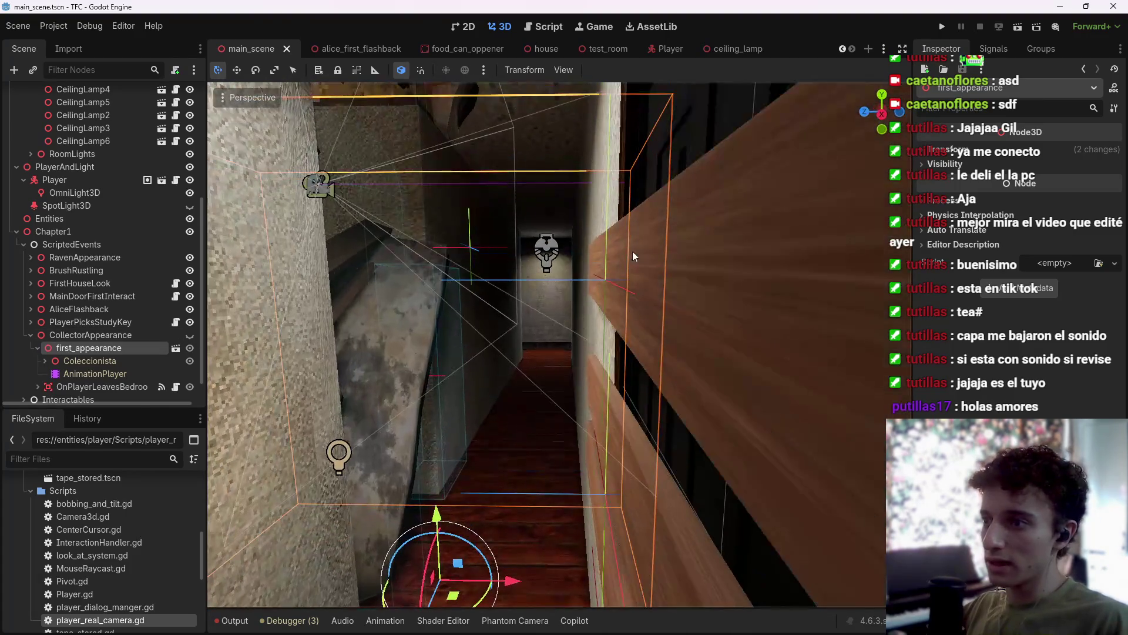
{"action": "left_click", "coordinate": [190, 335]}
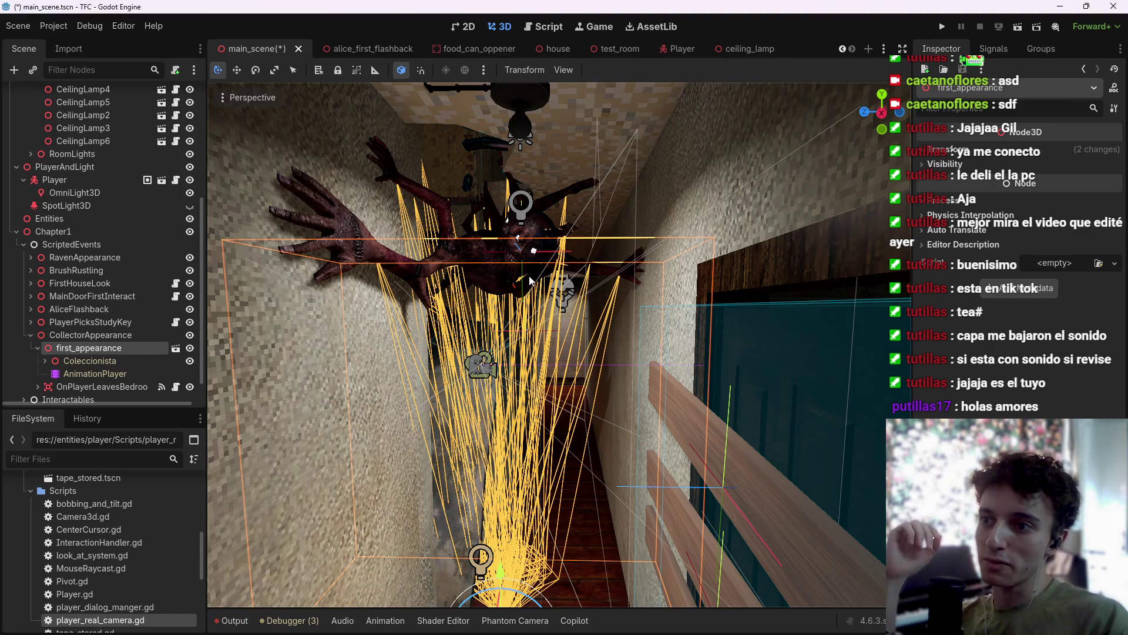
Select the collector's AnimationPlayer to show its 3-second climb animation in the Animation panel.
{"action": "scroll", "coordinate": [531, 281], "scroll_direction": "up", "scroll_amount": 10}
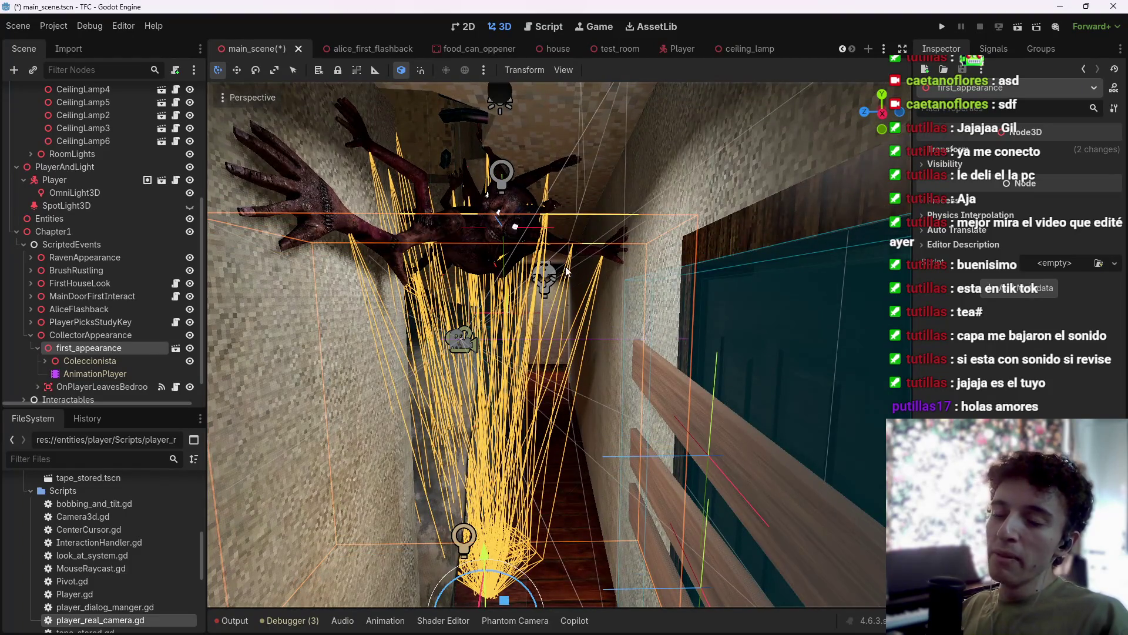
{"action": "scroll", "coordinate": [112, 352], "scroll_direction": "down", "scroll_amount": 1}
{"action": "left_click", "coordinate": [112, 350]}
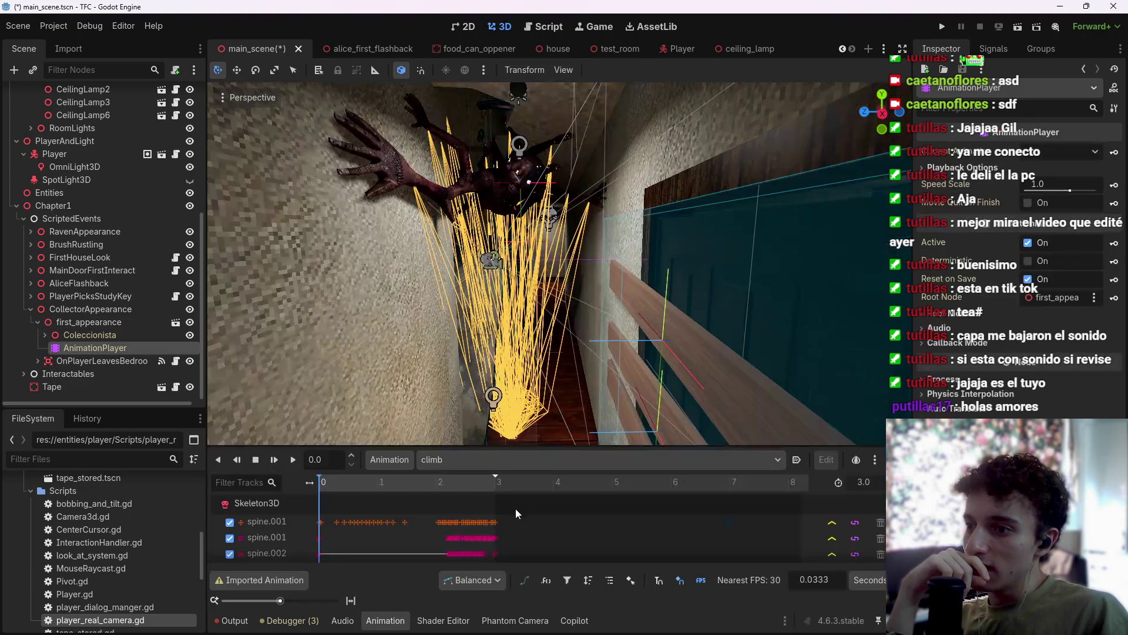
{"action": "left_click", "coordinate": [499, 538]}
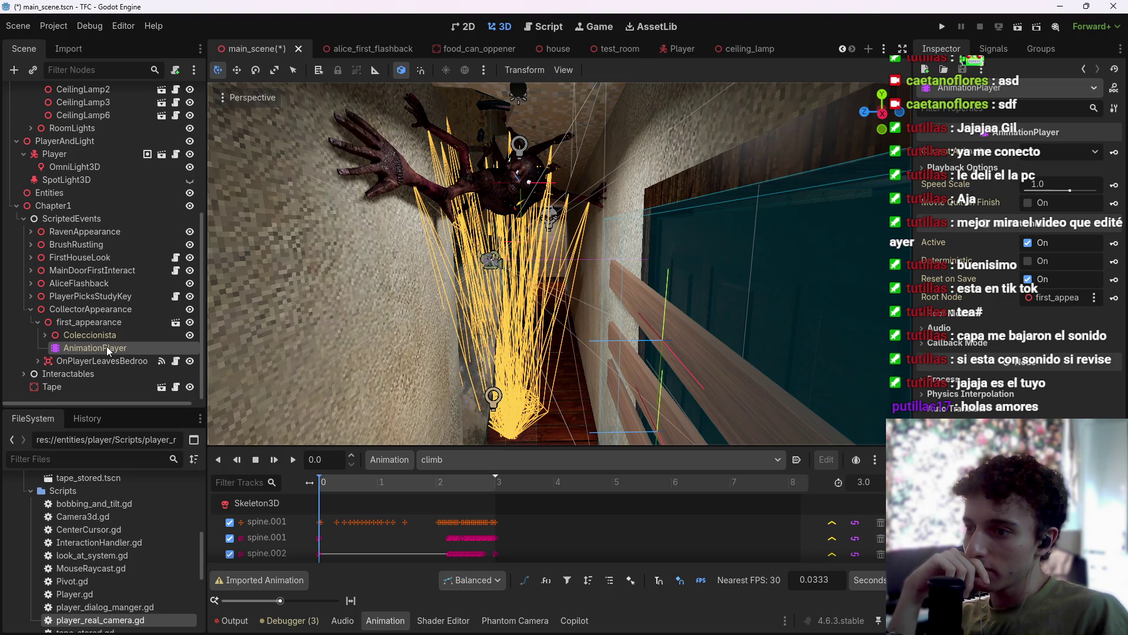
Browse the animation list and node options, then reselect the collector's AnimationPlayer.
{"action": "left_click", "coordinate": [477, 460]}
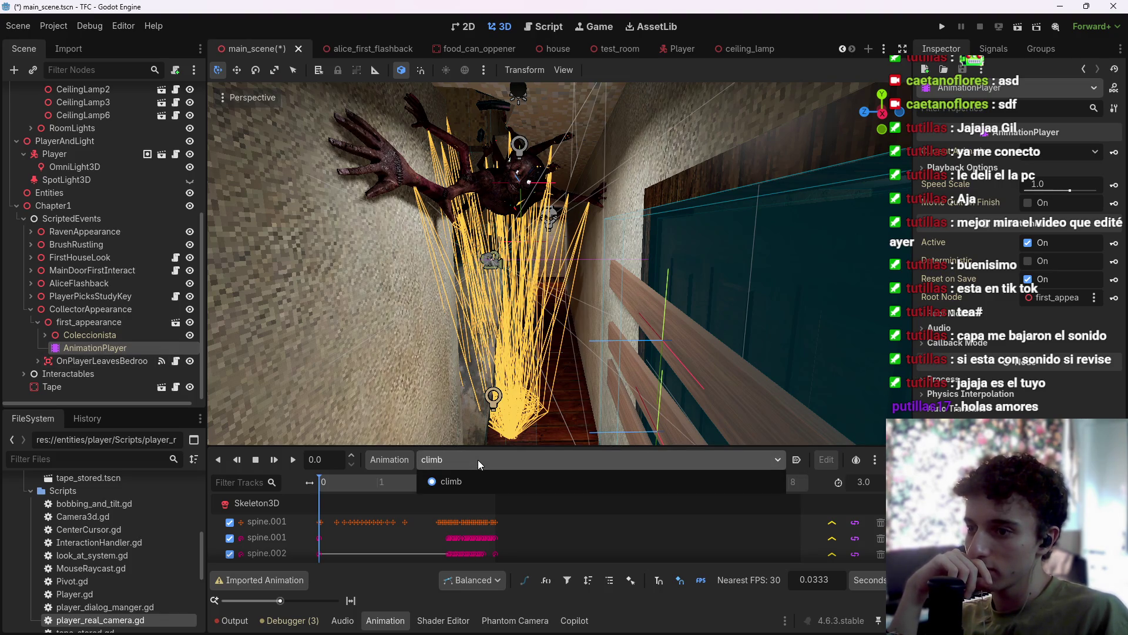
{"action": "left_click", "coordinate": [478, 459]}
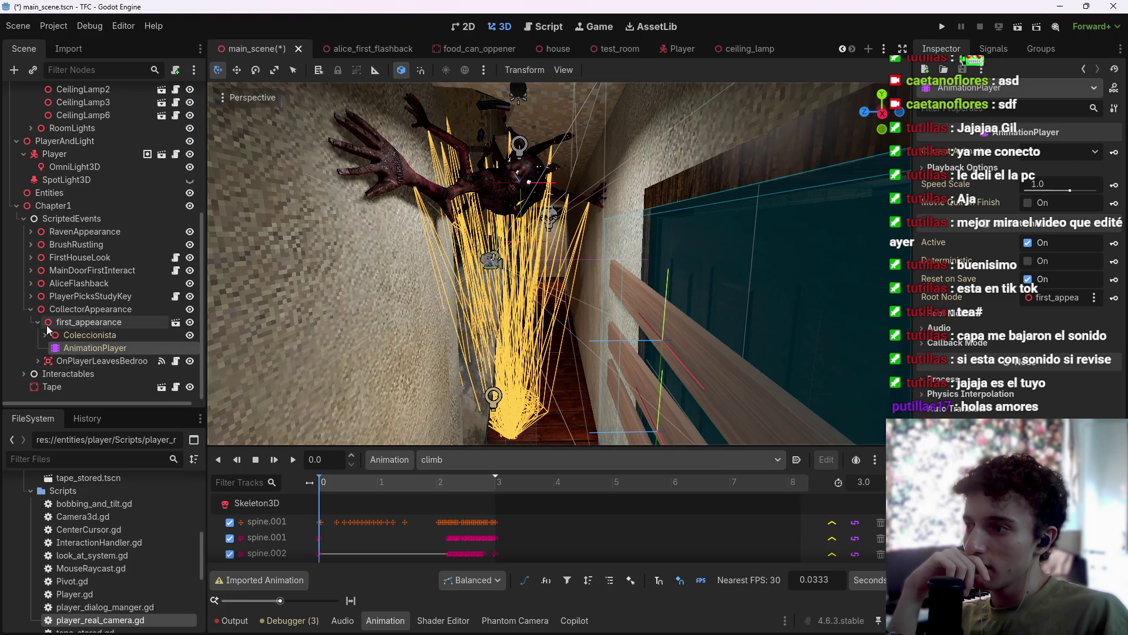
{"action": "right_click", "coordinate": [88, 322]}
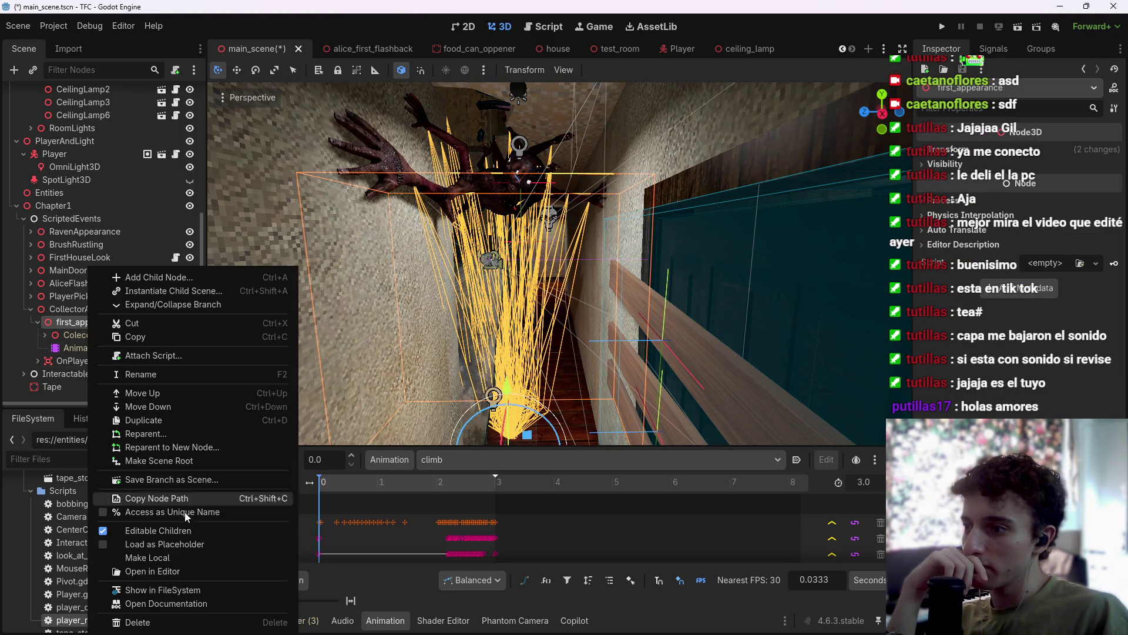
{"action": "left_click", "coordinate": [546, 534]}
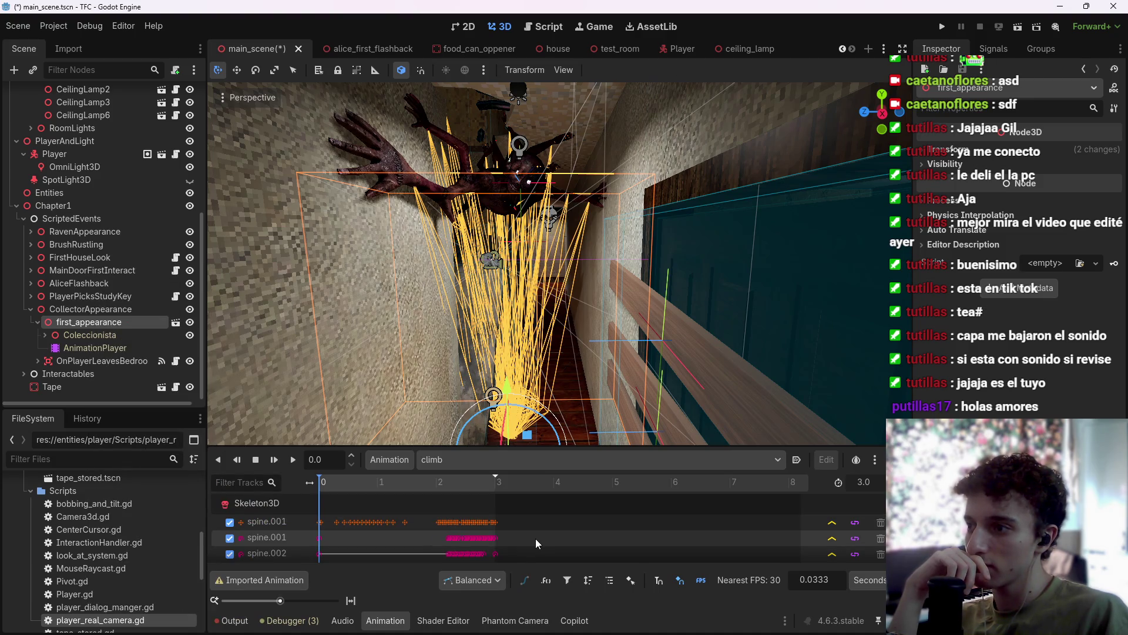
{"action": "left_click", "coordinate": [128, 363]}
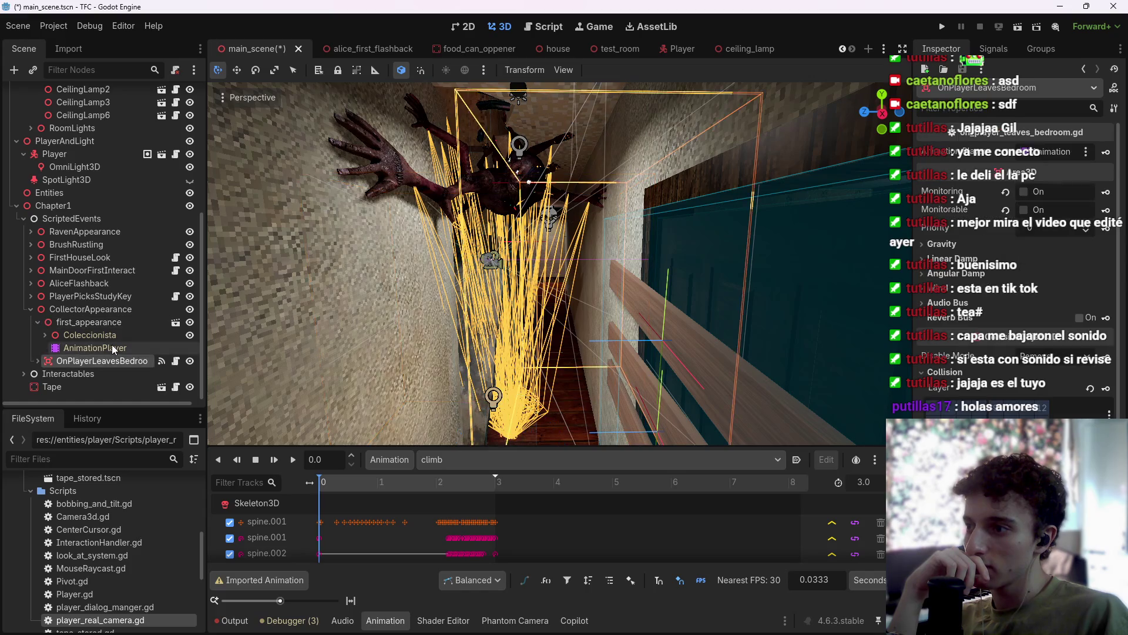
{"action": "left_click", "coordinate": [113, 347]}
{"action": "left_click", "coordinate": [528, 460]}
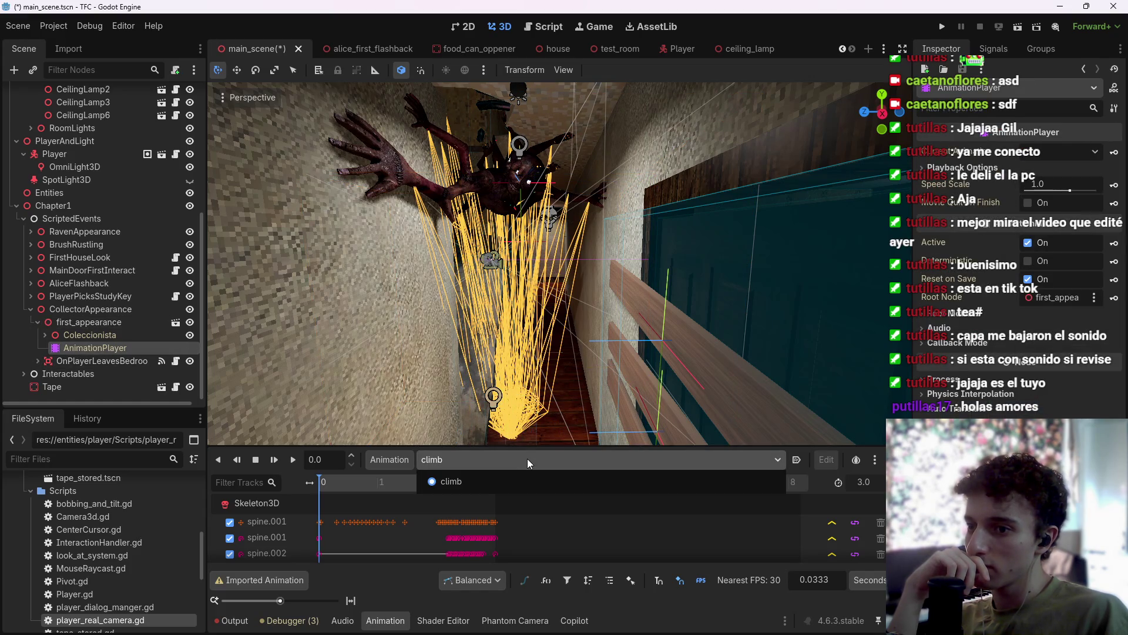
{"action": "left_click", "coordinate": [528, 460]}
In Manage Animation Libraries, make the Global library unique (built-in) and confirm with OK.
{"action": "left_click", "coordinate": [390, 459]}
{"action": "left_click", "coordinate": [413, 500]}
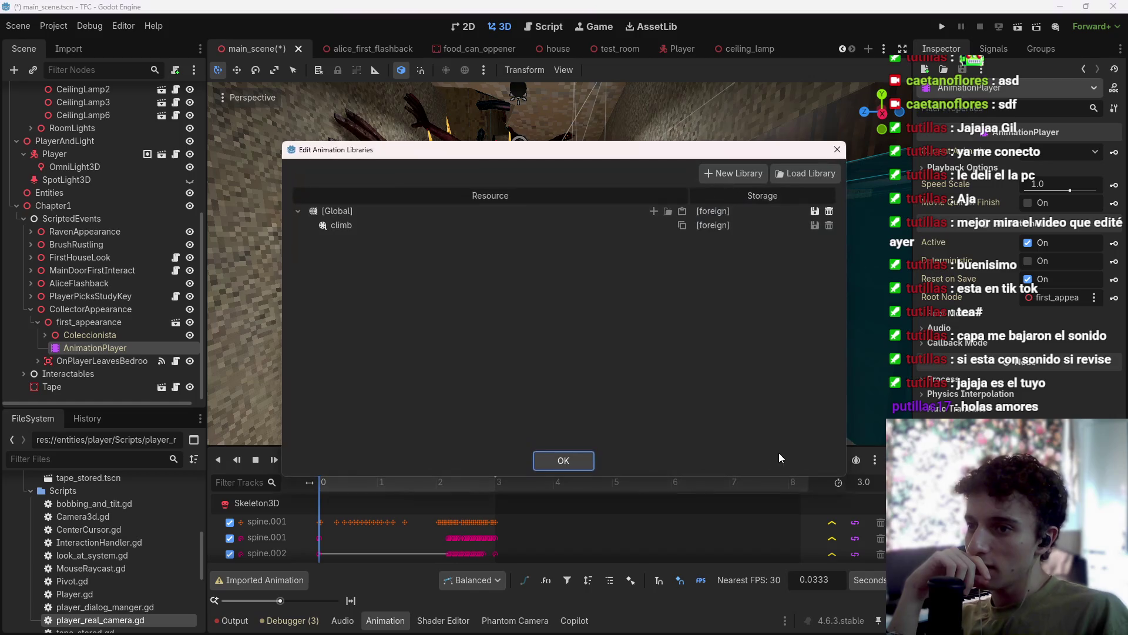
{"action": "left_click", "coordinate": [814, 225]}
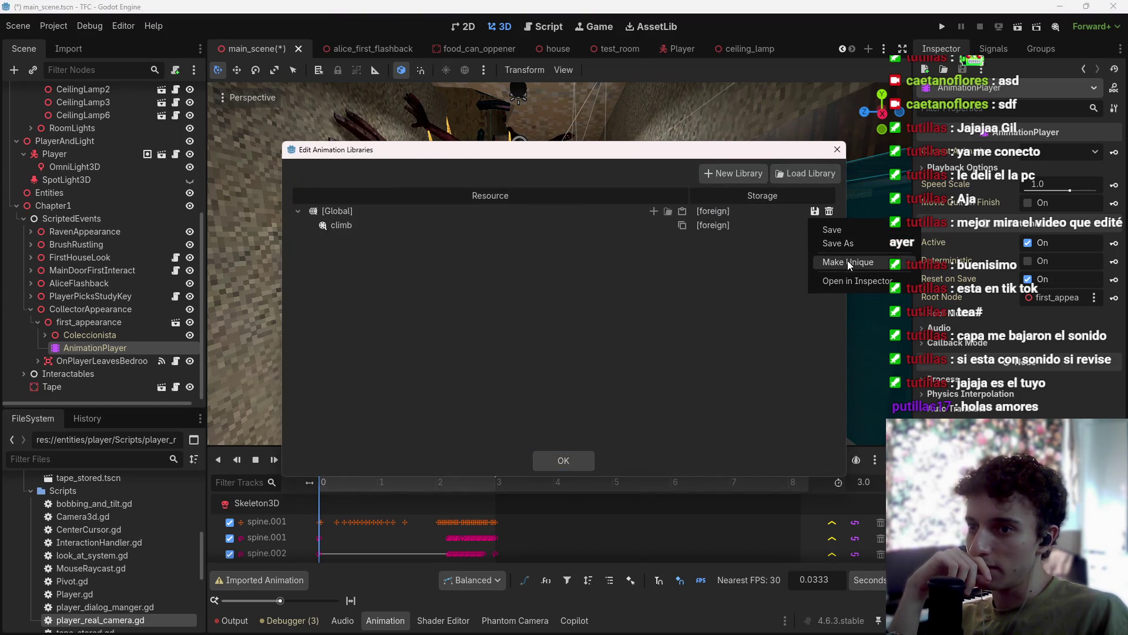
{"action": "left_click", "coordinate": [816, 223]}
{"action": "left_click", "coordinate": [815, 213]}
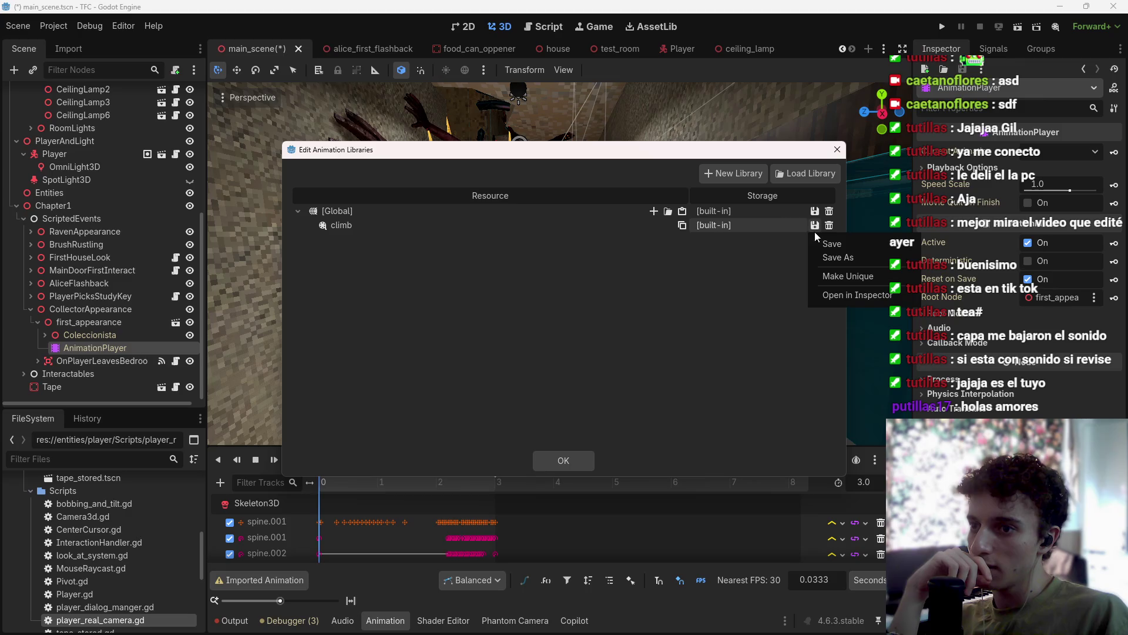
{"action": "left_click", "coordinate": [832, 271]}
{"action": "left_click", "coordinate": [582, 460]}
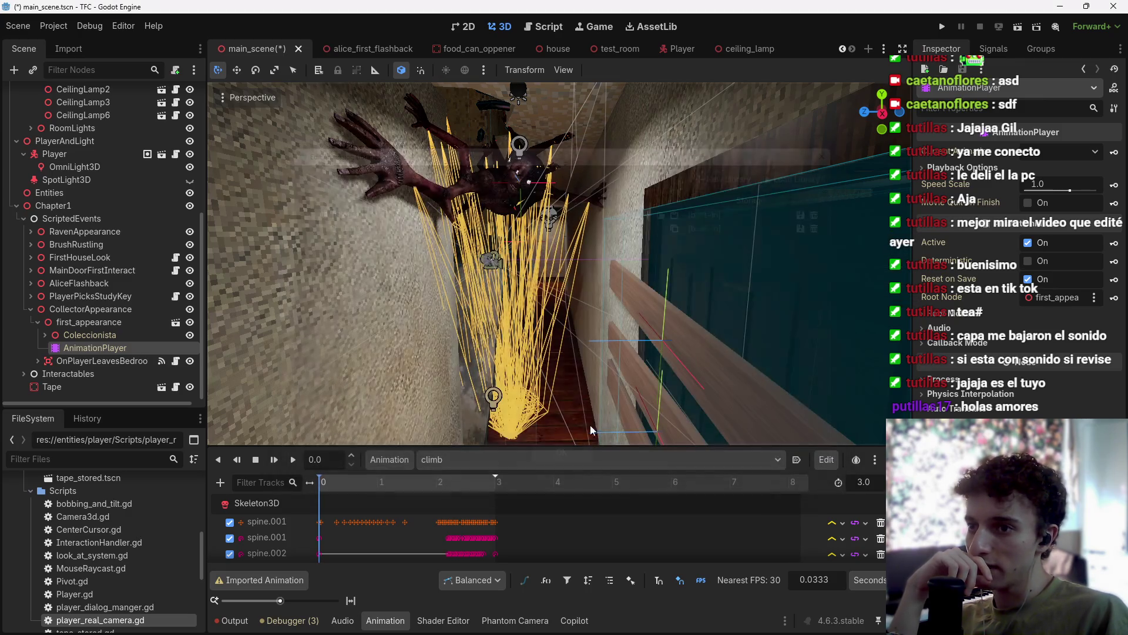
{"action": "scroll", "coordinate": [513, 525], "scroll_direction": "down", "scroll_amount": 5}
{"action": "scroll", "coordinate": [547, 532], "scroll_direction": "up", "scroll_amount": 5}
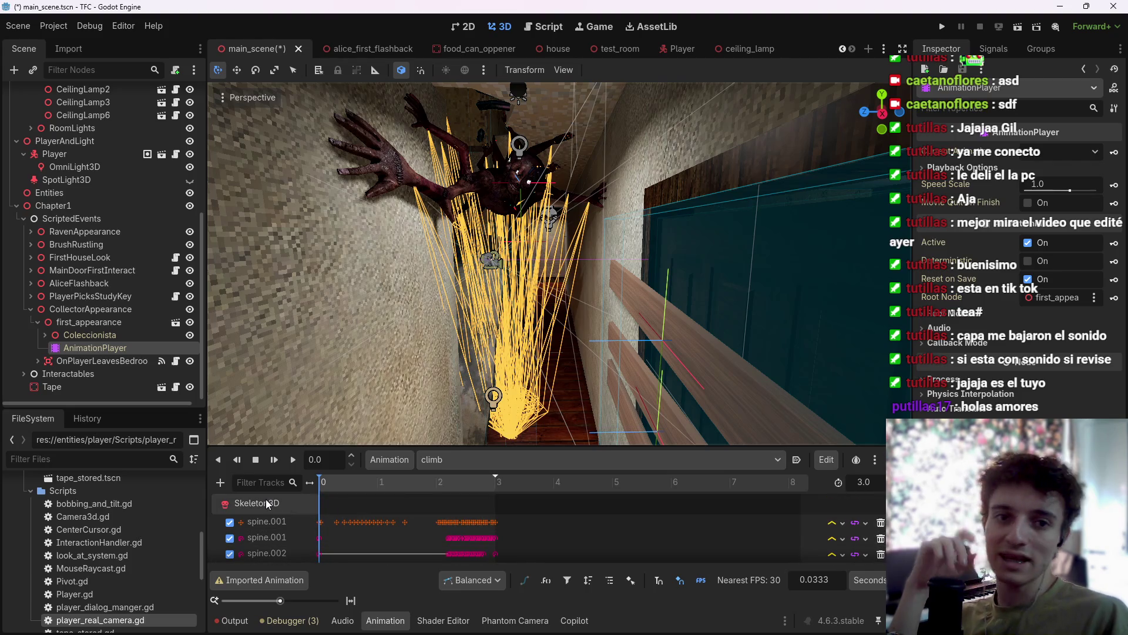
Select Skeleton3D and choose to add a Call Method track to the climb animation.
{"action": "left_click", "coordinate": [224, 507]}
{"action": "scroll", "coordinate": [222, 519], "scroll_direction": "down", "scroll_amount": 10}
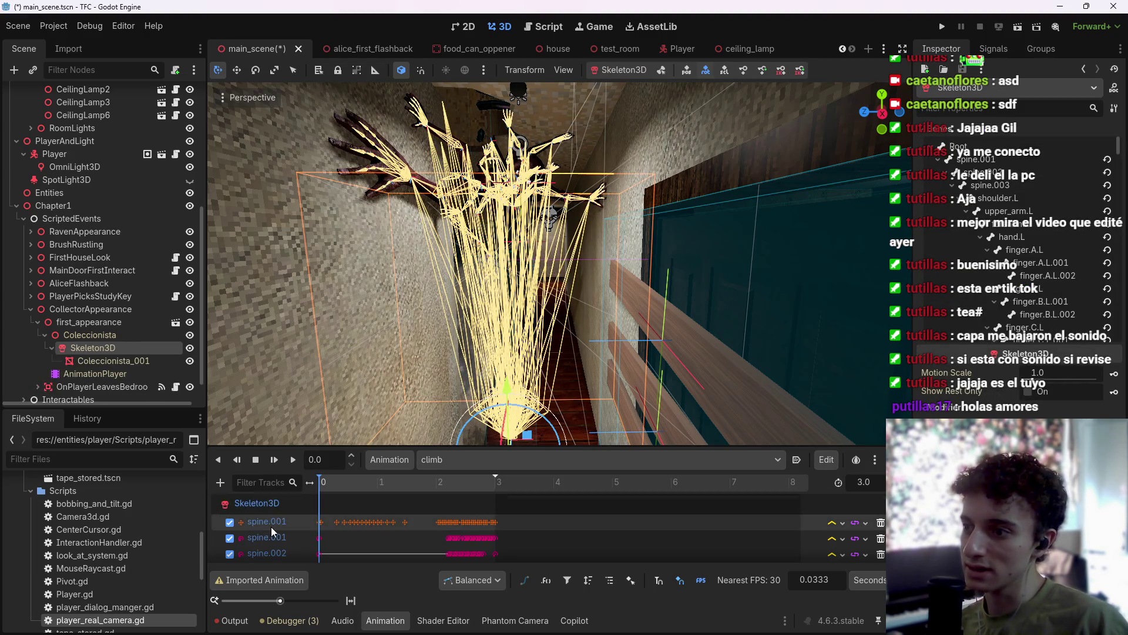
{"action": "scroll", "coordinate": [411, 529], "scroll_direction": "down", "scroll_amount": 15}
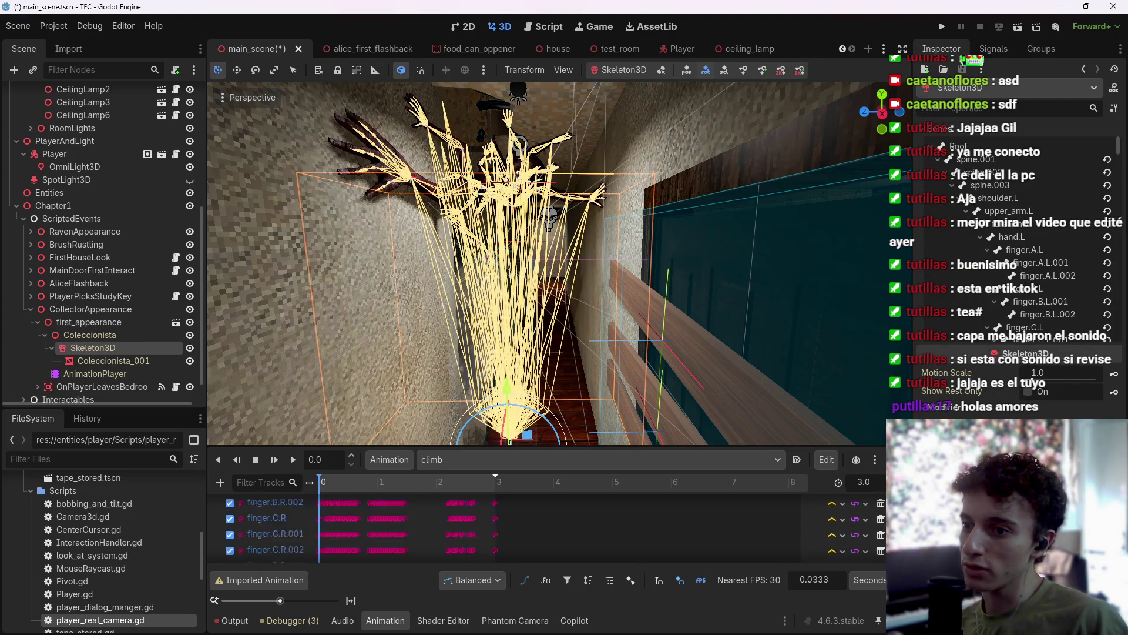
{"action": "scroll", "coordinate": [455, 506], "scroll_direction": "up", "scroll_amount": 20}
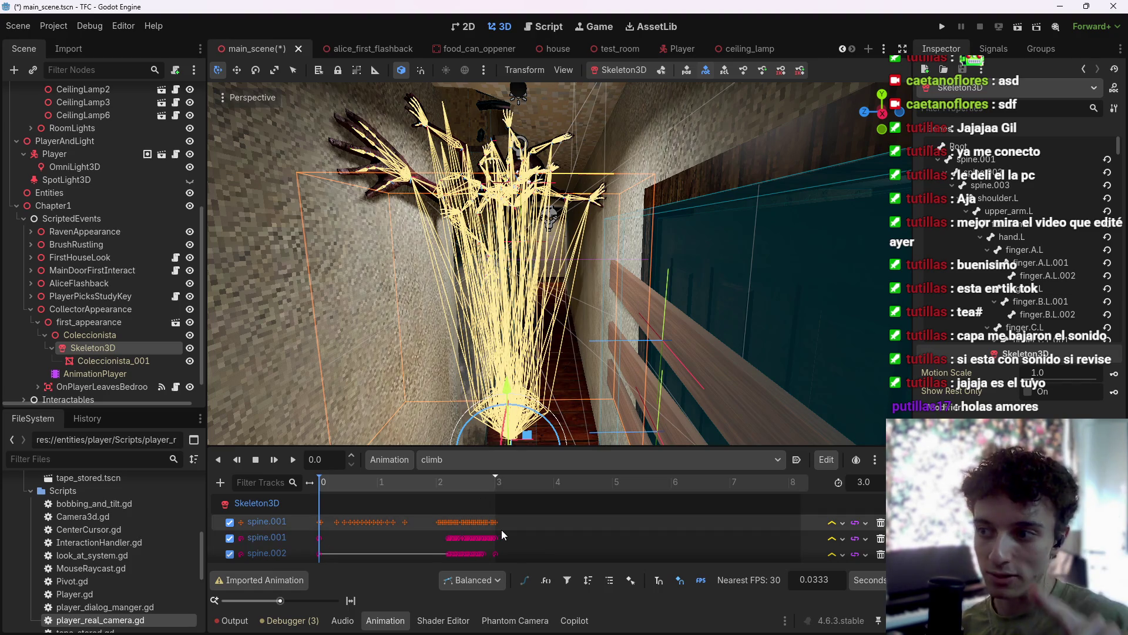
{"action": "left_click", "coordinate": [221, 483]}
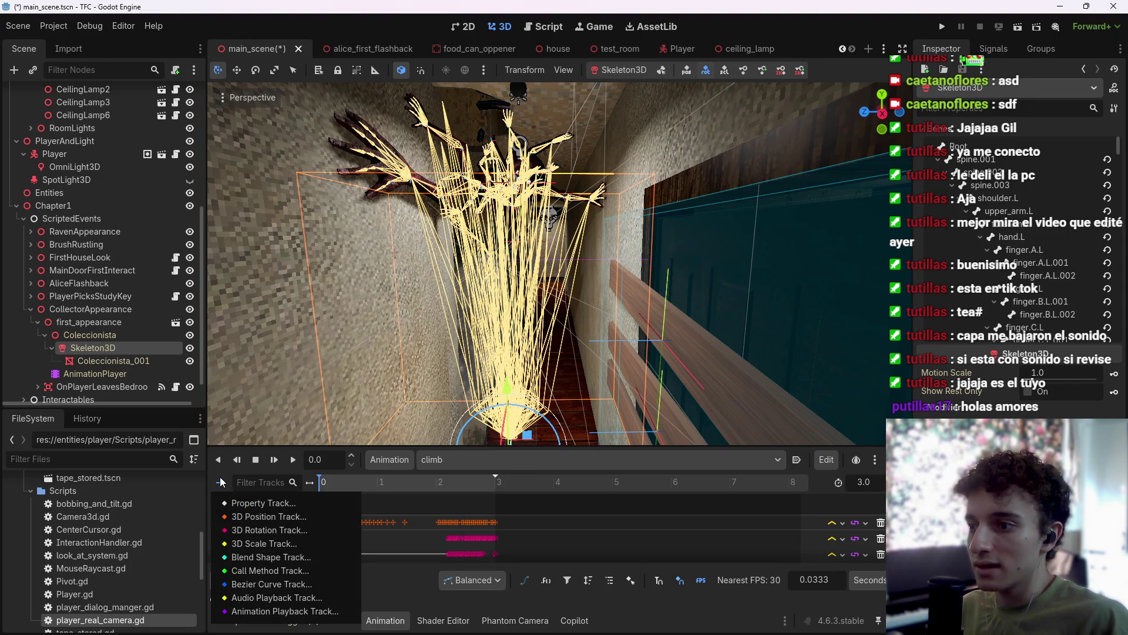
{"action": "left_click", "coordinate": [289, 609]}
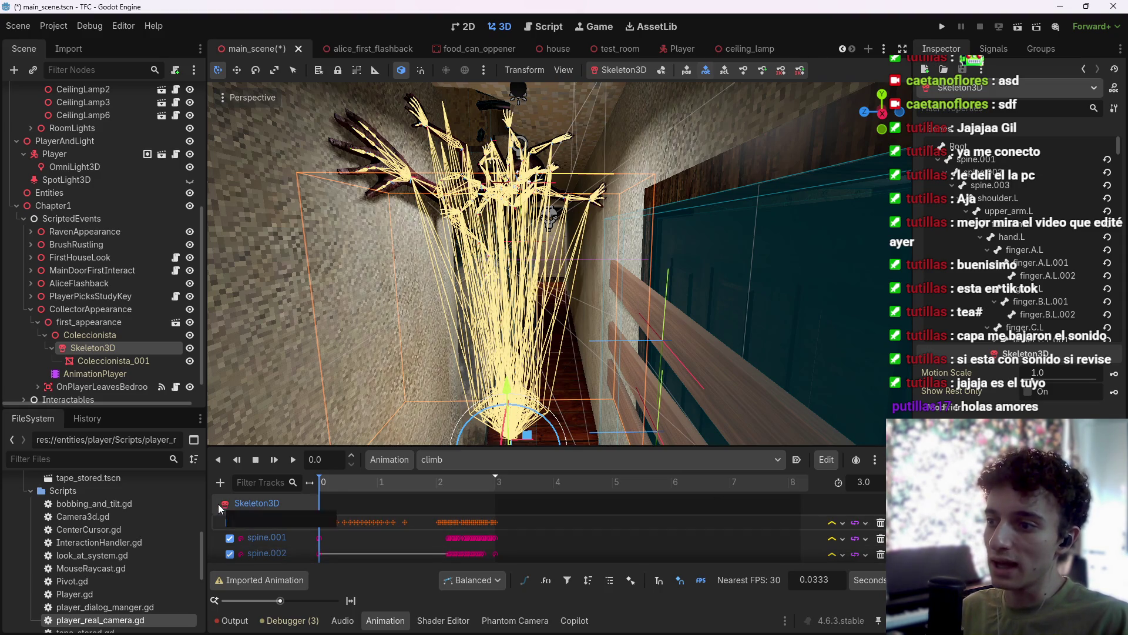
{"action": "left_click", "coordinate": [221, 482]}
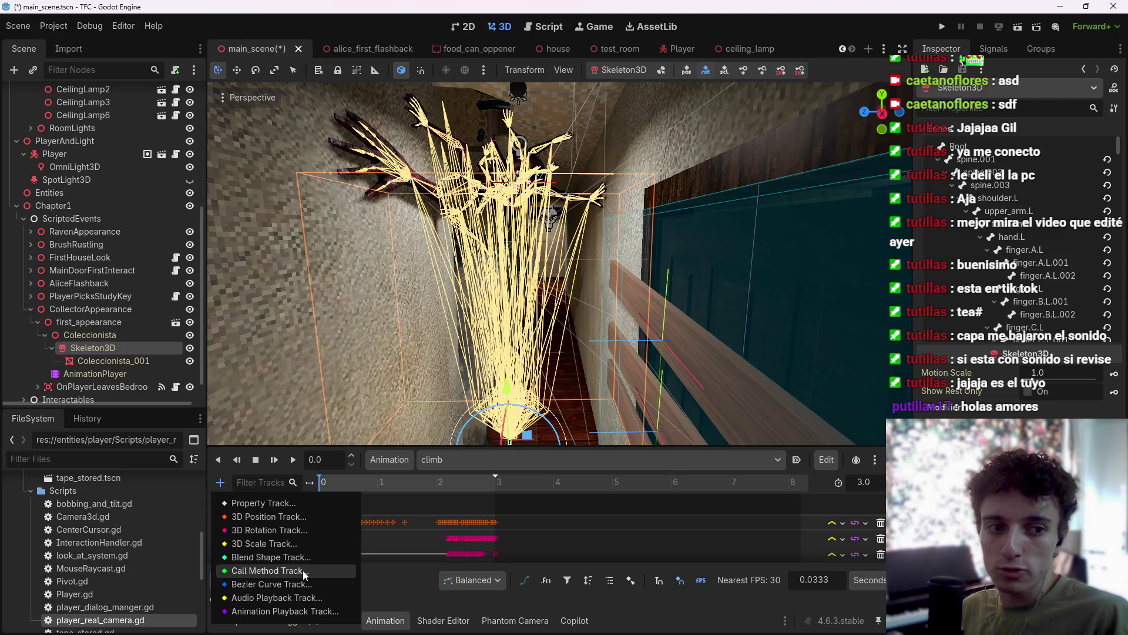
{"action": "left_click", "coordinate": [302, 570]}
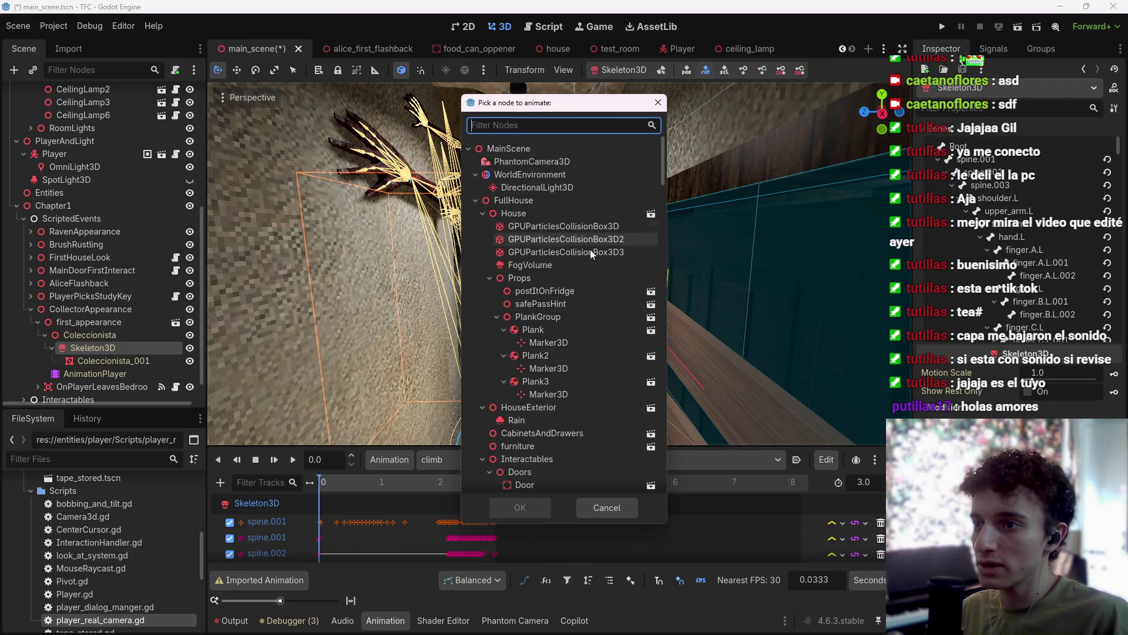
Cancel the Pick a node dialog, select the collector's AnimationPlayer and start adding a child node with Ctrl+A.
{"action": "scroll", "coordinate": [591, 250], "scroll_direction": "down", "scroll_amount": 15}
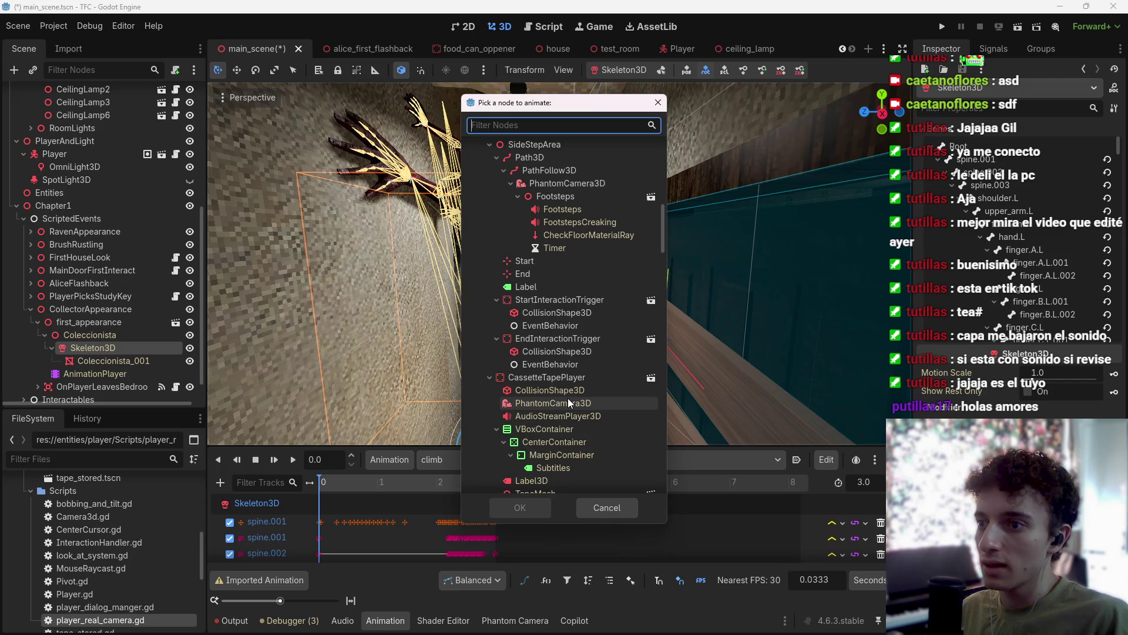
{"action": "scroll", "coordinate": [569, 398], "scroll_direction": "down", "scroll_amount": 8}
{"action": "scroll", "coordinate": [571, 406], "scroll_direction": "down", "scroll_amount": 10}
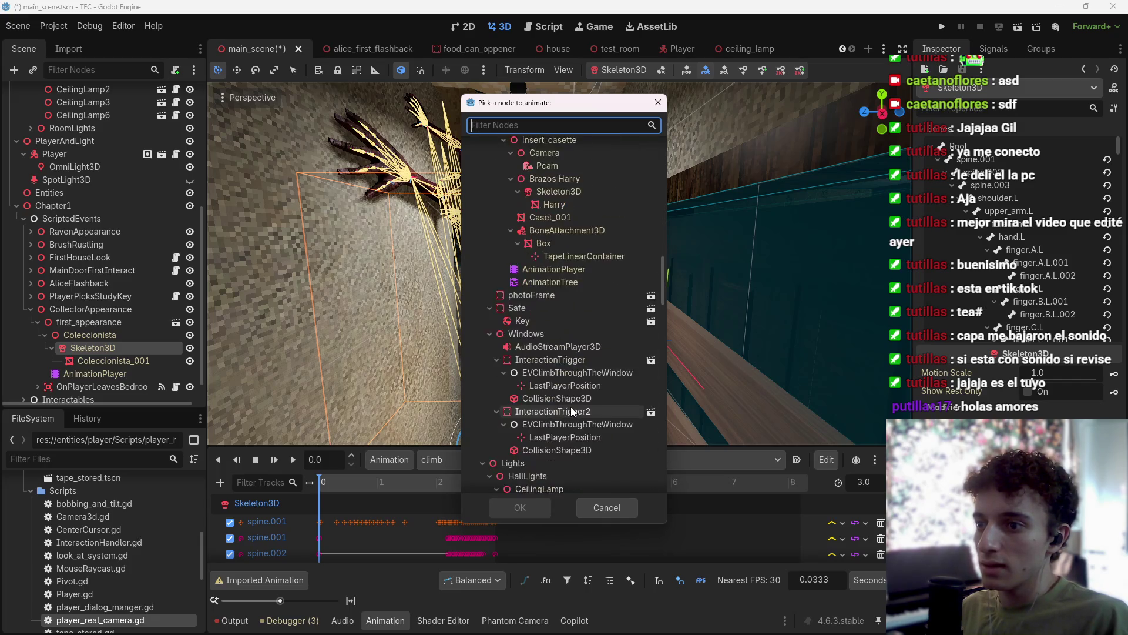
{"action": "scroll", "coordinate": [573, 416], "scroll_direction": "down", "scroll_amount": 2}
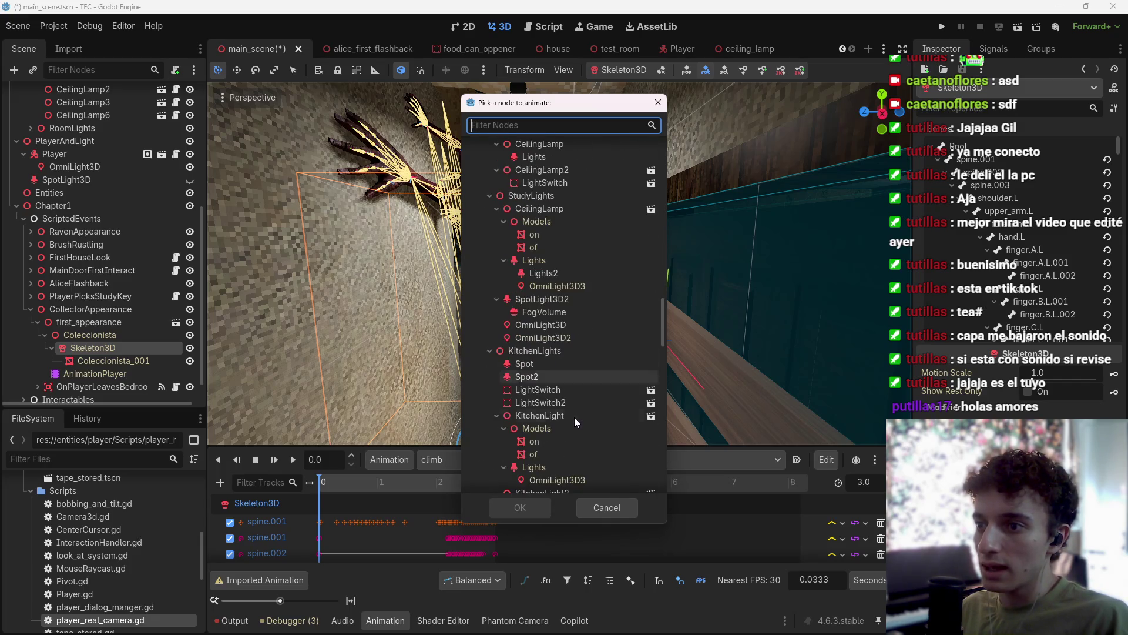
{"action": "scroll", "coordinate": [577, 426], "scroll_direction": "down", "scroll_amount": 5}
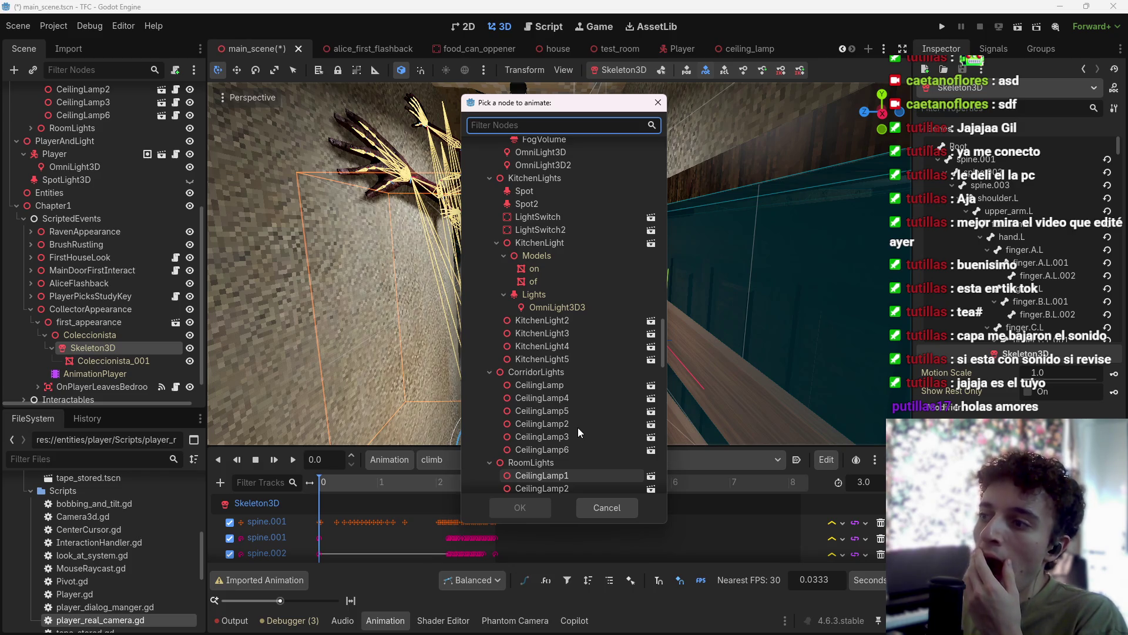
{"action": "left_click", "coordinate": [611, 501]}
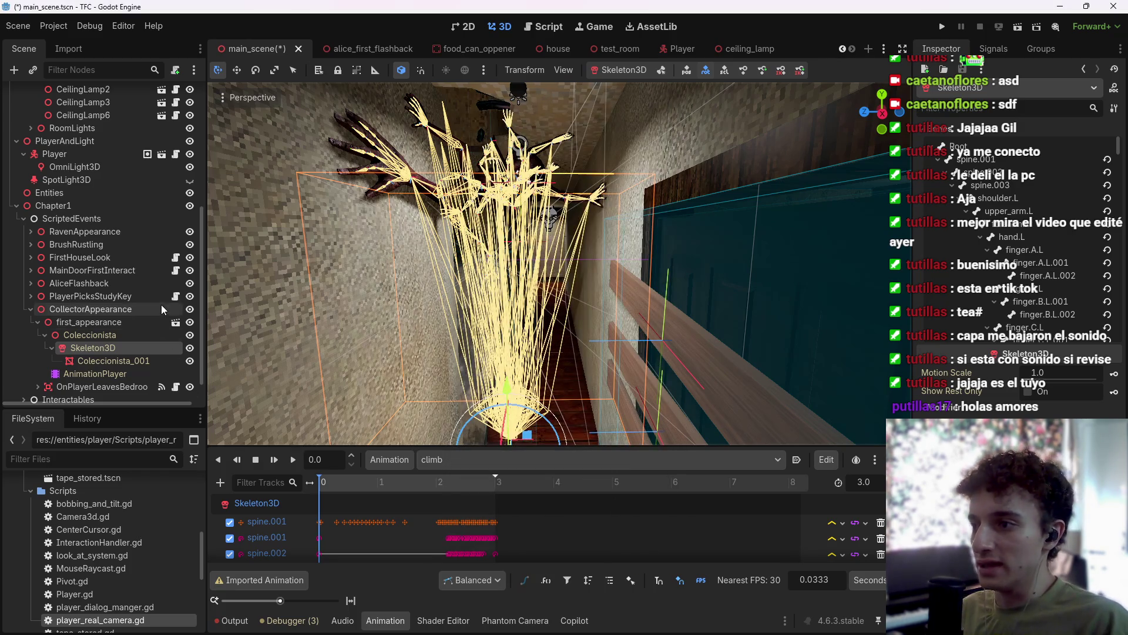
{"action": "scroll", "coordinate": [161, 304], "scroll_direction": "down", "scroll_amount": 1}
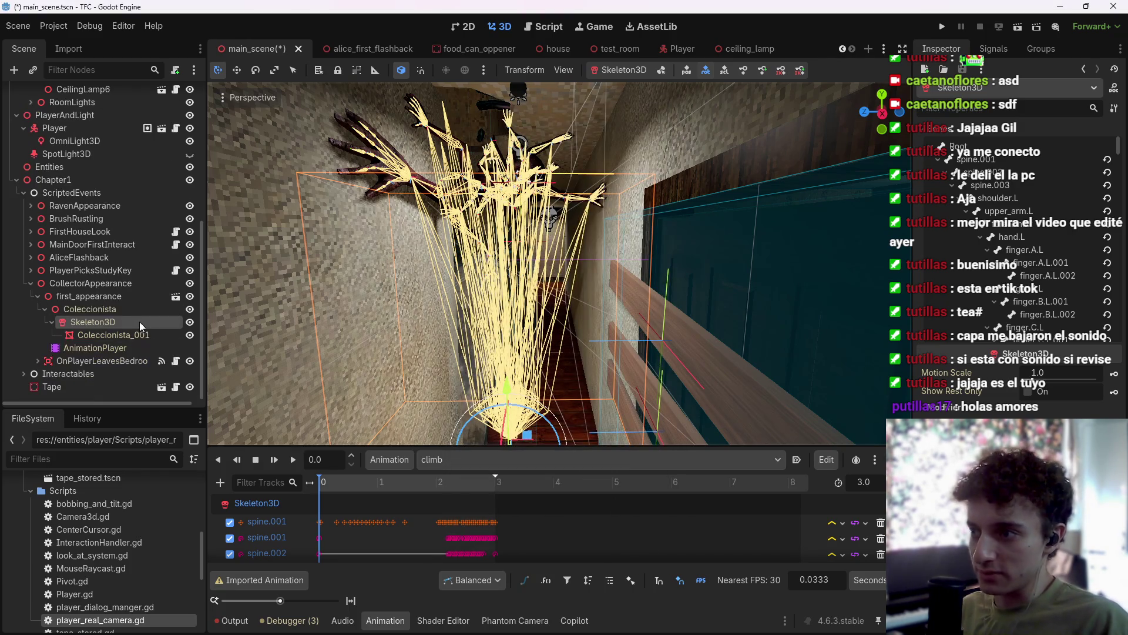
{"action": "left_click", "coordinate": [95, 298]}
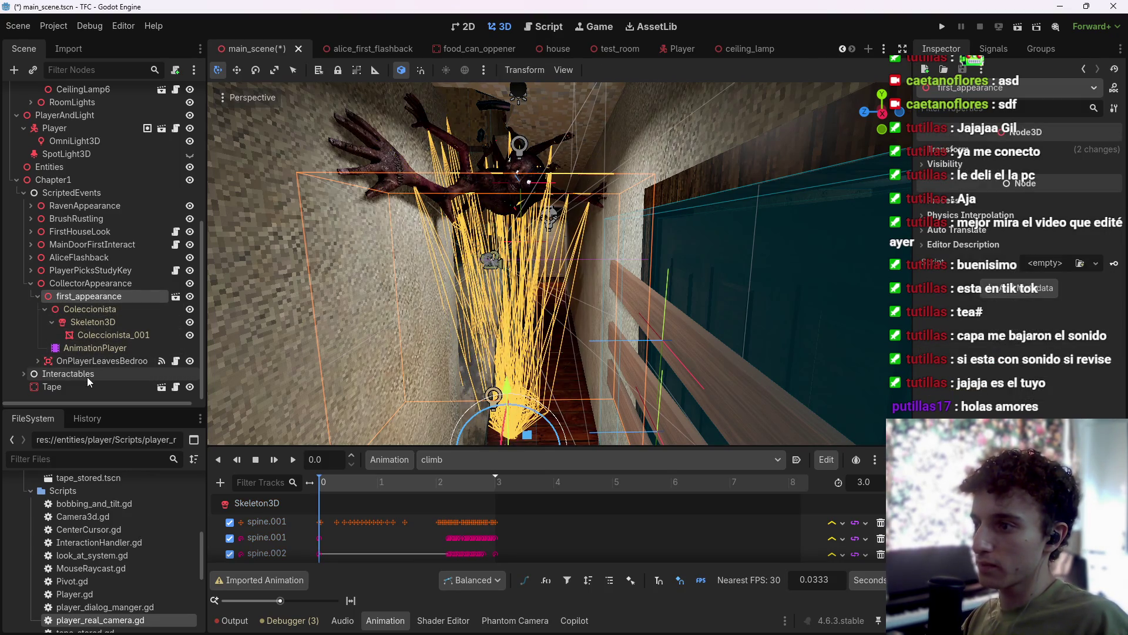
{"action": "left_click", "coordinate": [103, 347]}
{"action": "key", "text": "ctrl+a"}
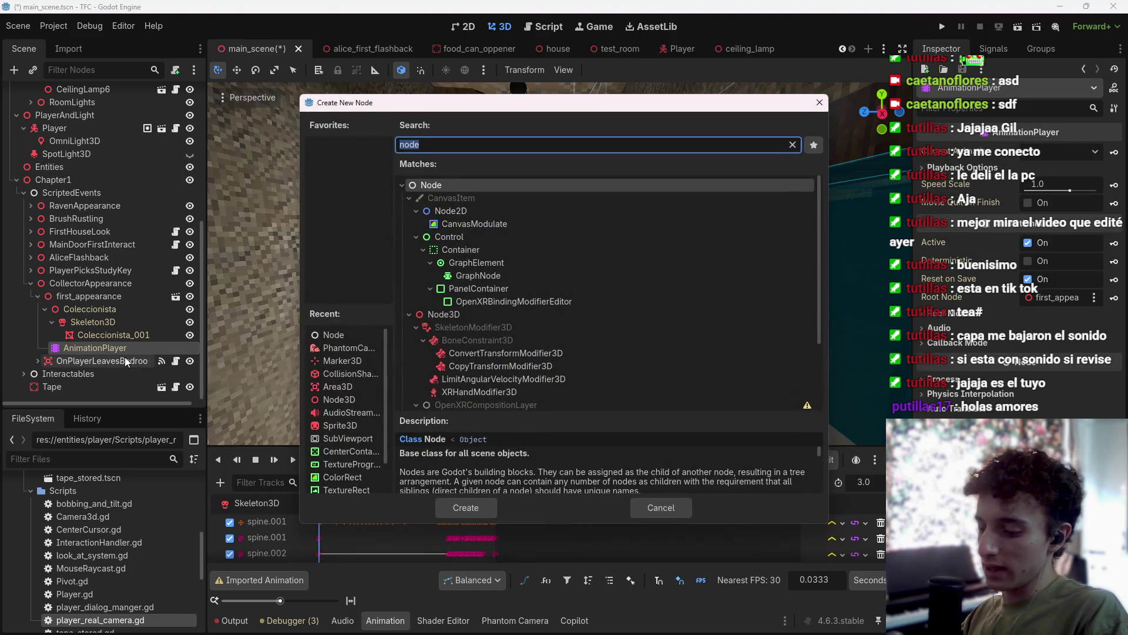
Add a plain Node named Methods under AnimationPlayer and start attaching a script to it.
{"action": "key", "text": "Return"}
{"action": "key", "text": "F2"}
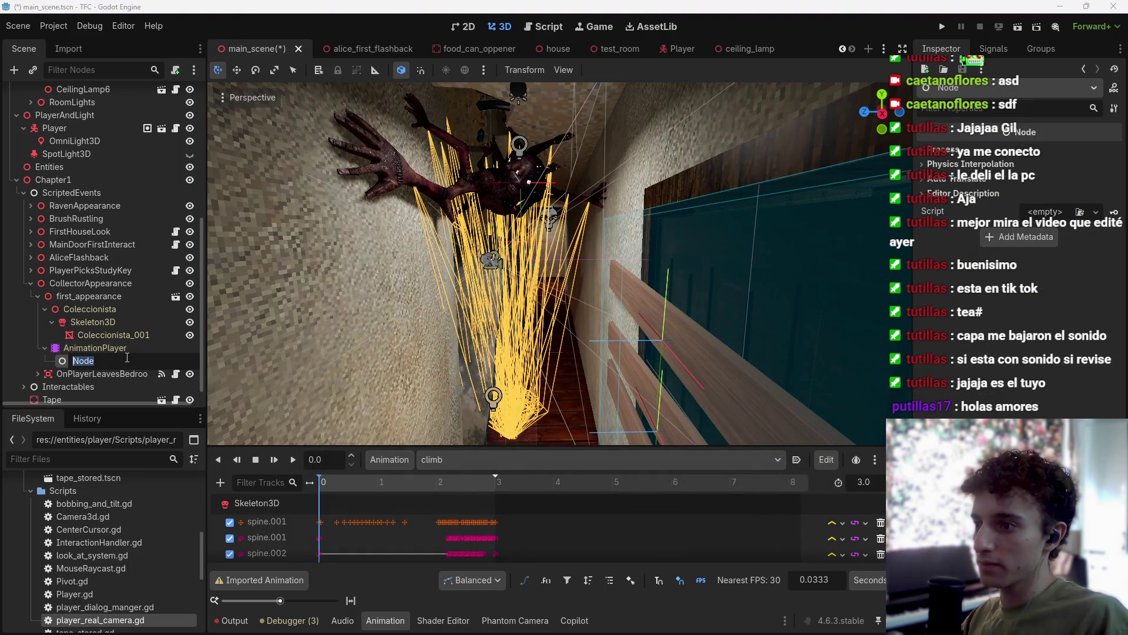
{"action": "type", "text": "Meth"}
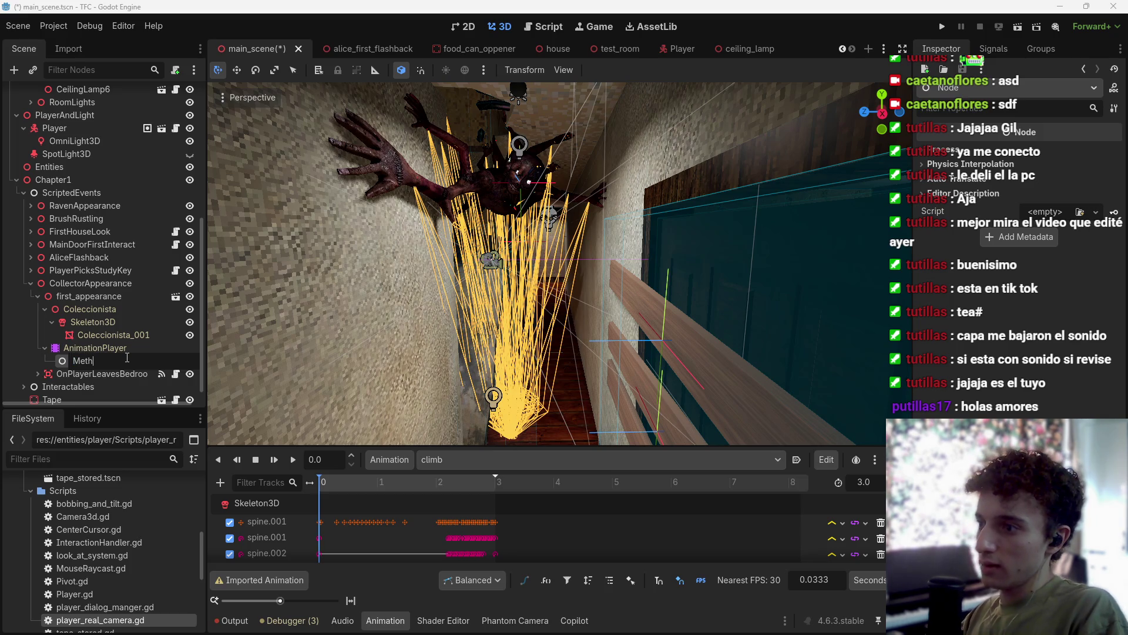
{"action": "type", "text": "odsTrac"}
{"action": "key", "text": "BackSpace"}
{"action": "key", "text": "BackSpace"}
{"action": "key", "text": "BackSpace"}
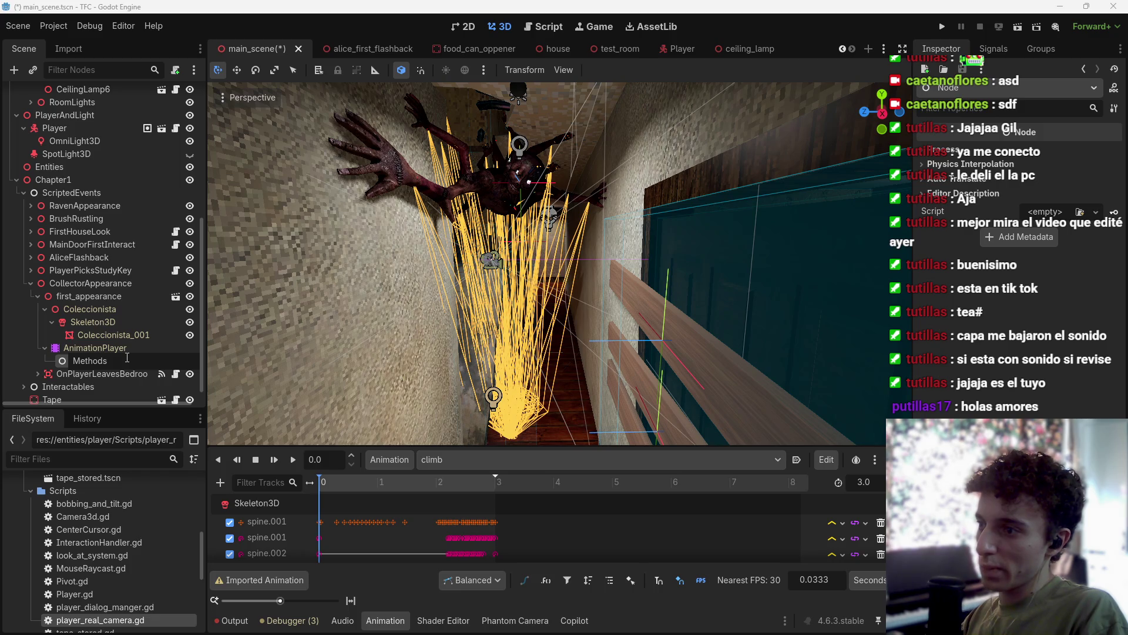
{"action": "key", "text": "Return"}
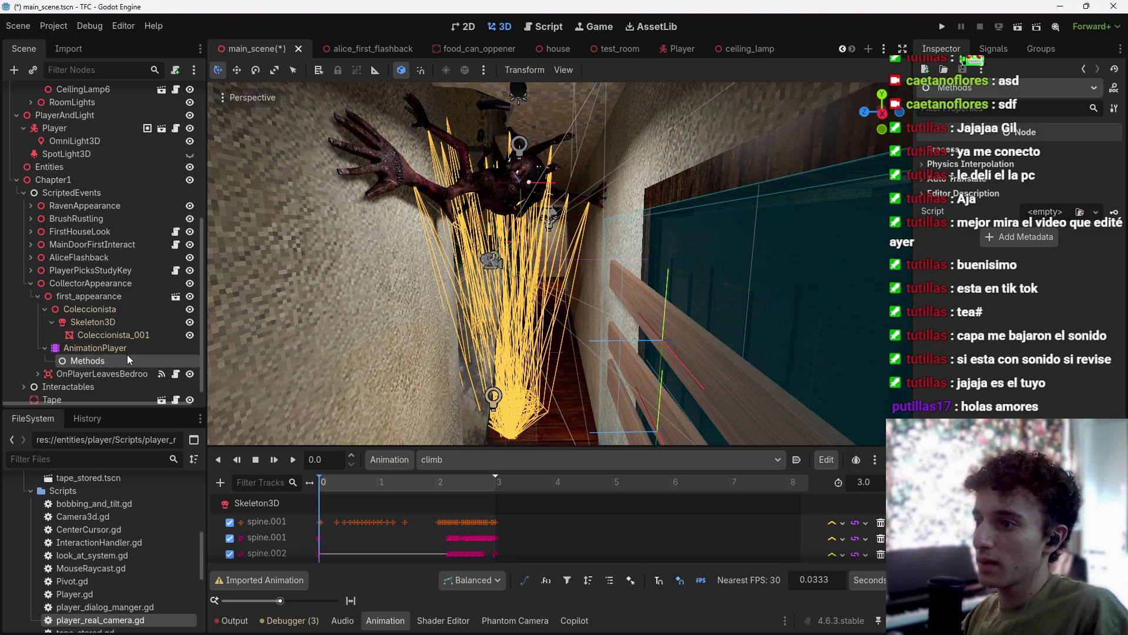
{"action": "left_click", "coordinate": [175, 70]}
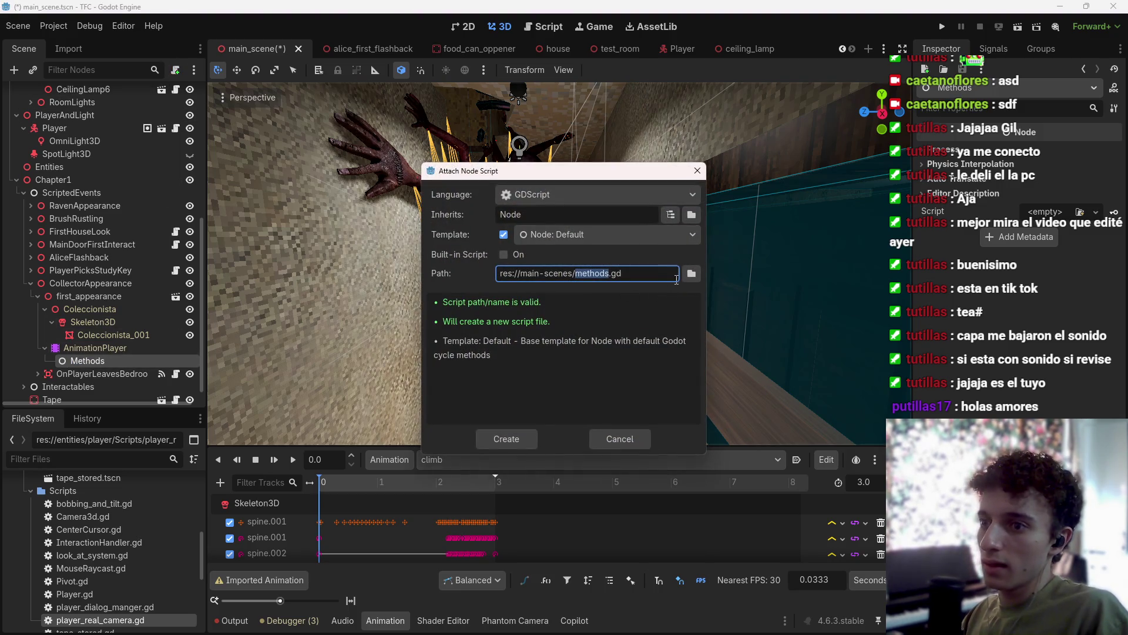
Create animation_methods.gd in scripted-events/Chapter1/collector_first_appearance/scripts for the Methods node.
{"action": "left_click", "coordinate": [691, 274]}
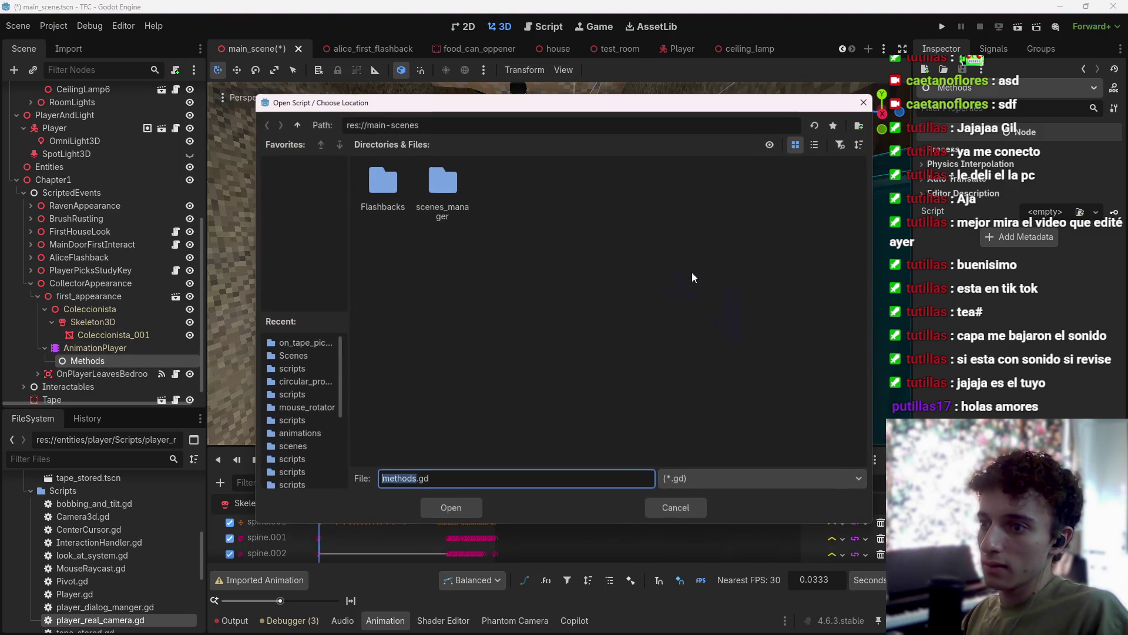
{"action": "left_click", "coordinate": [301, 122]}
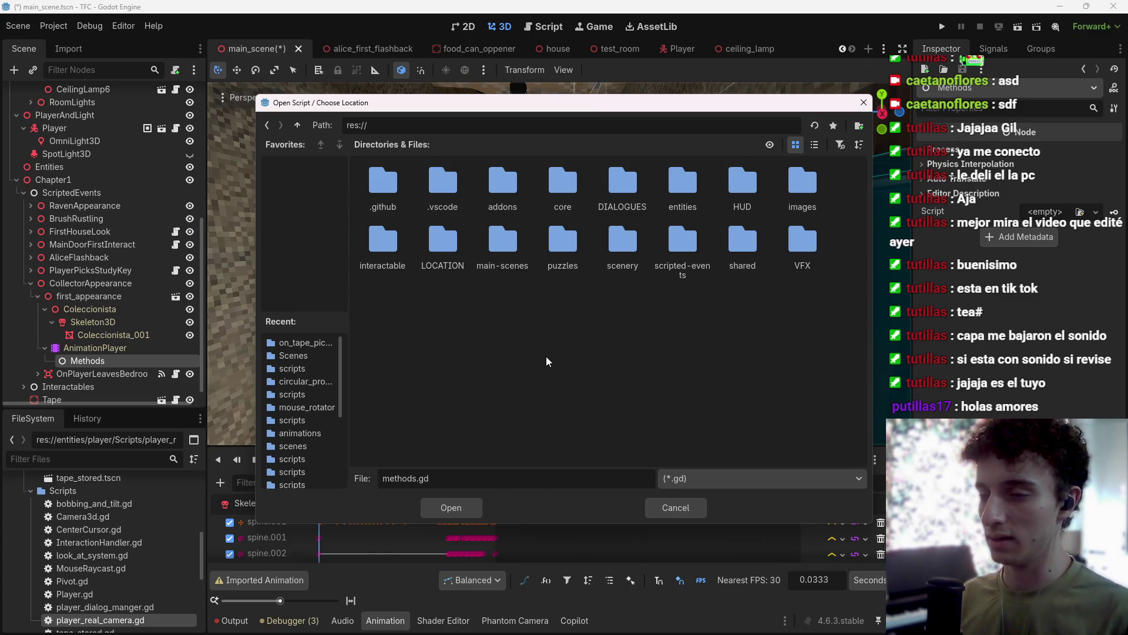
{"action": "mouse_move", "coordinate": [817, 634]}
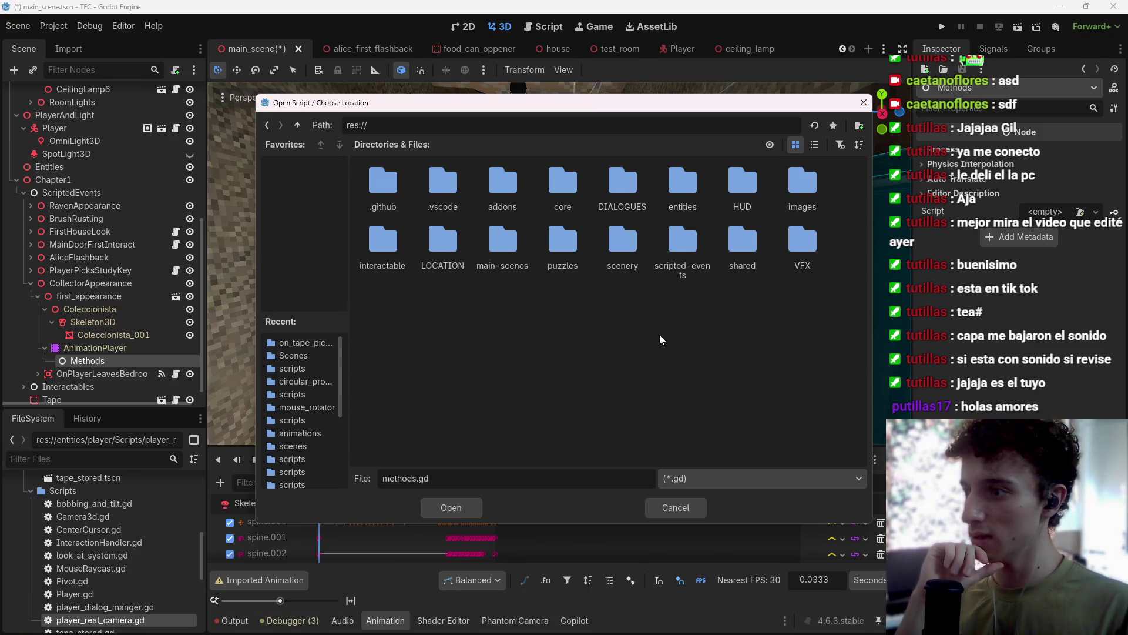
{"action": "double_click", "coordinate": [684, 253]}
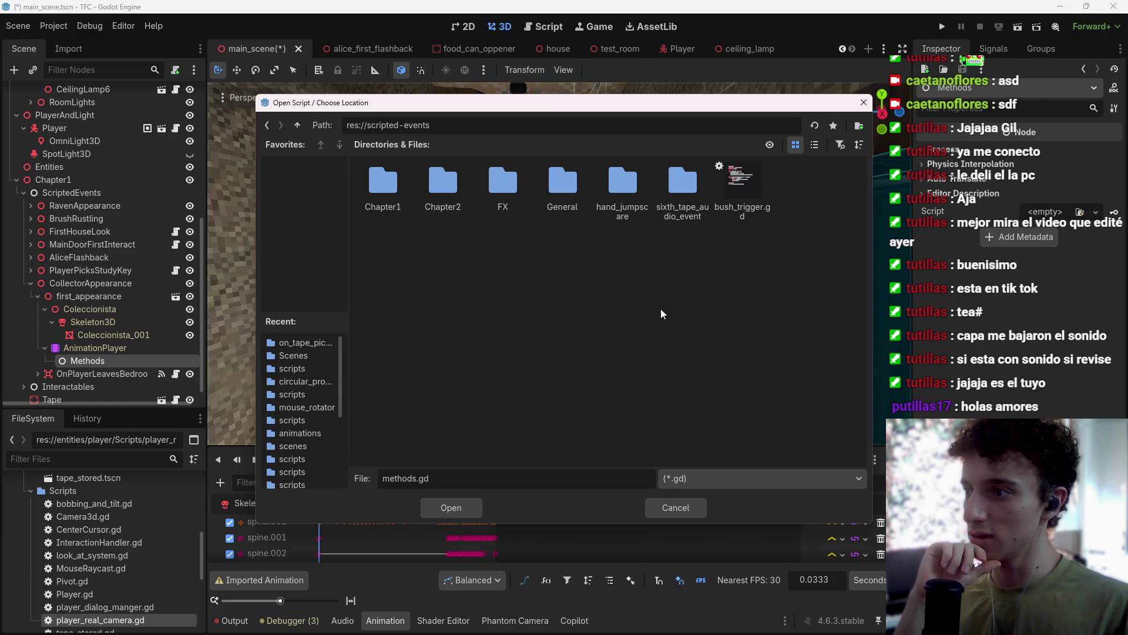
{"action": "double_click", "coordinate": [381, 194]}
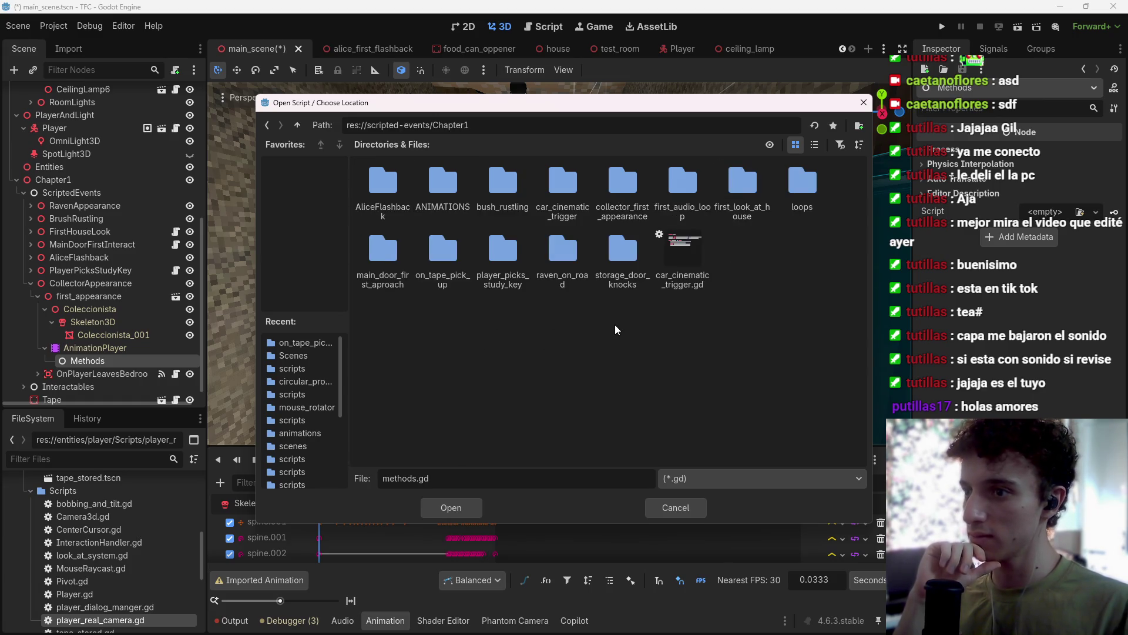
{"action": "double_click", "coordinate": [616, 188]}
{"action": "double_click", "coordinate": [443, 186]}
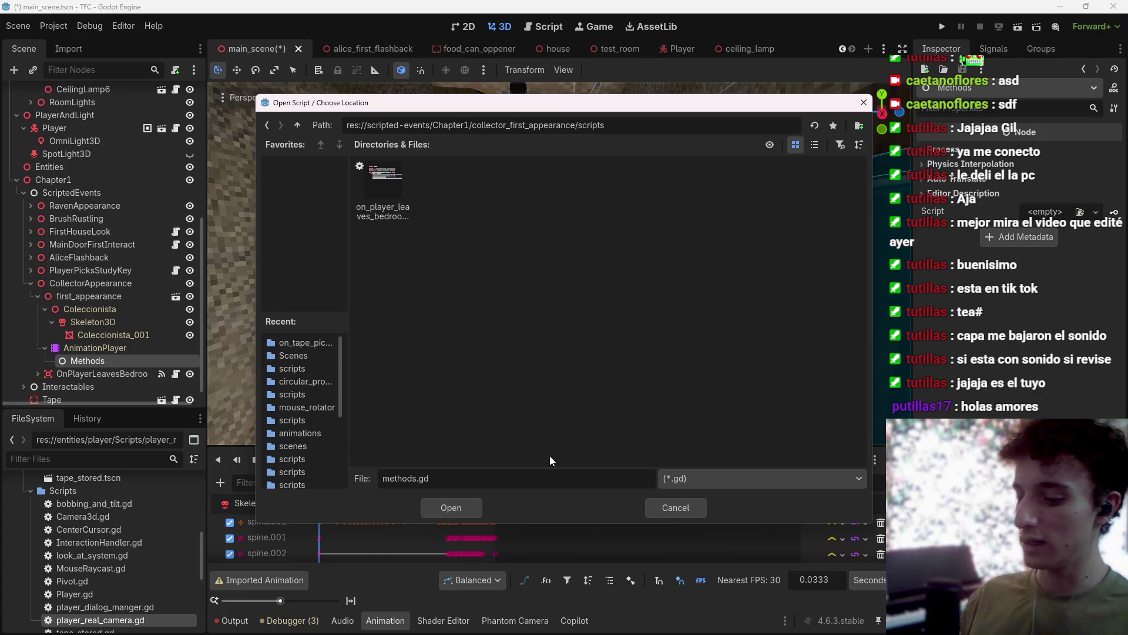
{"action": "type", "text": "animation_"}
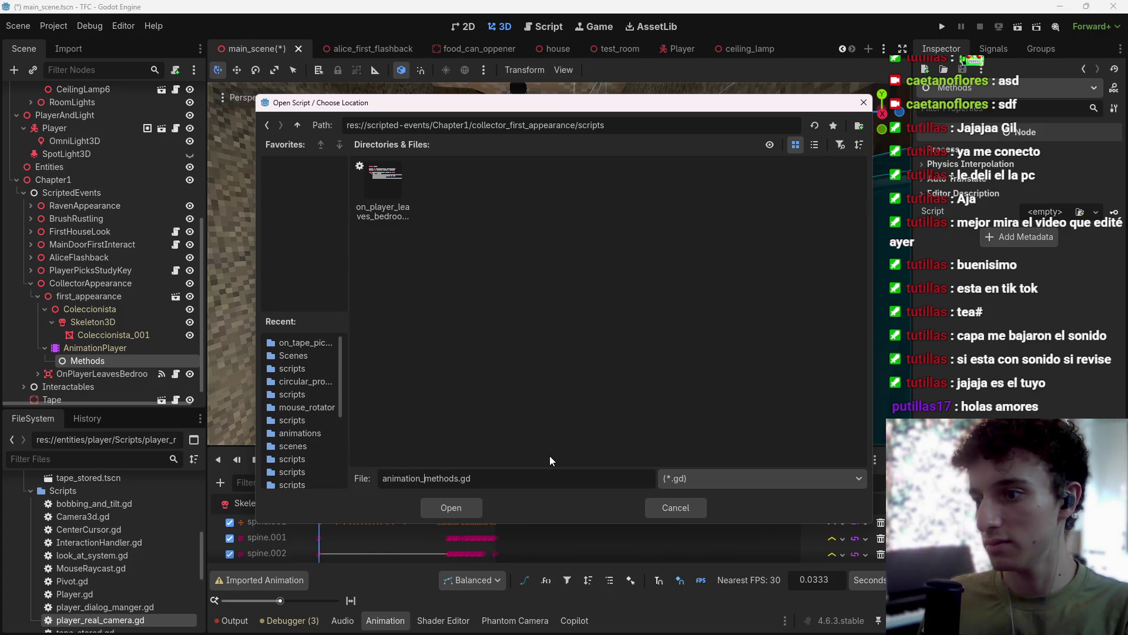
{"action": "key", "text": "Return"}
{"action": "left_click", "coordinate": [495, 440]}
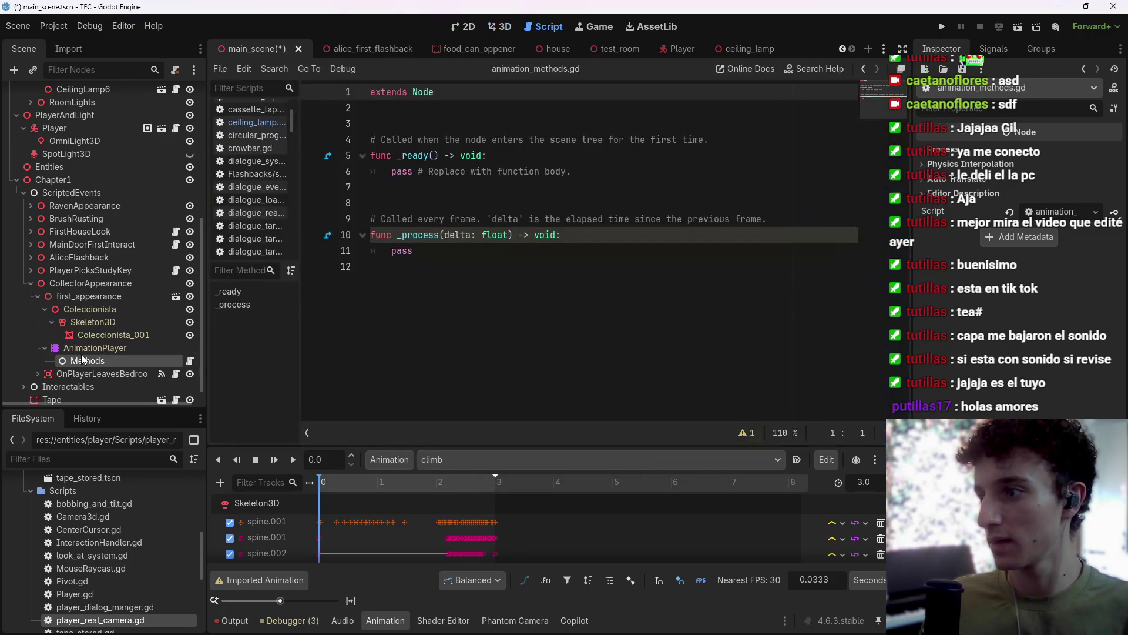
Rename the Methods node to AnimationMethods and save the scene.
{"action": "double_click", "coordinate": [81, 360]}
{"action": "key", "text": "Home"}
{"action": "type", "text": "Anima"}
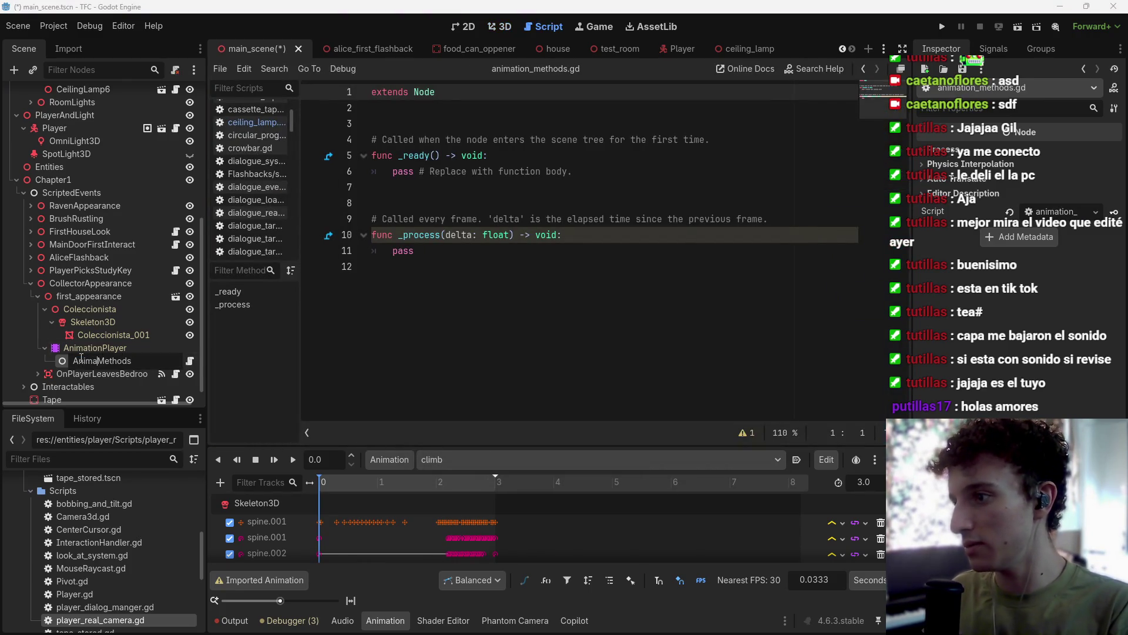
{"action": "type", "text": "tion"}
{"action": "key", "text": "Return"}
{"action": "key", "text": "ctrl+s"}
Replace the generated _ready/_process stubs in animation_methods.gd with '#', save, and dismiss the large-file warning.
{"action": "mouse_move", "coordinate": [438, 260]}
{"action": "left_mouse_down"}
{"action": "mouse_move", "coordinate": [372, 171]}
{"action": "mouse_move", "coordinate": [373, 141]}
{"action": "left_mouse_up"}
{"action": "type", "text": "#"}
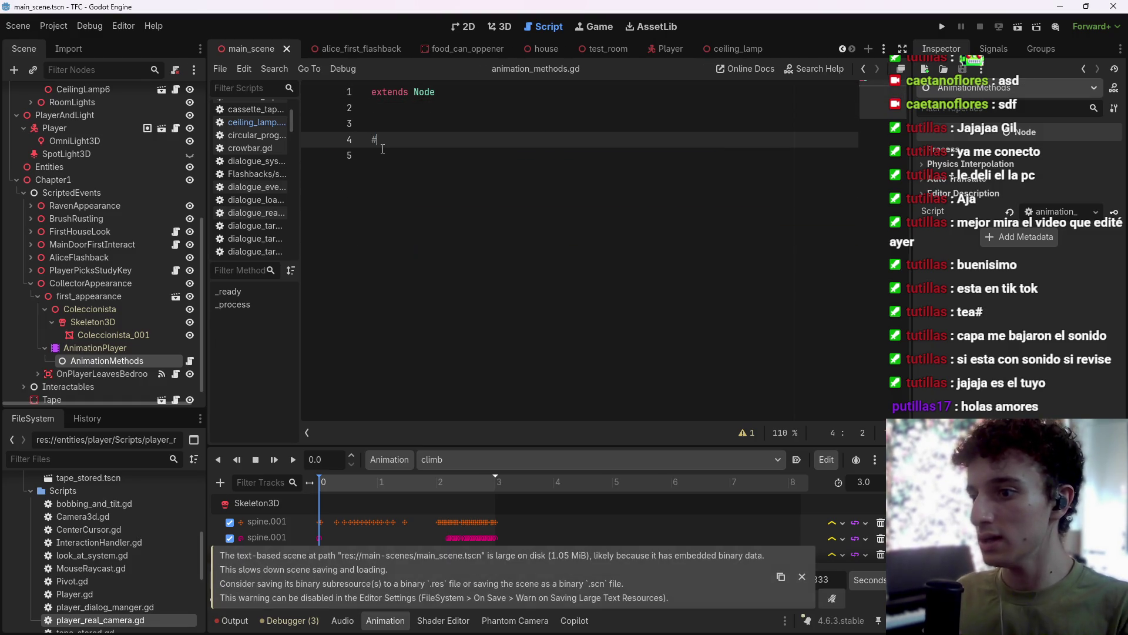
{"action": "key", "text": "ctrl+s"}
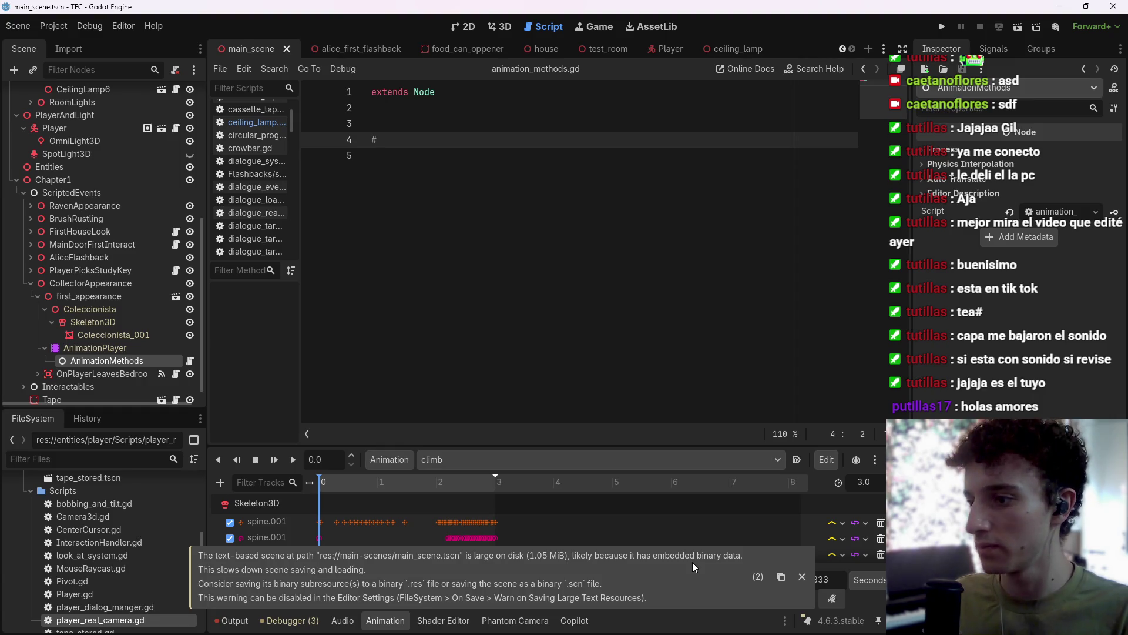
{"action": "left_click", "coordinate": [803, 577]}
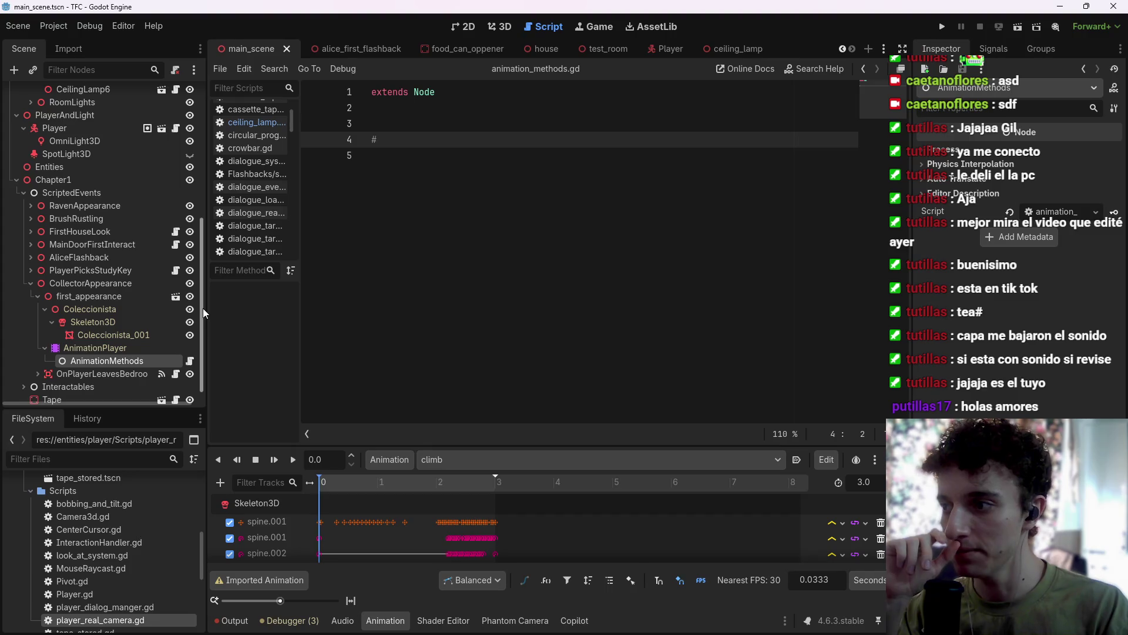
{"action": "left_click", "coordinate": [141, 347]}
Open the Global library's Save As dialog from the animation library manager.
{"action": "left_click", "coordinate": [390, 460]}
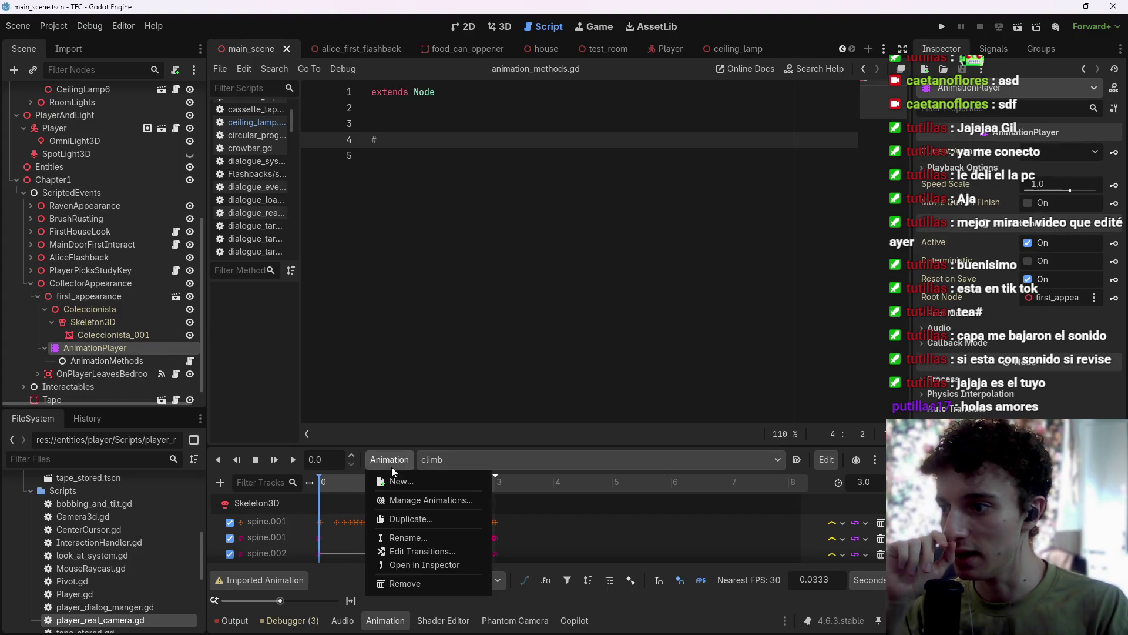
{"action": "left_click", "coordinate": [440, 500]}
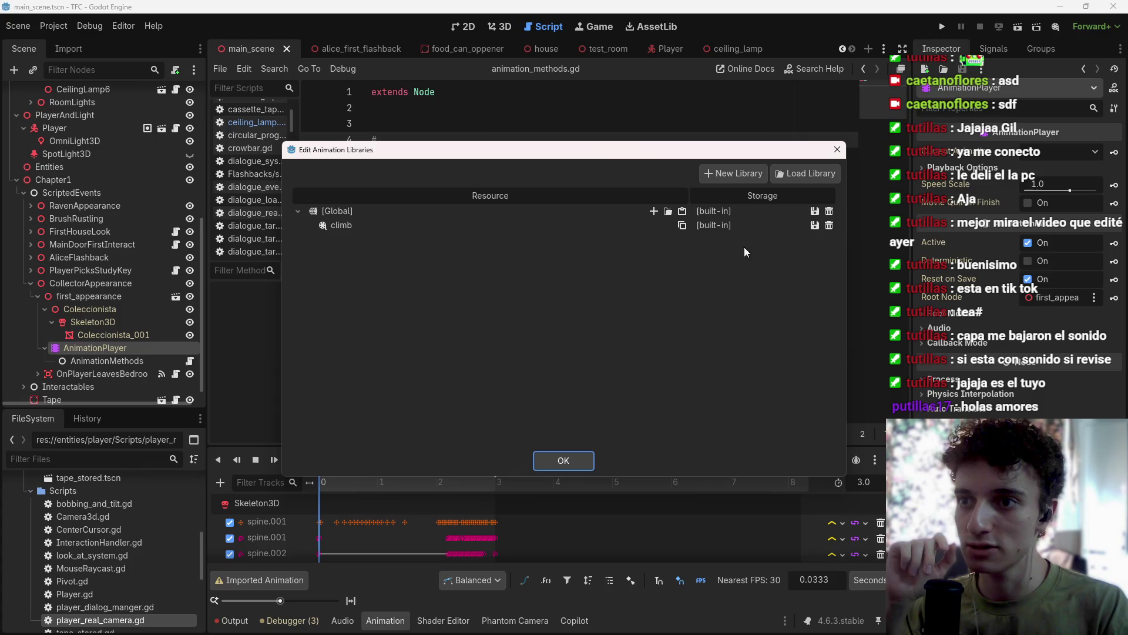
{"action": "left_click", "coordinate": [814, 211]}
{"action": "left_click", "coordinate": [848, 266]}
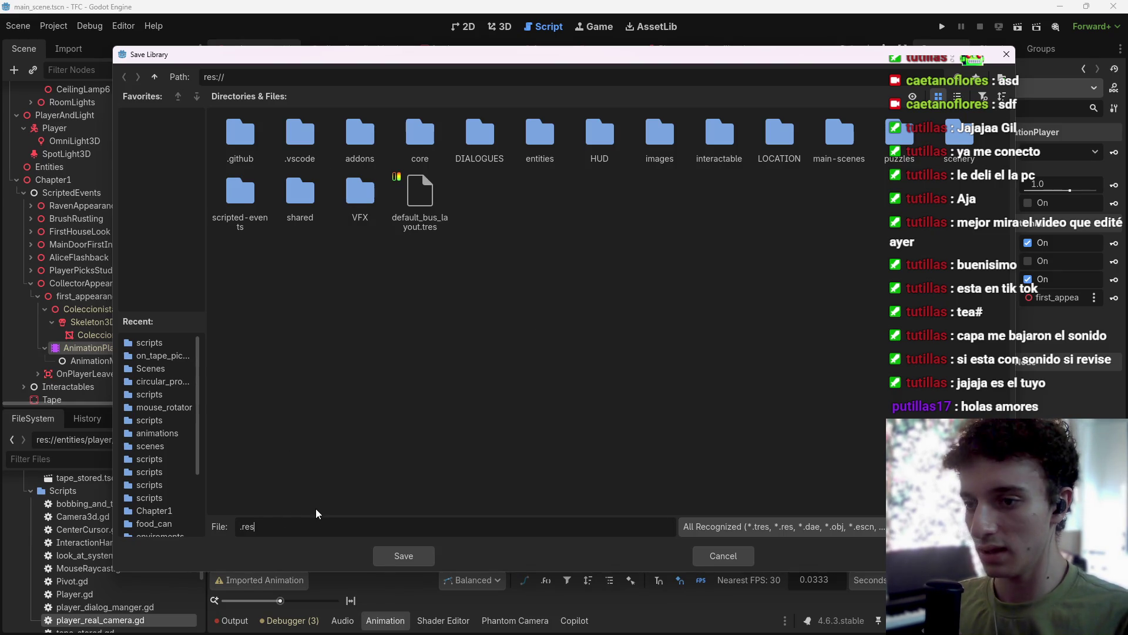
Navigate the Save Library dialog to scripted-events/Chapter1/collector_first_appearance/assets.
{"action": "key", "text": "Home"}
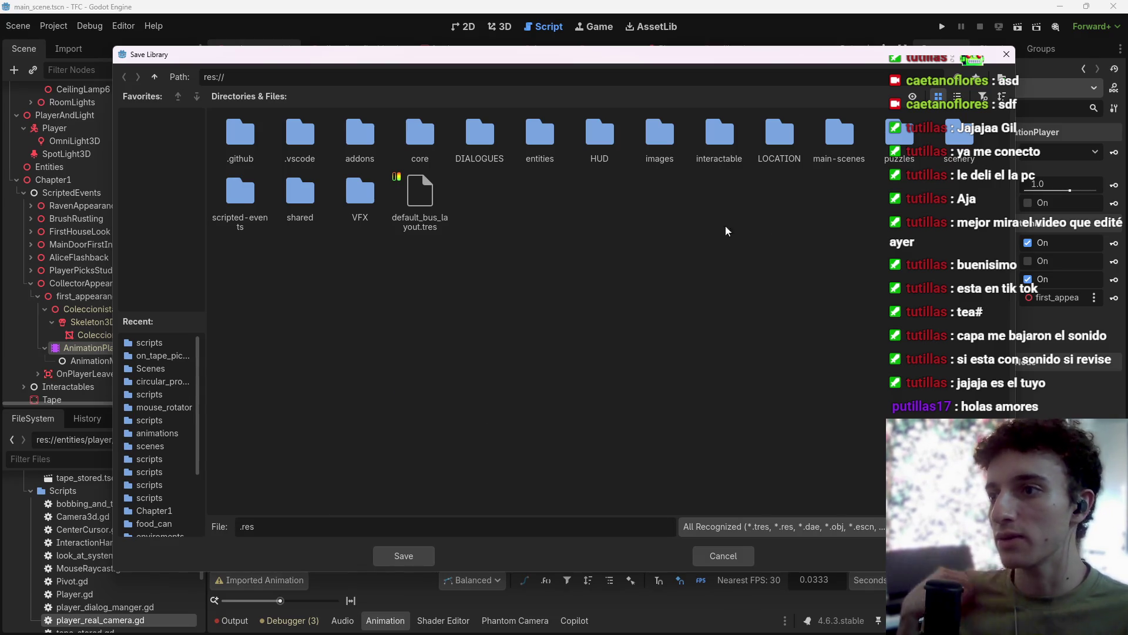
{"action": "double_click", "coordinate": [249, 207]}
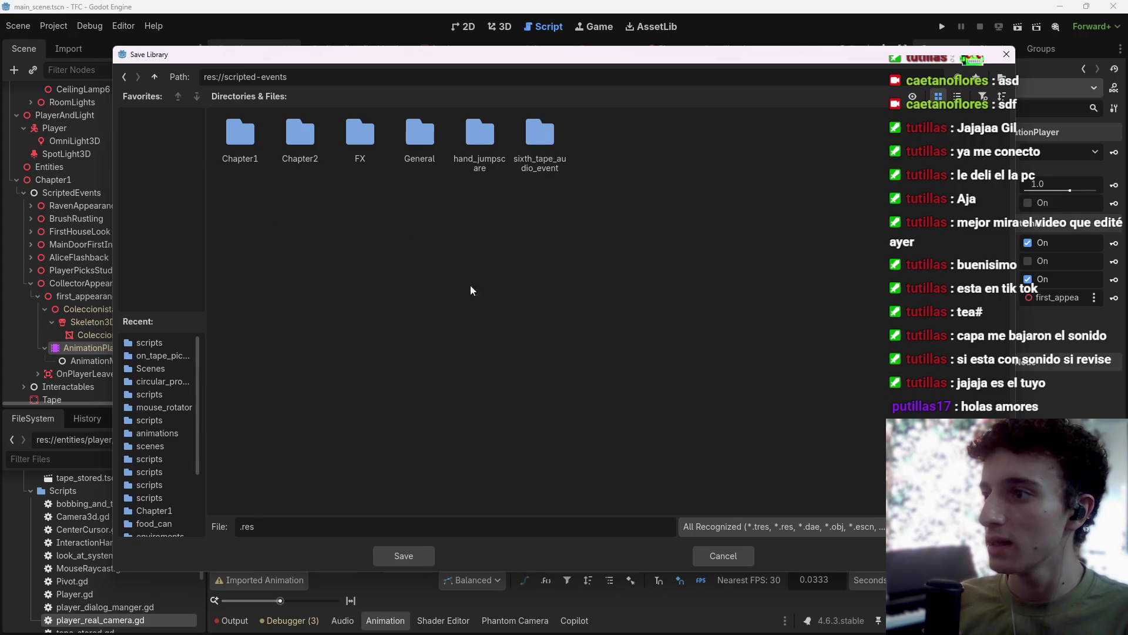
{"action": "left_click", "coordinate": [151, 78]}
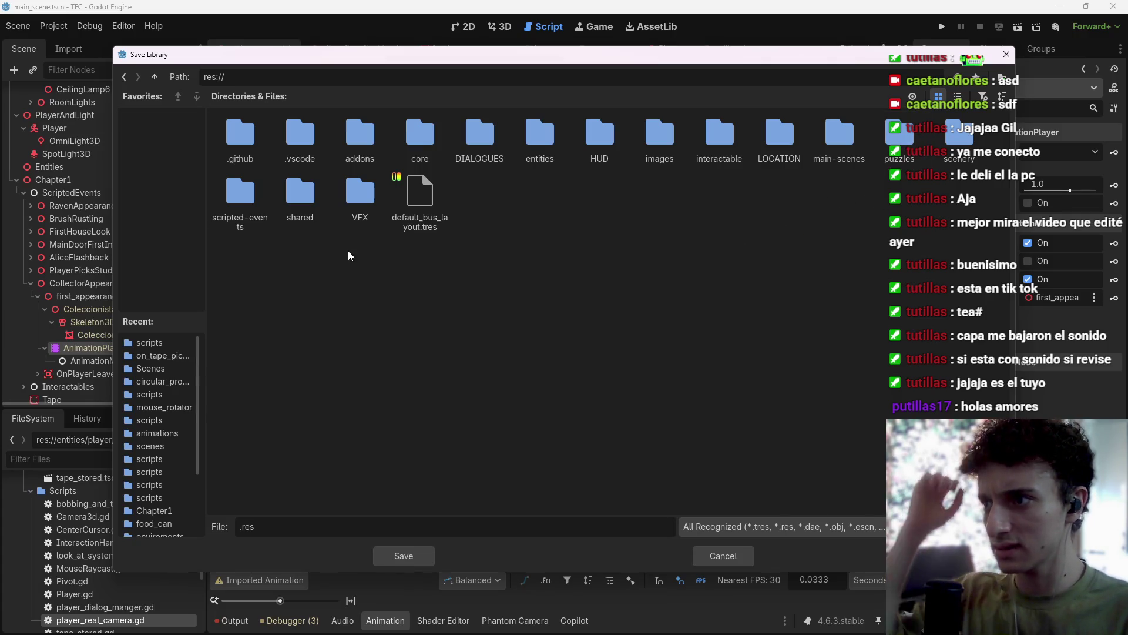
{"action": "double_click", "coordinate": [556, 160]}
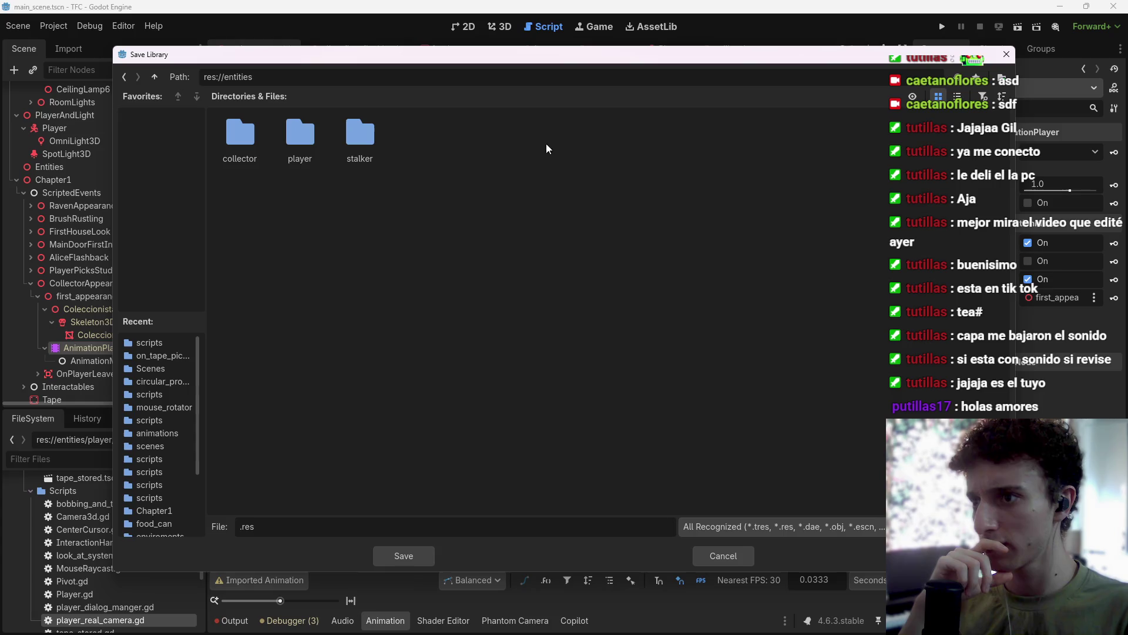
{"action": "double_click", "coordinate": [224, 143]}
{"action": "key", "text": "Return"}
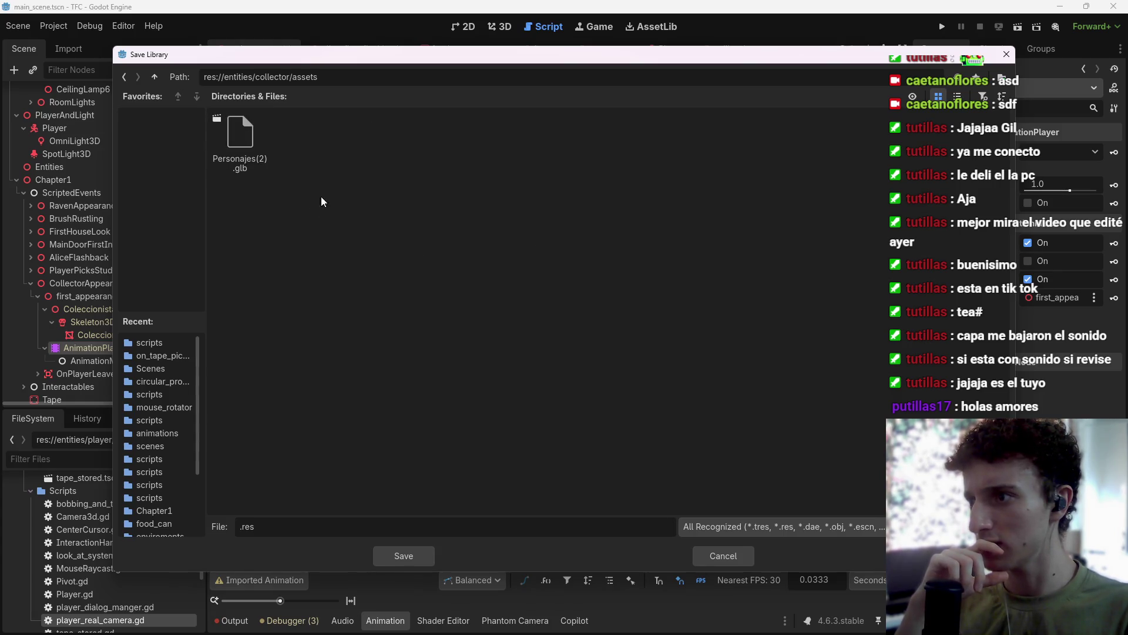
{"action": "left_click", "coordinate": [157, 77]}
{"action": "left_click", "coordinate": [157, 77]}
{"action": "left_click", "coordinate": [158, 76]}
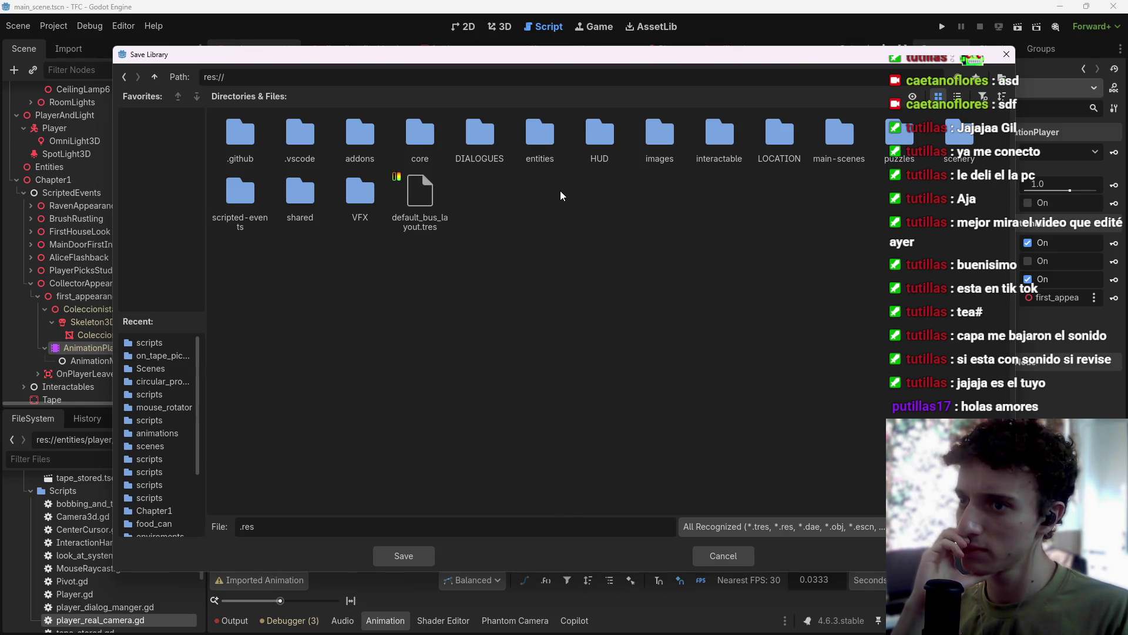
{"action": "double_click", "coordinate": [240, 197]}
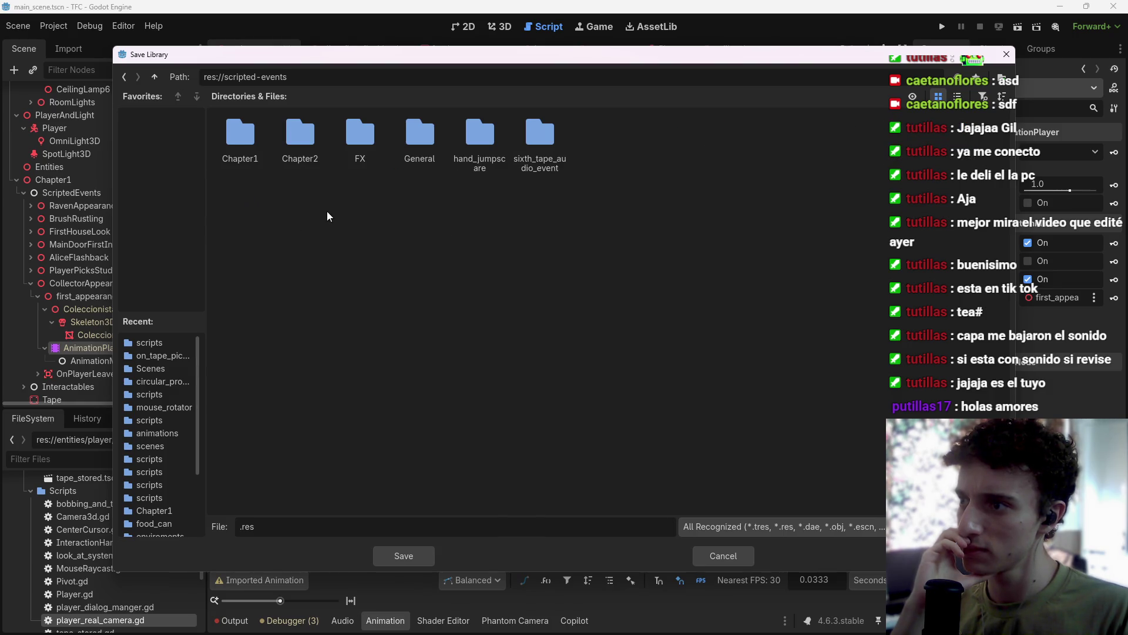
{"action": "double_click", "coordinate": [244, 147]}
{"action": "double_click", "coordinate": [489, 153]}
{"action": "double_click", "coordinate": [246, 133]}
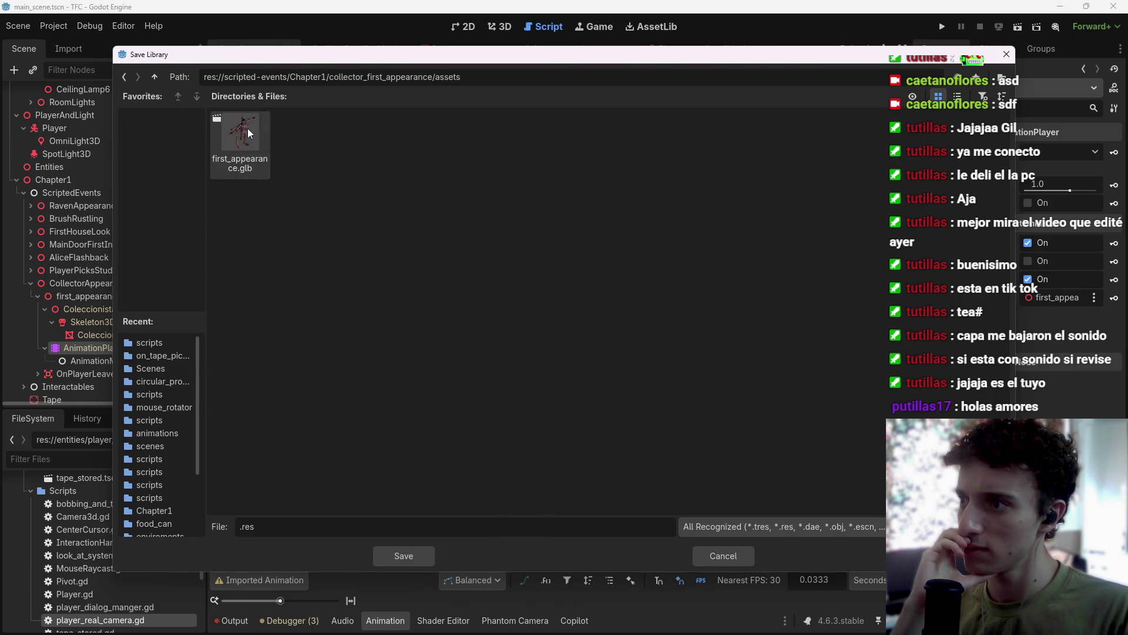
Save the Global library there as anim_climb.res, discarding a briefly created animation folder.
{"action": "right_click", "coordinate": [360, 151]}
{"action": "left_click", "coordinate": [414, 160]}
{"action": "type", "text": "animation"}
{"action": "key", "text": "Return"}
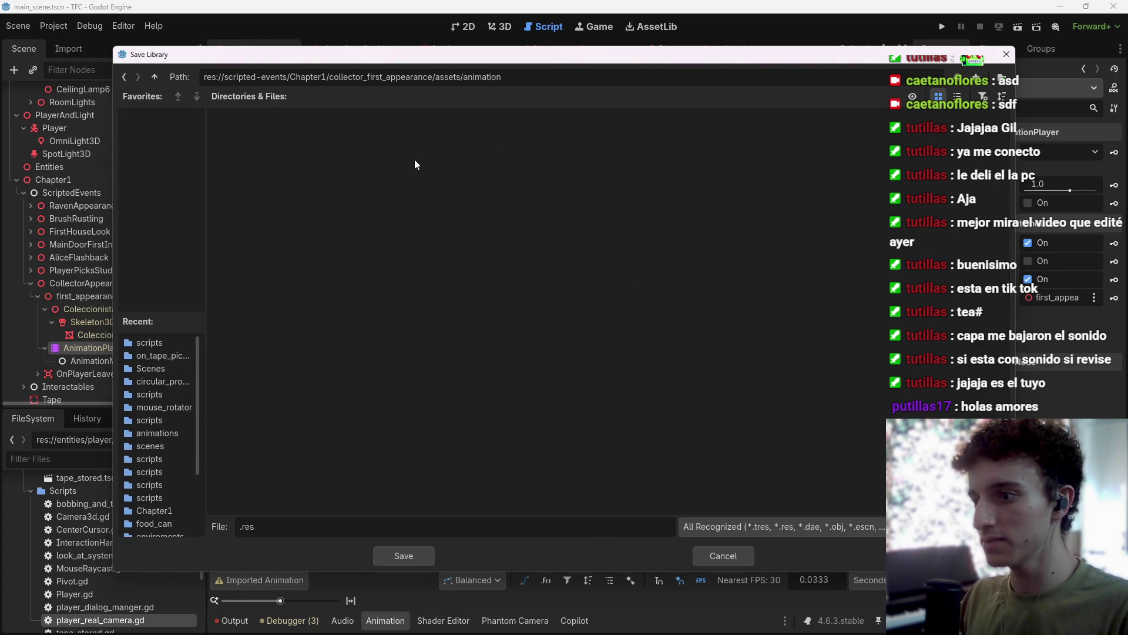
{"action": "left_click", "coordinate": [155, 77]}
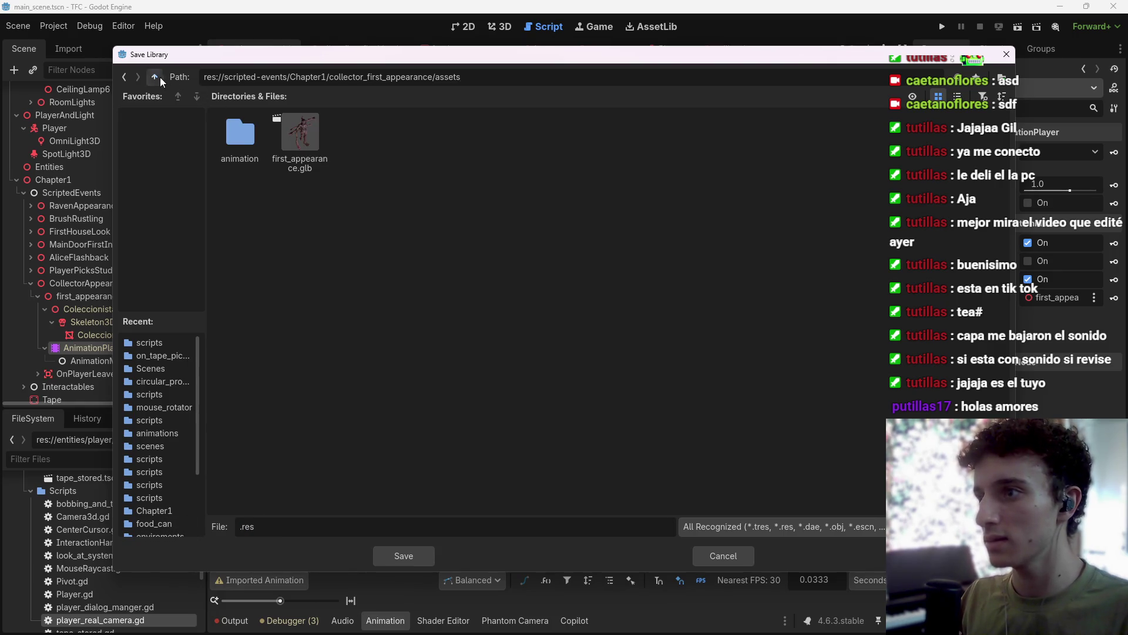
{"action": "right_click", "coordinate": [263, 138]}
{"action": "left_click", "coordinate": [259, 194]}
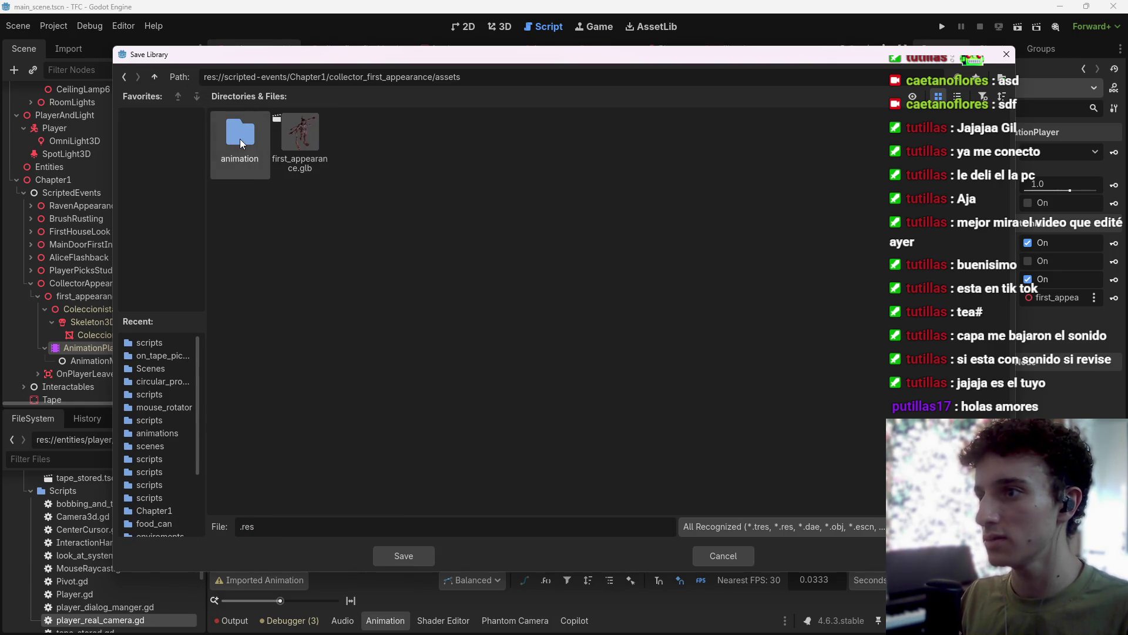
{"action": "left_click", "coordinate": [478, 373]}
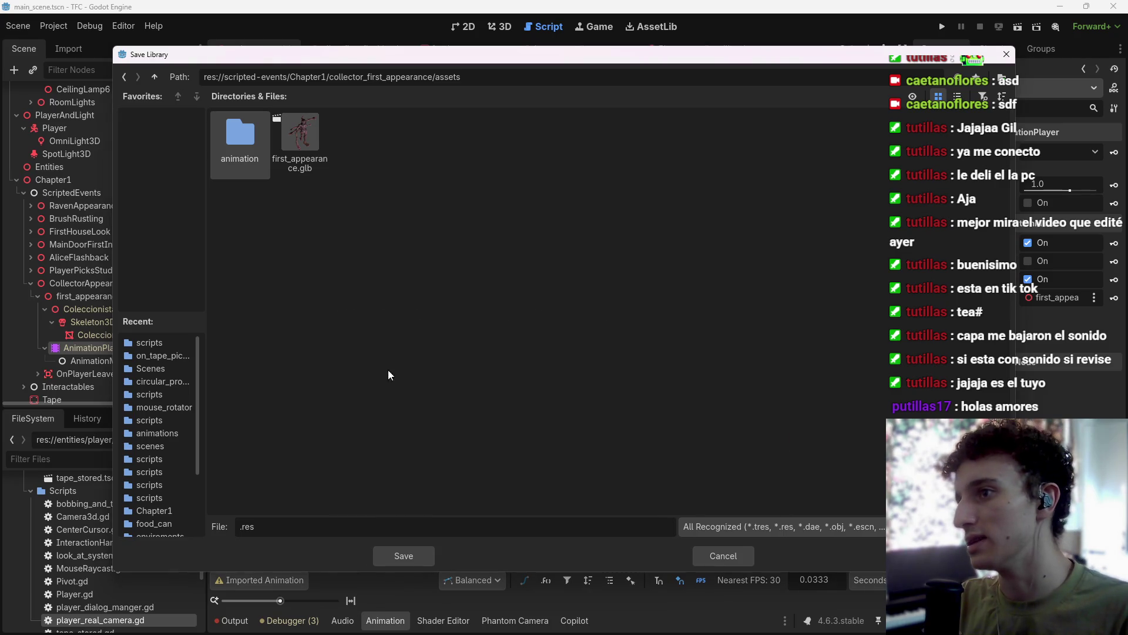
{"action": "left_click_drag", "start_coordinate": [270, 526], "coordinate": [238, 526]}
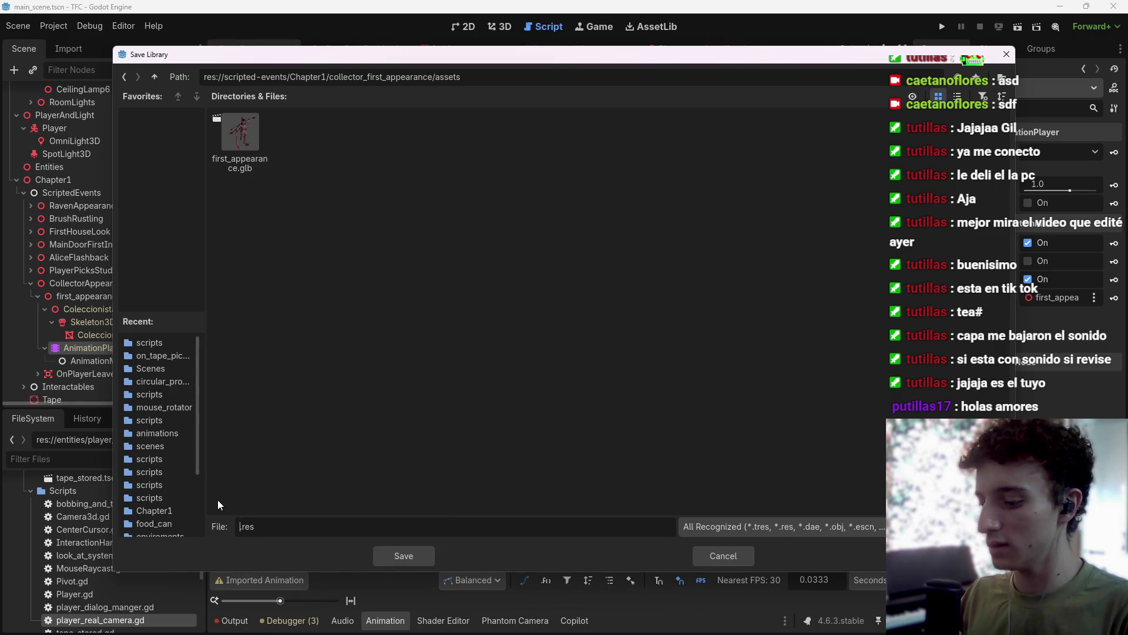
{"action": "type", "text": "anim_"}
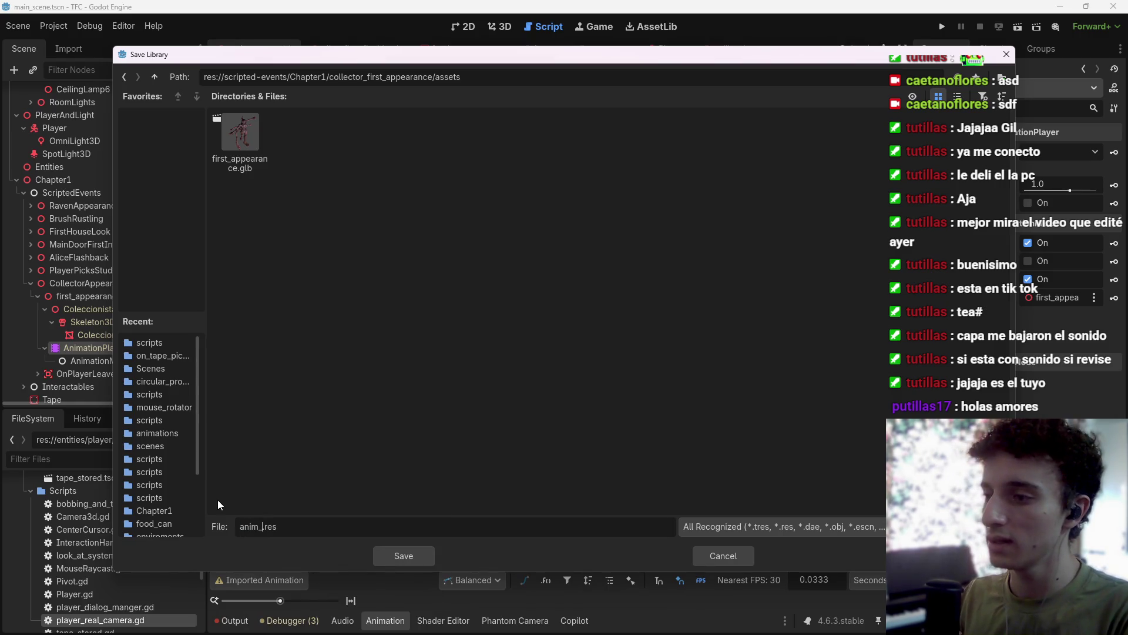
{"action": "type", "text": "climb"}
{"action": "key", "text": "Return"}
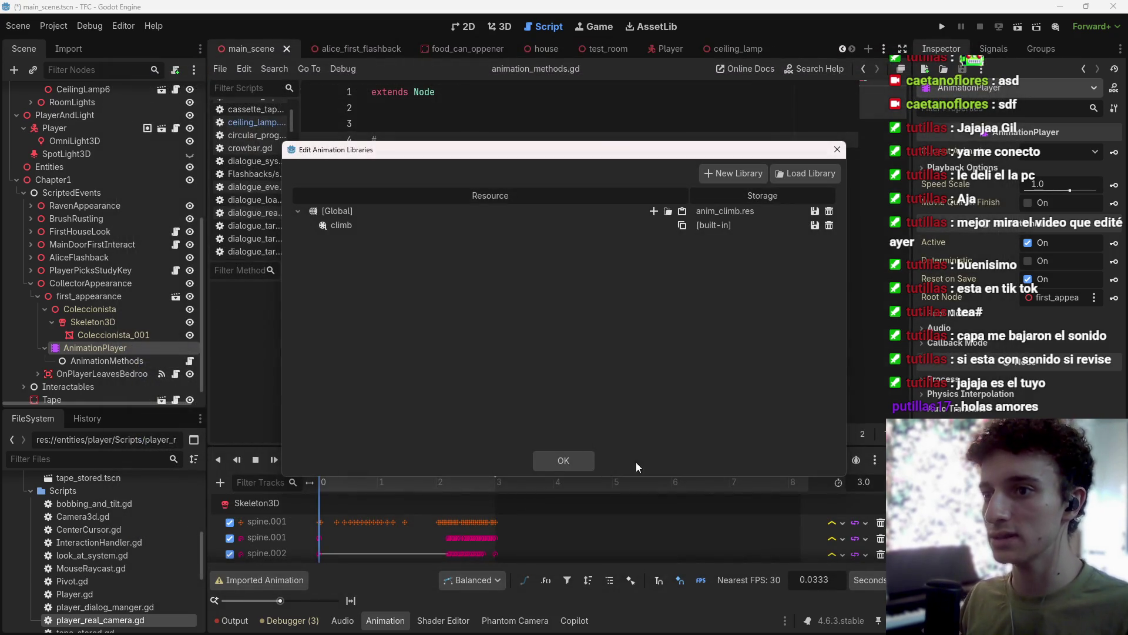
Save the climb animation over anim_climb.res and confirm the overwrite.
{"action": "left_click", "coordinate": [814, 226]}
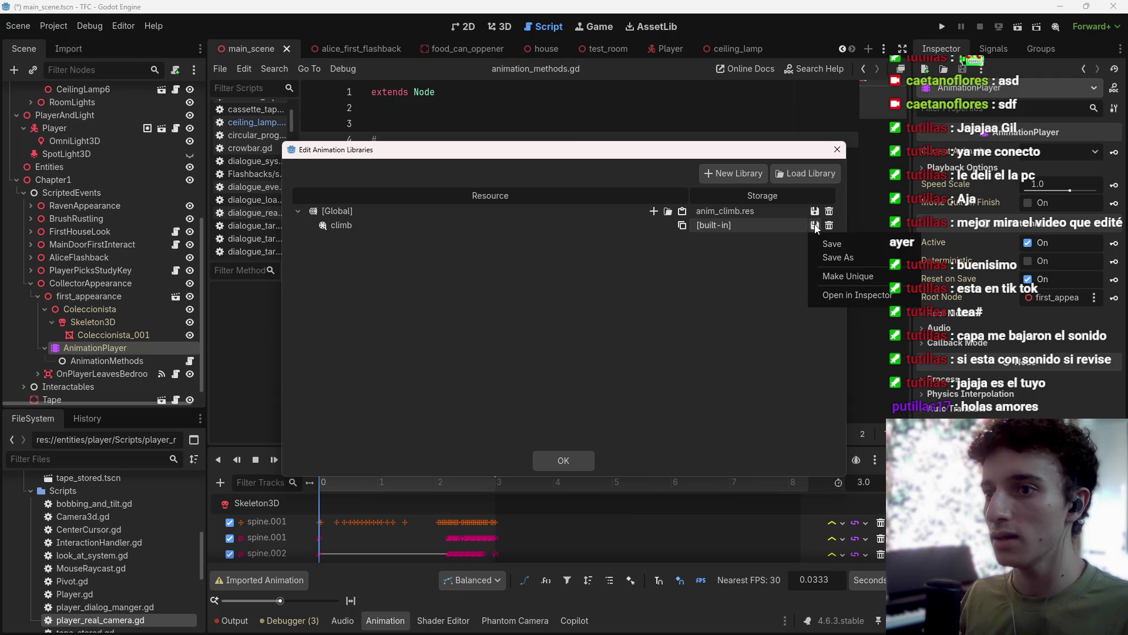
{"action": "left_click", "coordinate": [839, 260]}
{"action": "left_click", "coordinate": [248, 137]}
{"action": "left_click", "coordinate": [415, 555]}
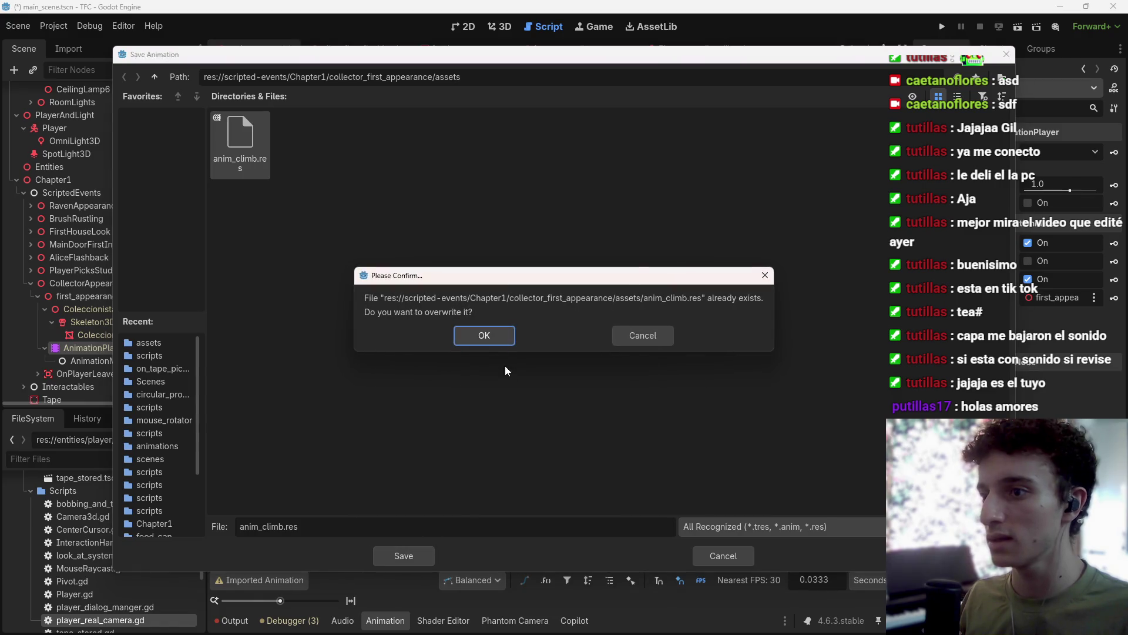
{"action": "left_click", "coordinate": [497, 331]}
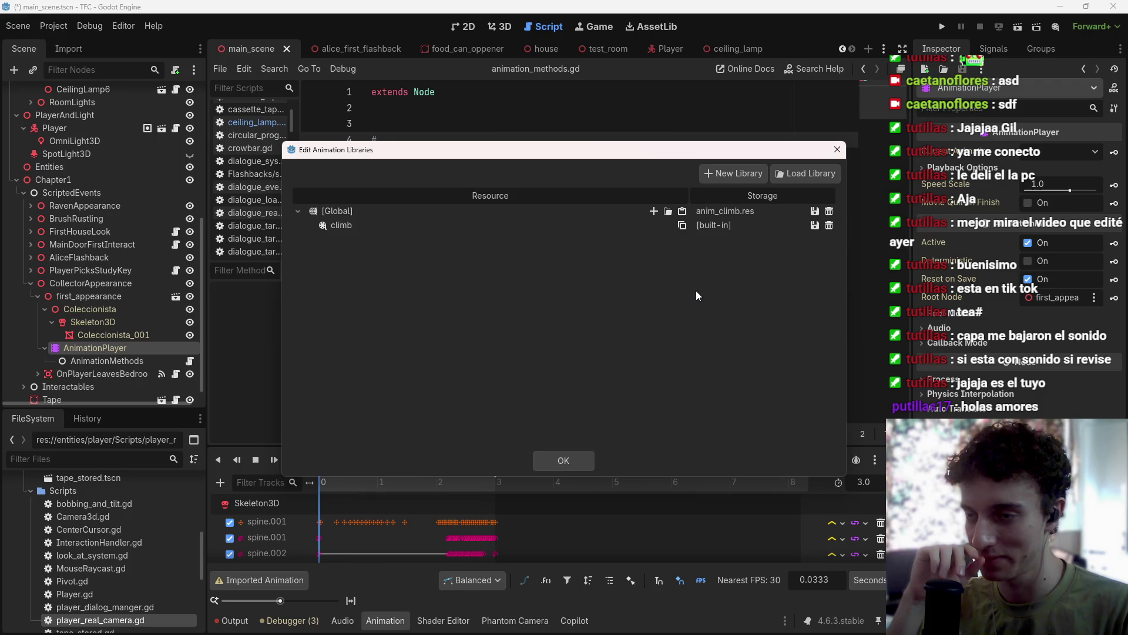
{"action": "mouse_move", "coordinate": [664, 629]}
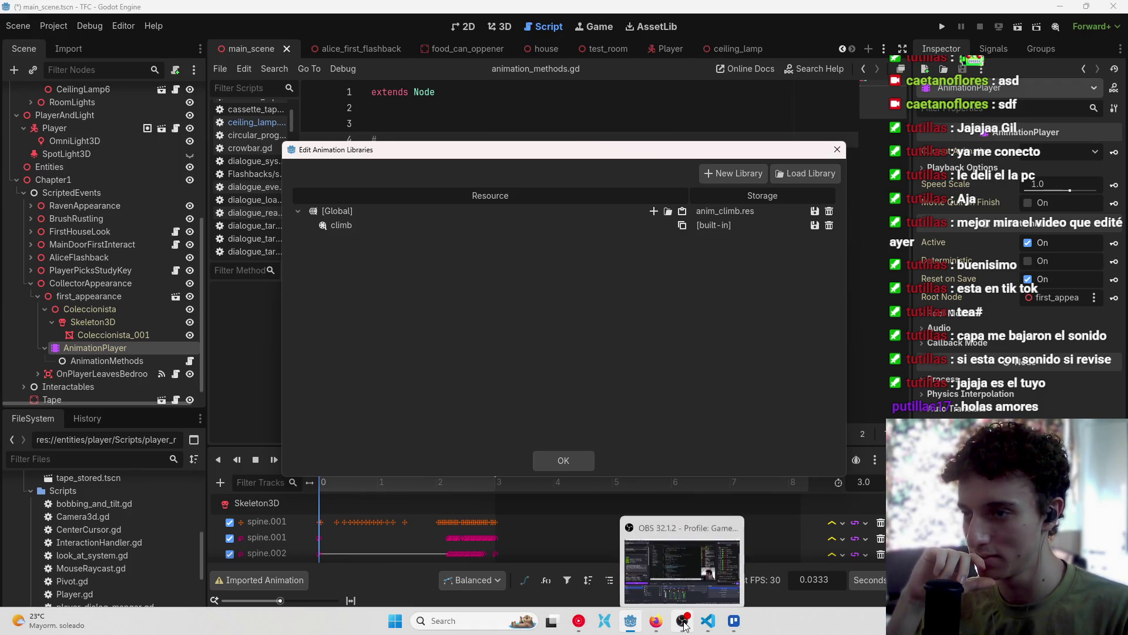